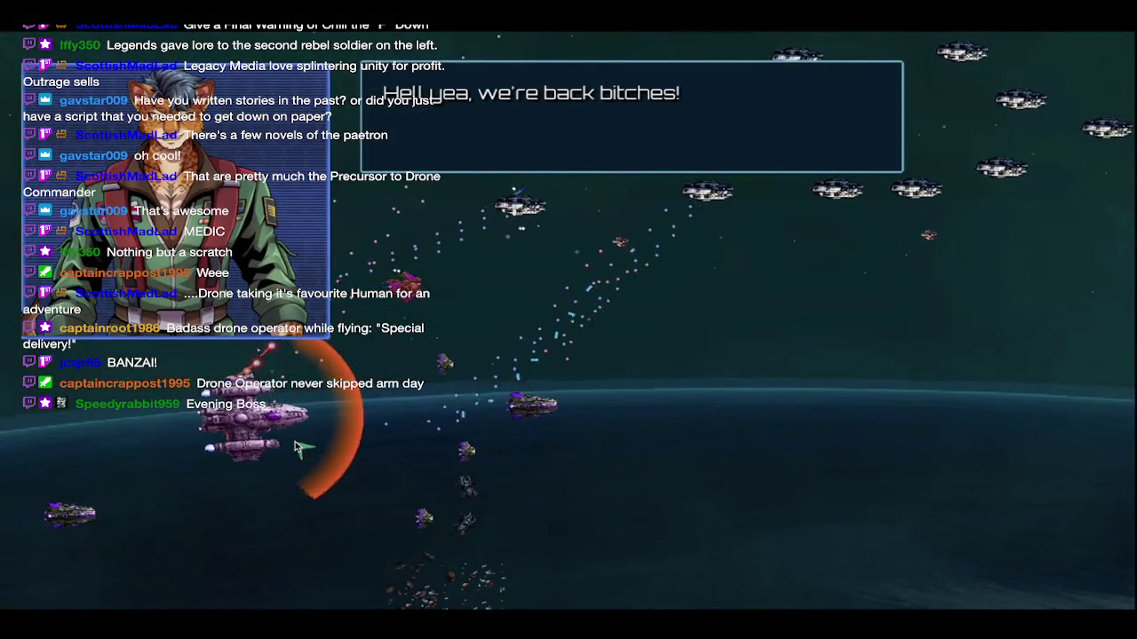
# Exit fullscreen, pause the stream replay, and switch to PLAN.ase in Aseprite
pyautogui.press('Escape')
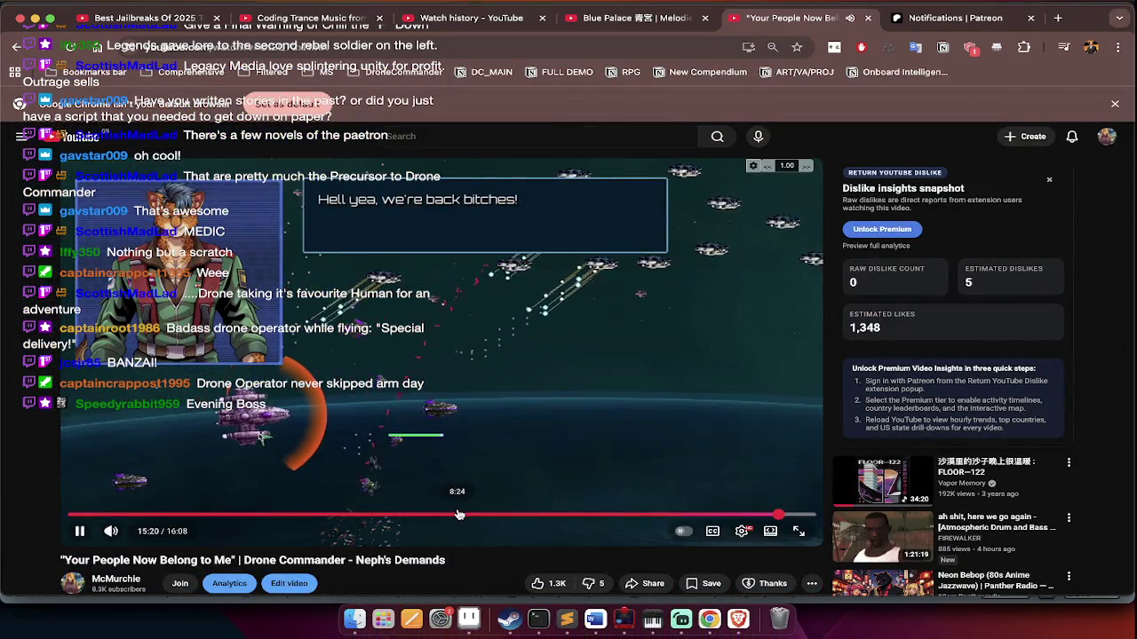
pyautogui.press('space')
pyautogui.press('super+Tab')
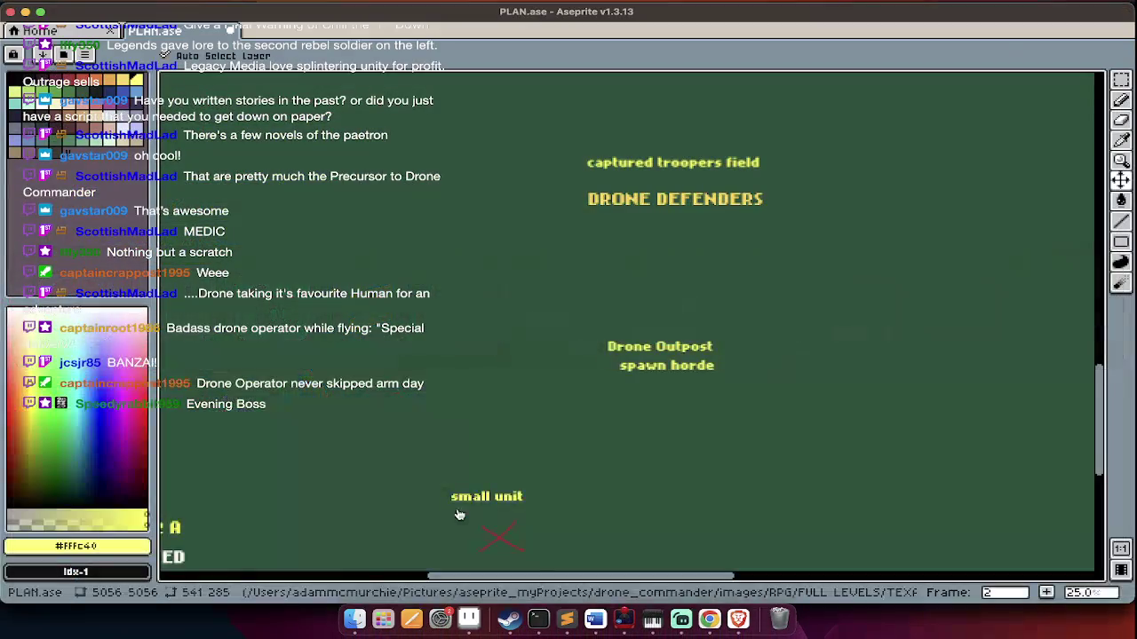
# Scroll through the PLAN.ase level plan to review it
pyautogui.scroll(-5, 516, 478)
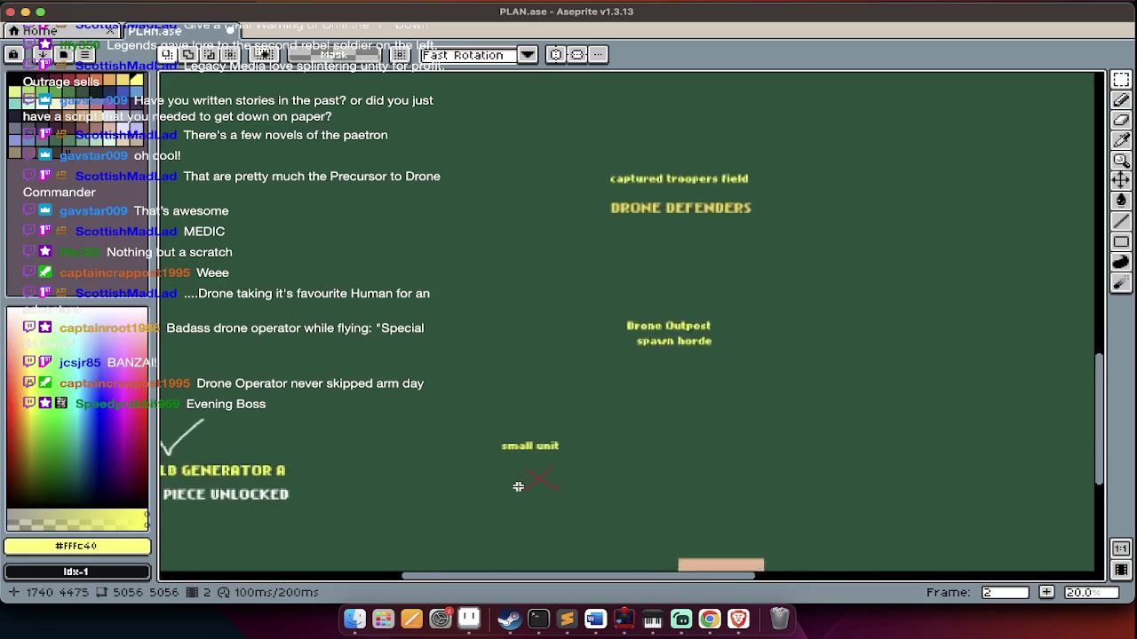
pyautogui.scroll(2, 518, 487)
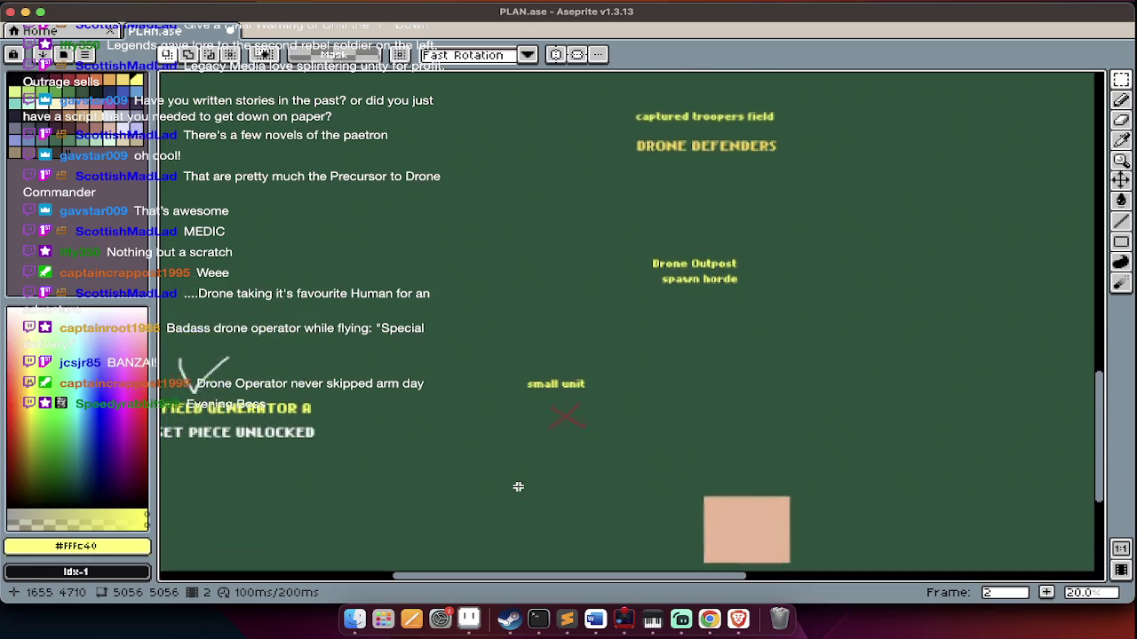
pyautogui.scroll(3, 517, 487)
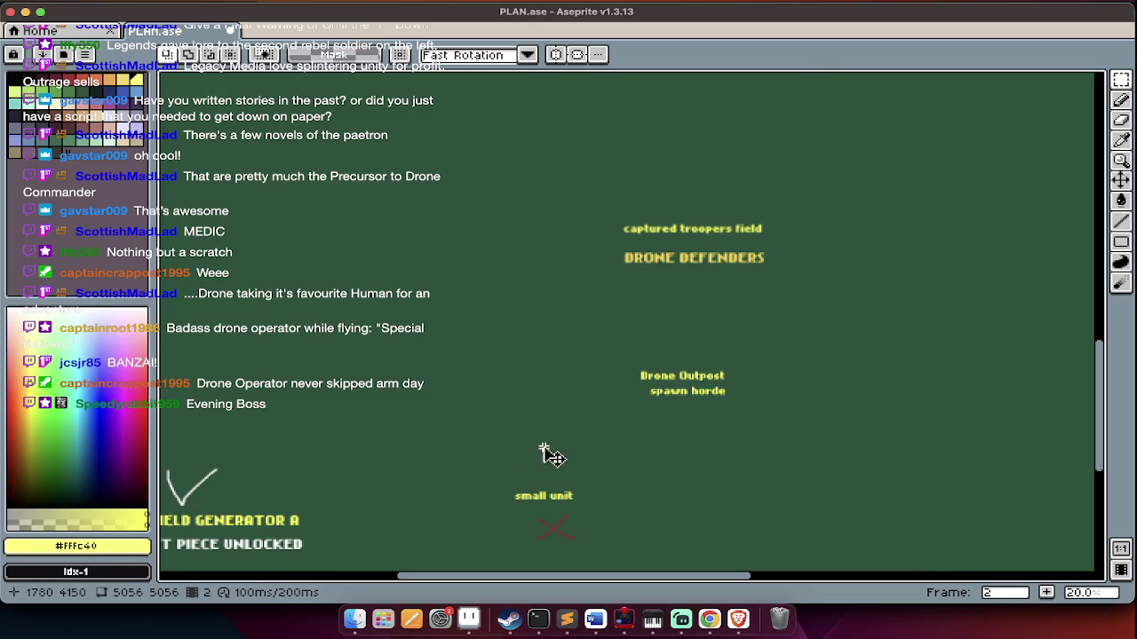
# Close the Drone Commander video tab in Chrome and switch to parentEnemy.py in Sublime Text
pyautogui.press('super+Tab')
pyautogui.press('super+w')
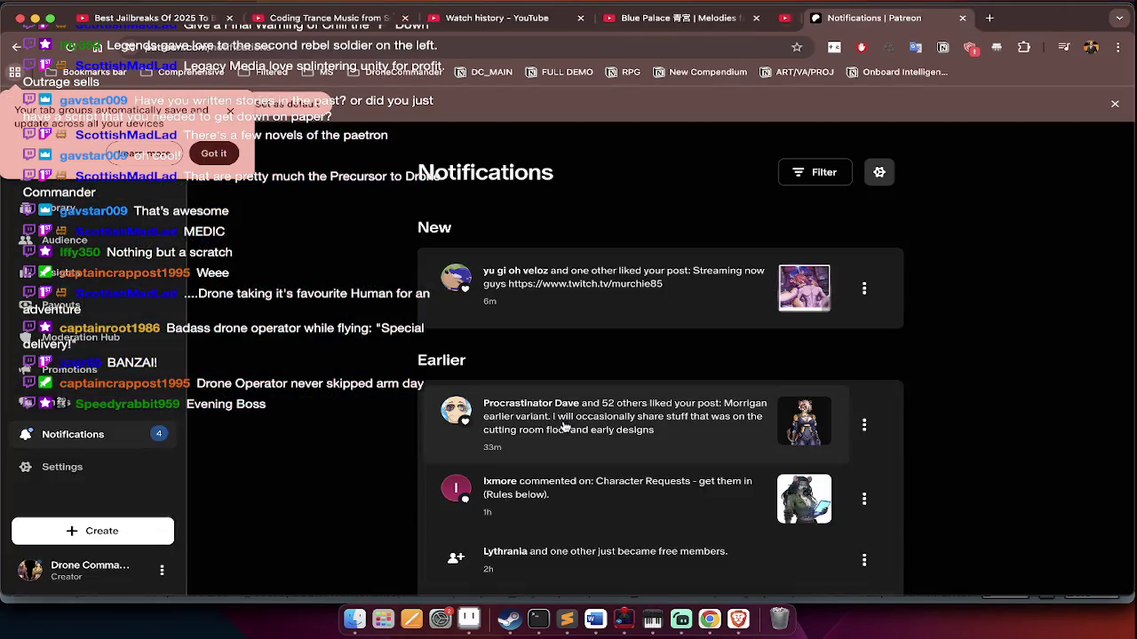
pyautogui.press('super+Tab')
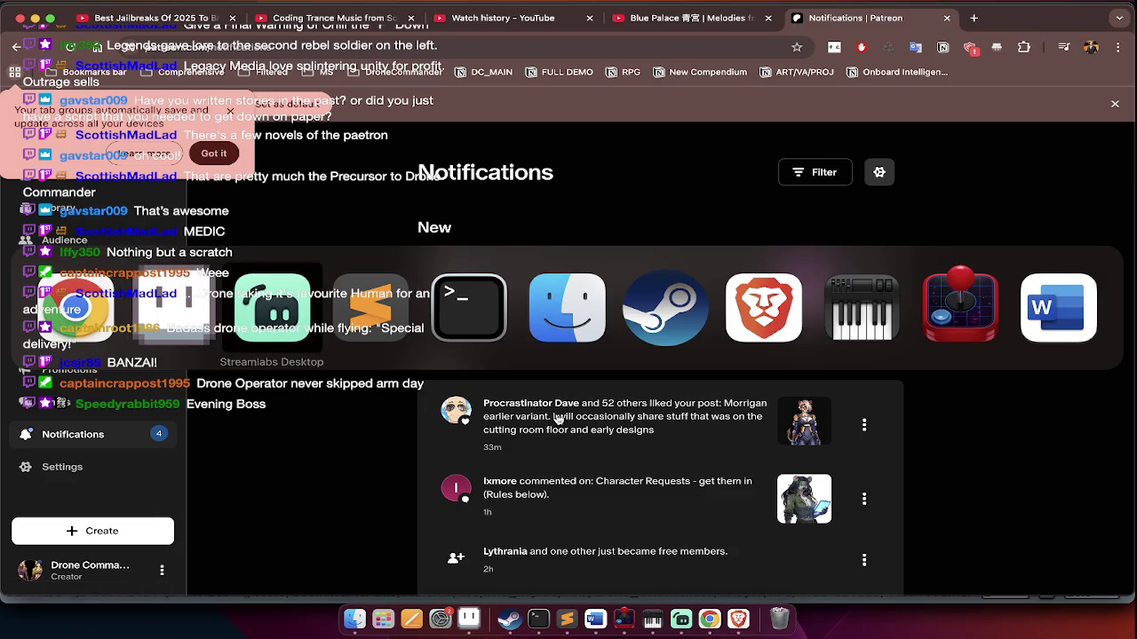
pyautogui.press('super+Tab')
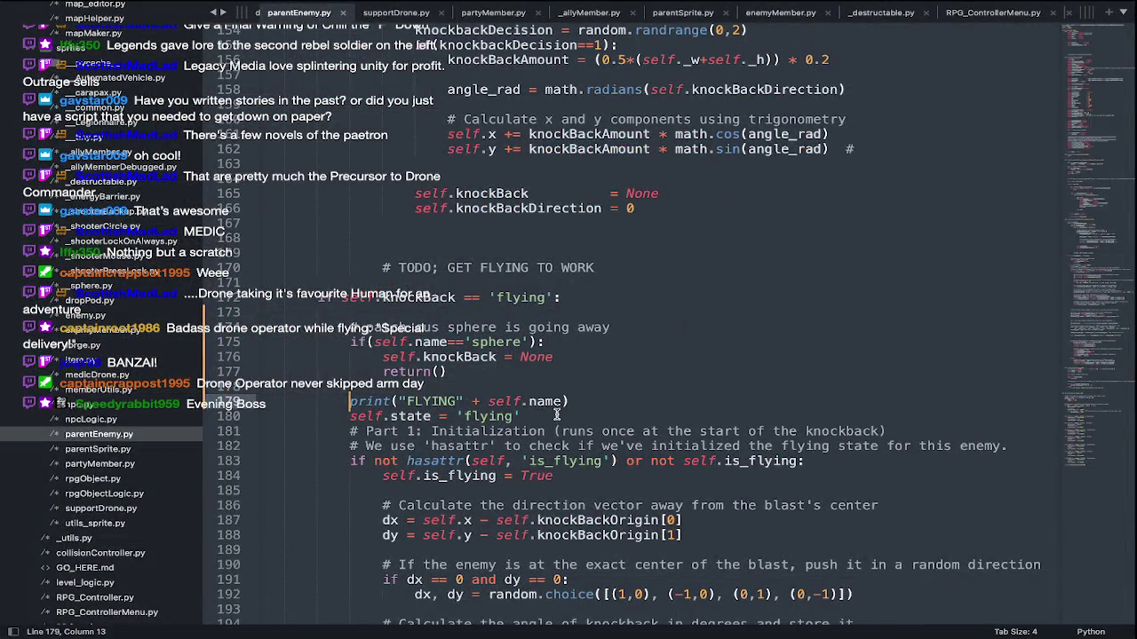
# Read down through the flying knockback code, then bring up Finder's Drone Operator folder
pyautogui.scroll(-2, 573, 459)
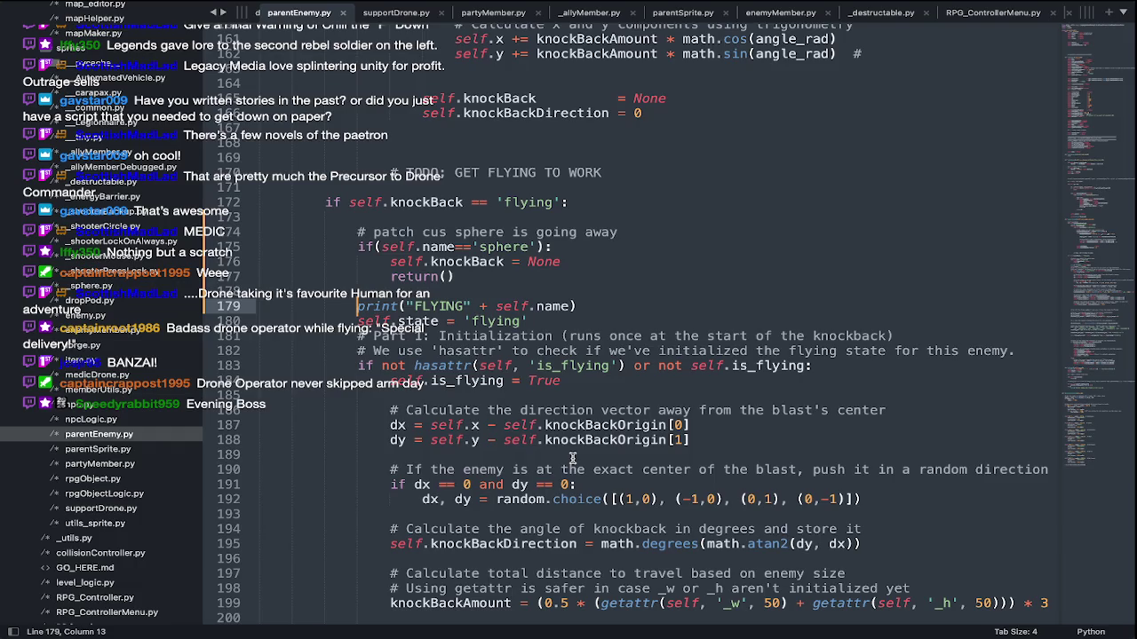
pyautogui.scroll(-2, 572, 458)
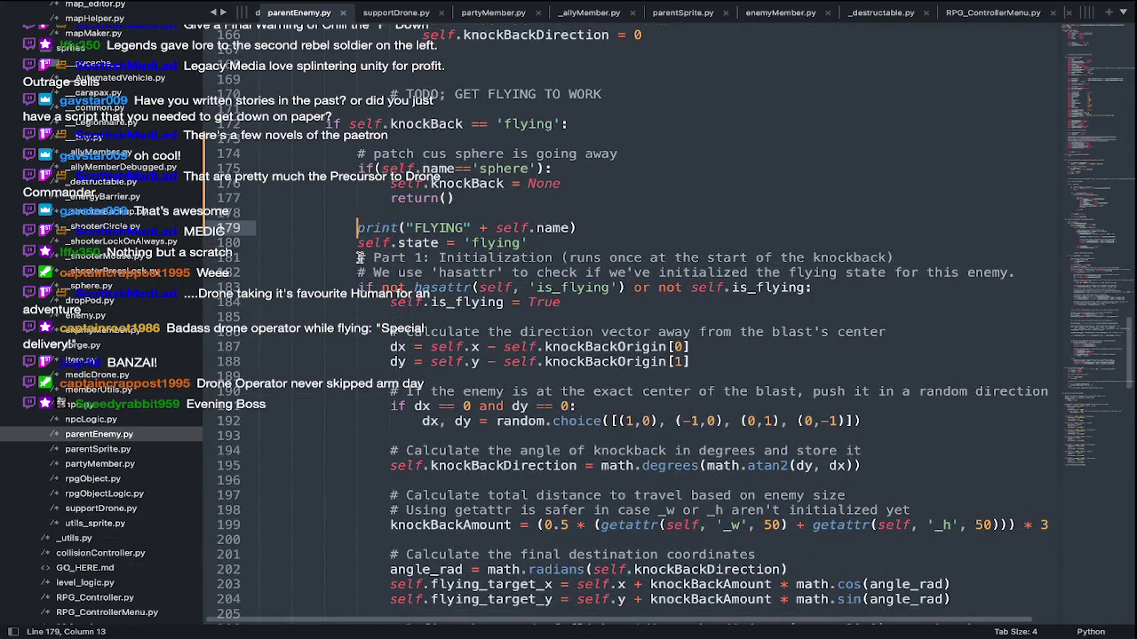
pyautogui.press('super+Tab')
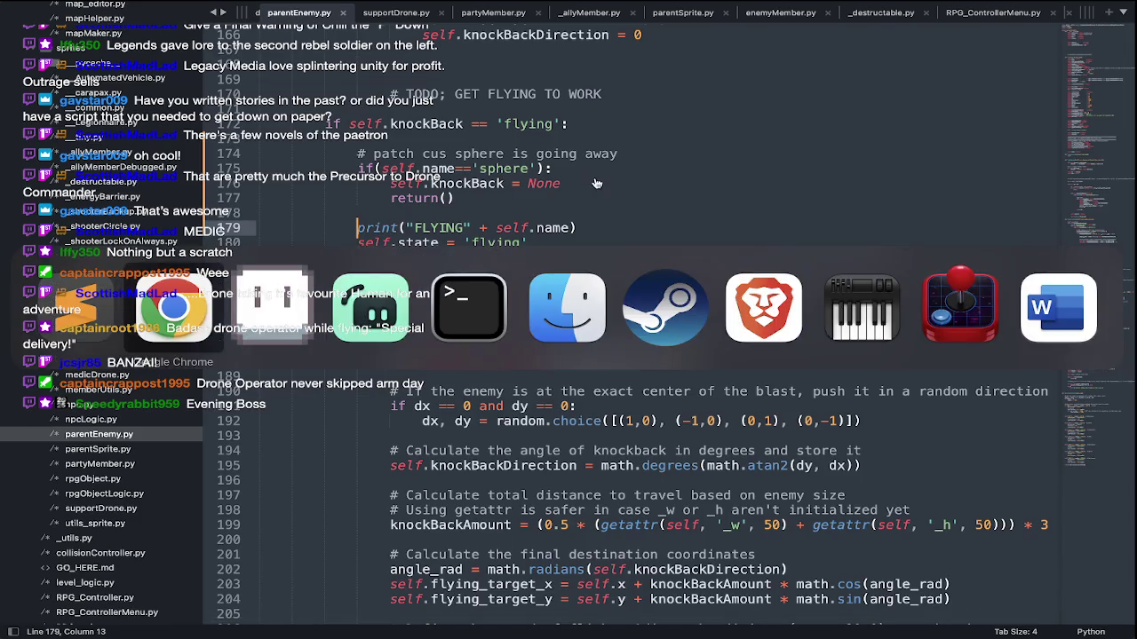
pyautogui.click(582, 293)
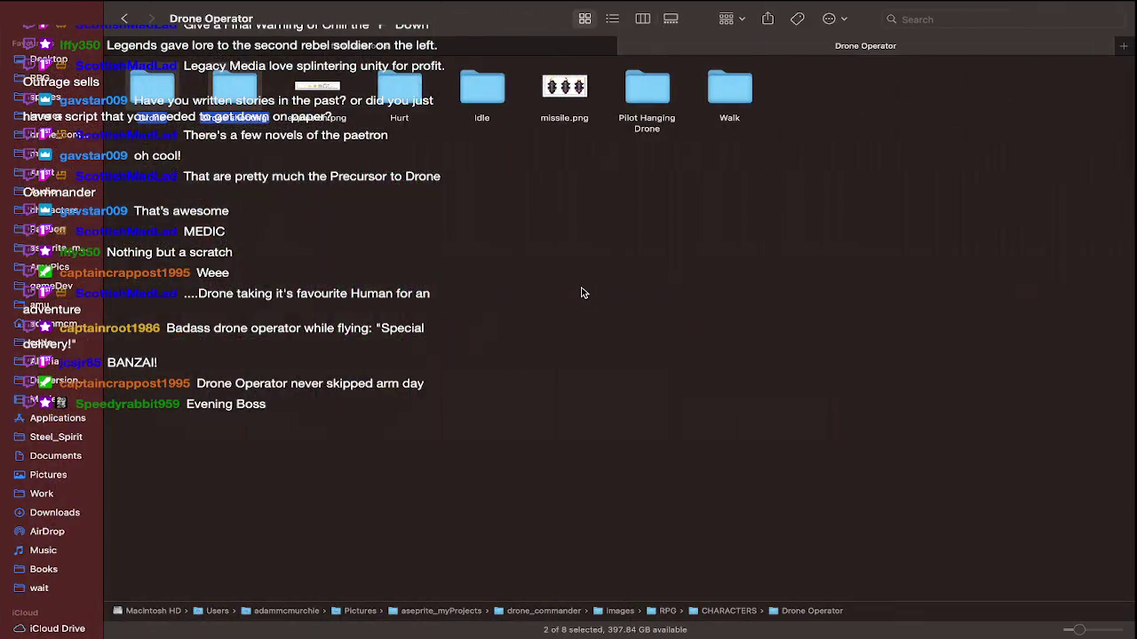
# Preview the Idle folder sprites in Gallery view up to East_5.png, then switch to Streamlabs Desktop
pyautogui.press('super+Tab')
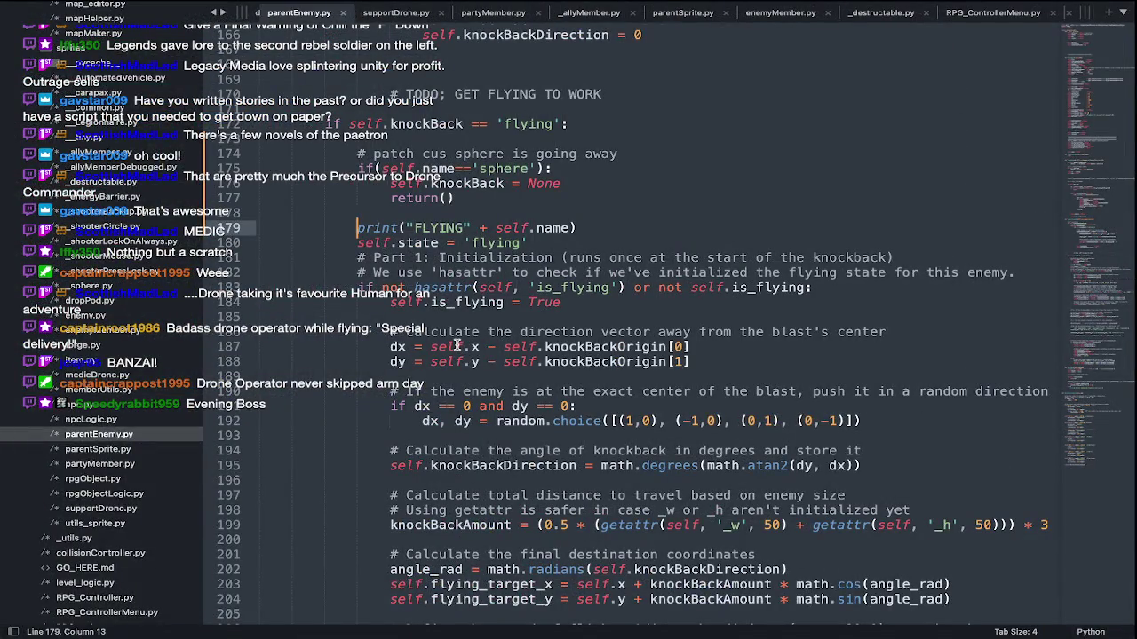
pyautogui.press('super+Tab')
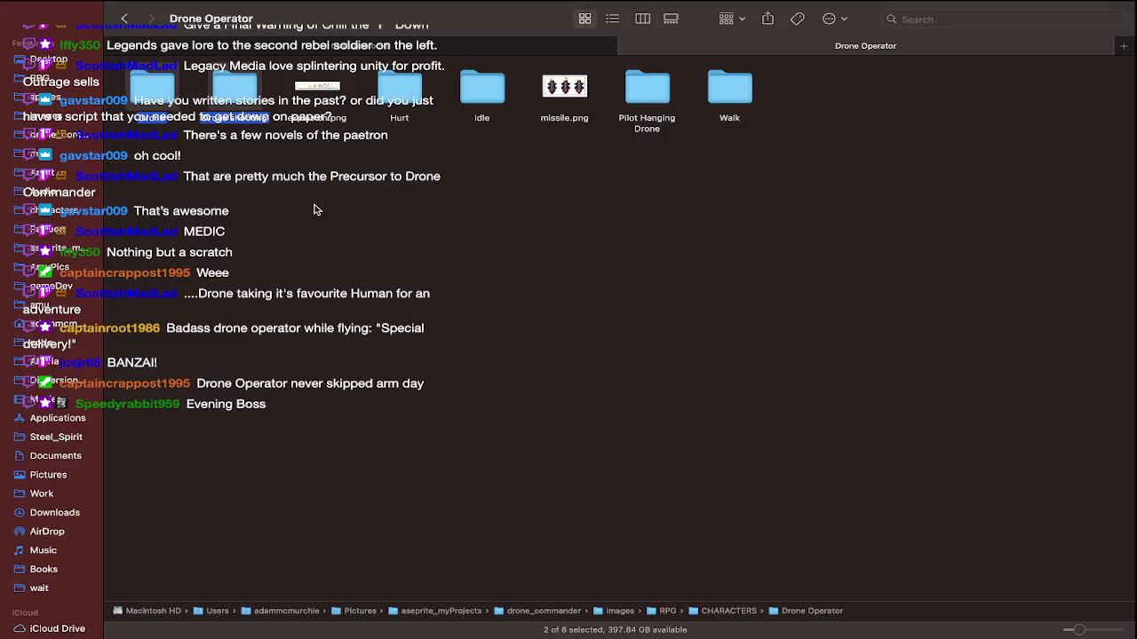
pyautogui.doubleClick(480, 87)
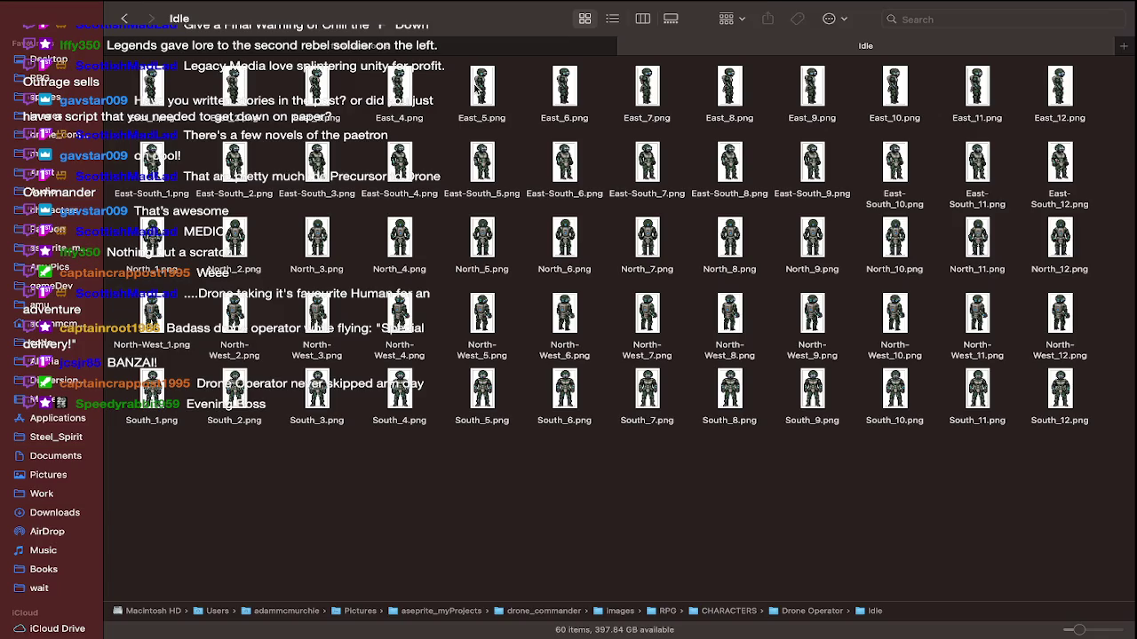
pyautogui.click(671, 18)
pyautogui.press('Right')
pyautogui.press('Right')
pyautogui.press('Right')
pyautogui.press('Right')
pyautogui.press('super+Tab')
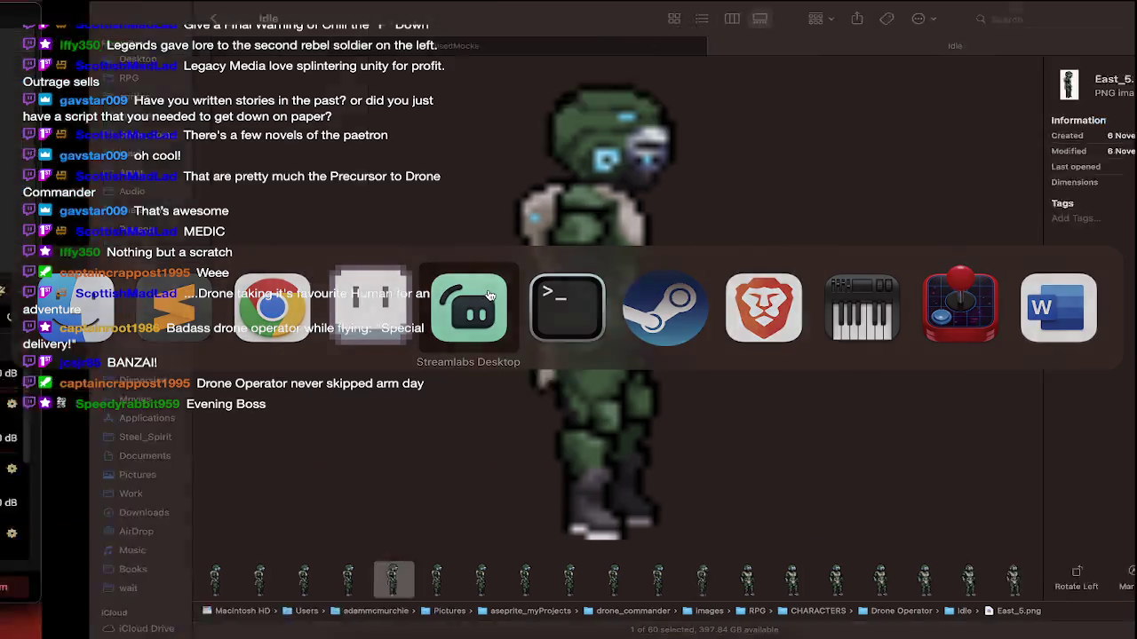
pyautogui.click(469, 306)
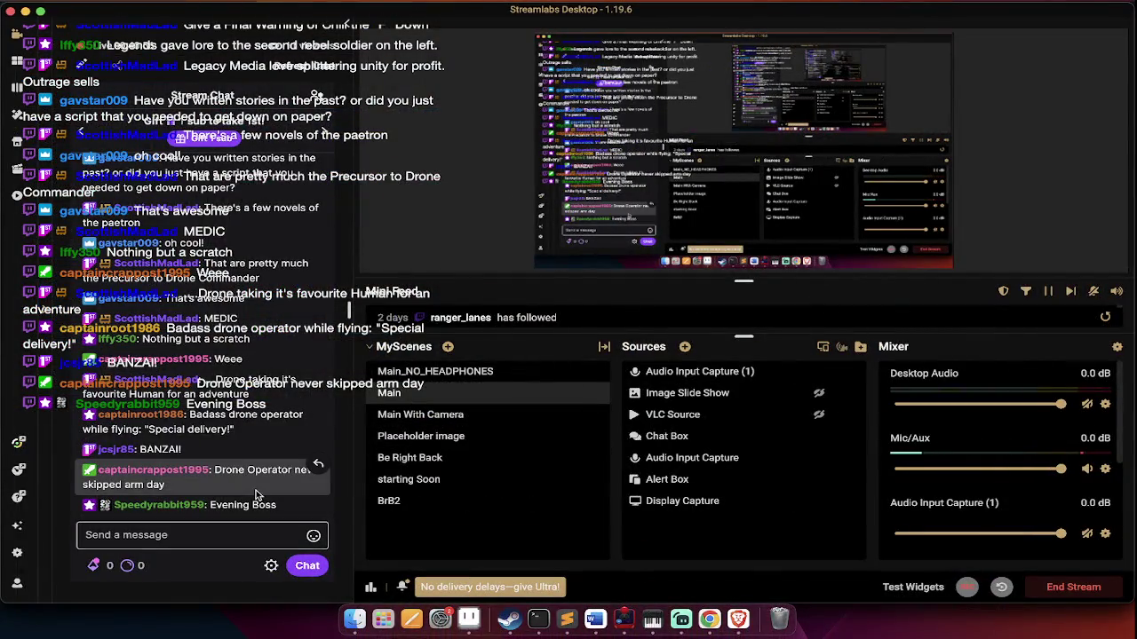
# Cycle through Finder, the Twitch stream and Patreon, ending on the Blue Palace video tab
pyautogui.press('super+Tab')
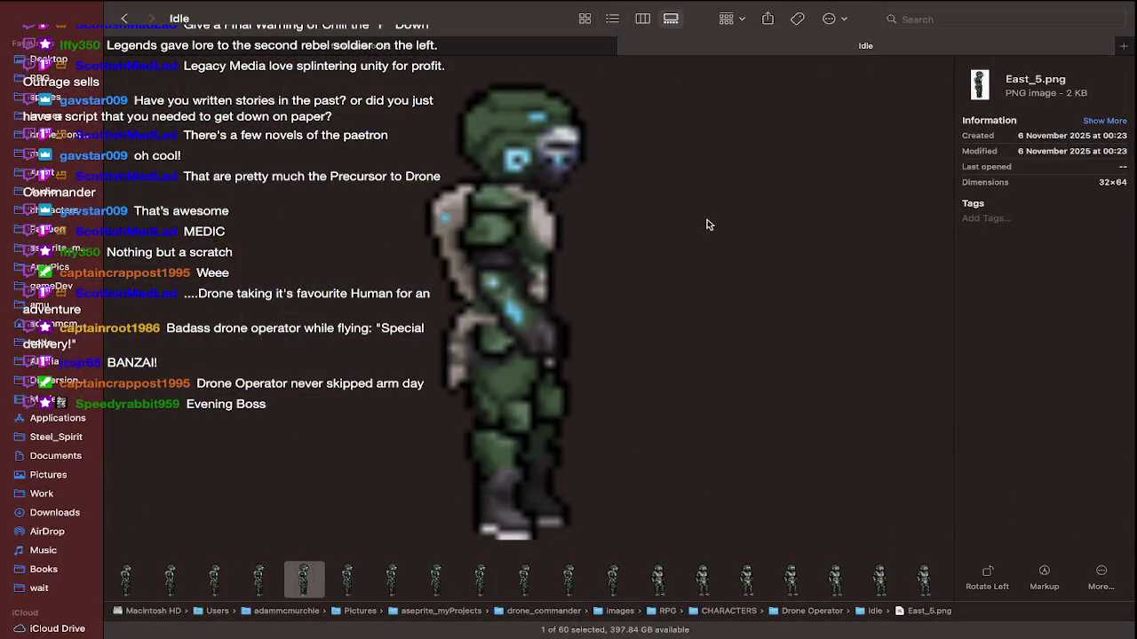
pyautogui.press('super+Tab')
pyautogui.press('super+Tab')
pyautogui.press('super+Tab')
pyautogui.press('super+Tab')
pyautogui.press('super+Tab')
pyautogui.press('super+Tab')
pyautogui.press('super+Tab')
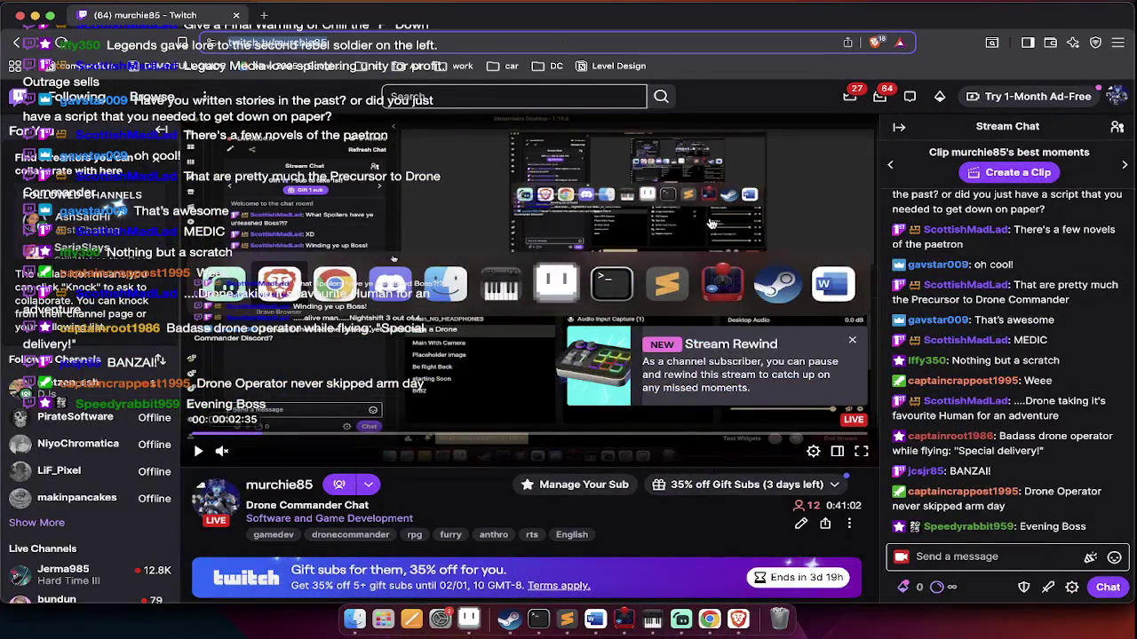
pyautogui.press('super+Tab')
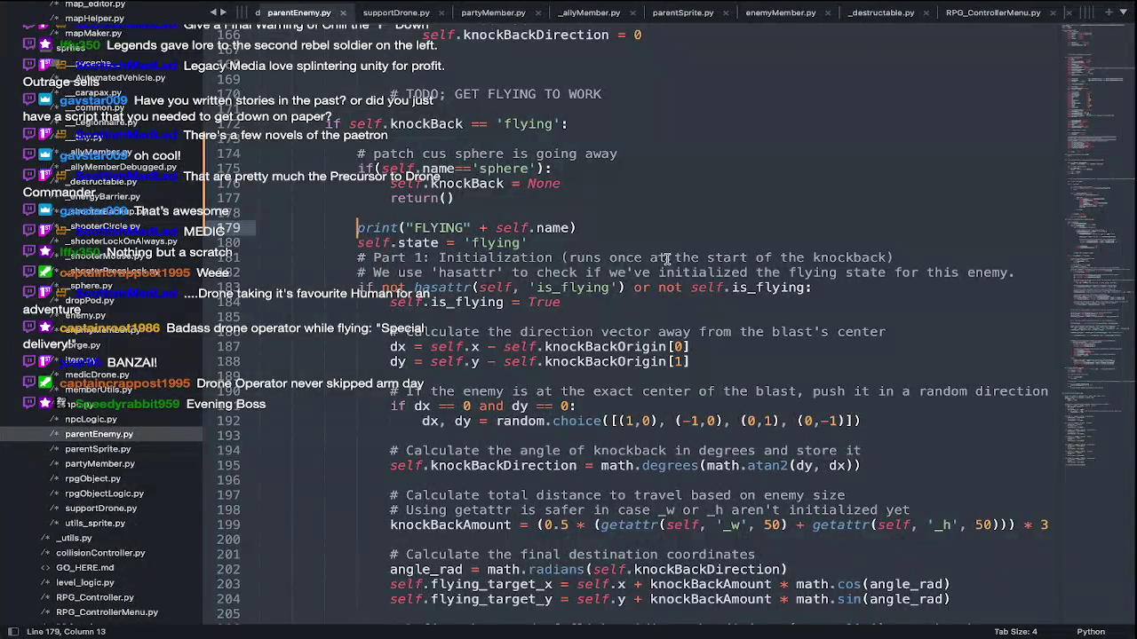
pyautogui.press('super+Tab')
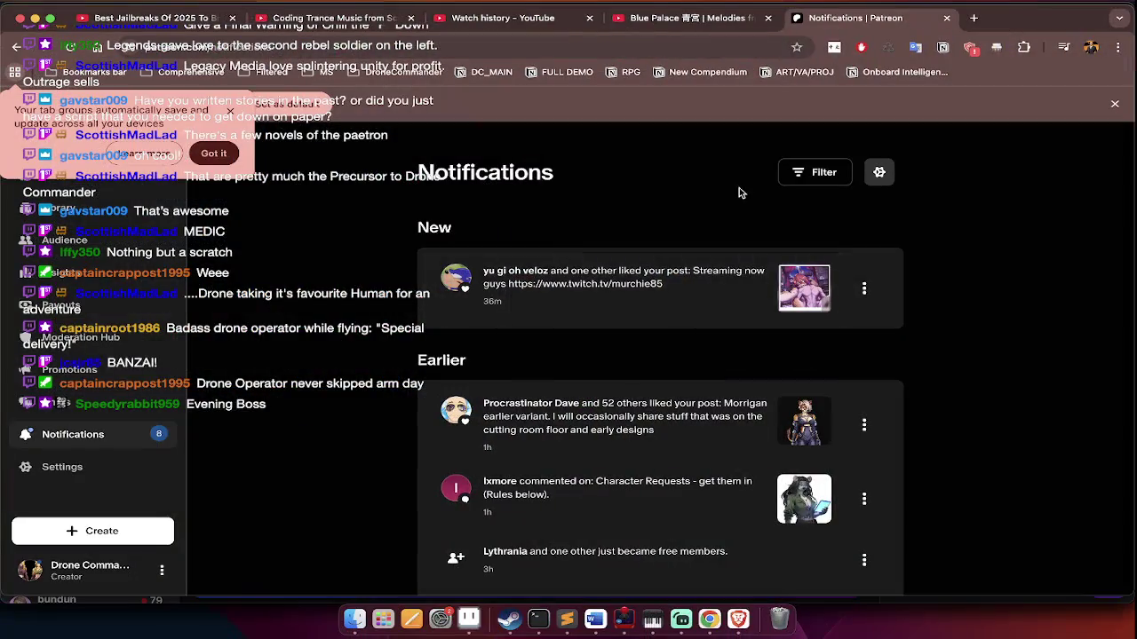
pyautogui.click(705, 16)
# Scroll the Blue Palace page, then go to your own channel from the account menu
pyautogui.scroll(-5, 694, 294)
pyautogui.scroll(-5, 694, 294)
pyautogui.scroll(-5, 695, 294)
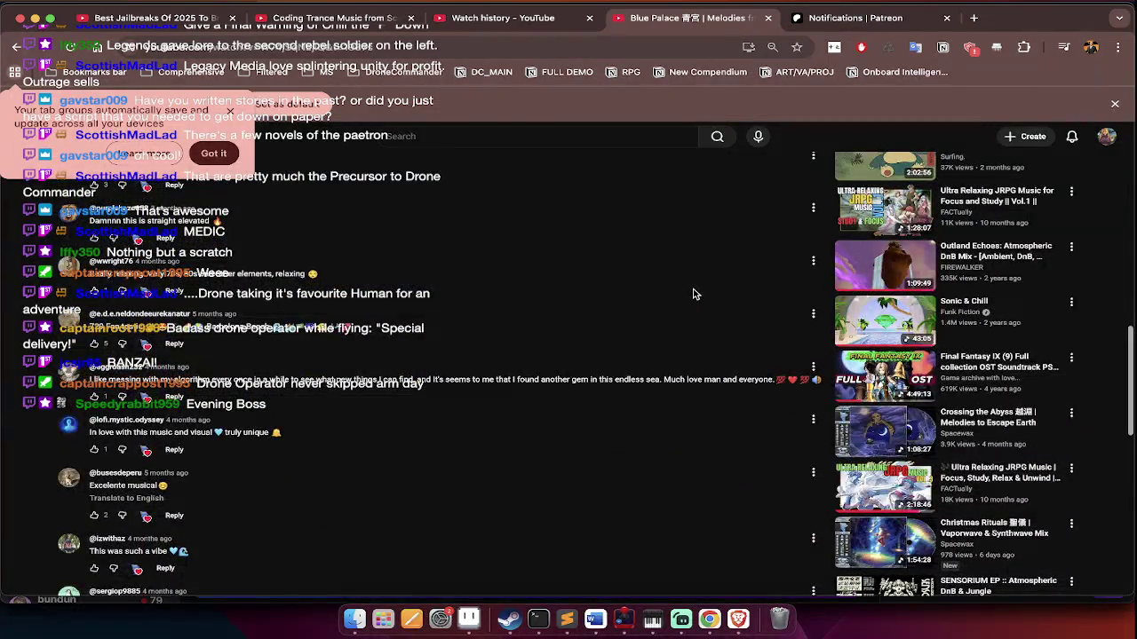
pyautogui.scroll(15, 695, 294)
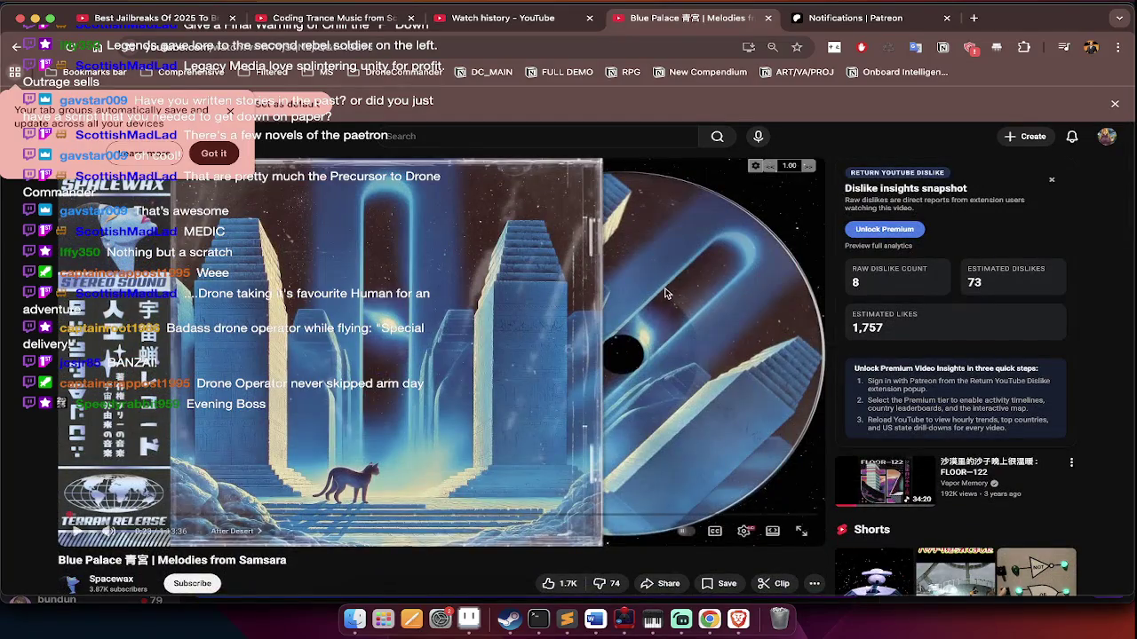
pyautogui.click(1107, 137)
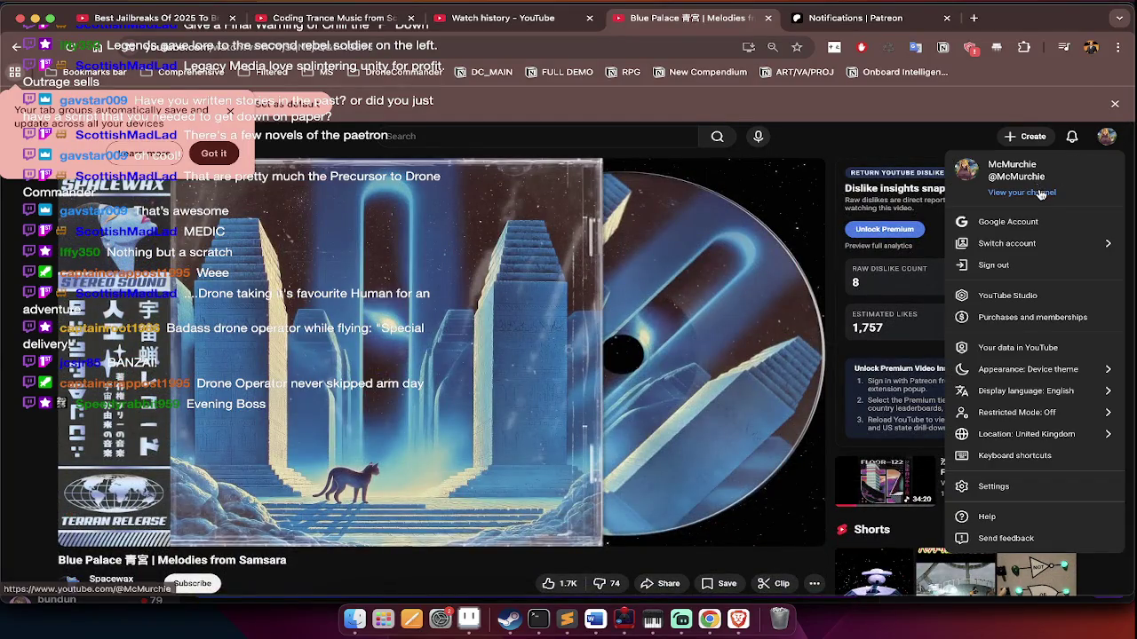
pyautogui.click(1040, 193)
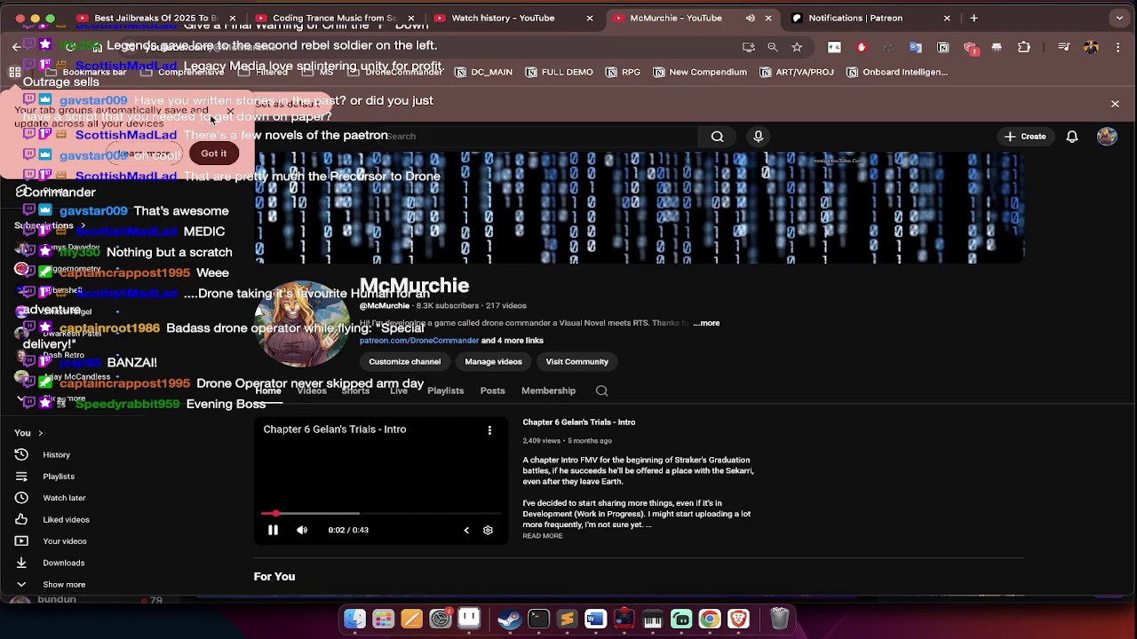
# Dismiss the tab groups notice, pause the channel trailer, and expand the full subscriptions list
pyautogui.click(225, 113)
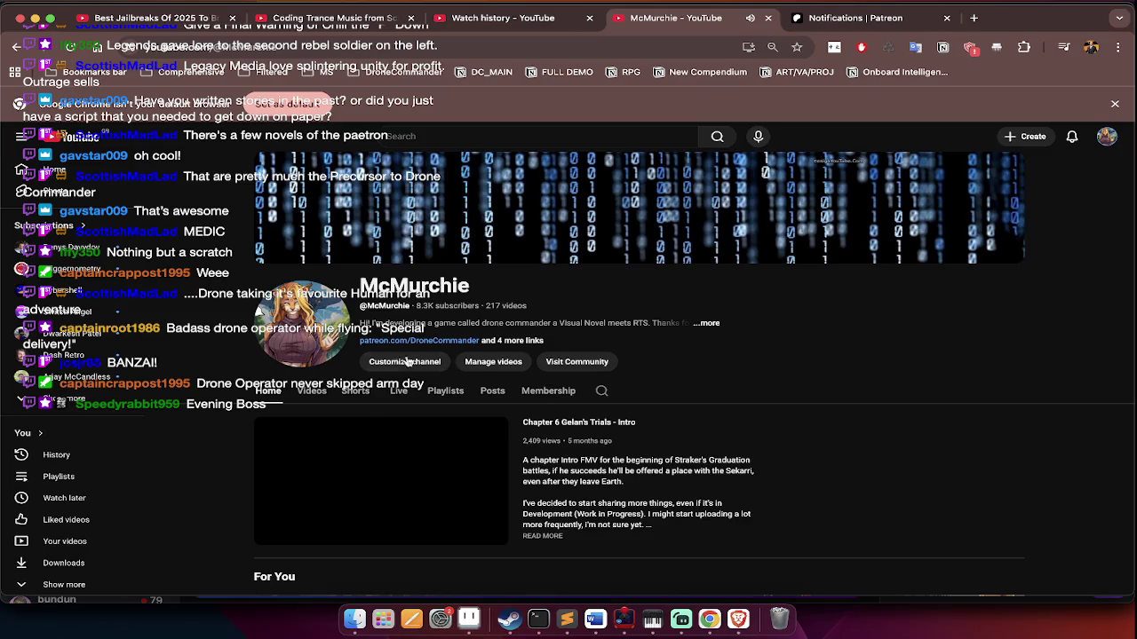
pyautogui.click(373, 479)
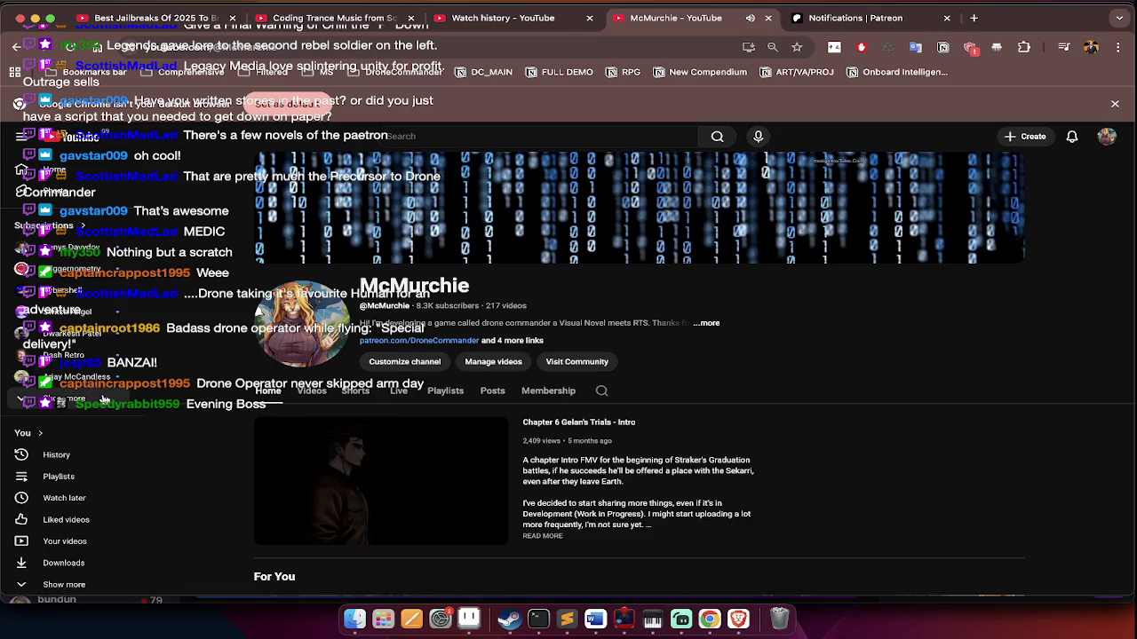
pyautogui.click(105, 400)
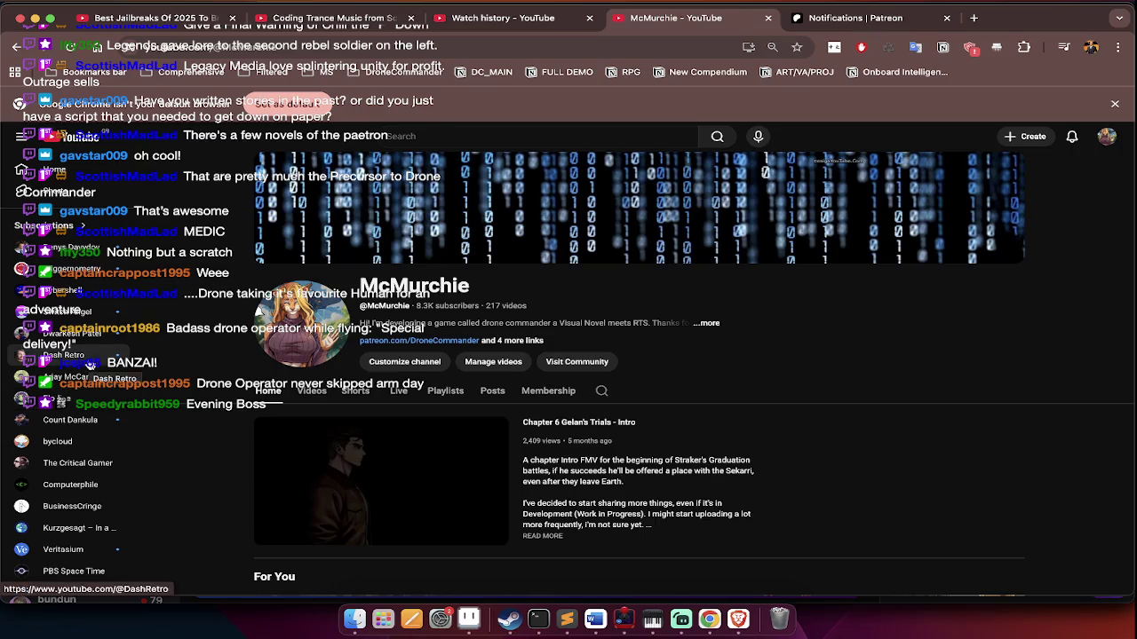
# Browse the Elodine channel page and play 'Best Jailbreaks Of 2025 To Bring Into Next Year'
pyautogui.click(69, 407)
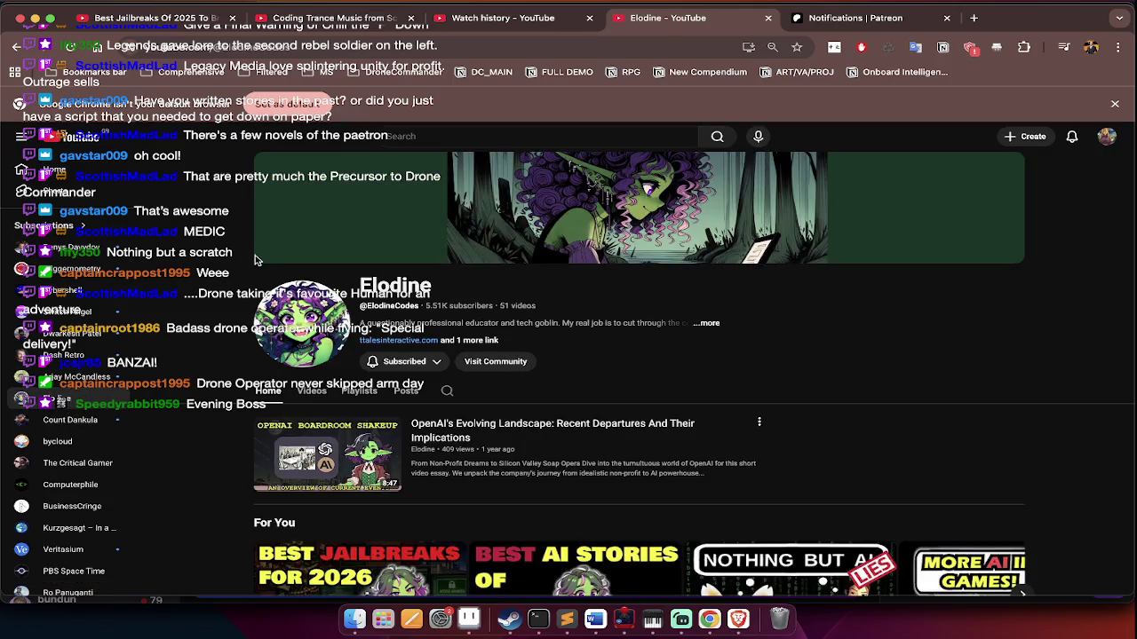
pyautogui.scroll(-5, 355, 284)
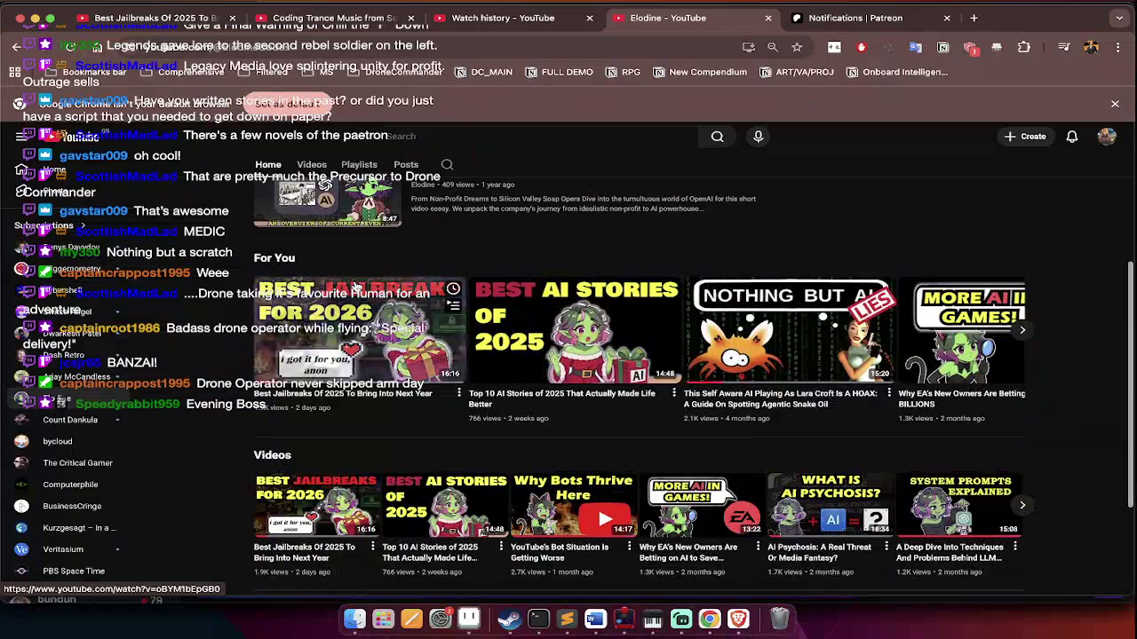
pyautogui.scroll(3, 355, 289)
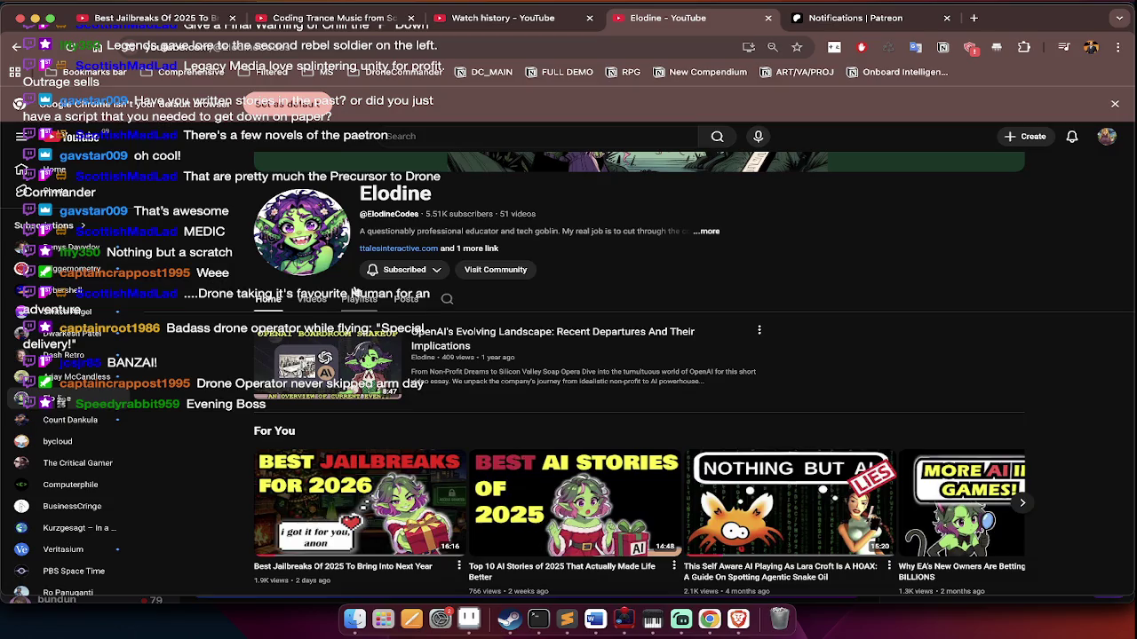
pyautogui.scroll(2, 355, 292)
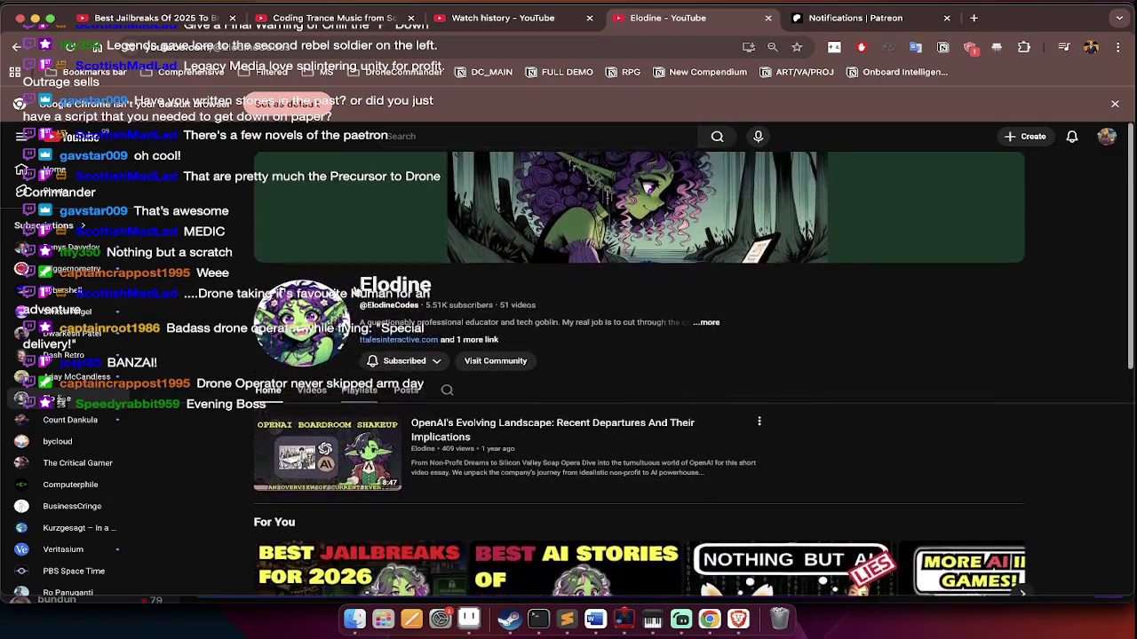
pyautogui.scroll(-5, 382, 342)
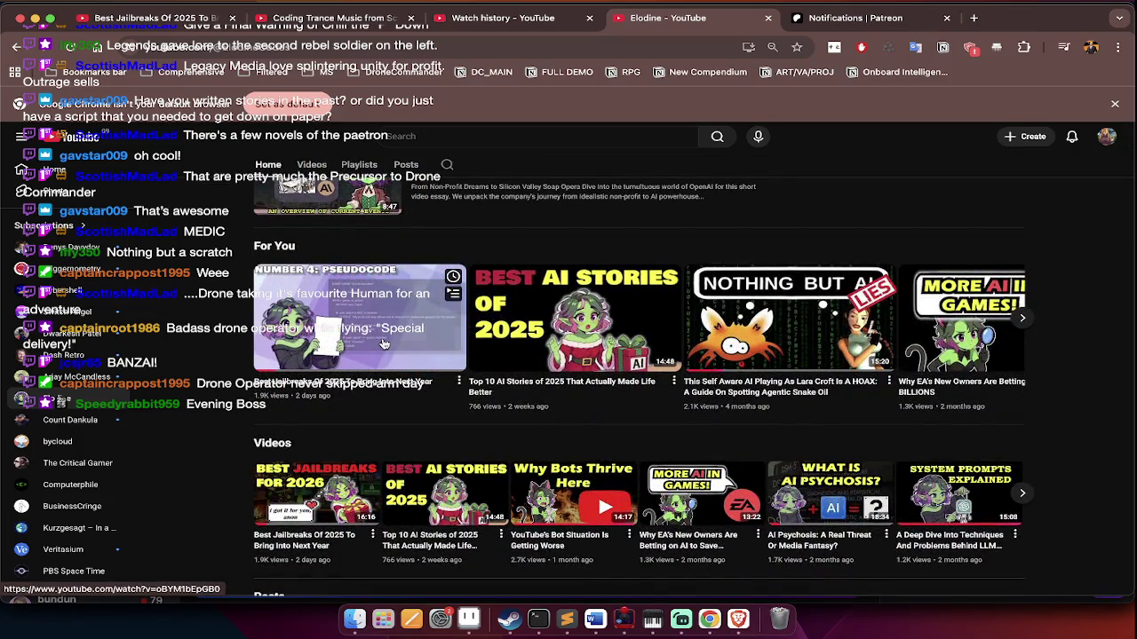
pyautogui.click(384, 344)
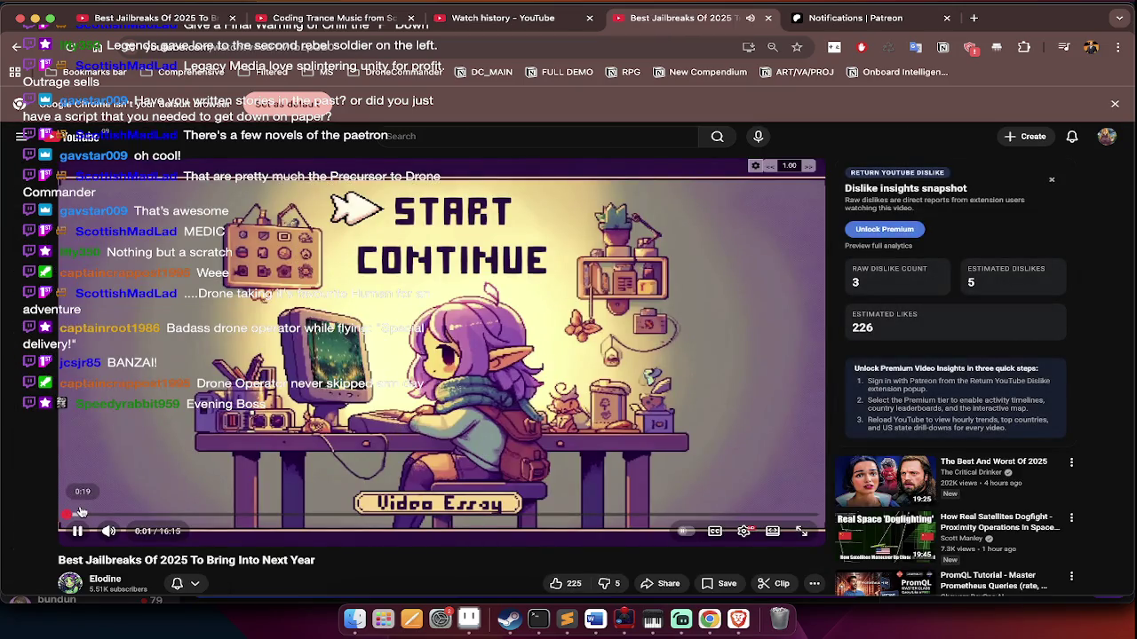
# Skip the Best Jailbreaks video ahead to 0:19, pause it, then resume playback
pyautogui.click(77, 514)
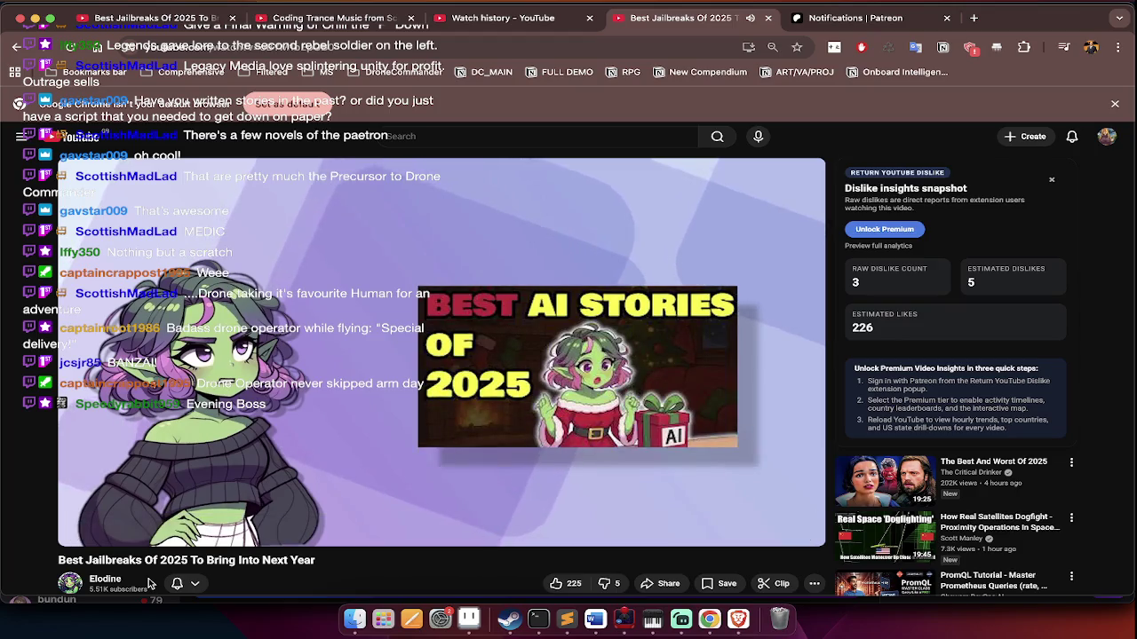
pyautogui.press('space')
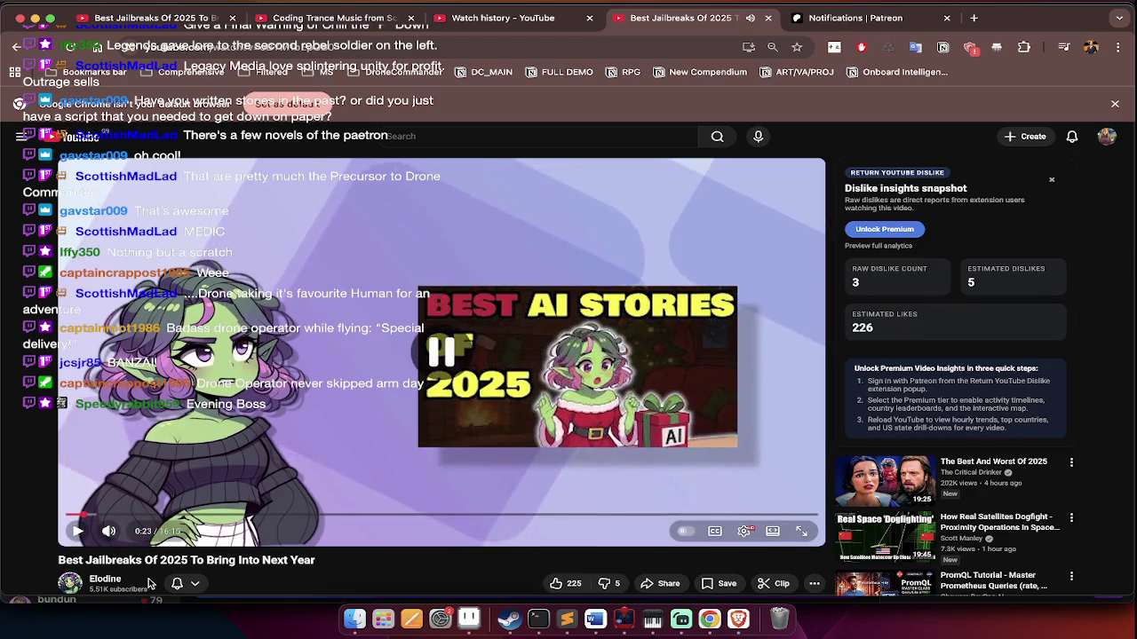
pyautogui.scroll(-1, 149, 583)
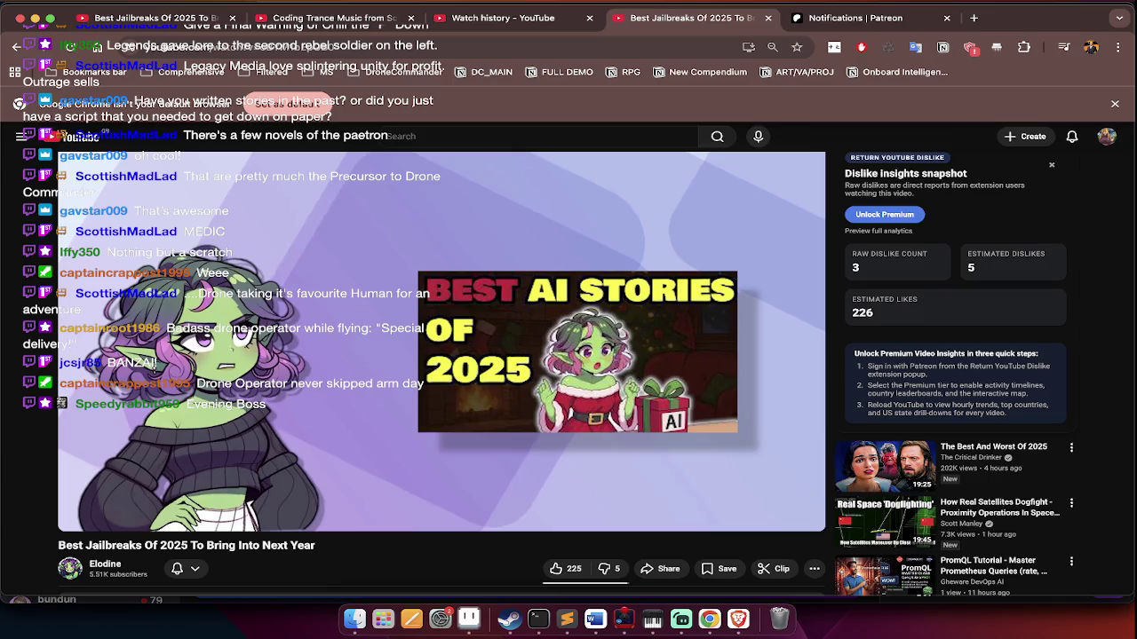
pyautogui.click(217, 422)
# Look over parentEnemy.py in Sublime Text, then bring up Finder's East_5.png Idle preview
pyautogui.press('super+Tab')
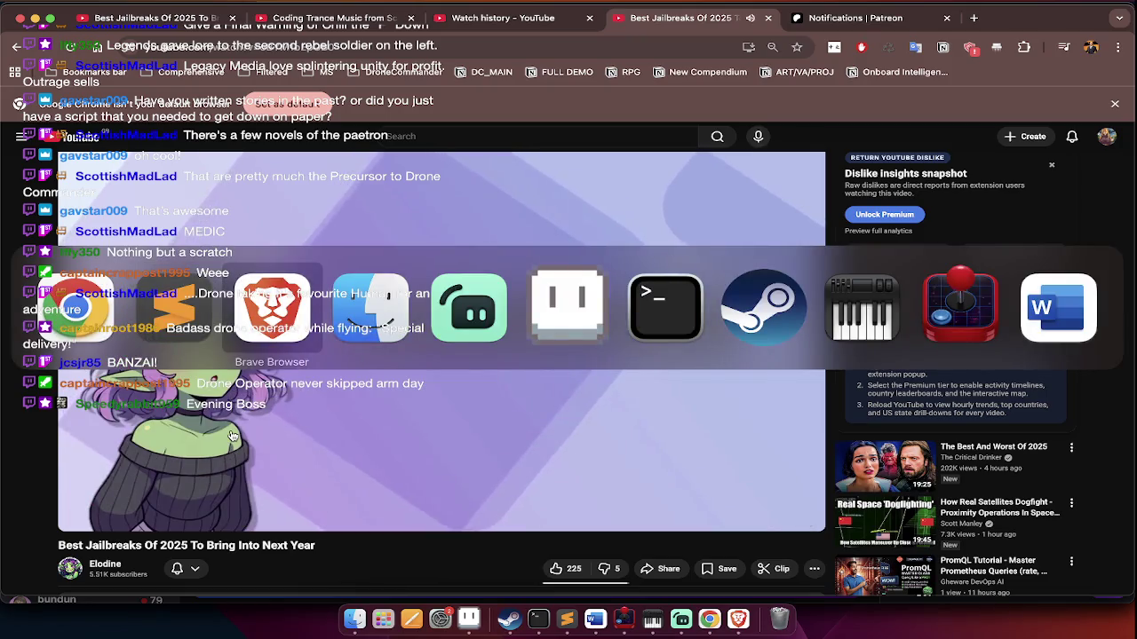
pyautogui.press('super+Tab')
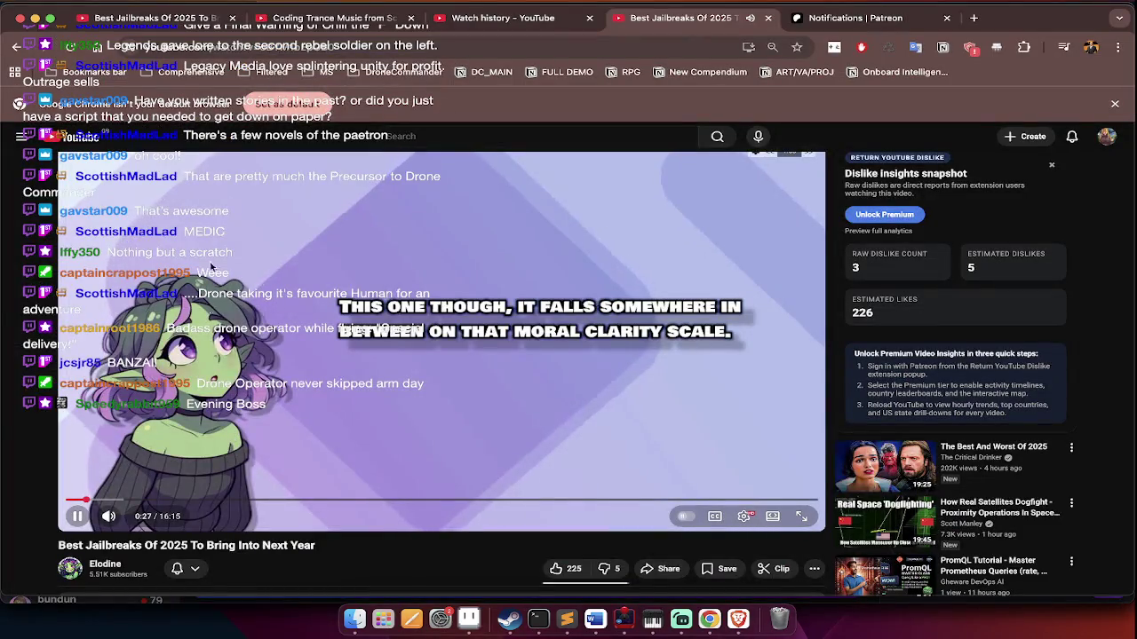
pyautogui.press('super+Tab')
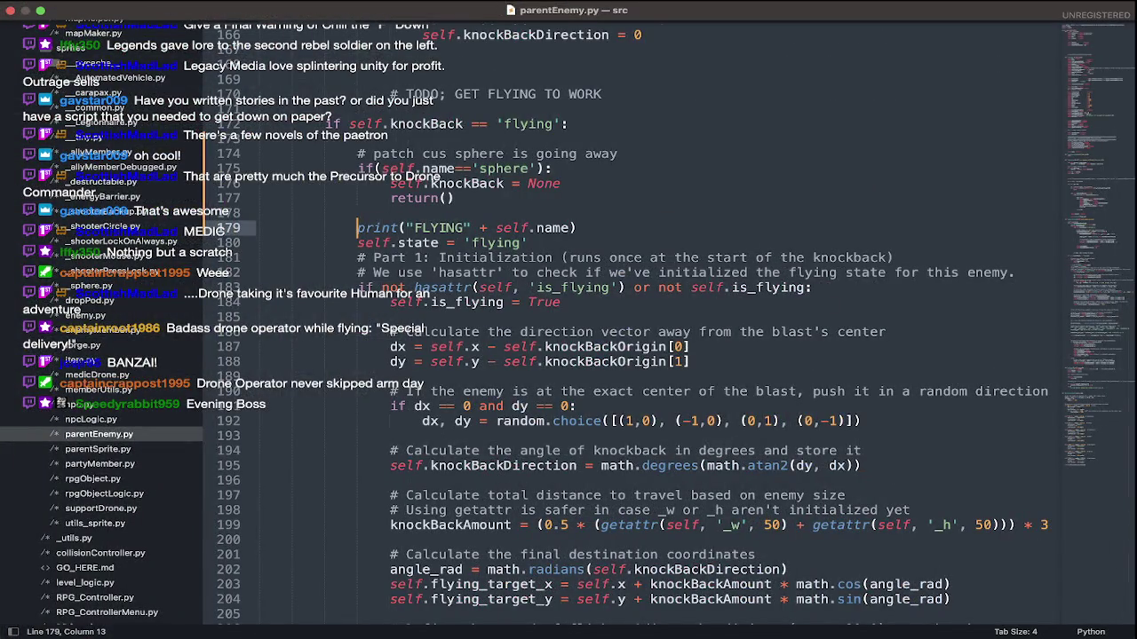
pyautogui.scroll(10, 311, 291)
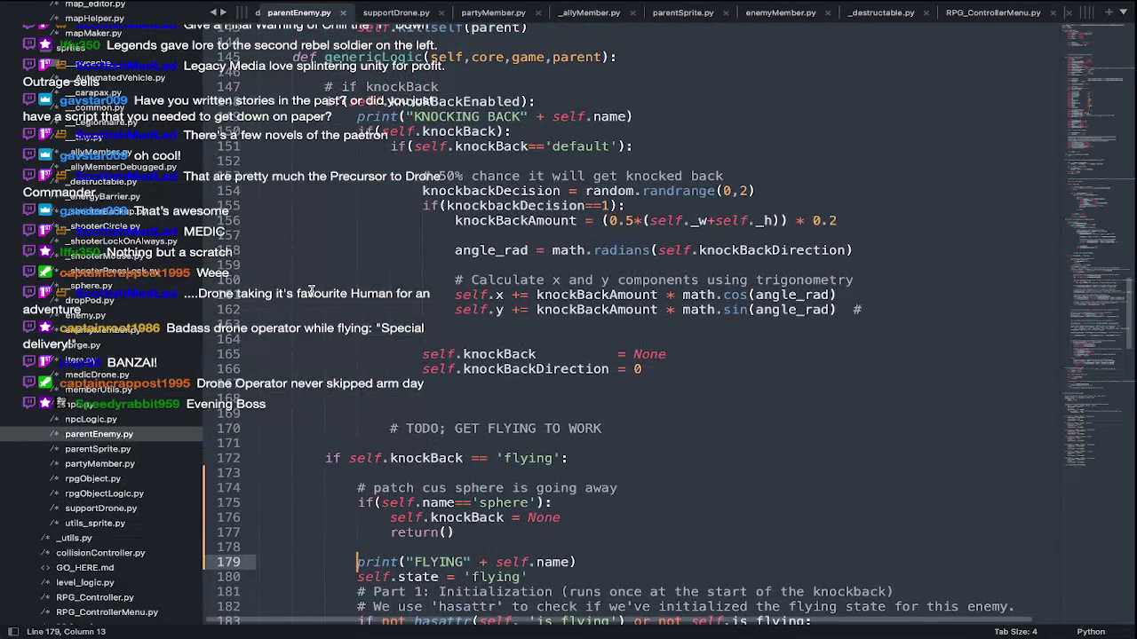
pyautogui.scroll(-12, 311, 291)
pyautogui.scroll(-4, 311, 291)
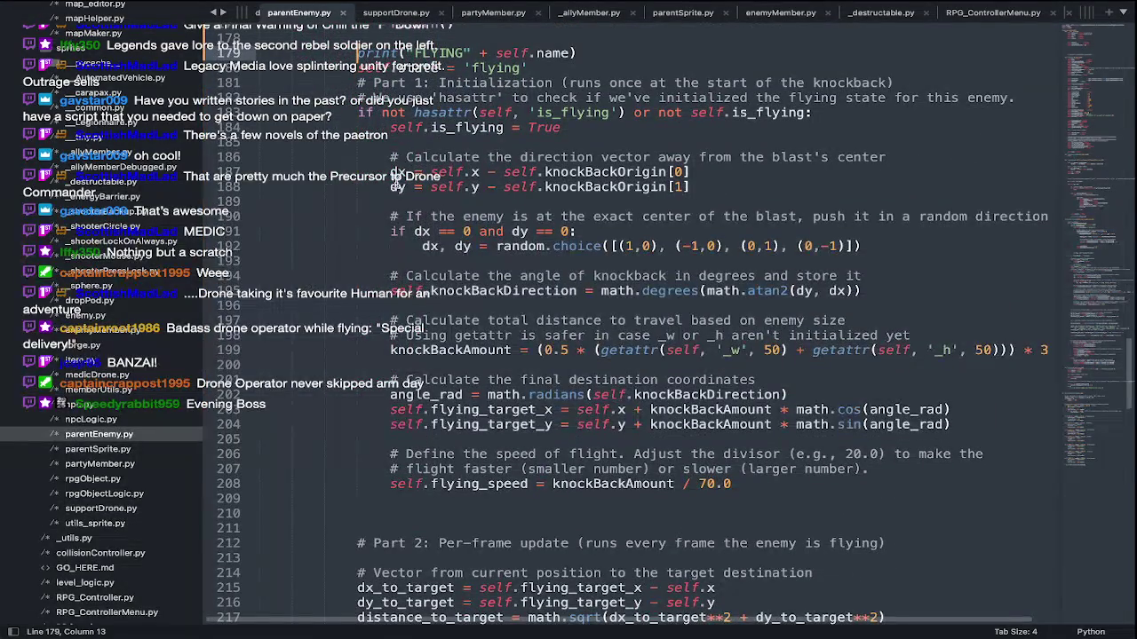
pyautogui.press('super+Tab')
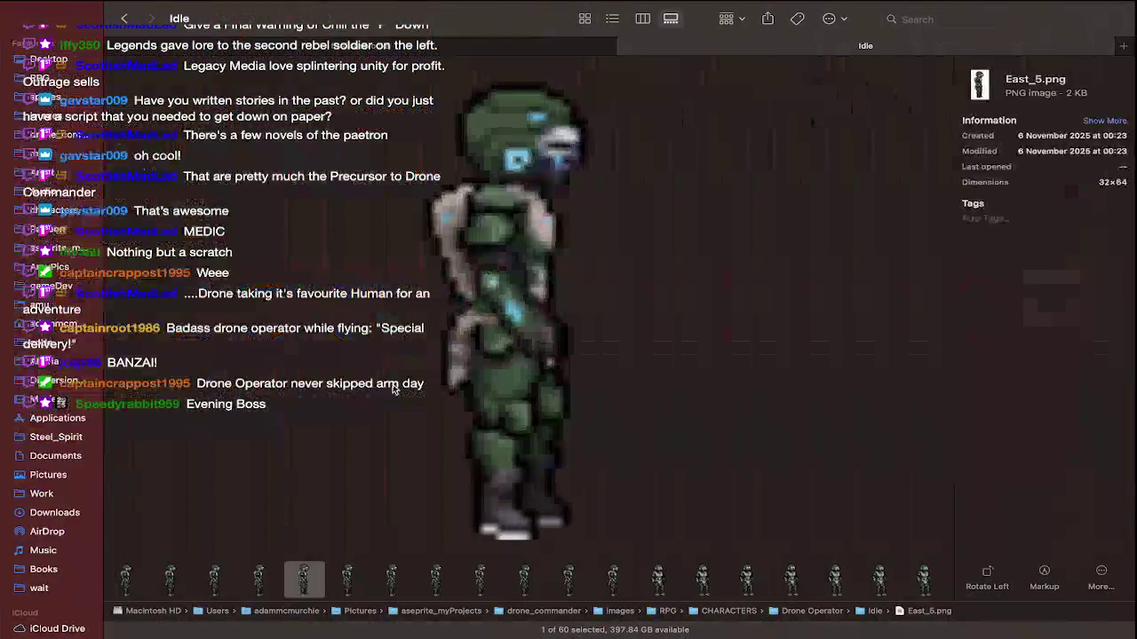
# Switch to icon view and browse the Drone Operator and Pilot Hanging Drone folders
pyautogui.click(590, 19)
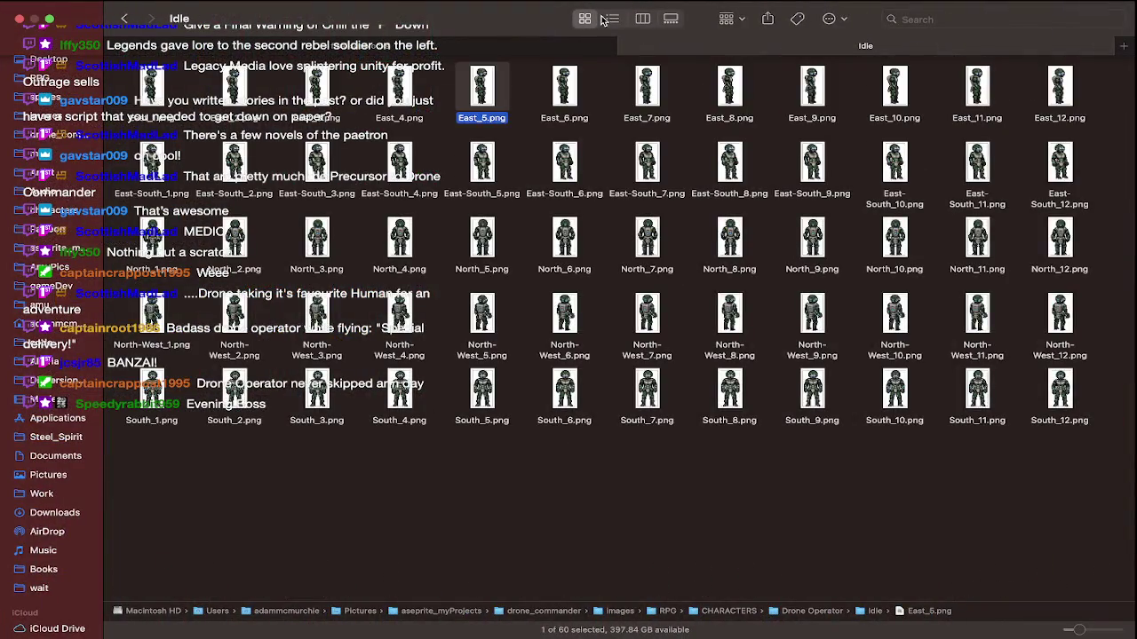
pyautogui.press('super+Up')
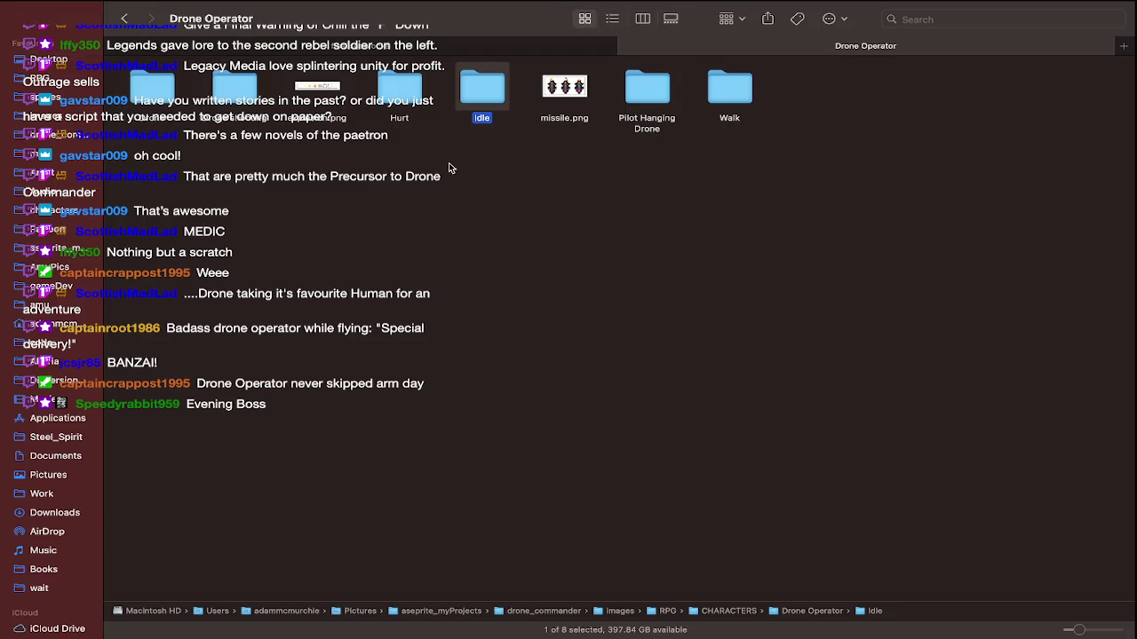
pyautogui.click(579, 94)
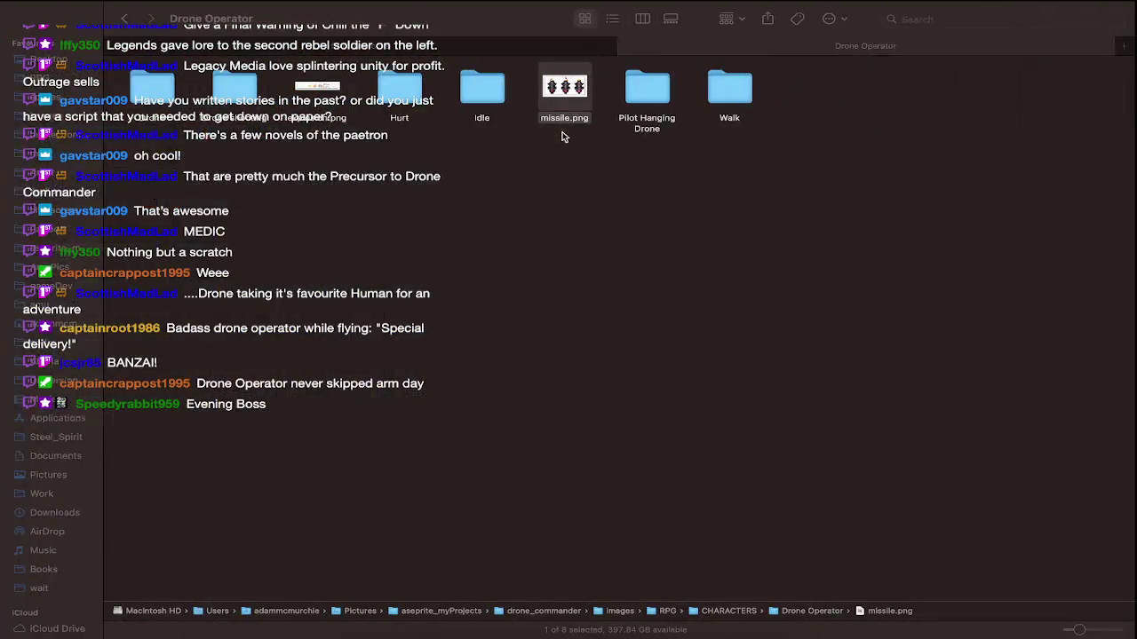
pyautogui.click(561, 136)
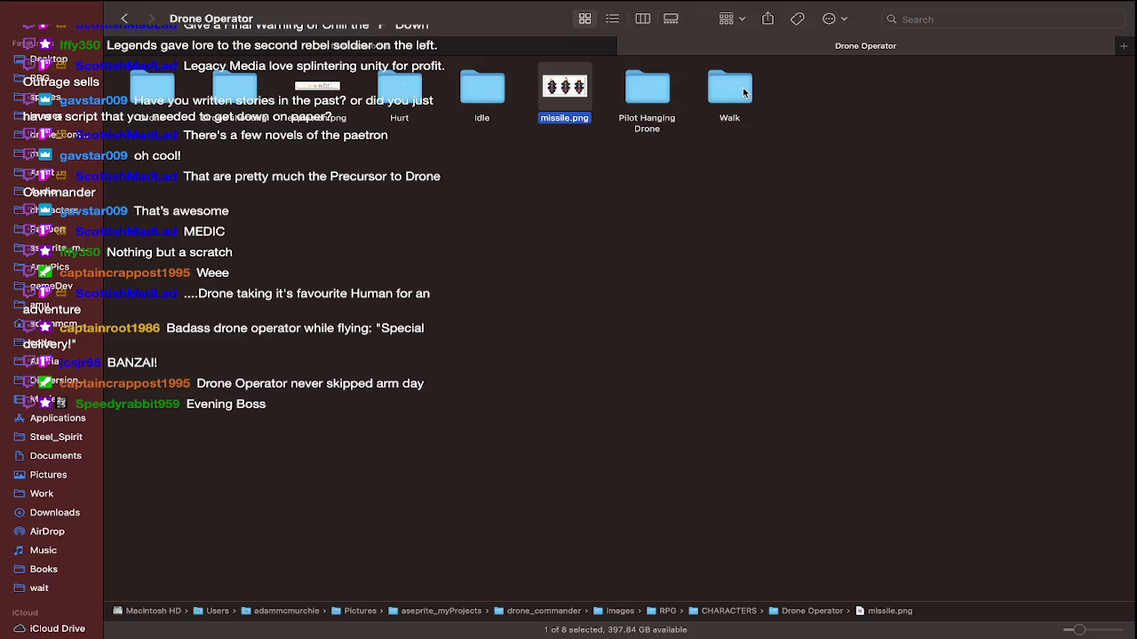
pyautogui.doubleClick(668, 94)
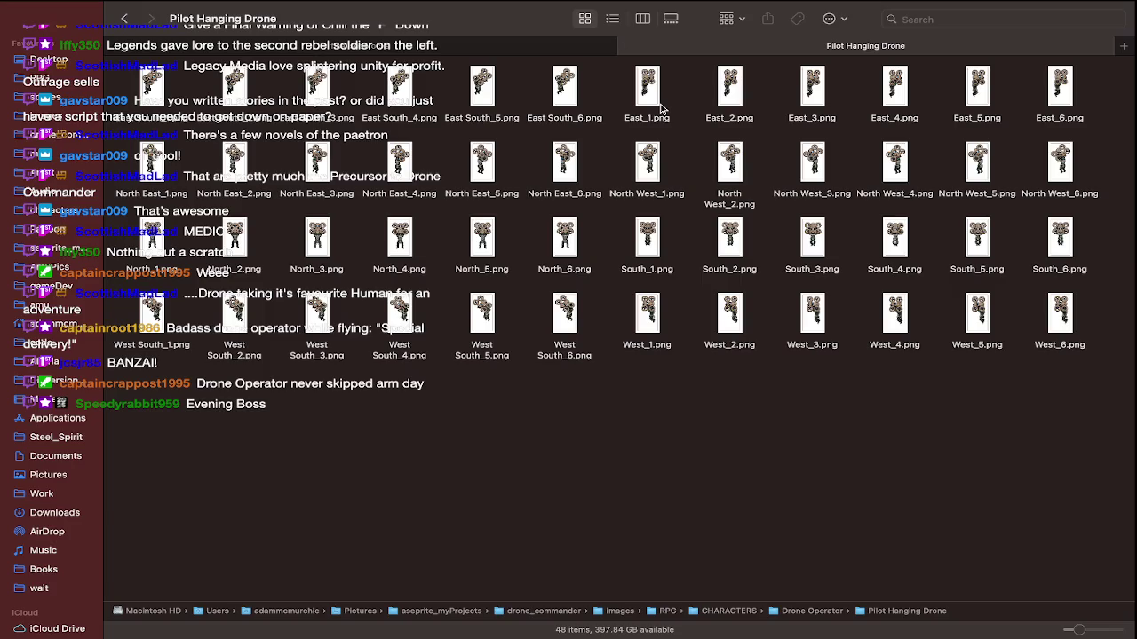
pyautogui.press('super+Up')
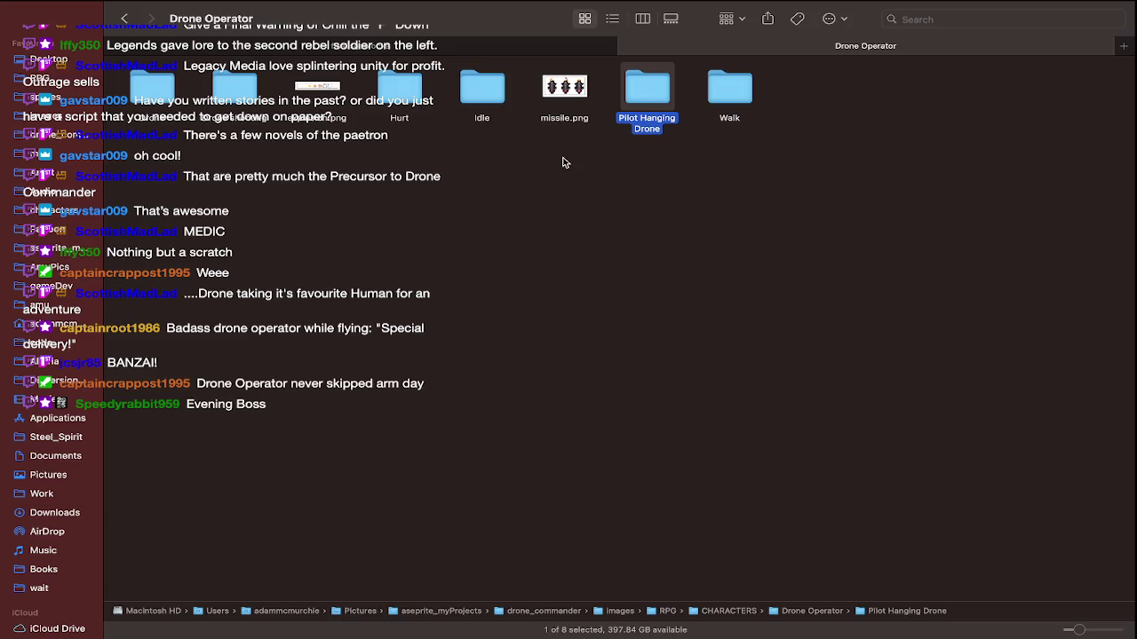
# Open the Hurt folder, preview East Hurt_1.png large, then return to the grid
pyautogui.doubleClick(401, 86)
pyautogui.click(671, 17)
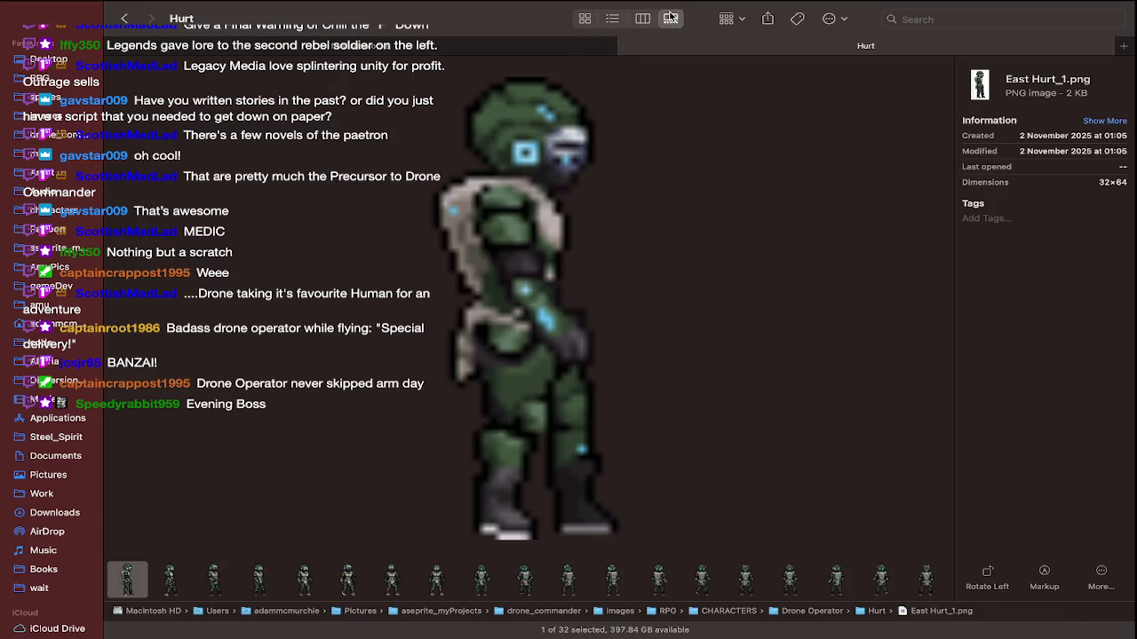
pyautogui.click(584, 18)
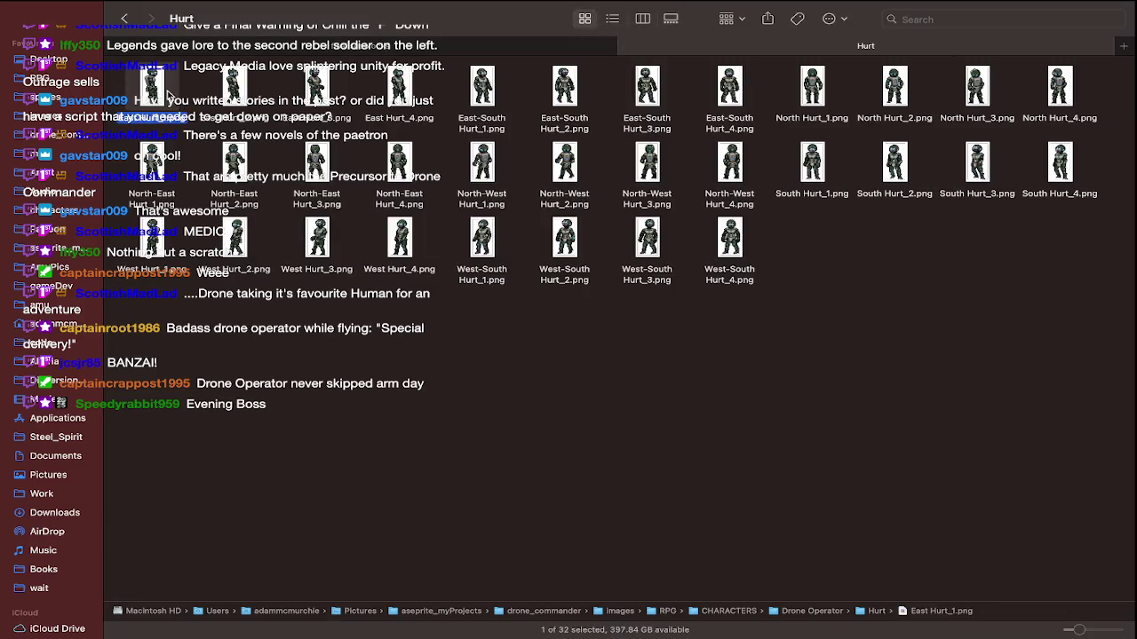
# Briefly open East Hurt_1.png in Aseprite, close it, then open the Idle folder in Finder
pyautogui.rightClick(167, 92)
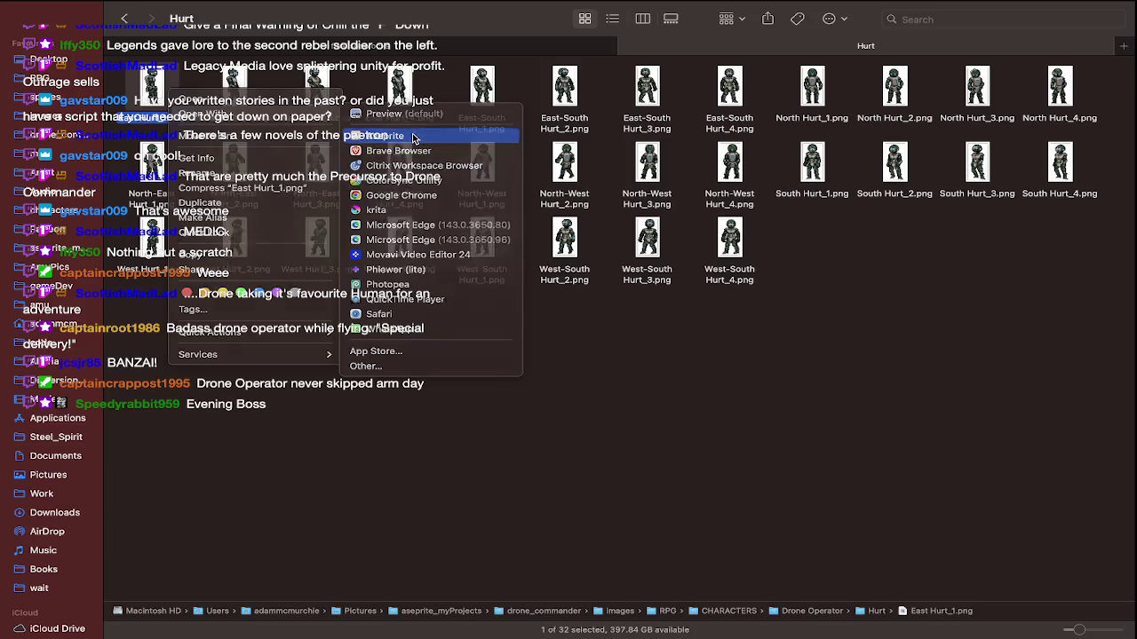
pyautogui.click(413, 138)
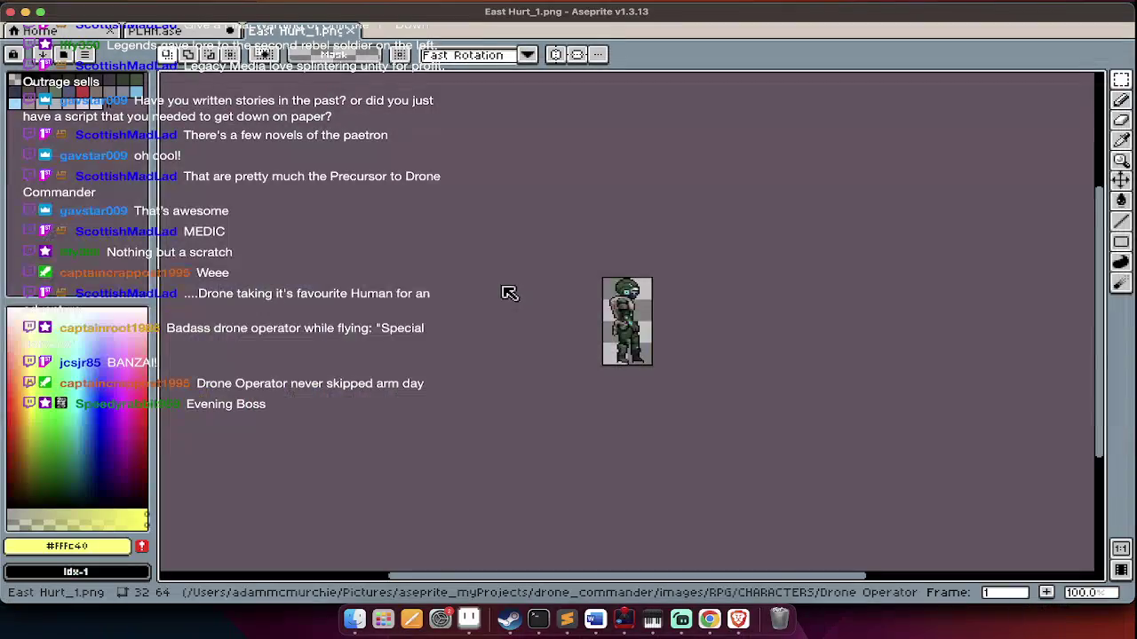
pyautogui.press('super+w')
pyautogui.press('super+Tab')
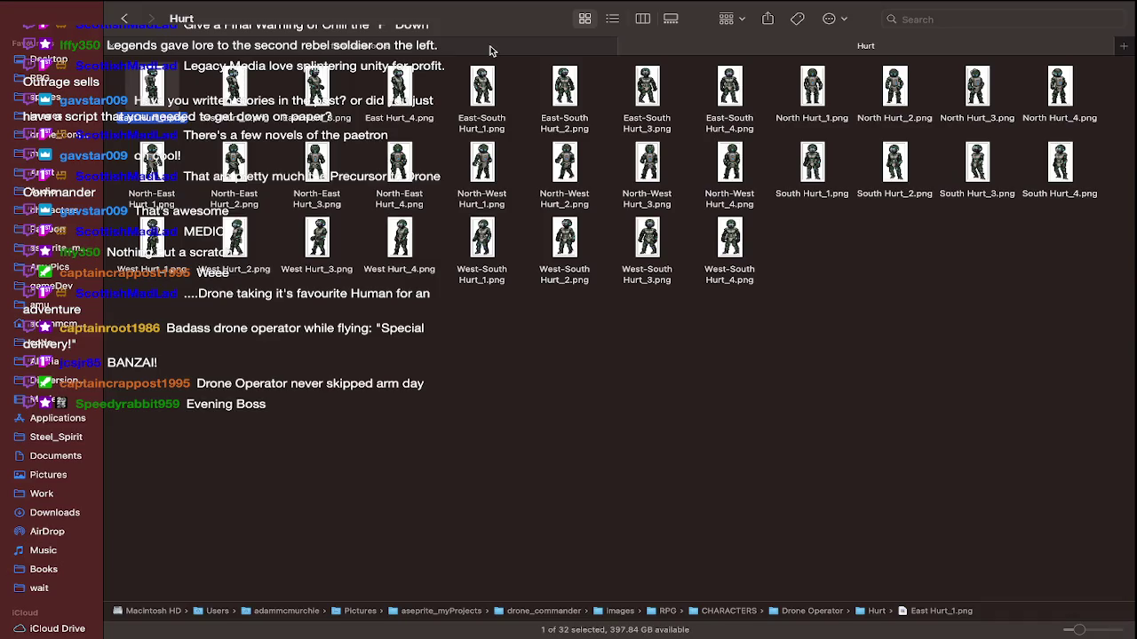
pyautogui.press('super+Up')
pyautogui.doubleClick(480, 93)
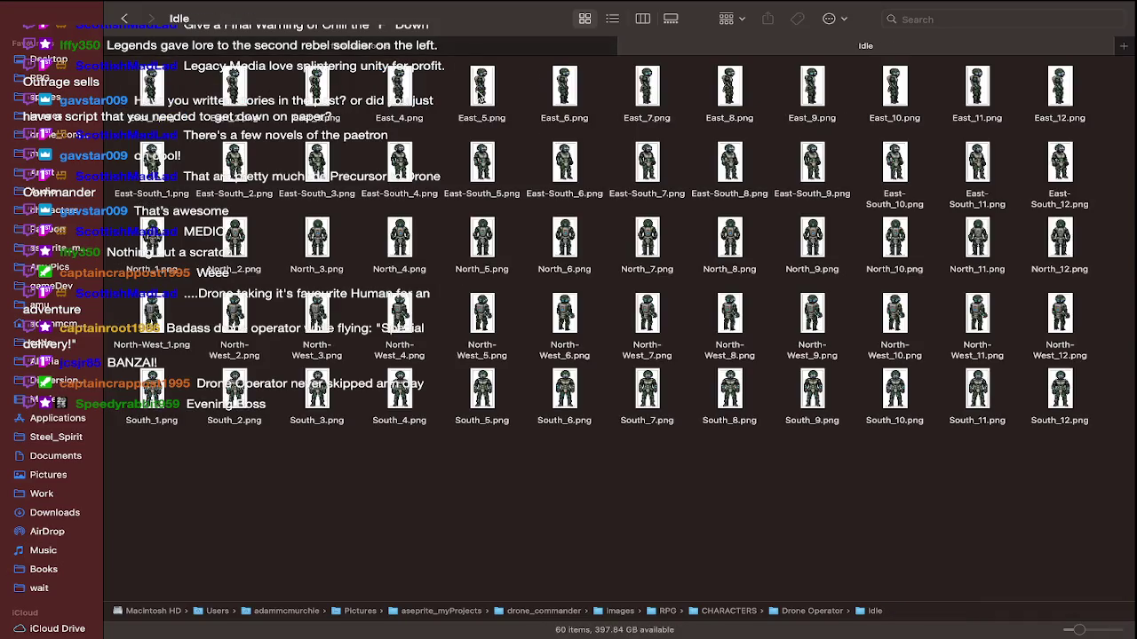
# Create a new folder named FPVDrone inside the Drone Operator folder
pyautogui.press('super+Up')
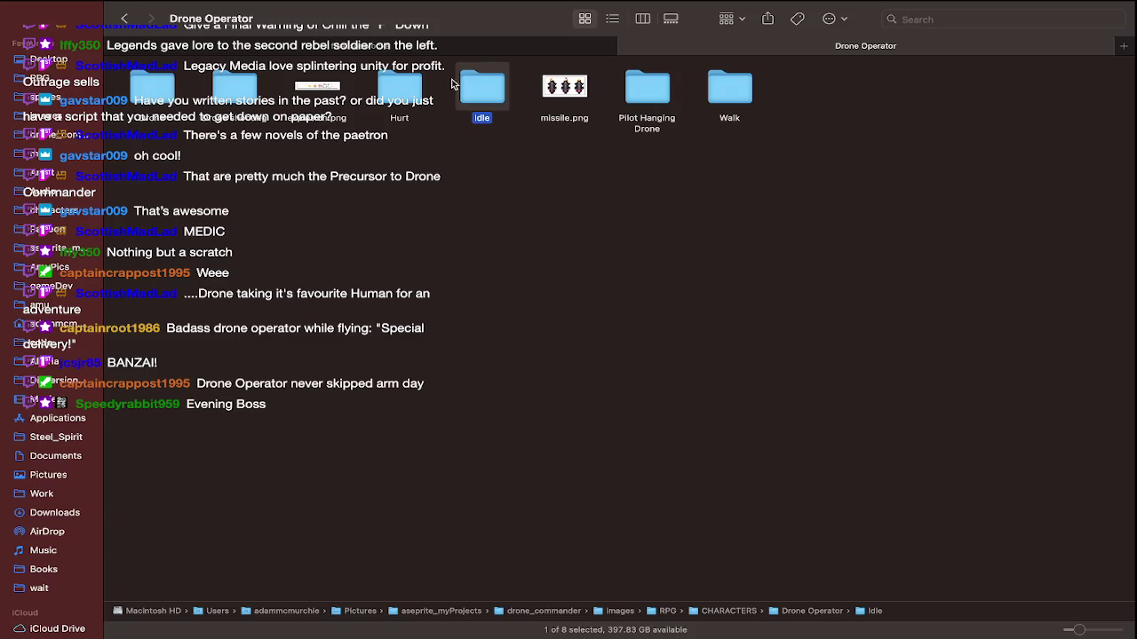
pyautogui.rightClick(229, 235)
pyautogui.click(258, 243)
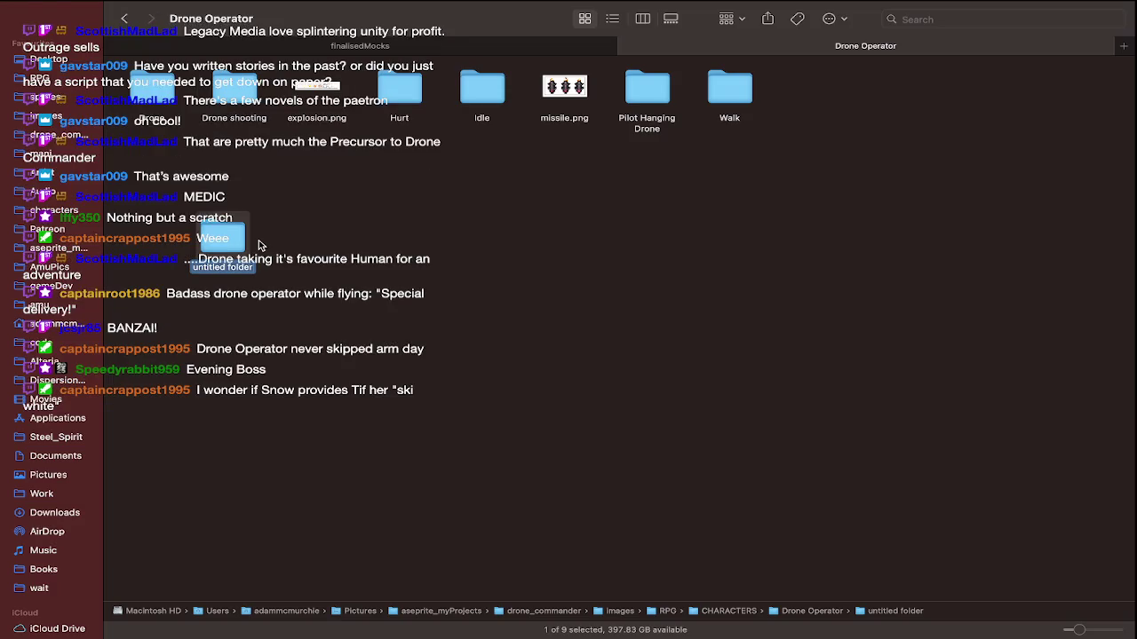
pyautogui.press('super+BackSpace')
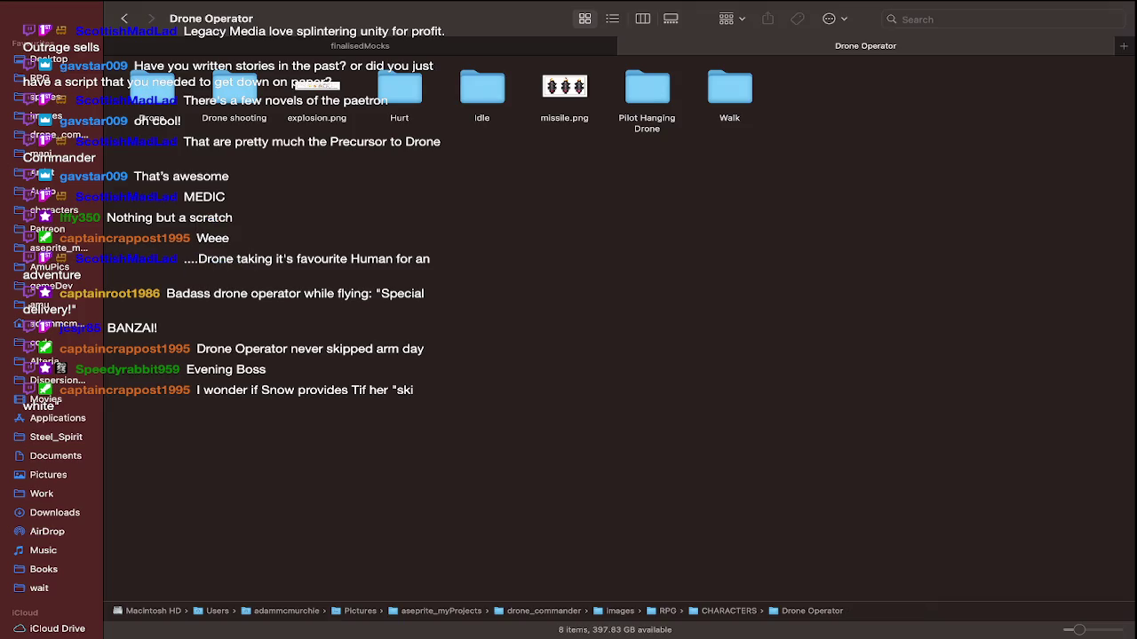
pyautogui.rightClick(268, 301)
pyautogui.click(293, 307)
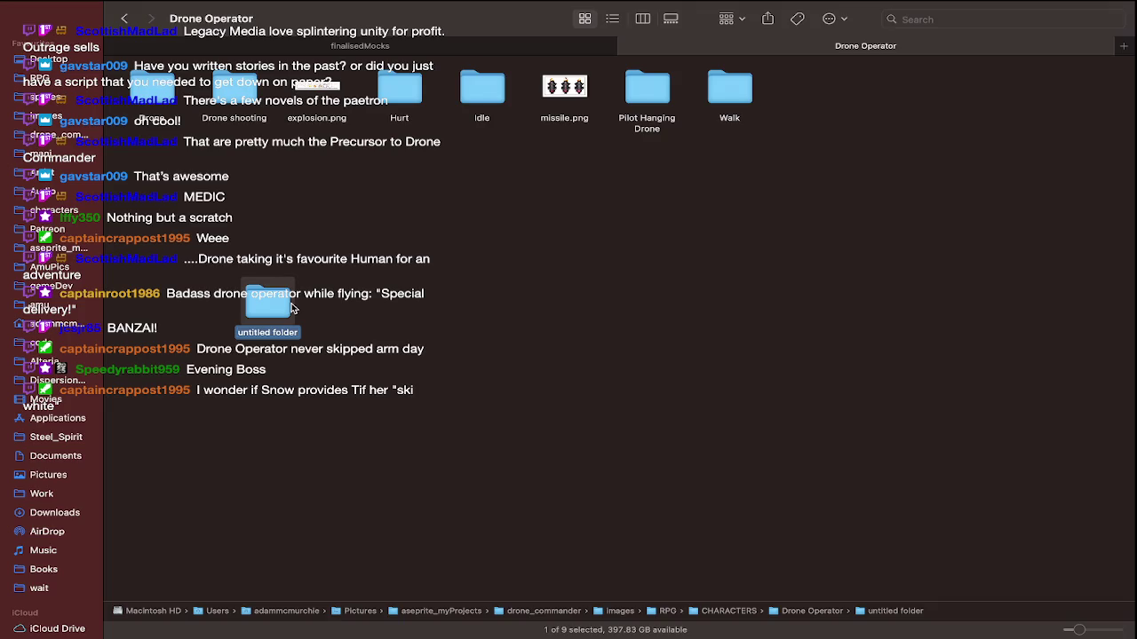
pyautogui.press('Return')
pyautogui.write('FPV')
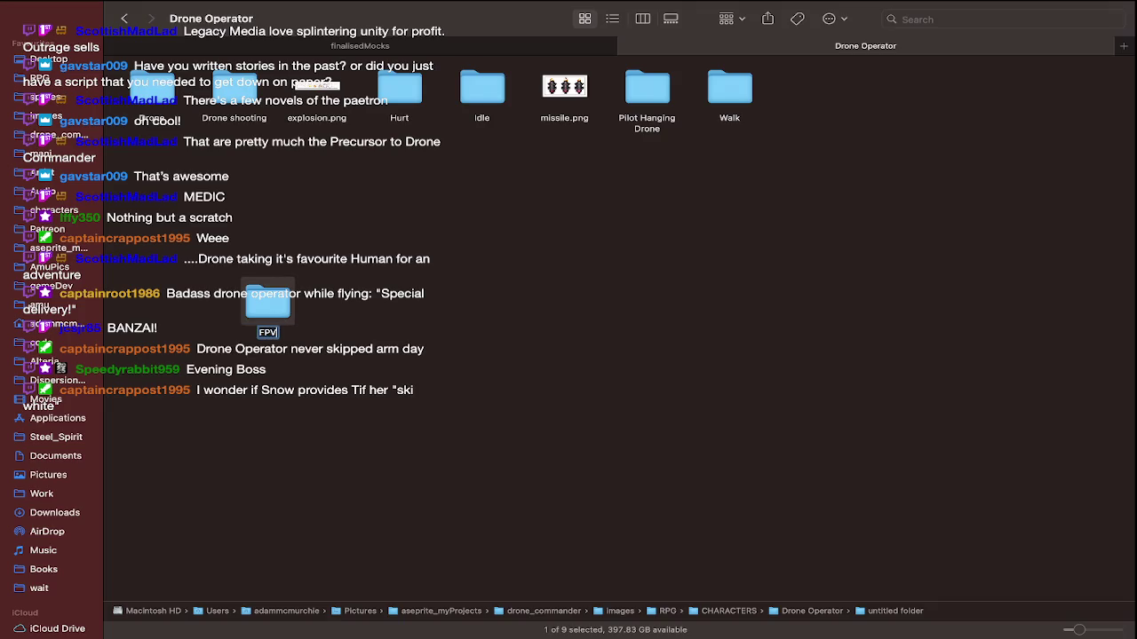
pyautogui.write('Drone')
pyautogui.press('Return')
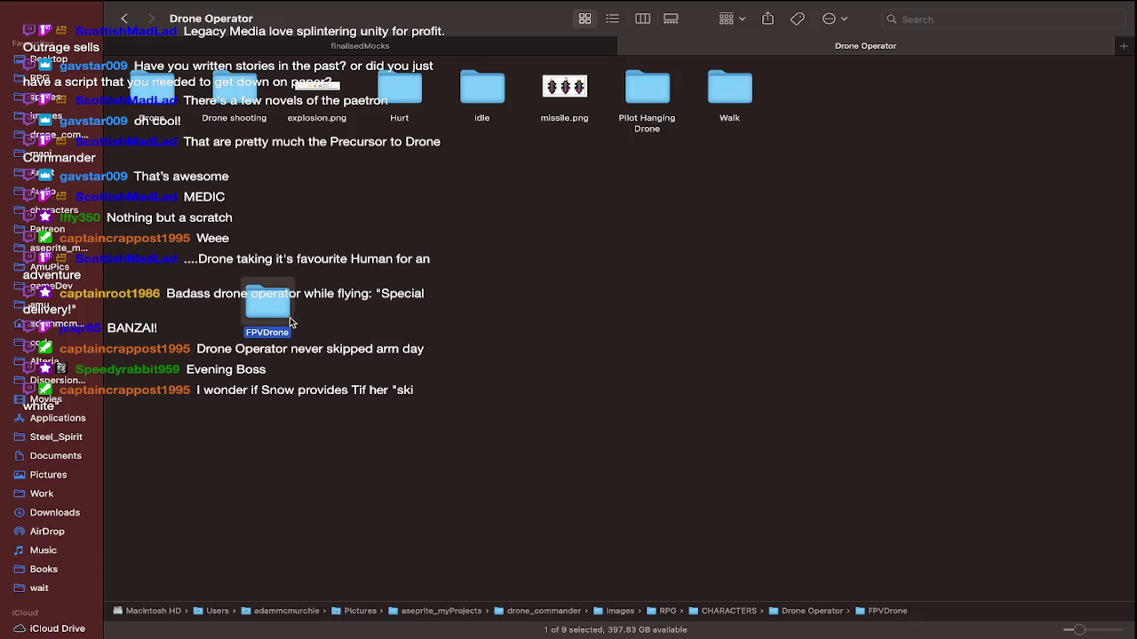
# Open the Drone folder to show its 48 drone direction PNGs
pyautogui.moveTo(292, 308); pyautogui.dragTo(209, 255)
pyautogui.click(151, 102)
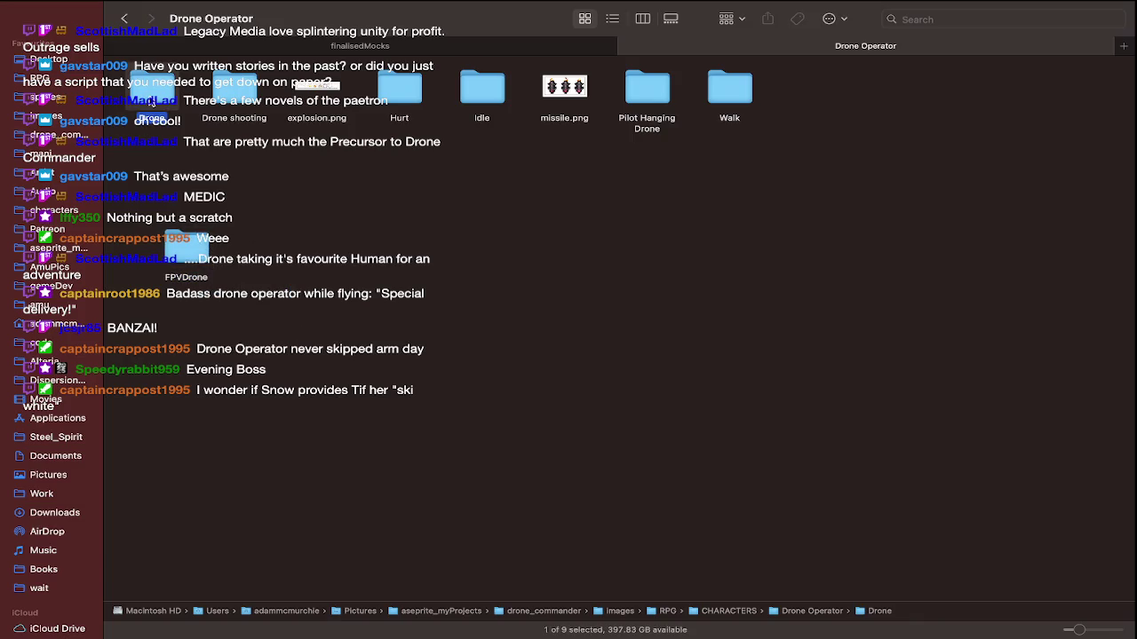
pyautogui.doubleClick(152, 93)
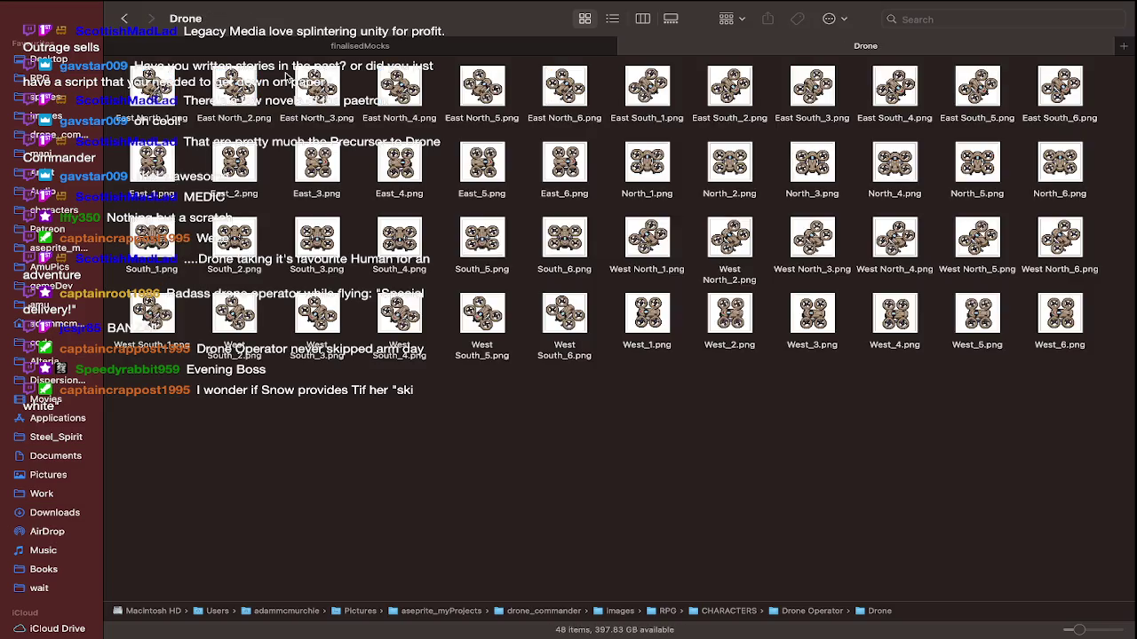
# Clear the file selection and switch the Drone folder to list view
pyautogui.press('super+Up')
pyautogui.press('super+Down')
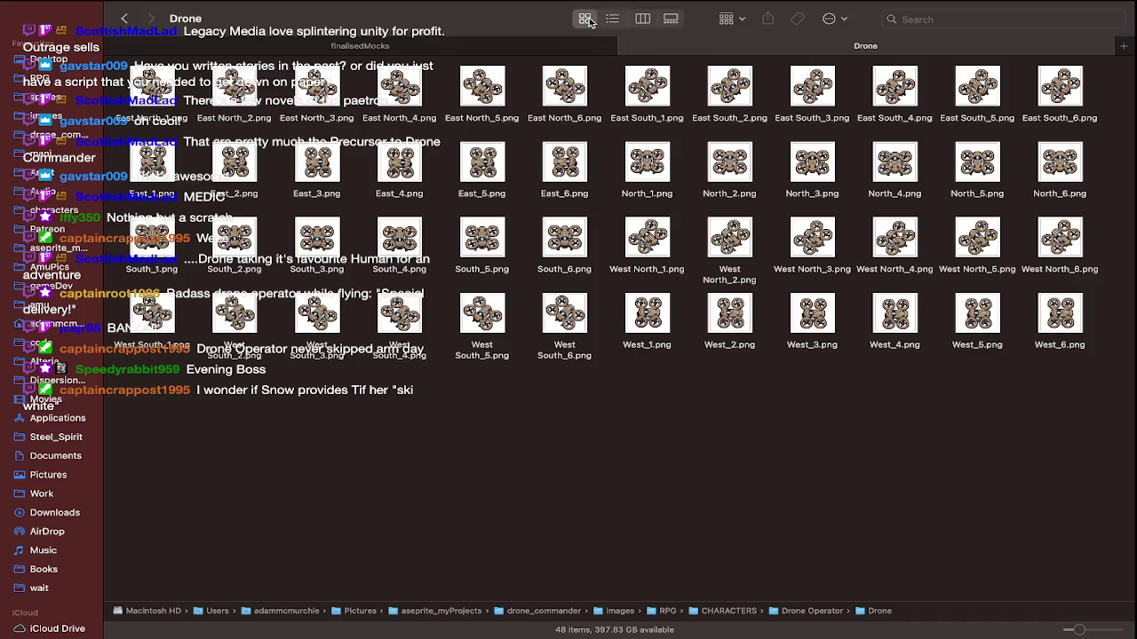
pyautogui.press('Up')
pyautogui.click(431, 464)
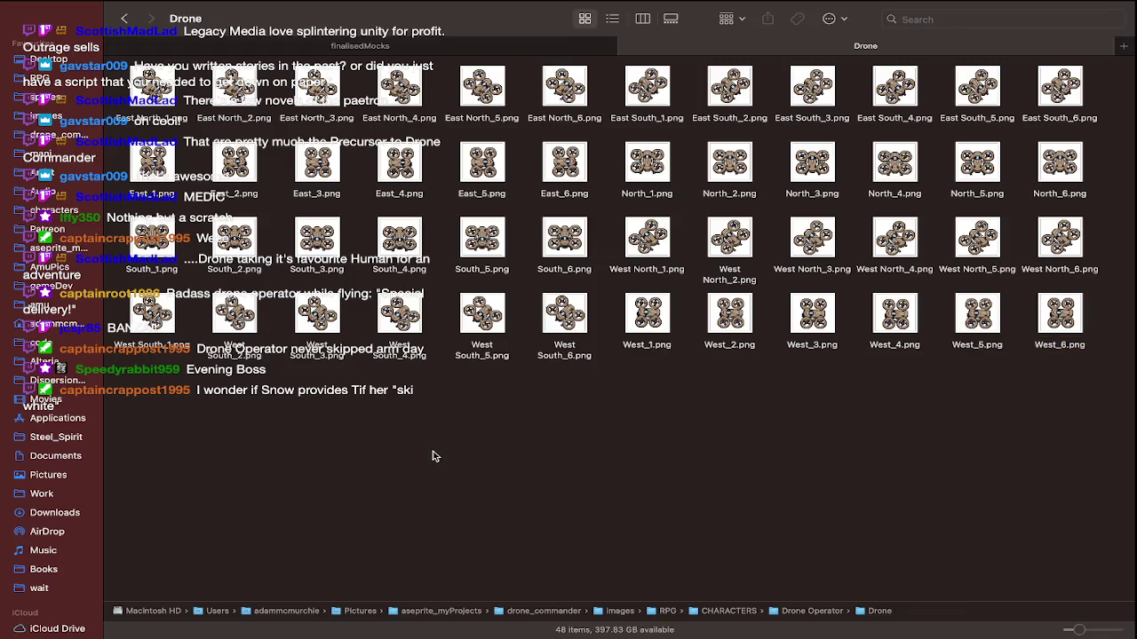
pyautogui.click(612, 18)
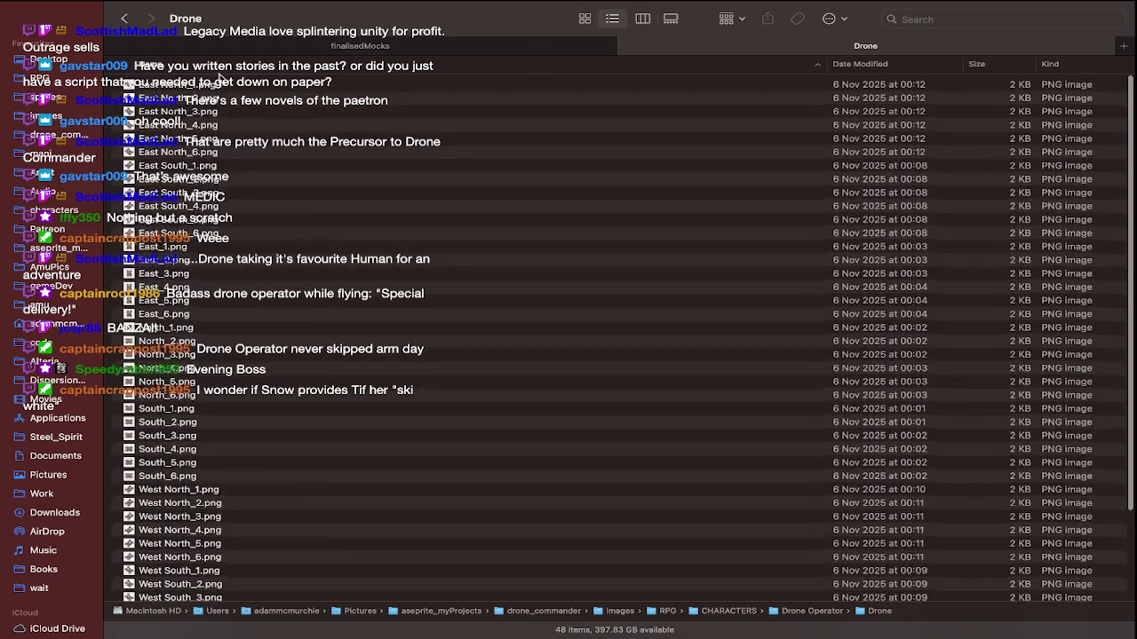
# Select all 48 drone PNGs and open them with Aseprite
pyautogui.click(221, 85)
pyautogui.press('super+a')
pyautogui.rightClick(221, 87)
pyautogui.moveTo(302, 121)
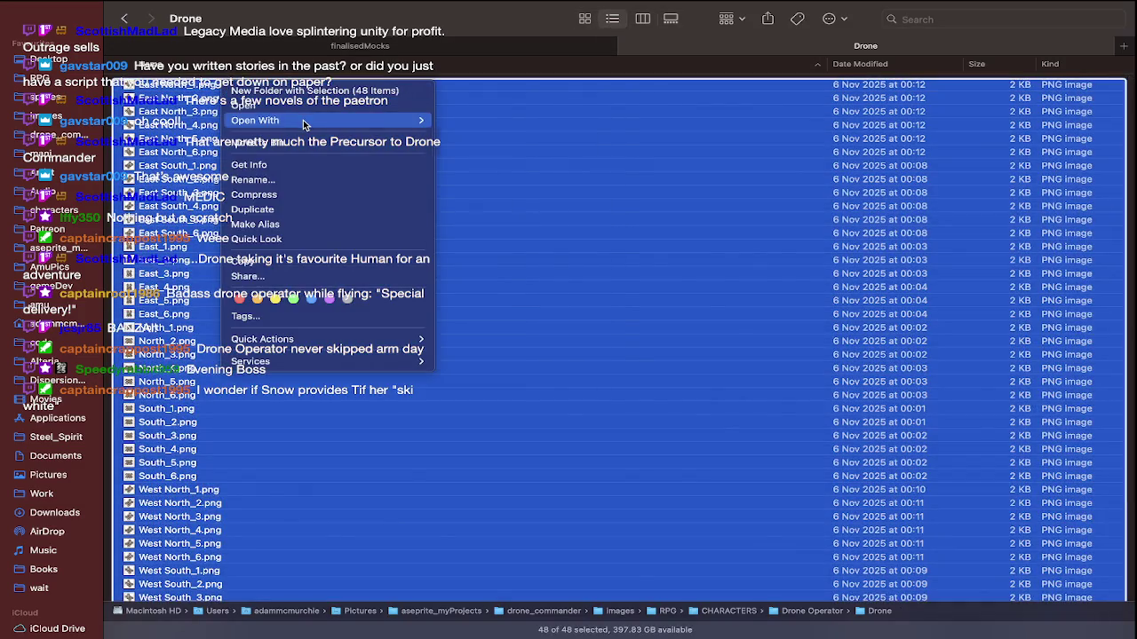
pyautogui.click(469, 143)
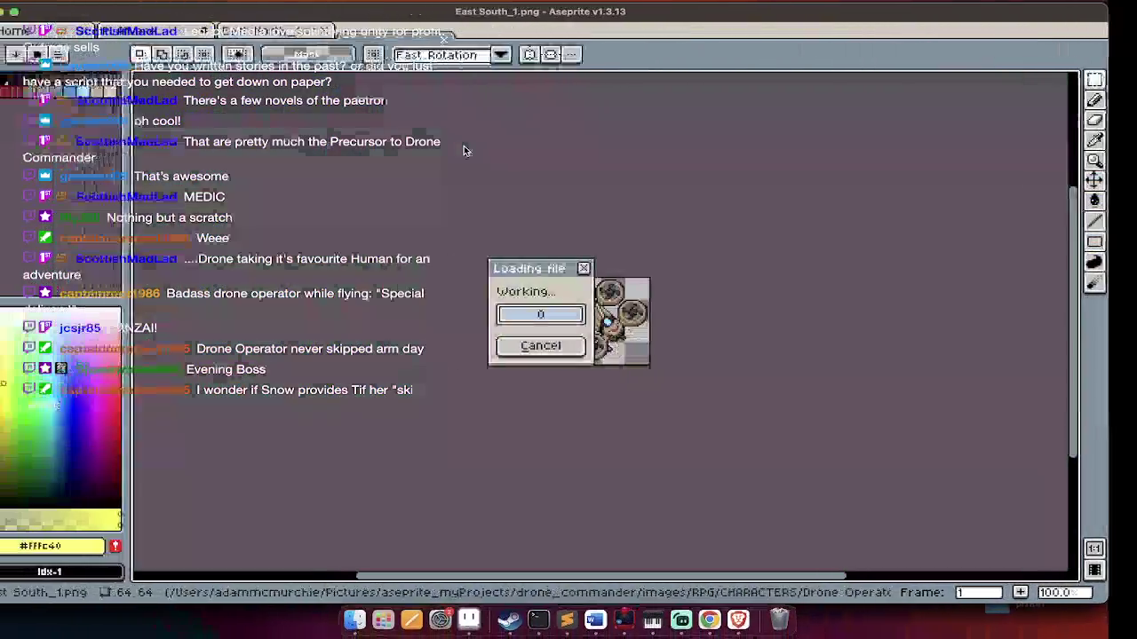
# Preview the West_1 drone animation with the timeline shown
pyautogui.press('Tab')
pyautogui.press('Tab')
pyautogui.press('Return')
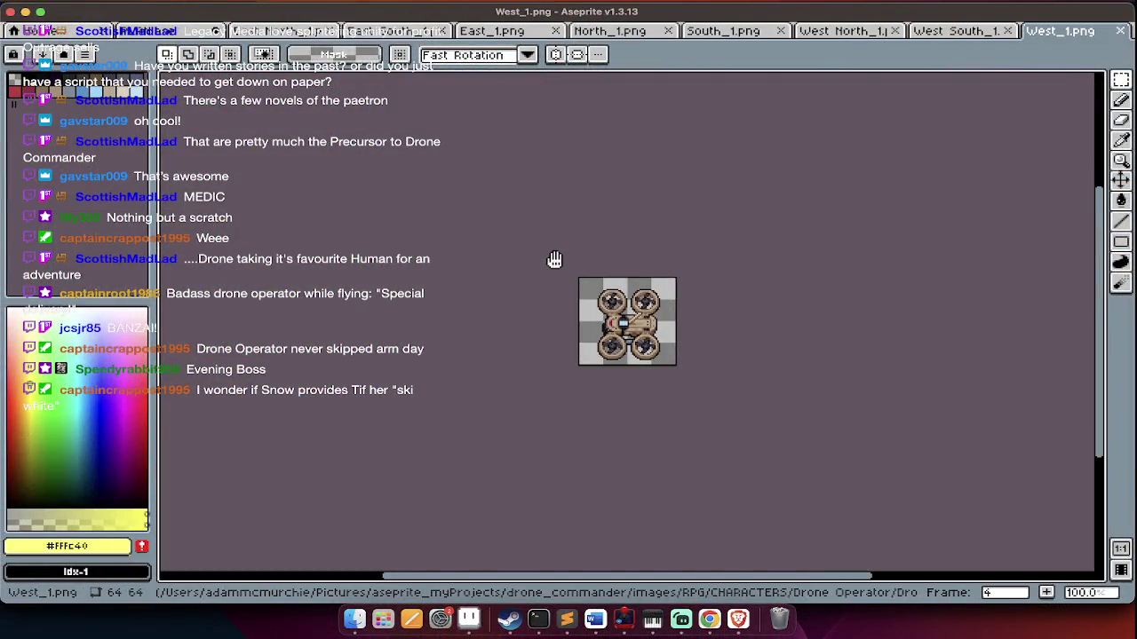
pyautogui.press('Tab')
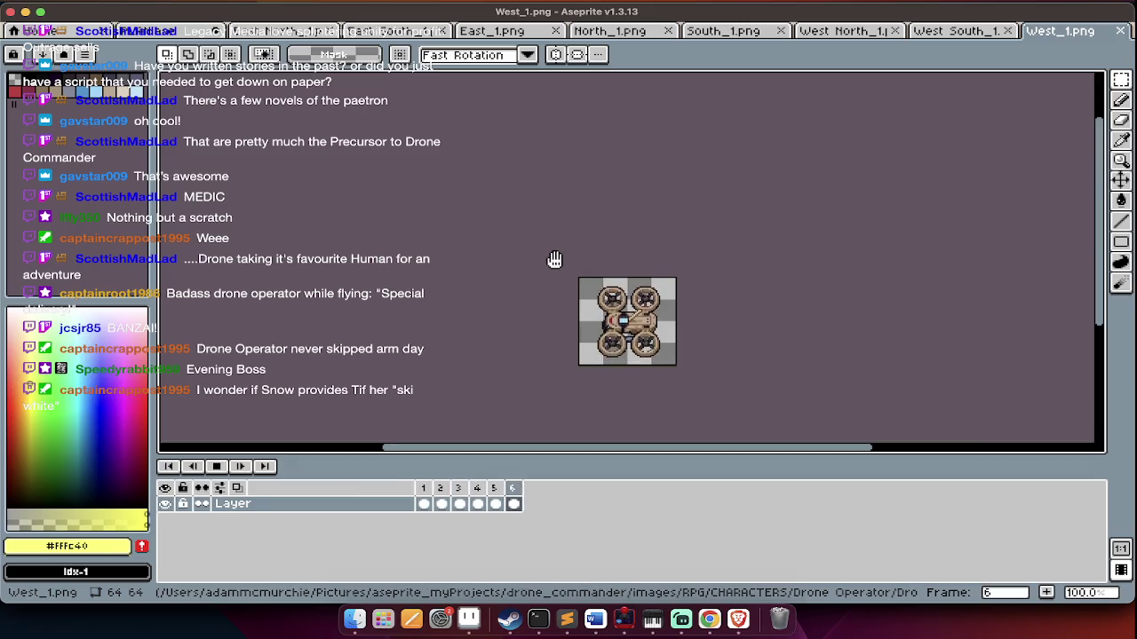
pyautogui.press('Tab')
# In the Save As dialog, create a new IDLE folder inside FPVDrone
pyautogui.press('super+shift+s')
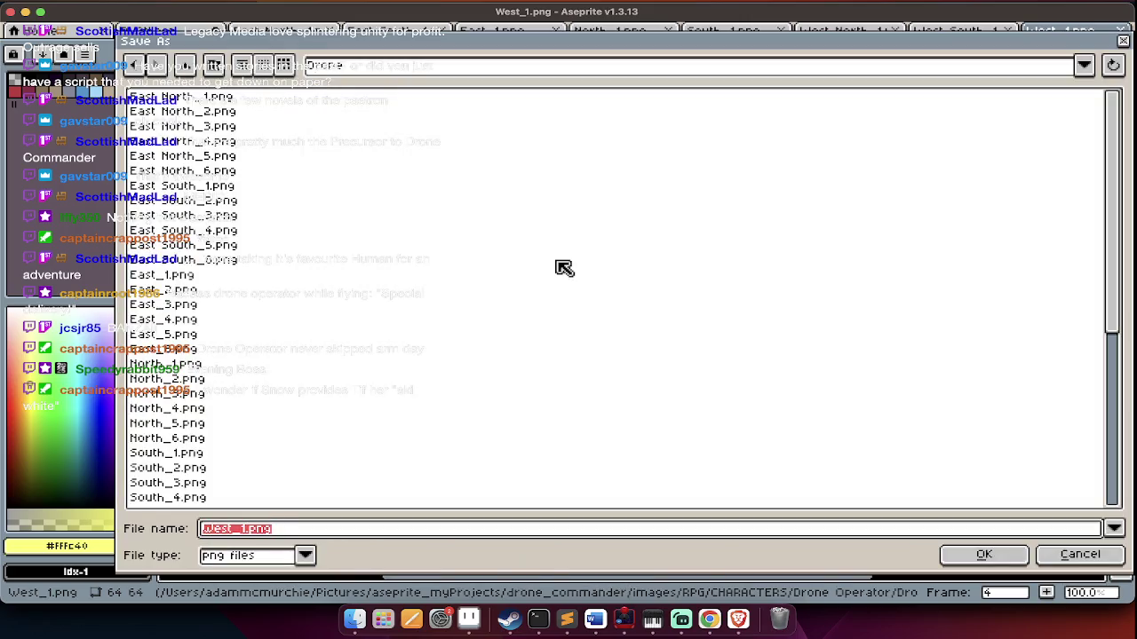
pyautogui.press('BackSpace')
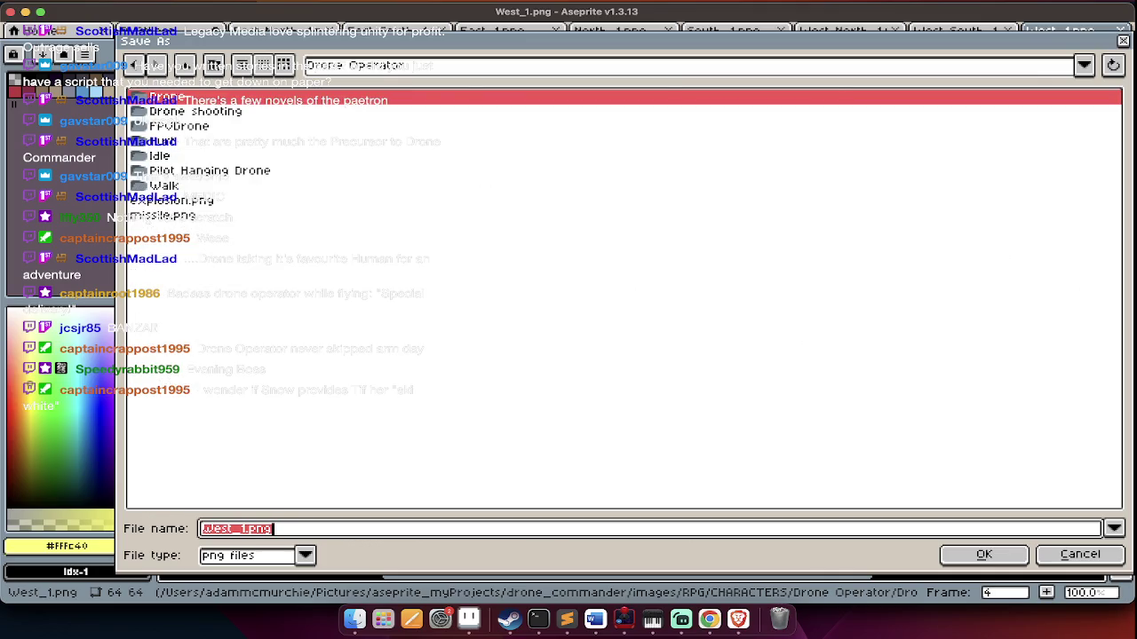
pyautogui.doubleClick(194, 128)
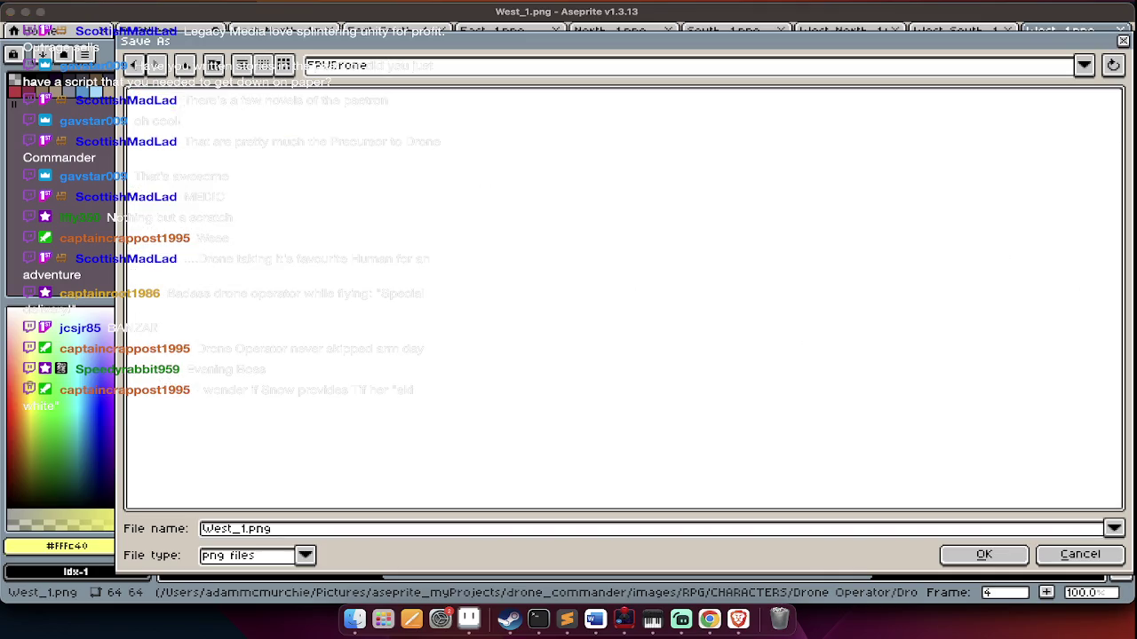
pyautogui.click(214, 69)
pyautogui.press('BackSpace')
pyautogui.write('IDLLE')
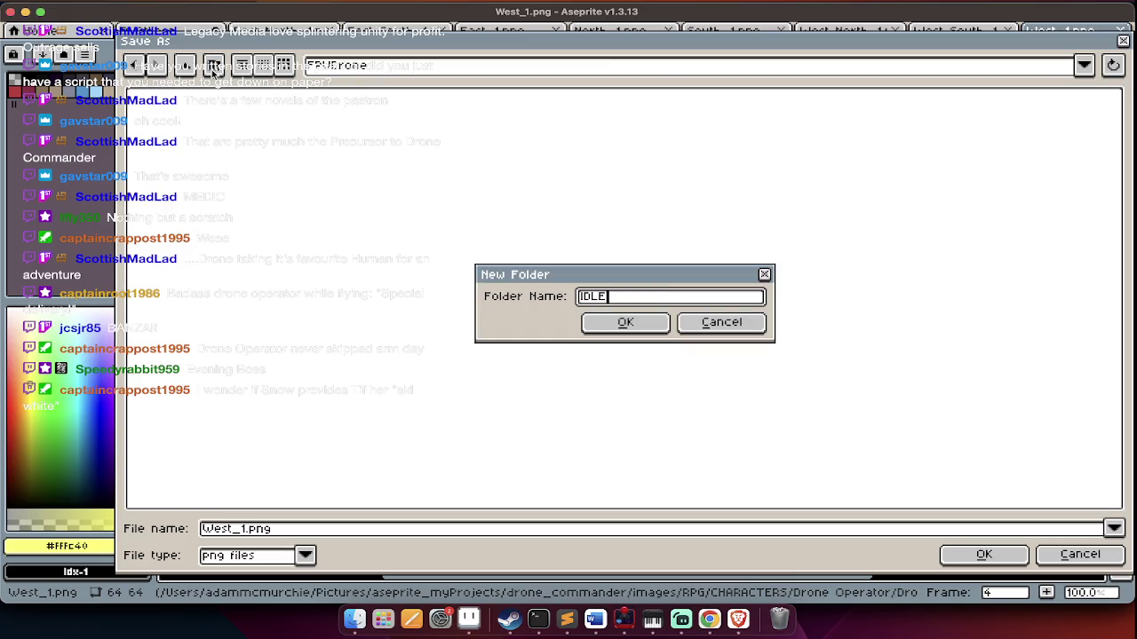
pyautogui.write('E')
pyautogui.press('Return')
# Save the West_1 sprite as west1.png in the IDLE folder
pyautogui.click(335, 533)
pyautogui.hotkey('ctrl', 'a')
pyautogui.write('west')
pyautogui.write('.png')
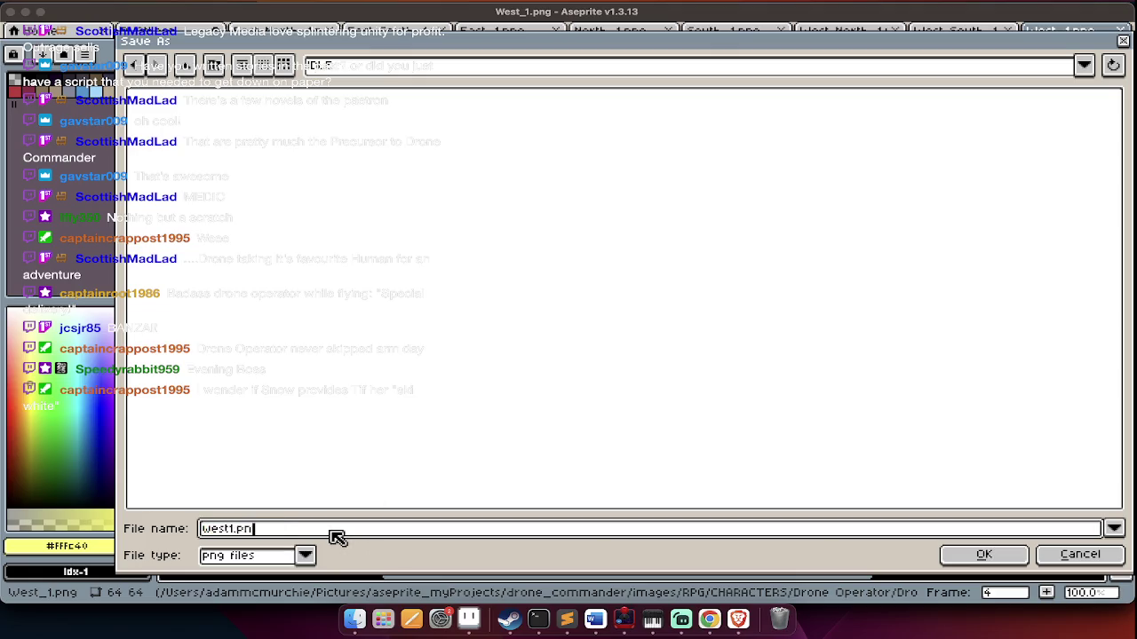
pyautogui.press('Return')
# Scale the sprite to 200% (128×128), save it, and close it
pyautogui.hotkey('ctrl', 'alt', 'i')
pyautogui.press('Tab')
pyautogui.press('Tab')
pyautogui.write('200')
pyautogui.press('Return')
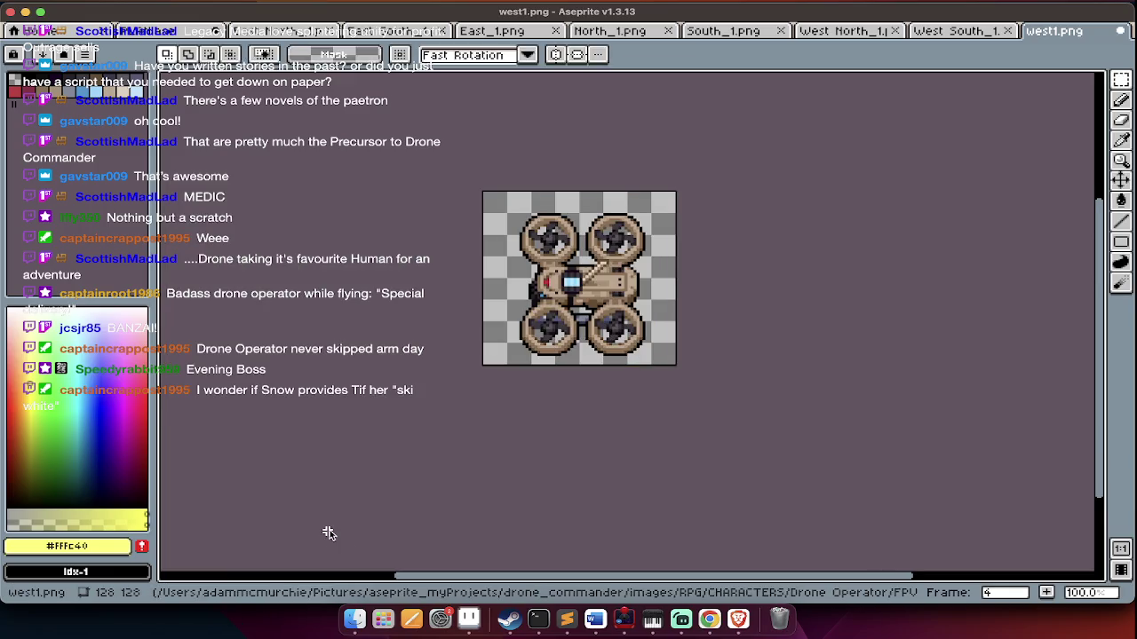
pyautogui.hotkey('ctrl', 's')
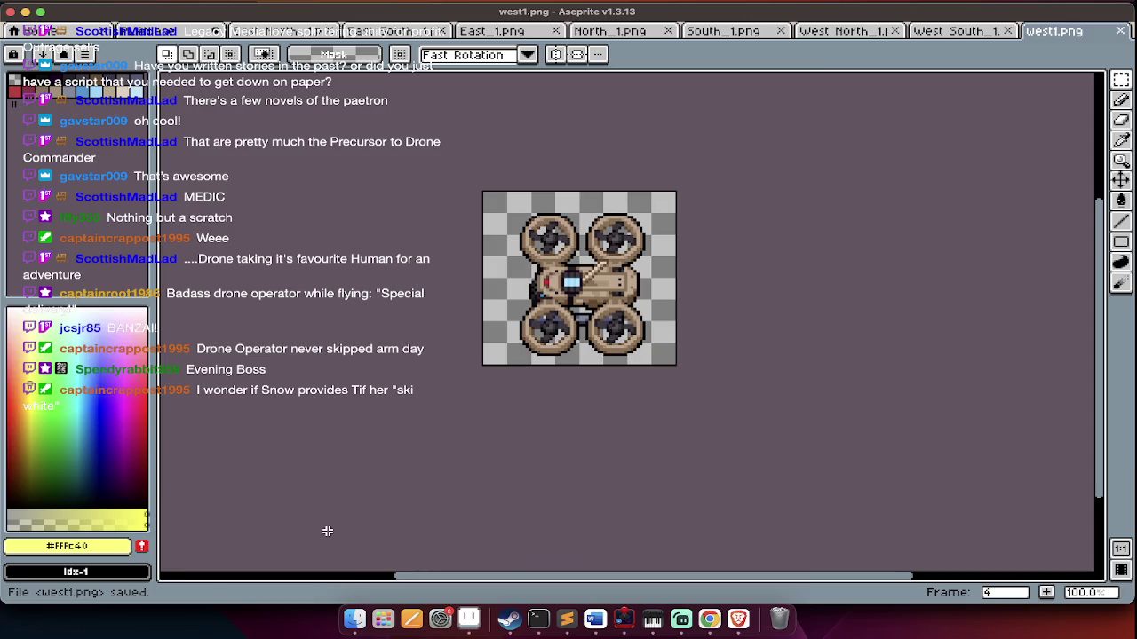
pyautogui.hotkey('ctrl', 'w')
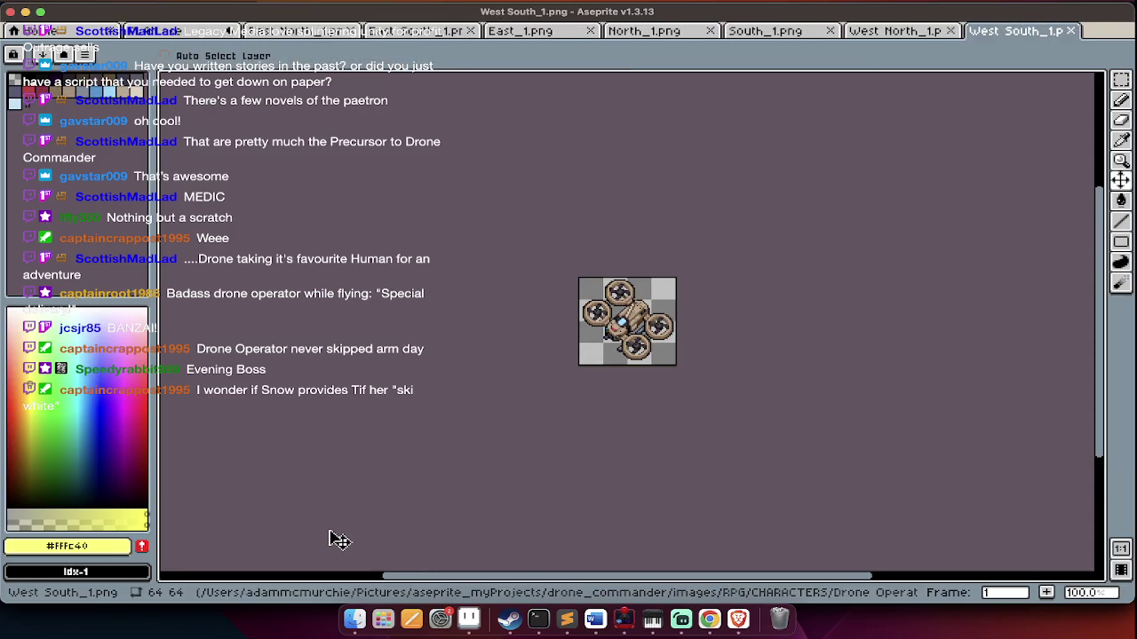
# Scale the West South_1 drone to 200% (128×128) and play its animation
pyautogui.hotkey('ctrl', 'alt', 'i')
pyautogui.press('Tab')
pyautogui.press('Tab')
pyautogui.write('200')
pyautogui.press('Return')
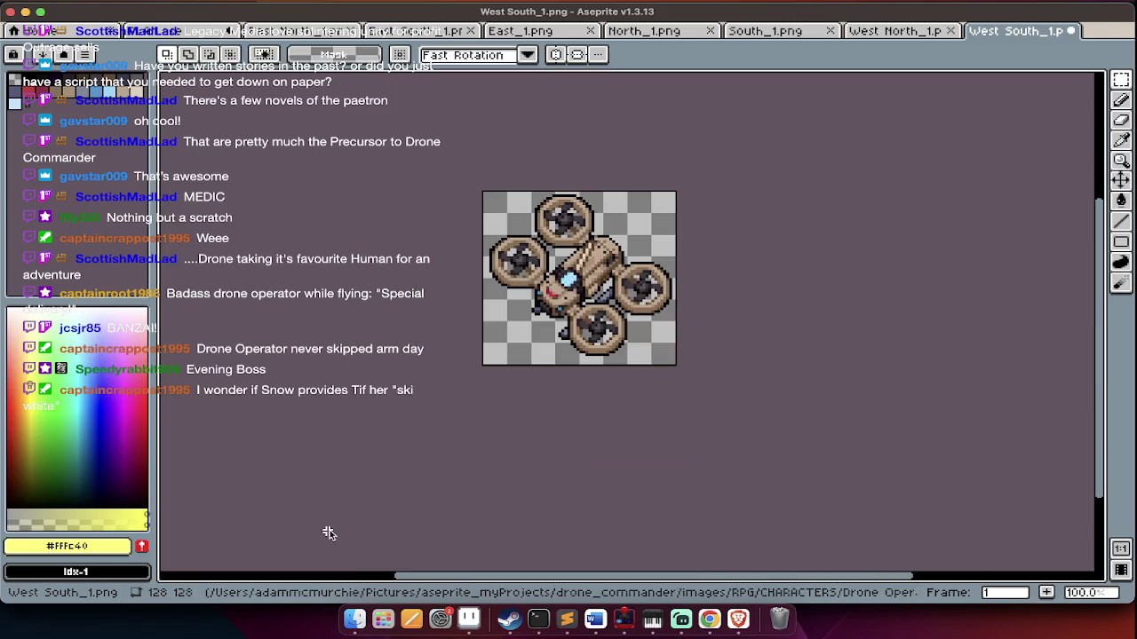
pyautogui.press('Return')
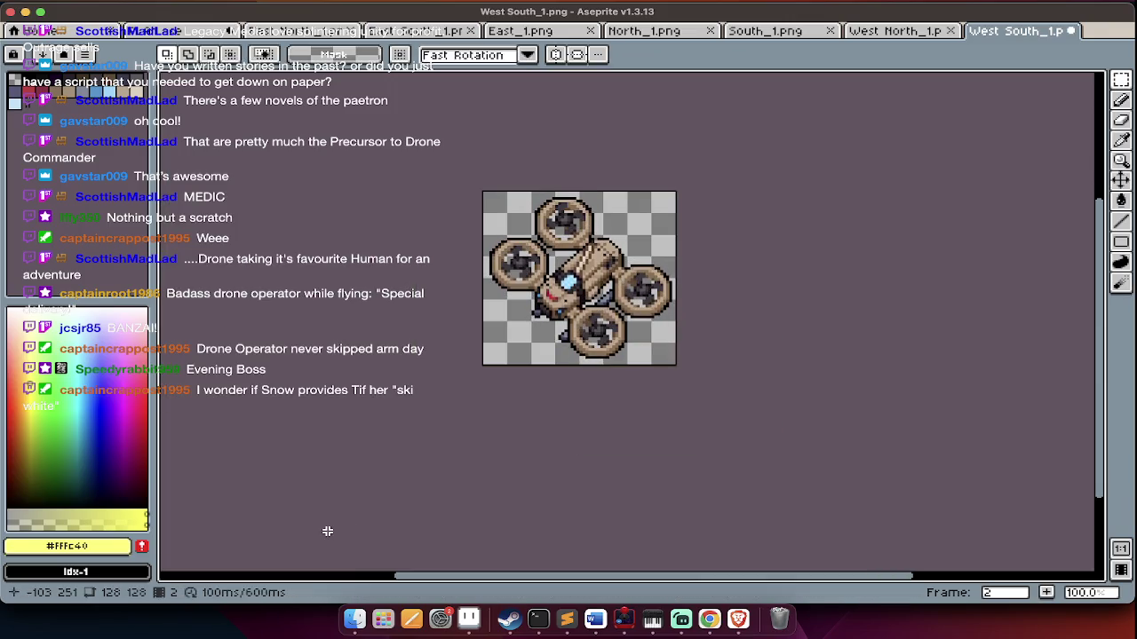
# Save it as southwest1.png in FPVDrone/IDLE and close it
pyautogui.hotkey('ctrl', 'shift', 's')
pyautogui.hotkey('alt', 'Up')
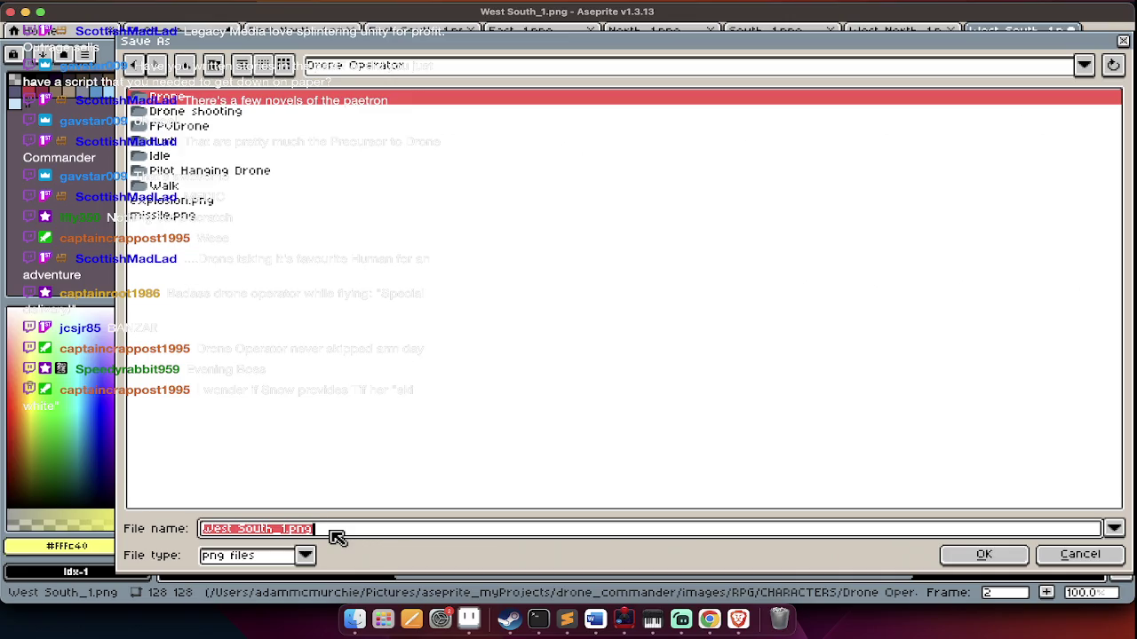
pyautogui.doubleClick(195, 126)
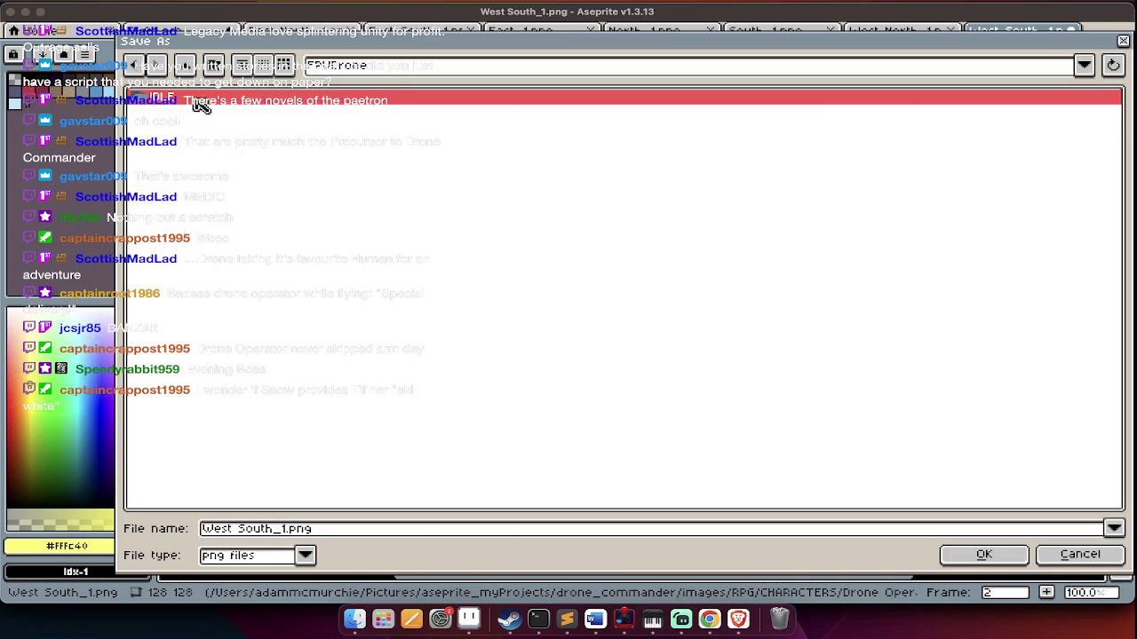
pyautogui.doubleClick(201, 101)
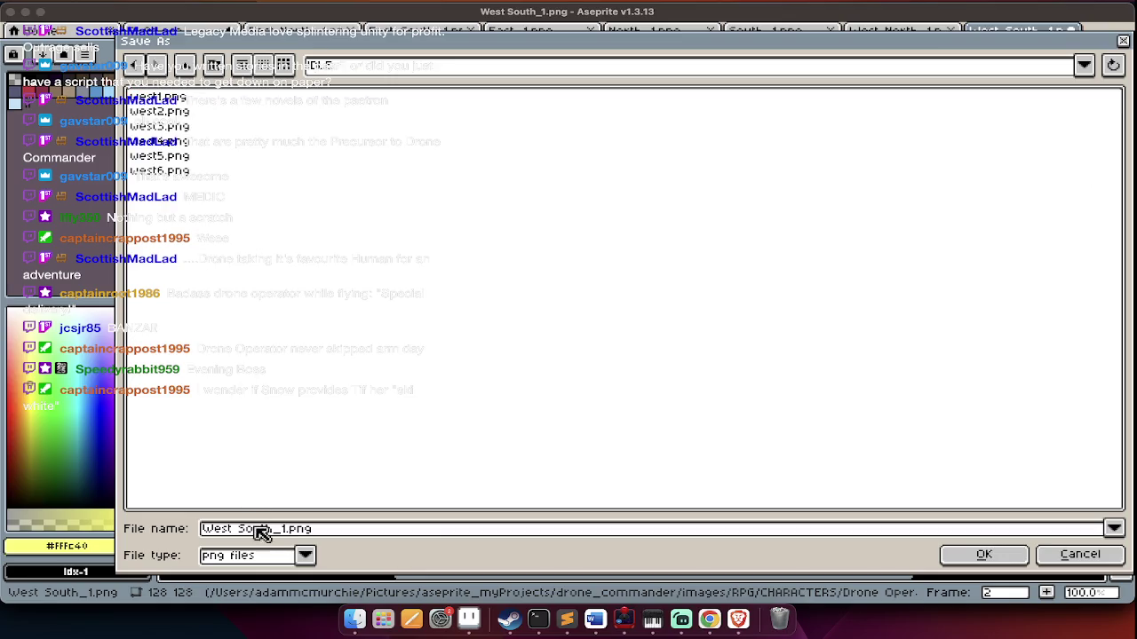
pyautogui.click(265, 531)
pyautogui.tripleClick(284, 530)
pyautogui.press('BackSpace')
pyautogui.write('southwest')
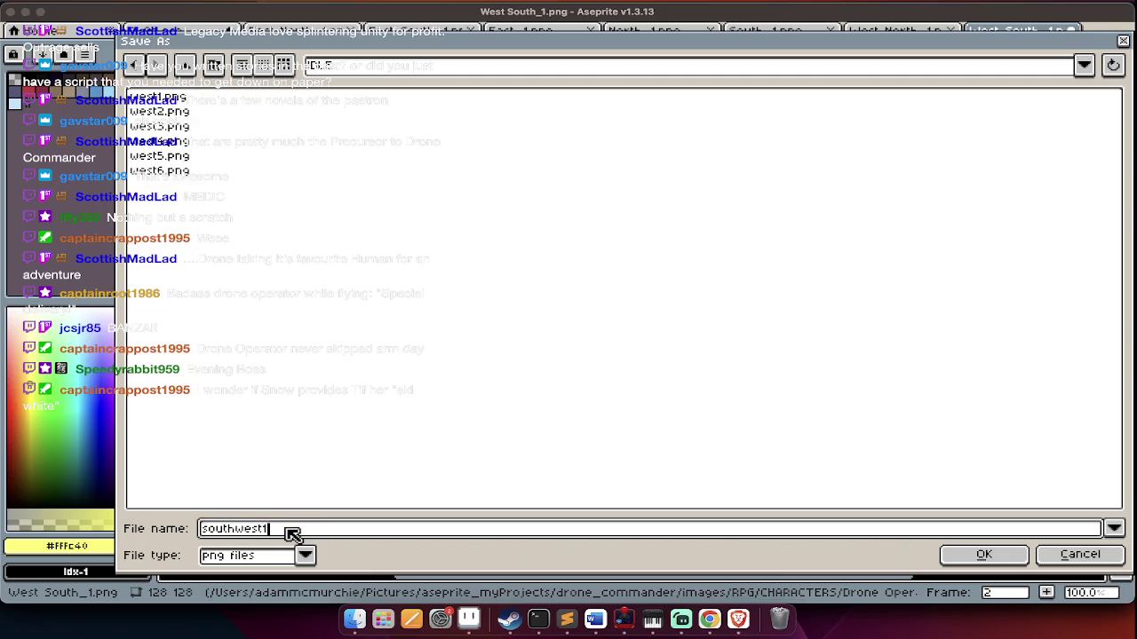
pyautogui.press('Return')
pyautogui.press('super+w')
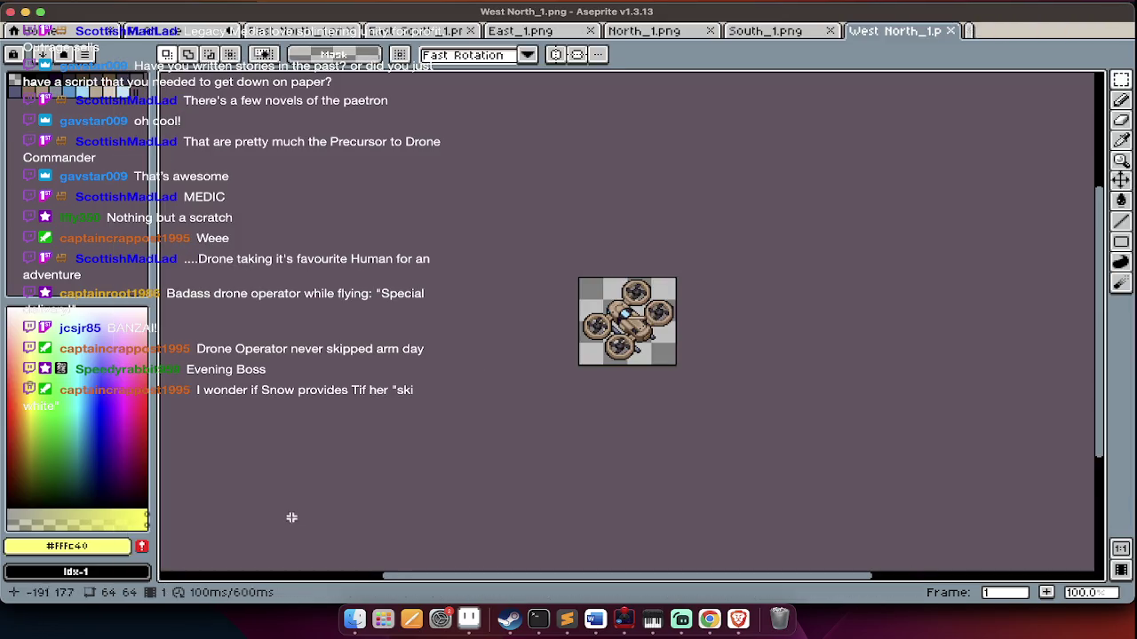
# Scale the West North_1 drone to 200% (128×128)
pyautogui.press('Tab')
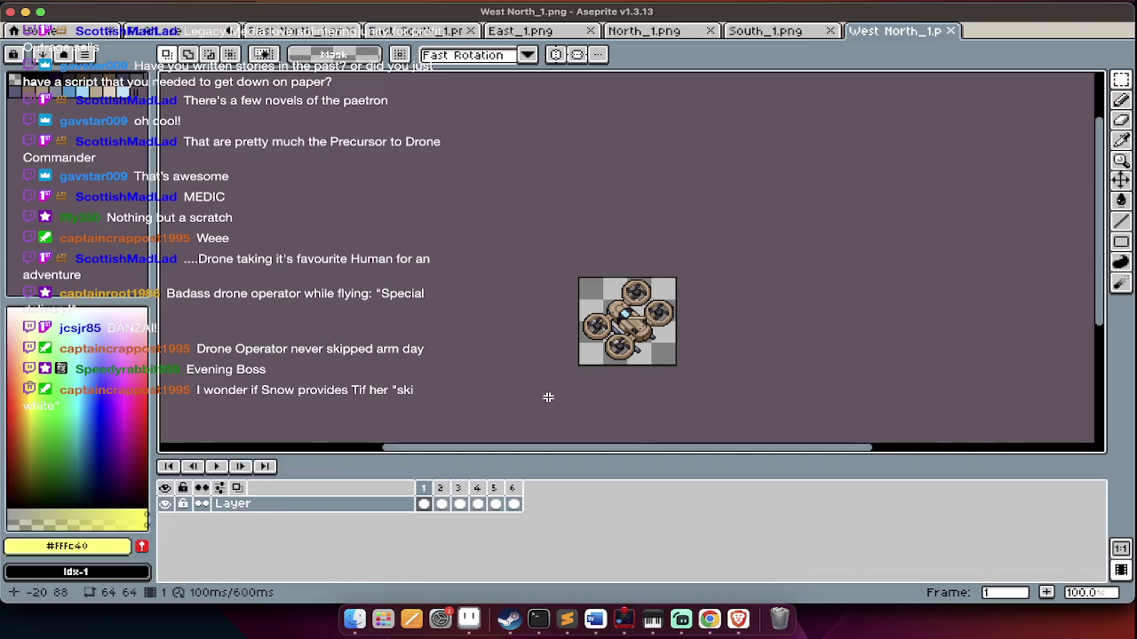
pyautogui.press('super+alt+i')
pyautogui.press('Tab')
pyautogui.press('Tab')
pyautogui.write('200')
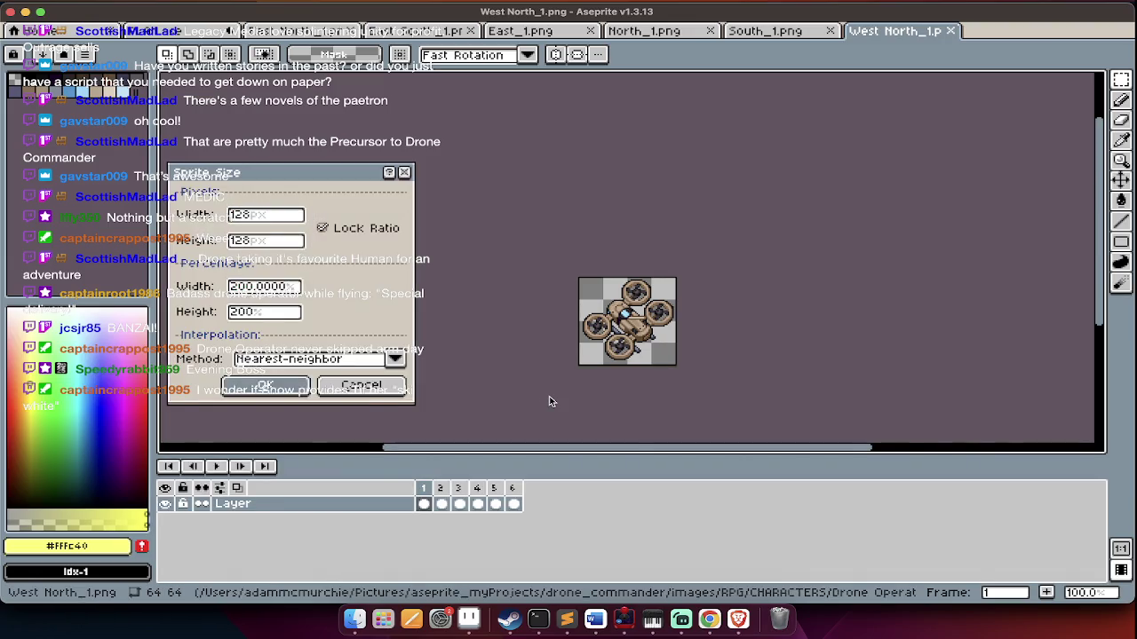
pyautogui.press('Return')
pyautogui.press('super+shift+s')
pyautogui.press('Tab')
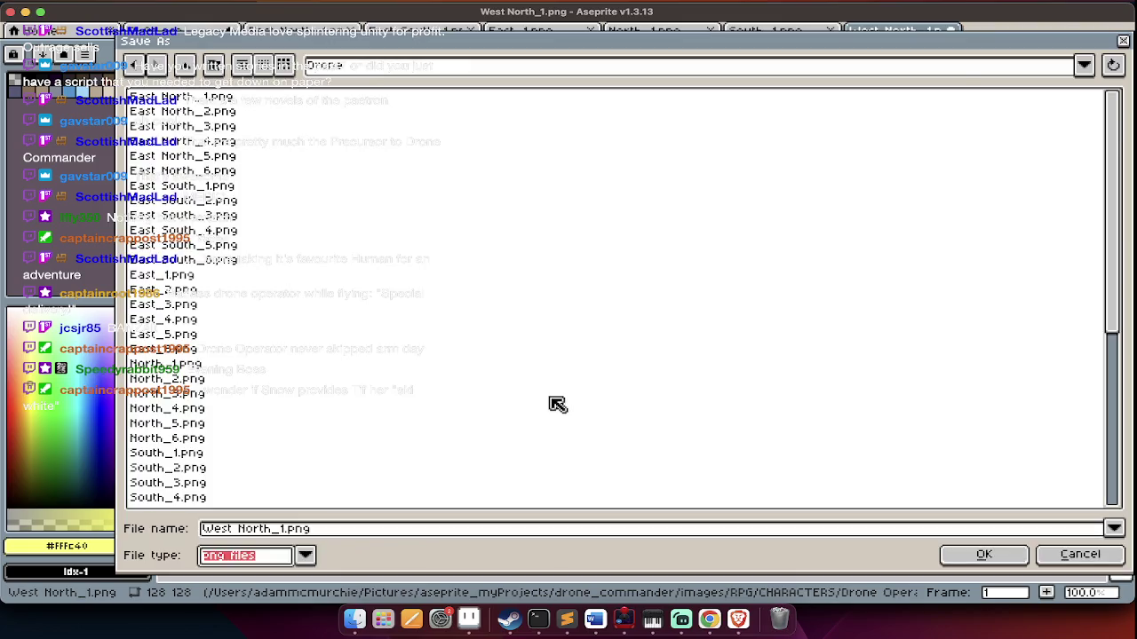
pyautogui.press('Return')
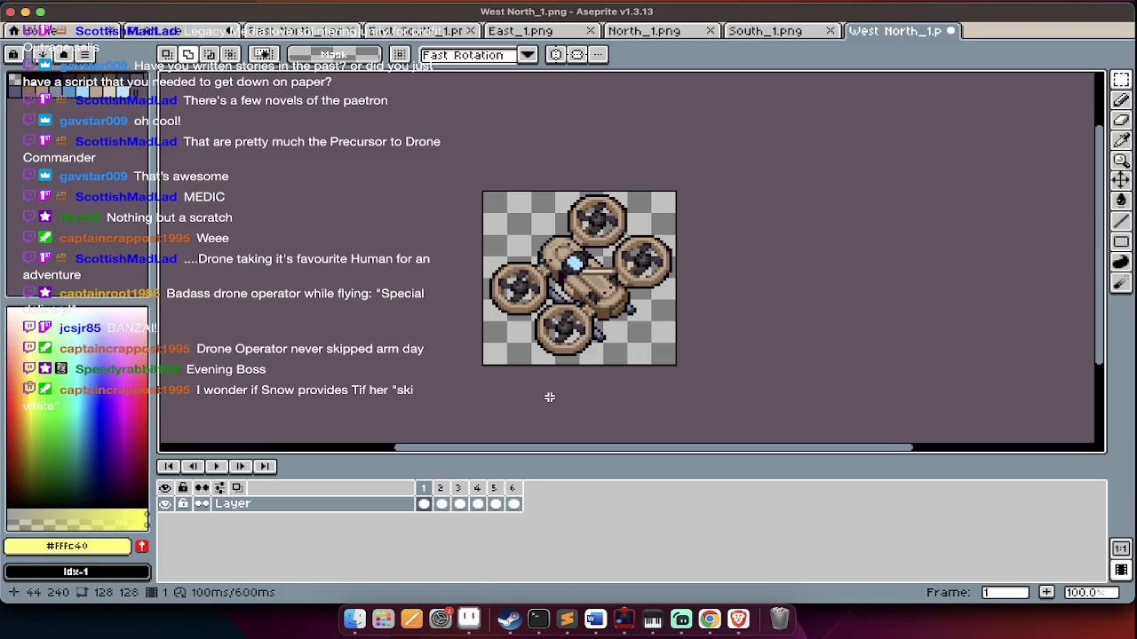
# Save it as northwest1.png in FPVDrone/IDLE and close it
pyautogui.press('super+shift+s')
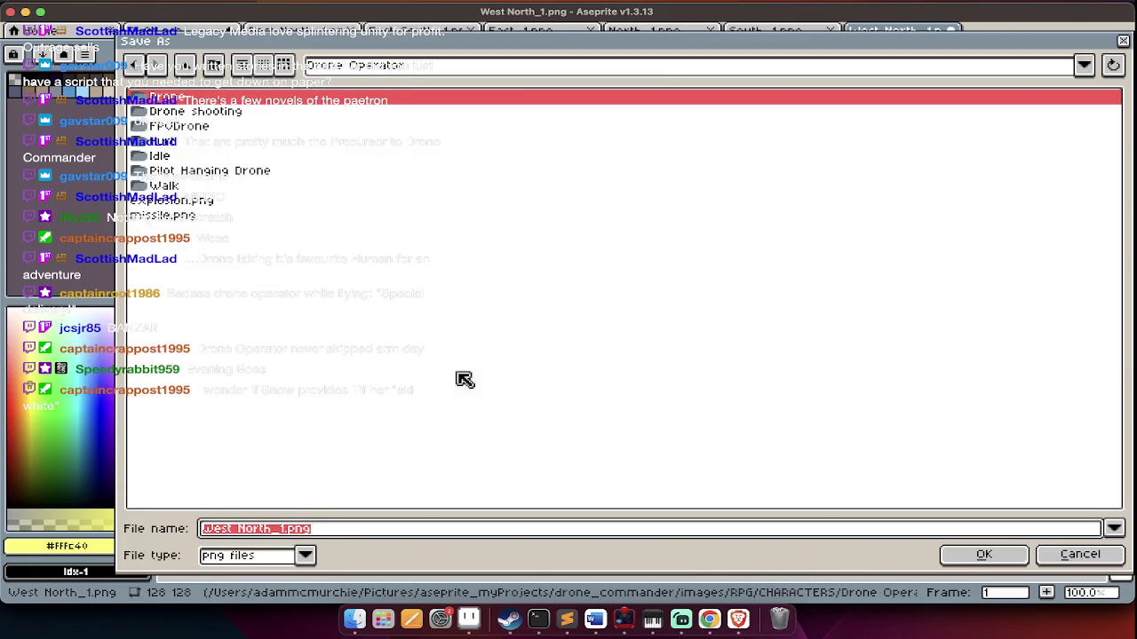
pyautogui.doubleClick(232, 127)
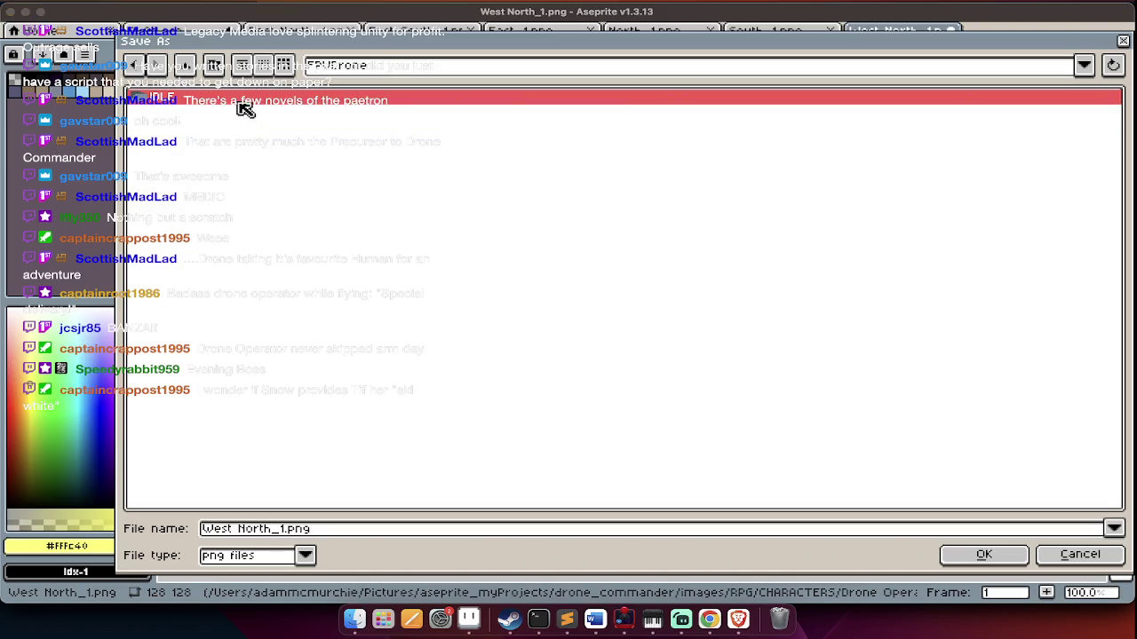
pyautogui.doubleClick(242, 102)
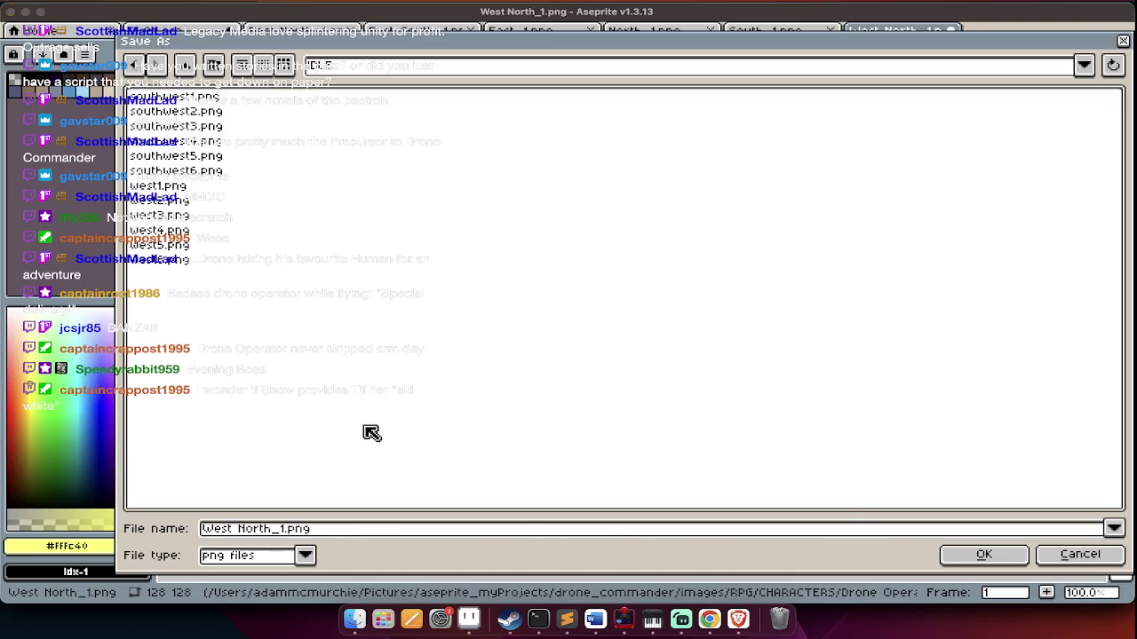
pyautogui.click(342, 536)
pyautogui.write('nor')
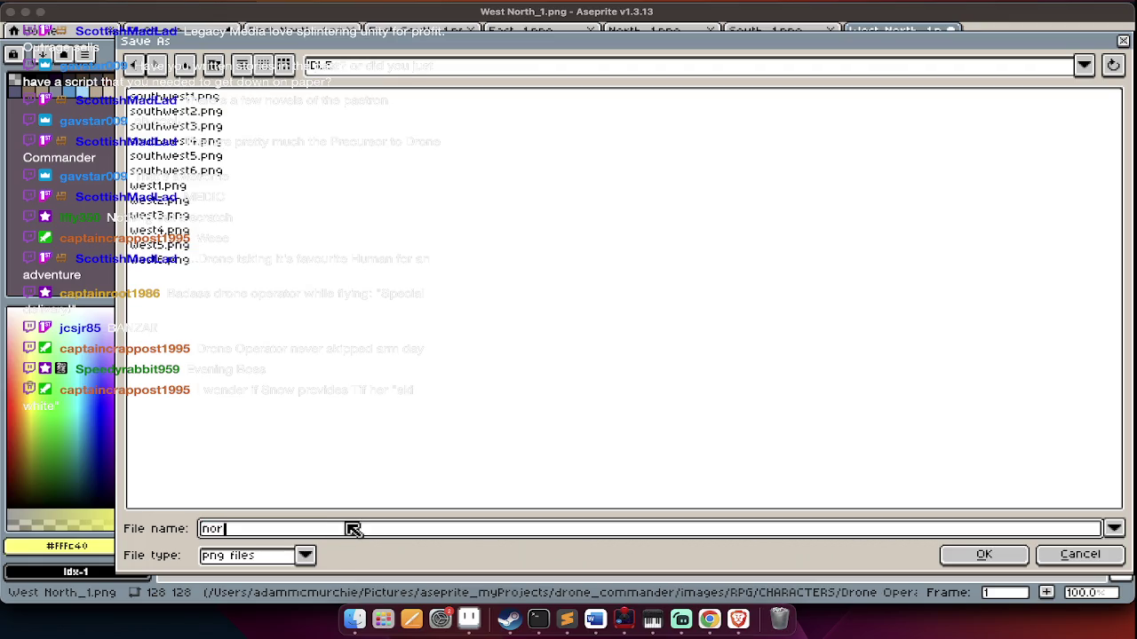
pyautogui.press('BackSpace')
pyautogui.press('BackSpace')
pyautogui.press('BackSpace')
pyautogui.write('testg')
pyautogui.press('Return')
pyautogui.press('super+w')
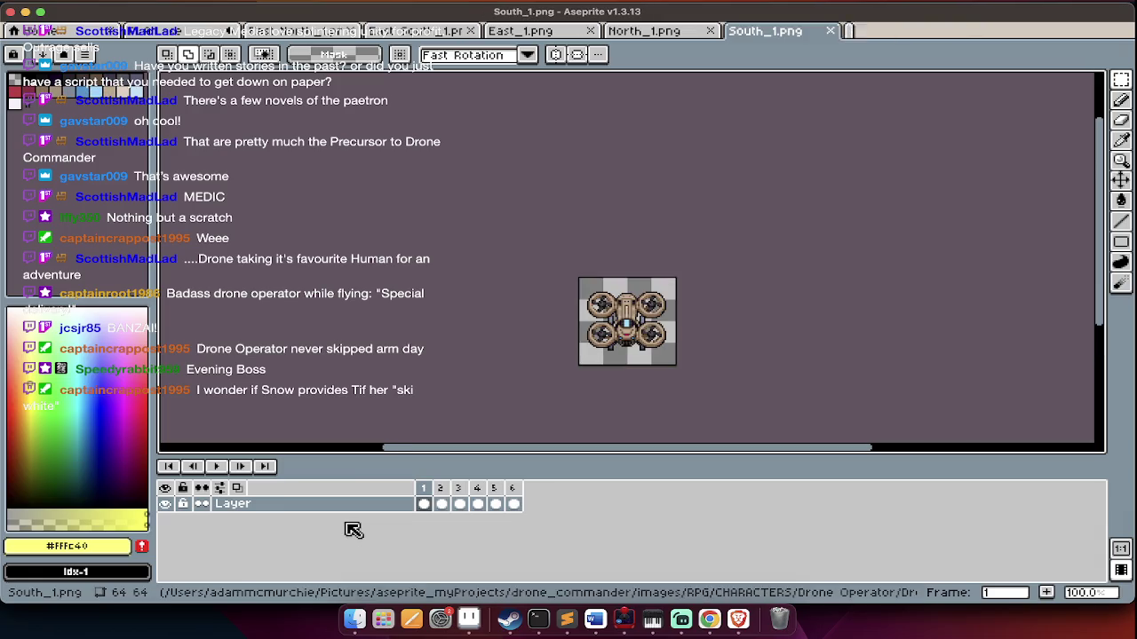
# Scale South_1 to 200% and save it as south1.png in FPVDrone/IDLE, then close it
pyautogui.hotkey('ctrl', 'alt', 'i')
pyautogui.press('Tab')
pyautogui.press('Tab')
pyautogui.press('Tab')
pyautogui.write('200')
pyautogui.press('Return')
pyautogui.press('super+shift+s')
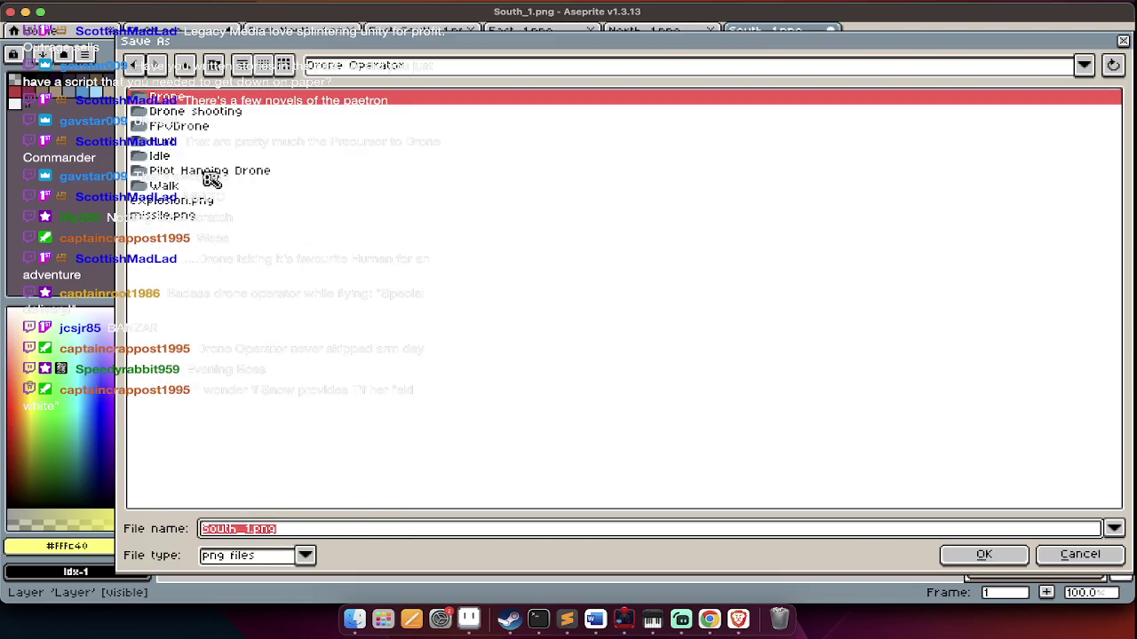
pyautogui.doubleClick(205, 129)
pyautogui.doubleClick(207, 104)
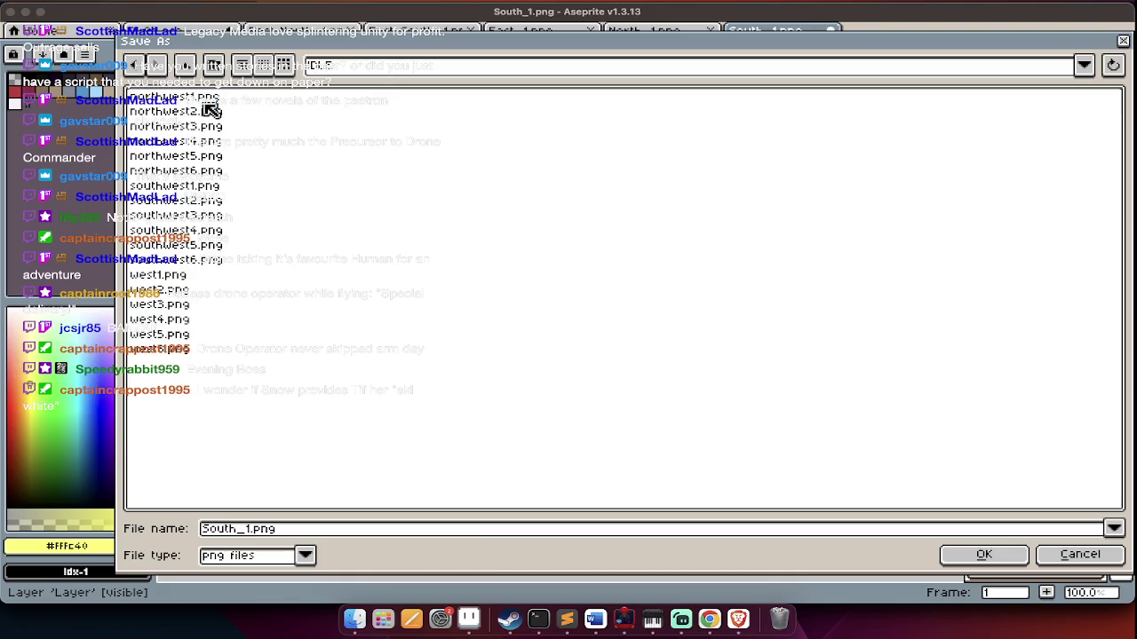
pyautogui.click(264, 529)
pyautogui.doubleClick(263, 530)
pyautogui.write('south1')
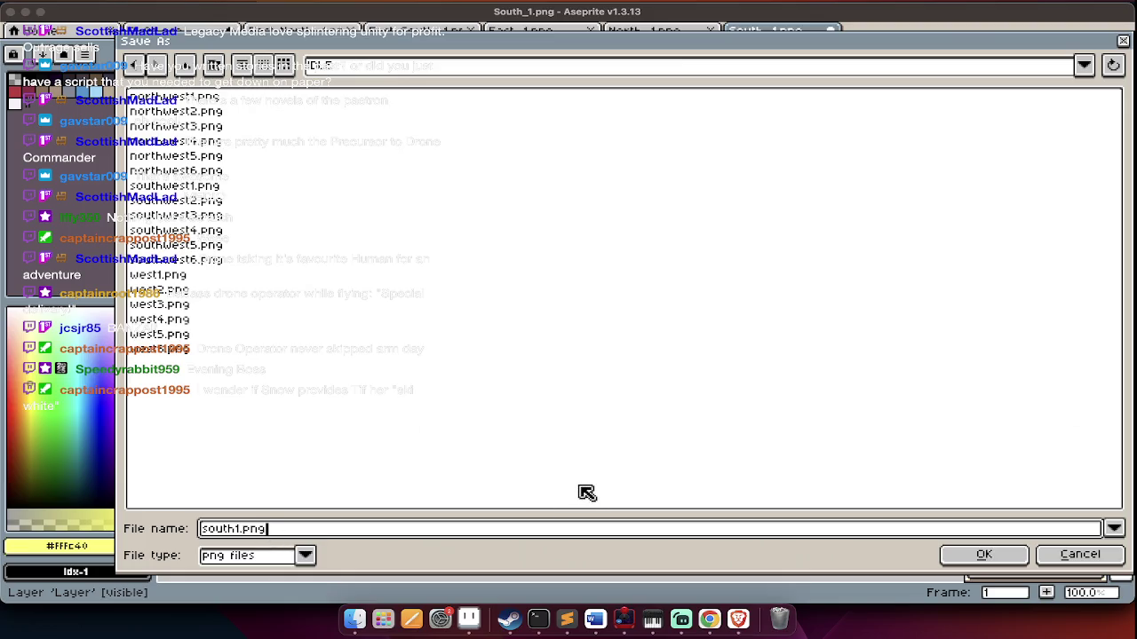
pyautogui.press('Return')
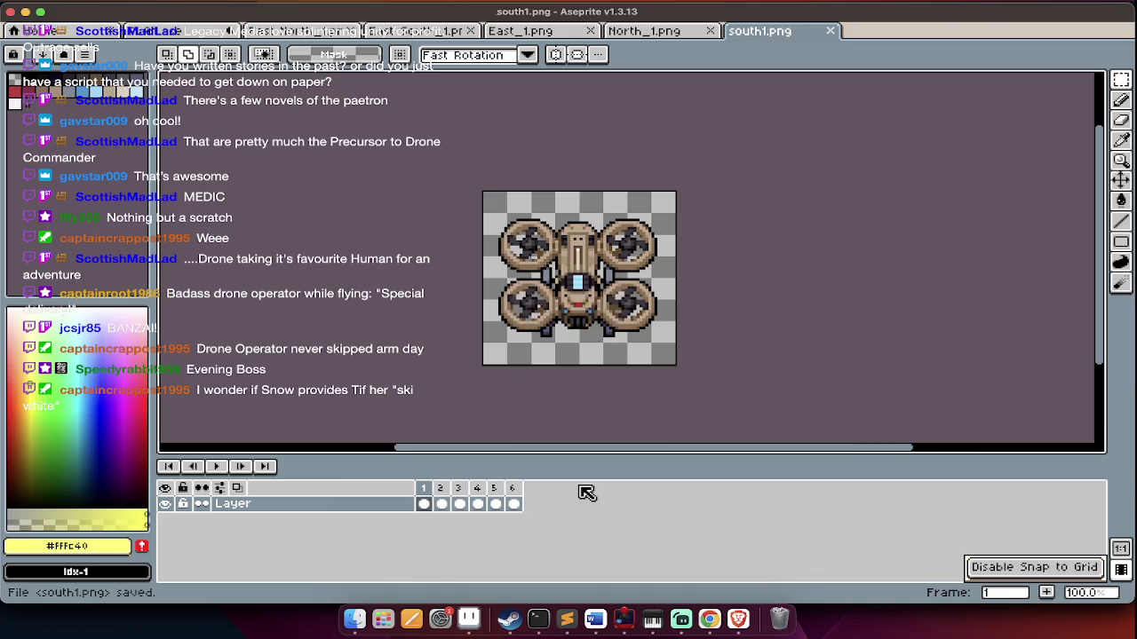
pyautogui.press('super+w')
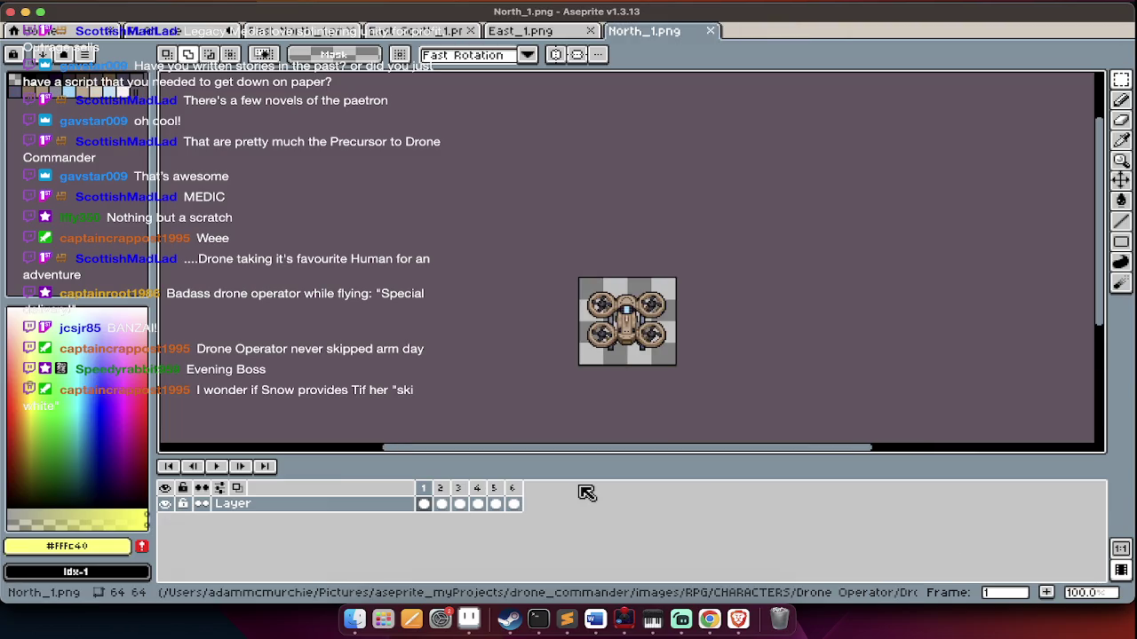
# Resize North_1 and save it as north1.png in the IDLE folder, then close it
pyautogui.press('super+alt+i')
pyautogui.press('Tab')
pyautogui.press('Tab')
pyautogui.press('Tab')
pyautogui.write('20')
pyautogui.press('Return')
pyautogui.press('super+shift+s')
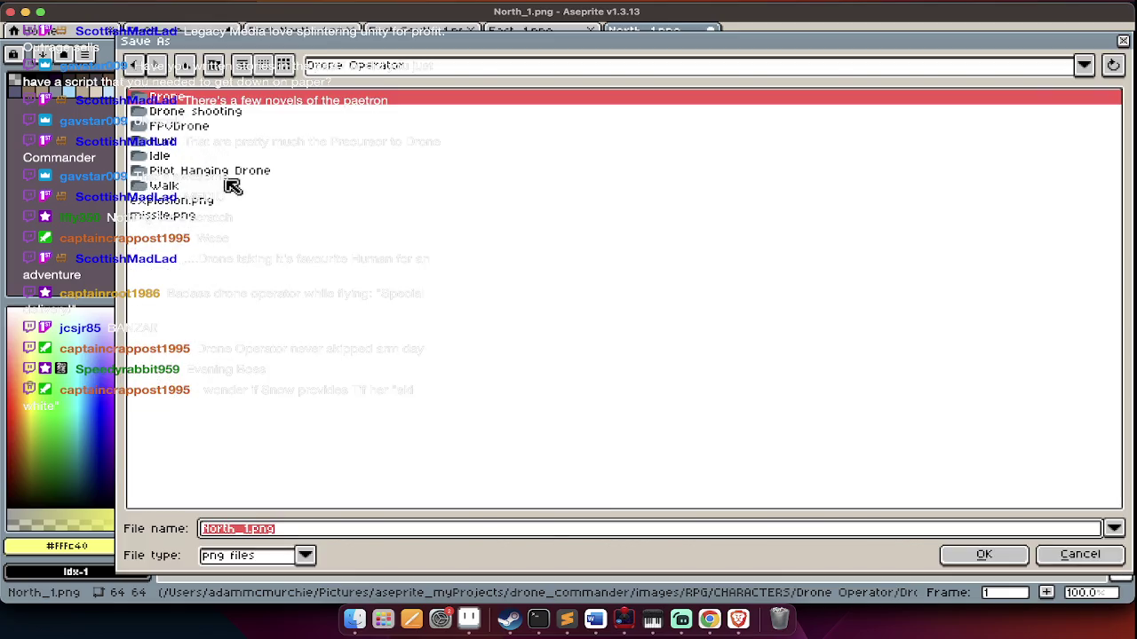
pyautogui.doubleClick(226, 133)
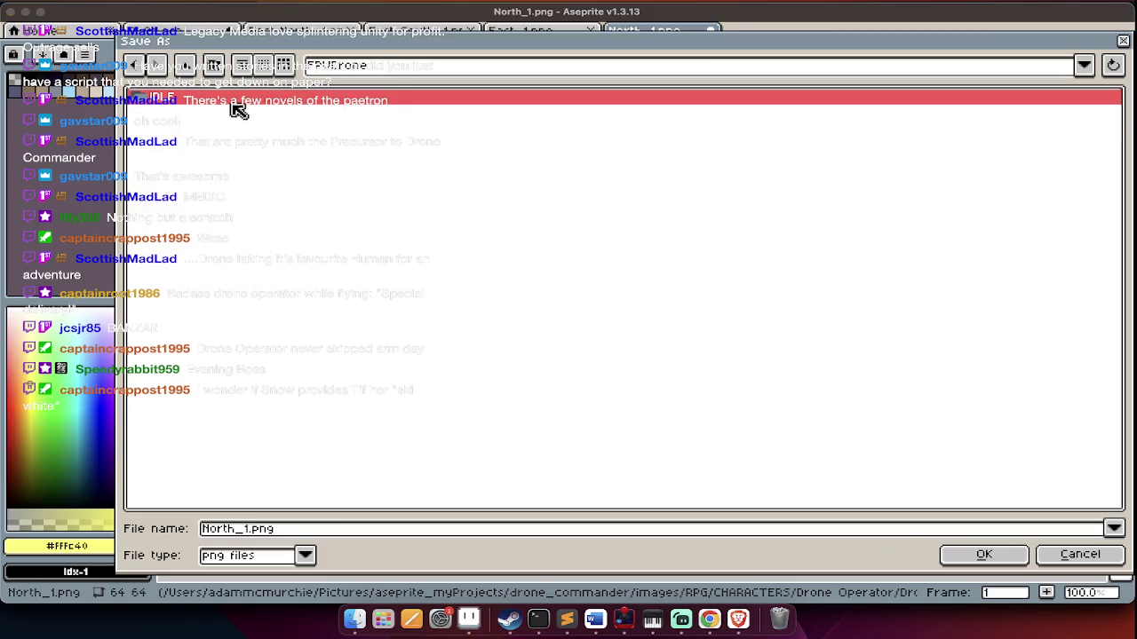
pyautogui.doubleClick(231, 100)
pyautogui.click(231, 99)
pyautogui.click(282, 530)
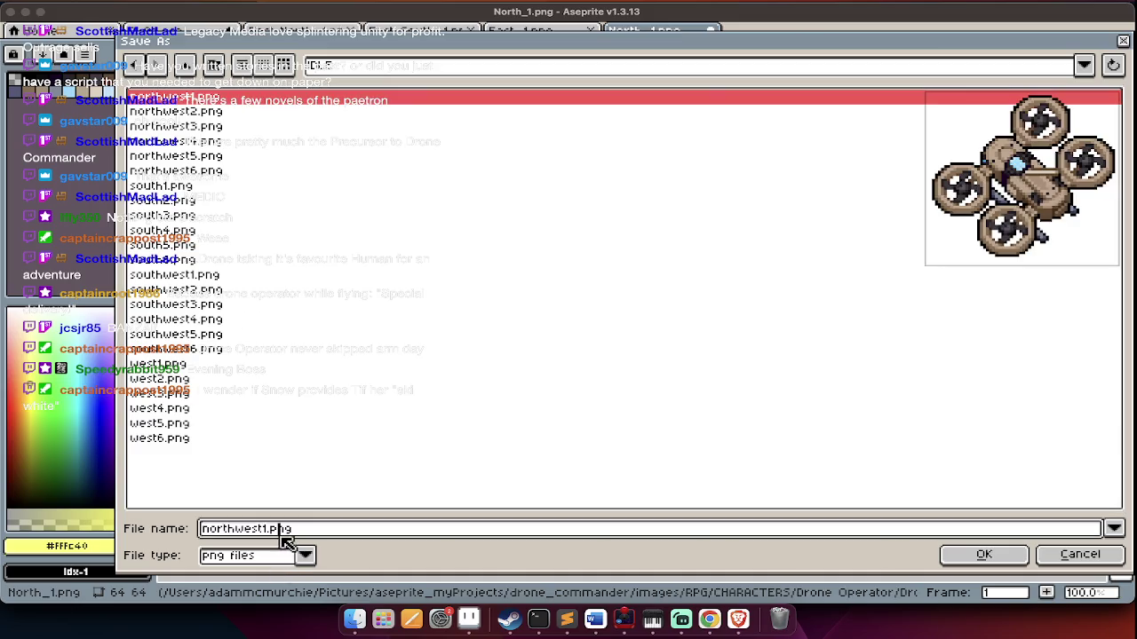
pyautogui.write('north1')
pyautogui.write('ng')
pyautogui.press('Return')
pyautogui.press('super+w')
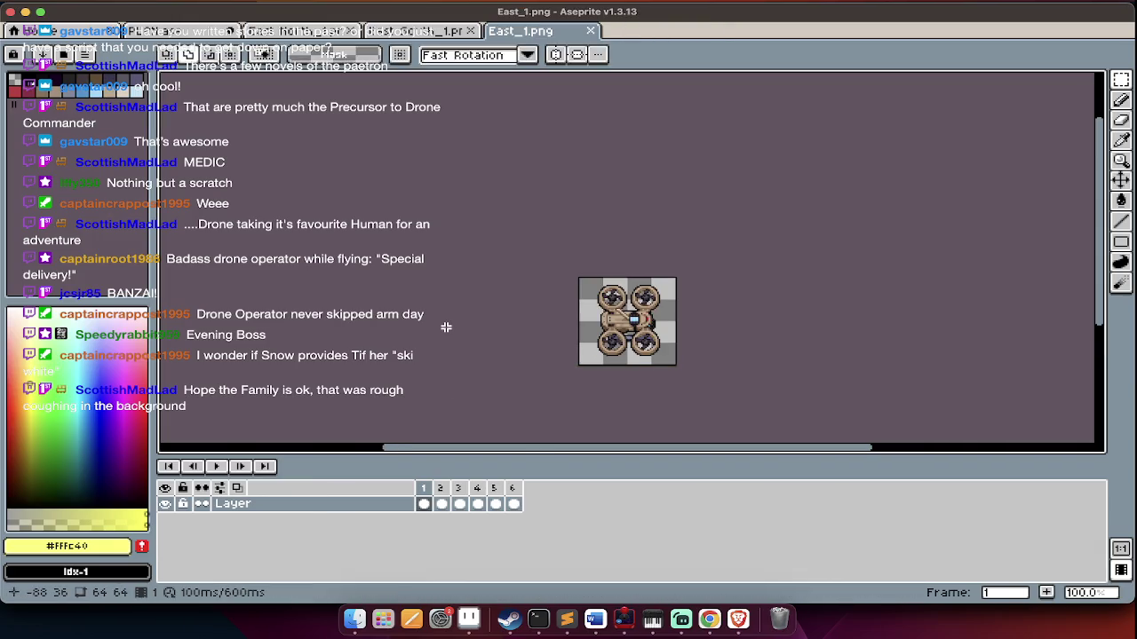
# Scale East_1 to 200% (128×128), save it as east1.png in FPVDrone/IDLE, and close it
pyautogui.press('super+alt+i')
pyautogui.write('200')
pyautogui.press('Return')
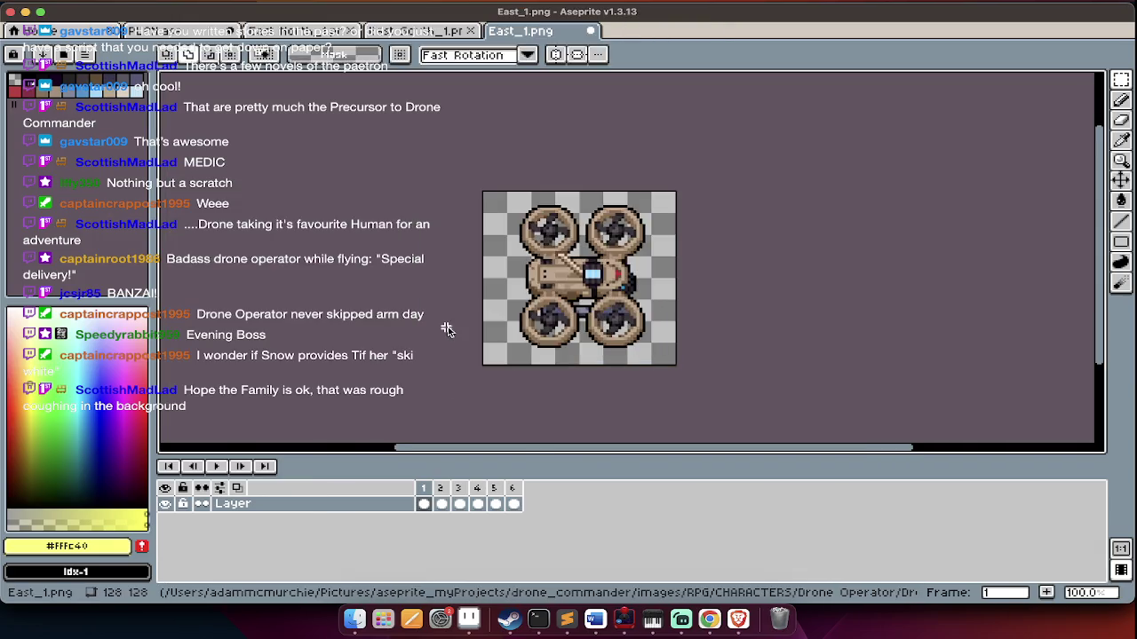
pyautogui.press('super+shift+s')
pyautogui.hotkey('alt', 'Up')
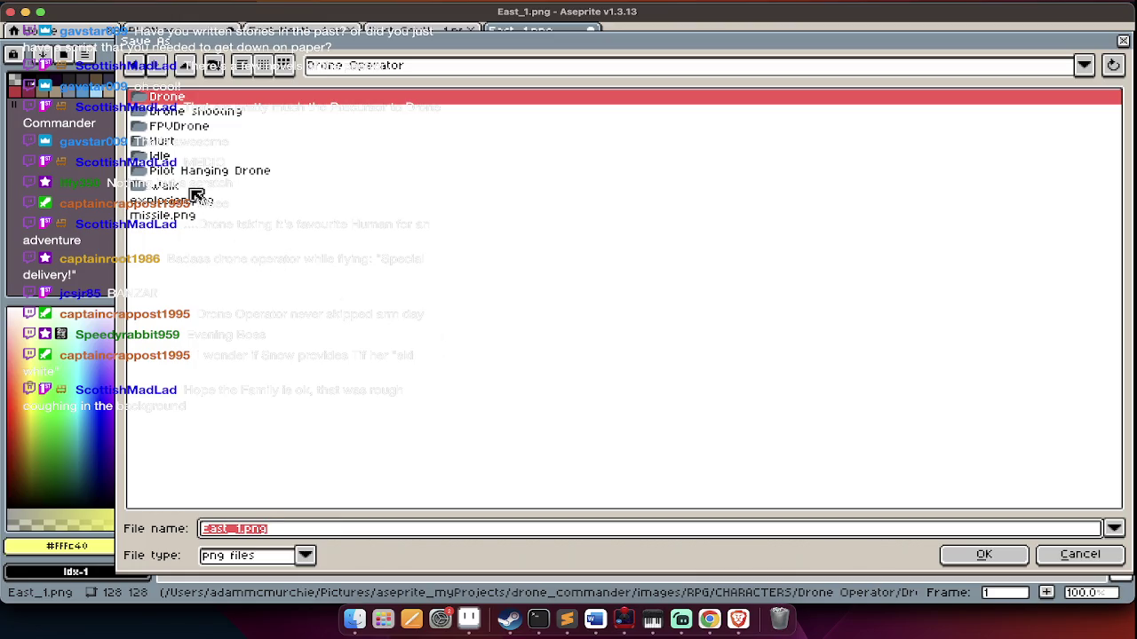
pyautogui.doubleClick(216, 125)
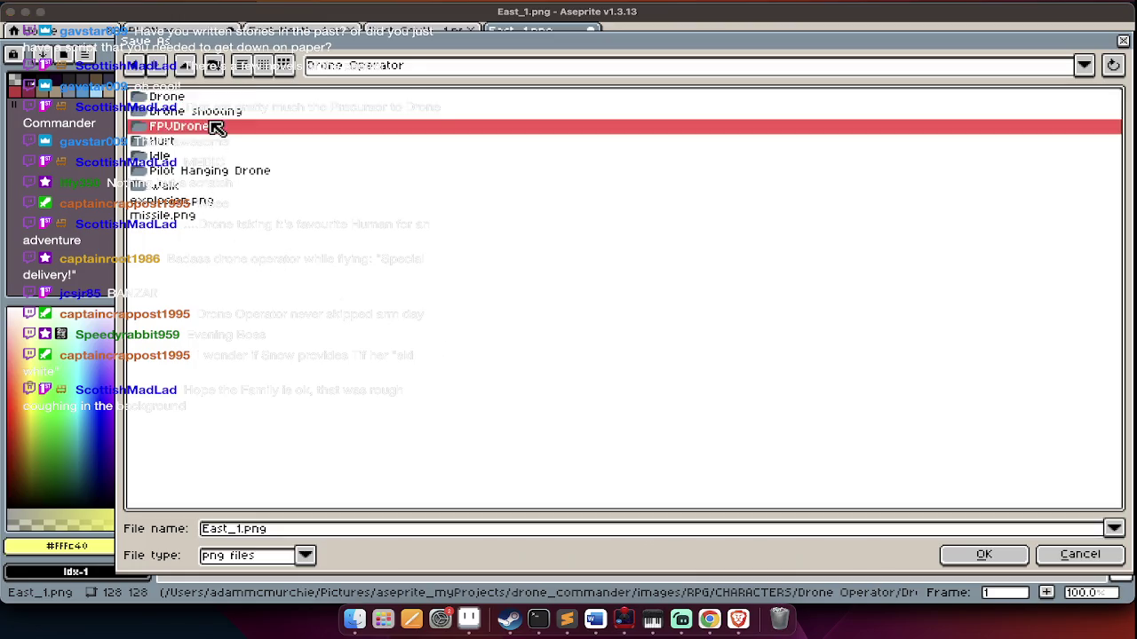
pyautogui.click(291, 539)
pyautogui.write('east1.png')
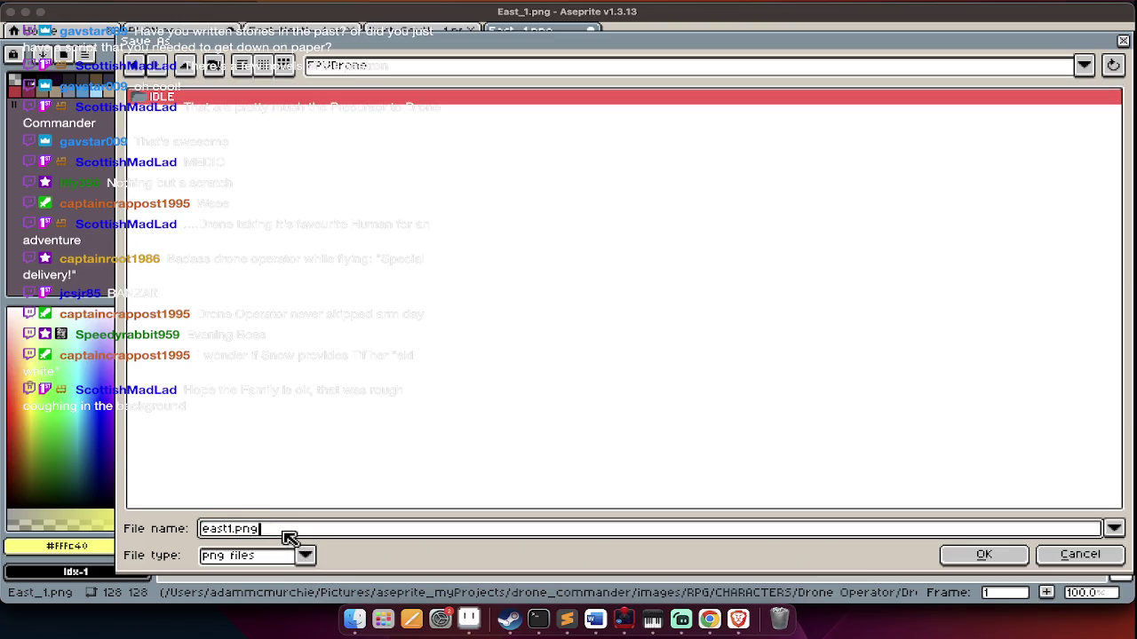
pyautogui.doubleClick(256, 96)
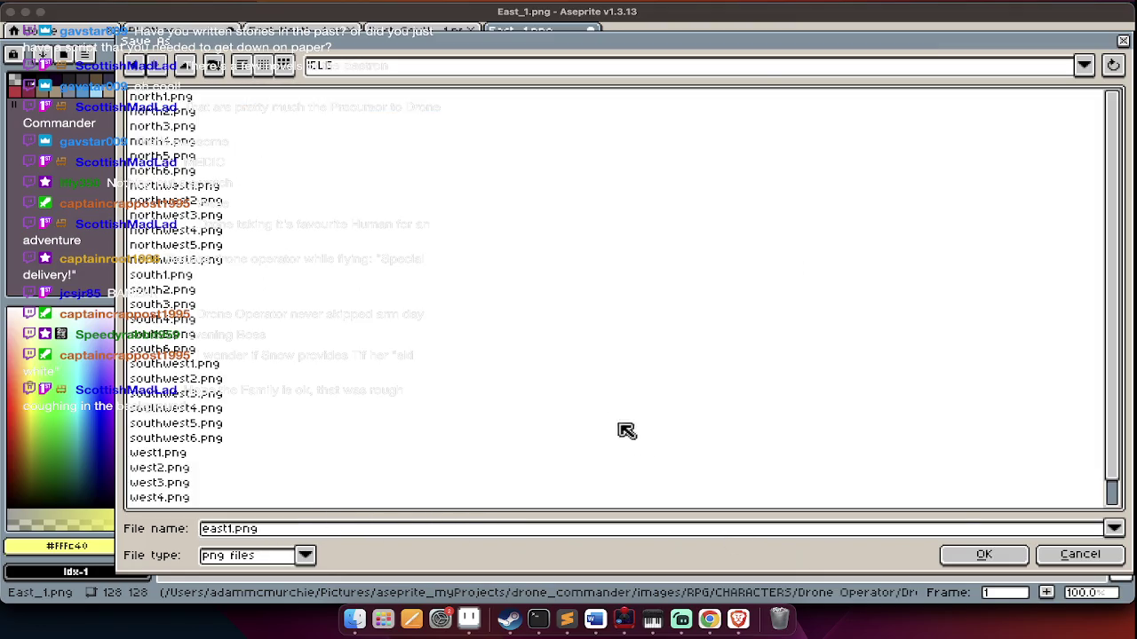
pyautogui.click(984, 553)
pyautogui.press('super+w')
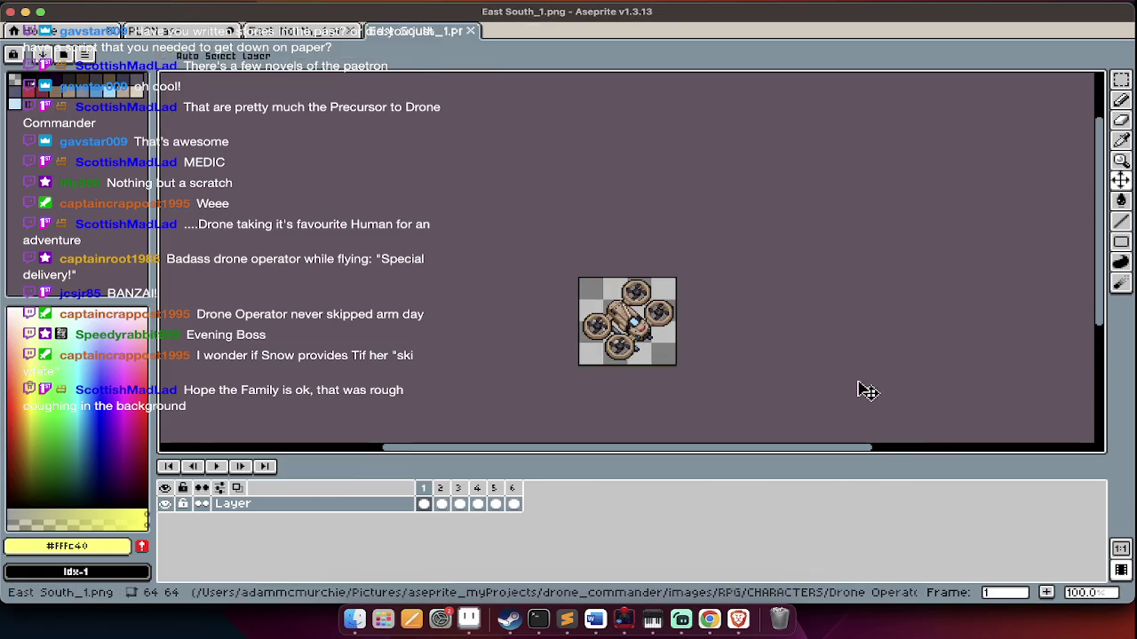
# Resize East South_1 to 128×128 and save it as southeast1.png in FPVDrone
pyautogui.press('super+alt+i')
pyautogui.write('128')
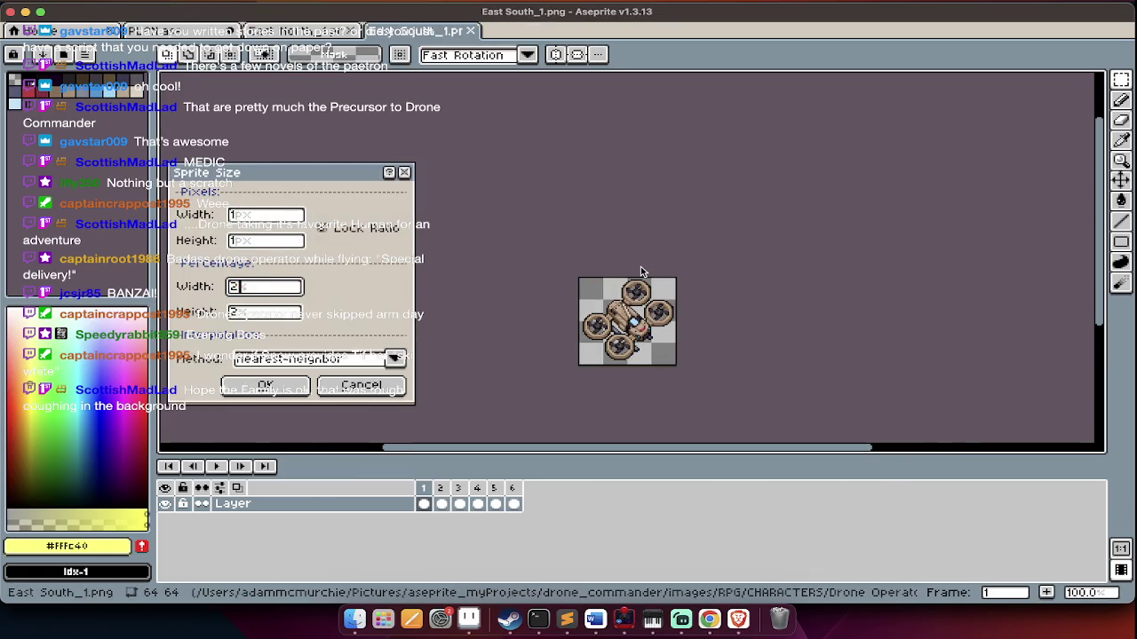
pyautogui.press('Return')
pyautogui.press('super+shift+s')
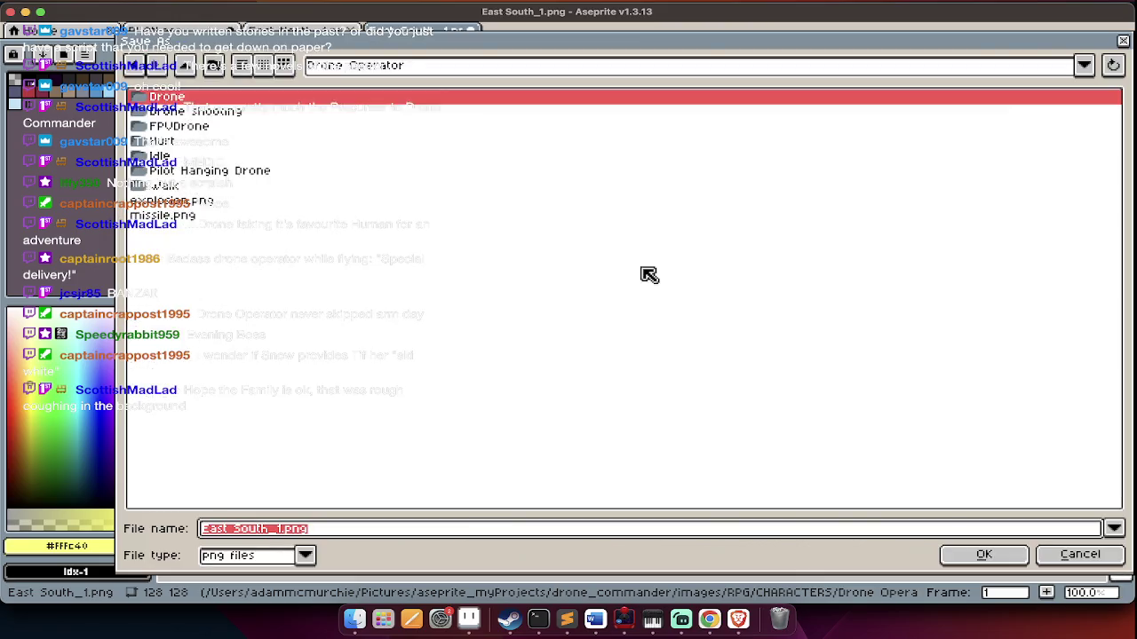
pyautogui.press('BackSpace')
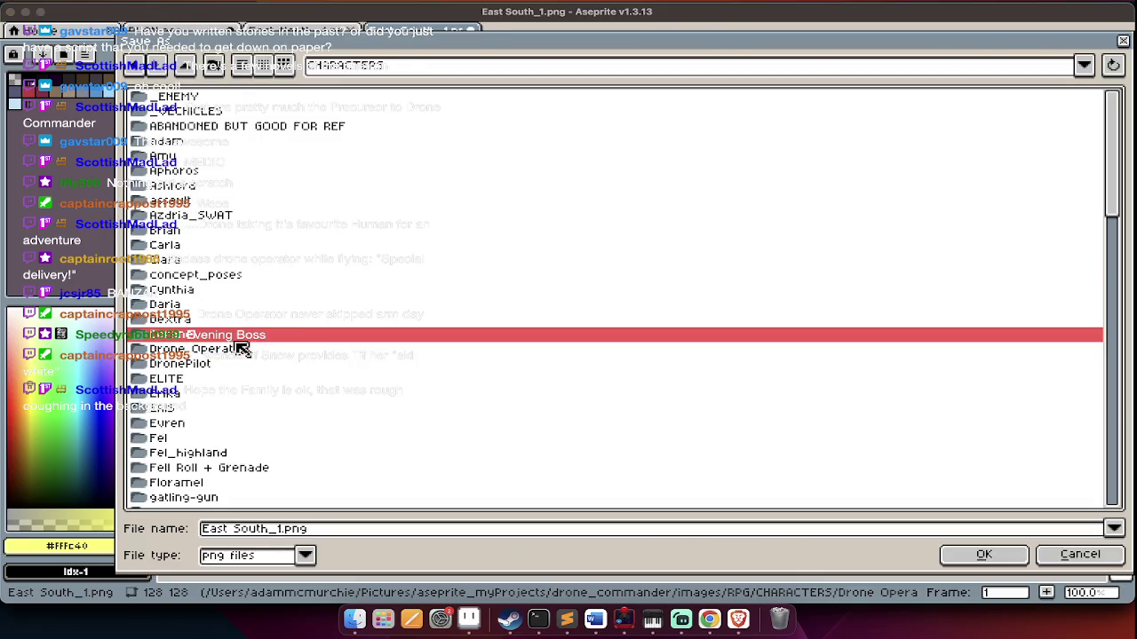
pyautogui.doubleClick(240, 352)
pyautogui.doubleClick(201, 127)
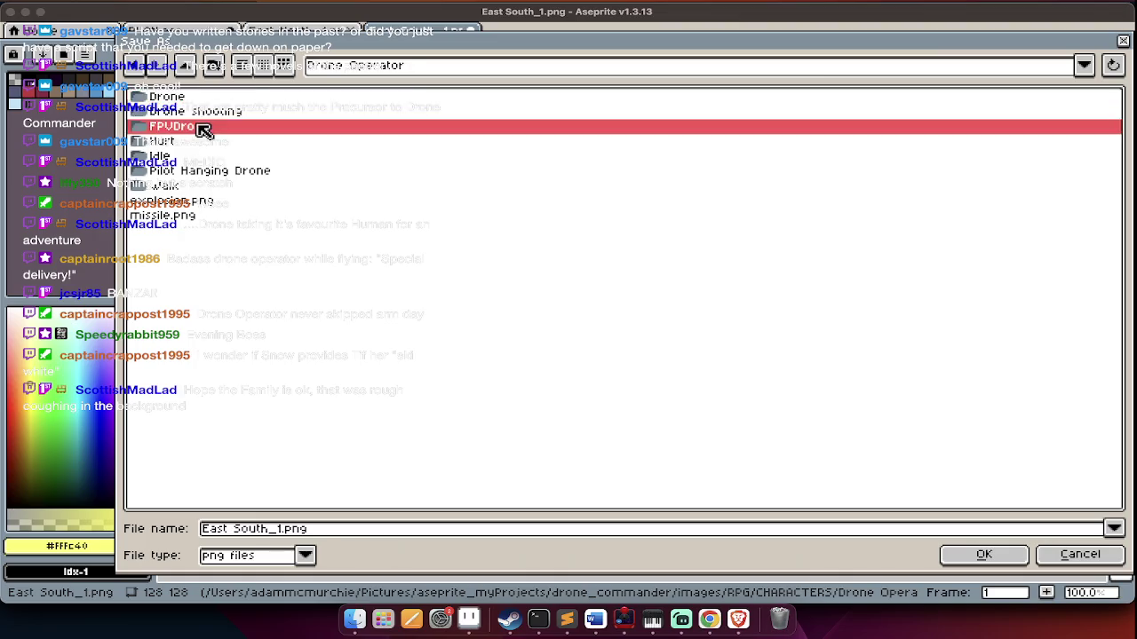
pyautogui.click(296, 531)
pyautogui.press('super+a')
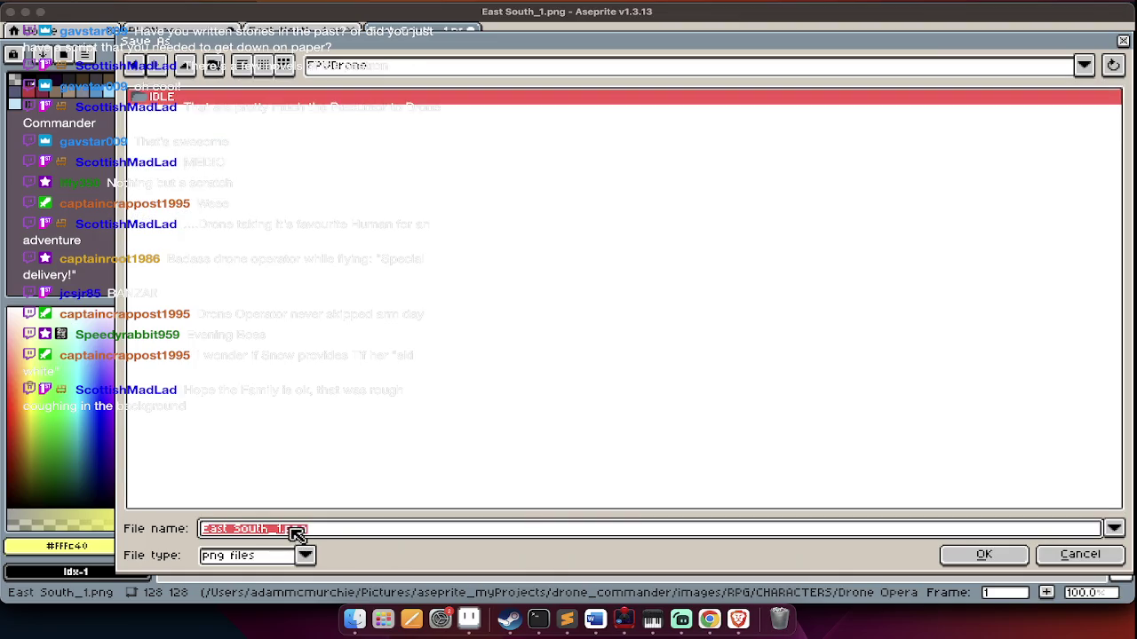
pyautogui.write('eastsout')
pyautogui.press('super+a')
pyautogui.write('southeast')
pyautogui.write('p')
pyautogui.write('png')
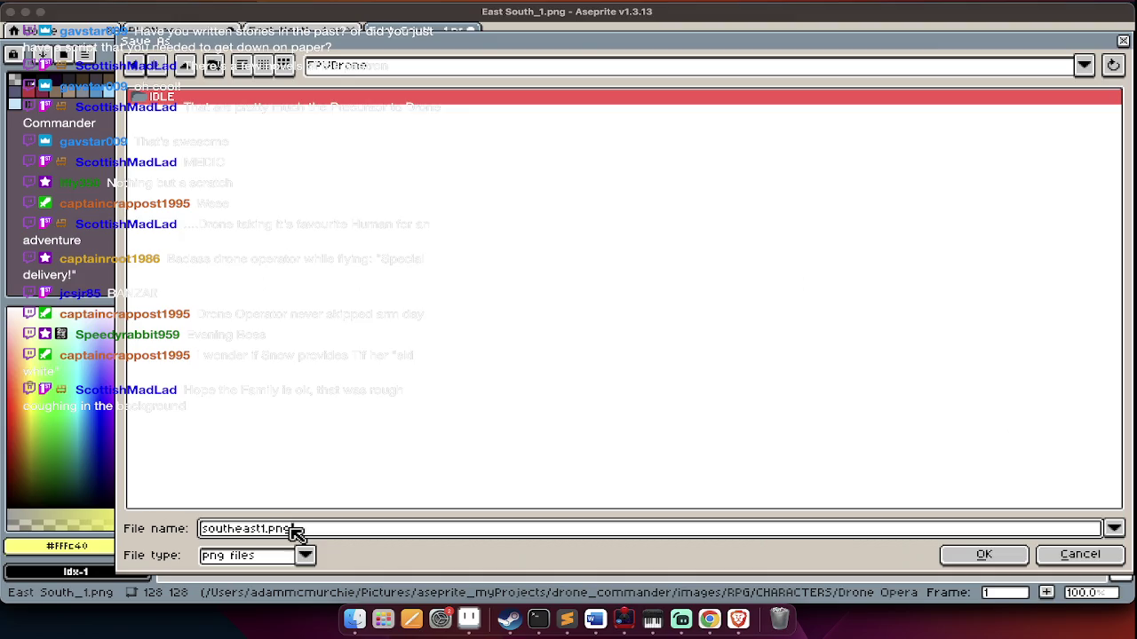
pyautogui.press('Return')
pyautogui.hotkey('ctrl', 'Tab')
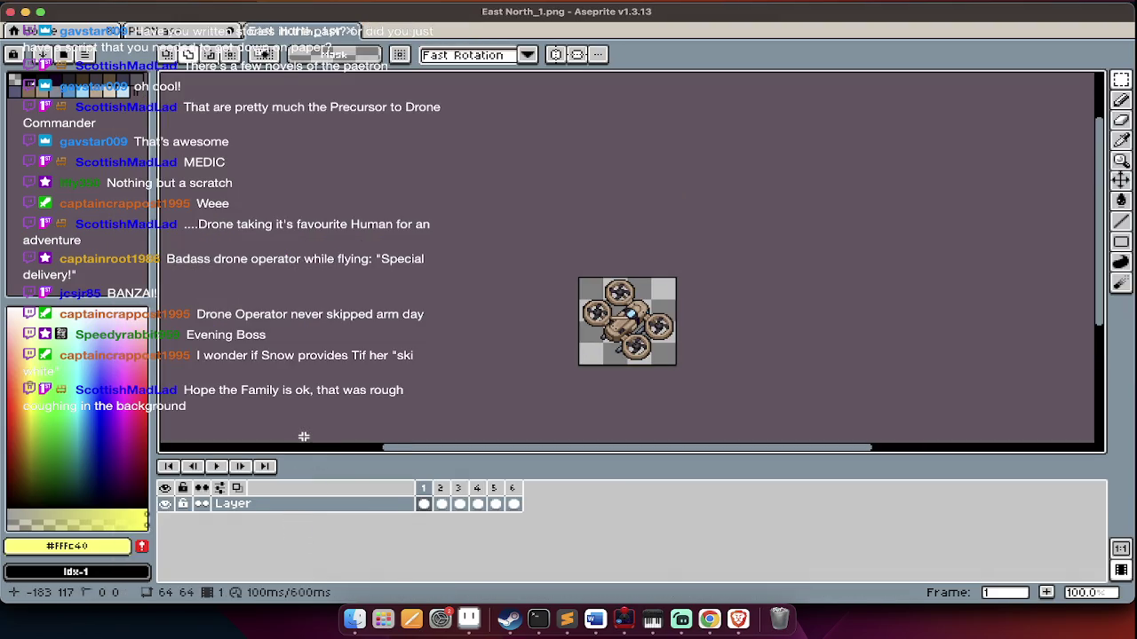
# Scale the East North_1 drone to 200% (128×128)
pyautogui.press('super+alt+i')
pyautogui.write('200')
pyautogui.press('Return')
# Save it as northeast1.png in FPVDrone/IDLE and close it
pyautogui.press('super+shift+s')
pyautogui.press('BackSpace')
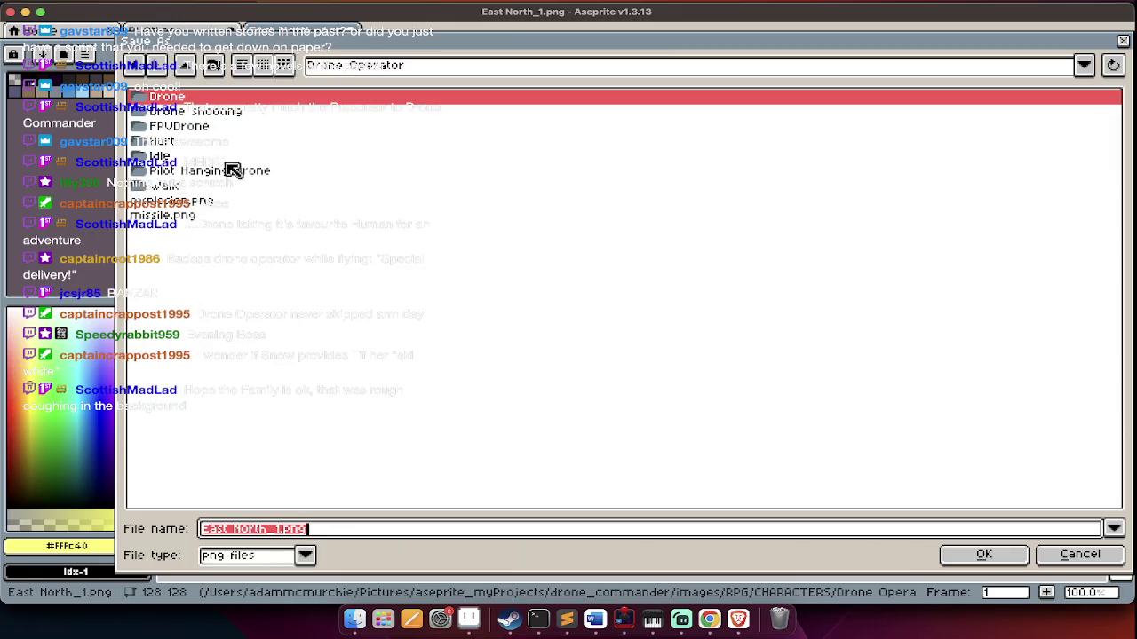
pyautogui.doubleClick(227, 134)
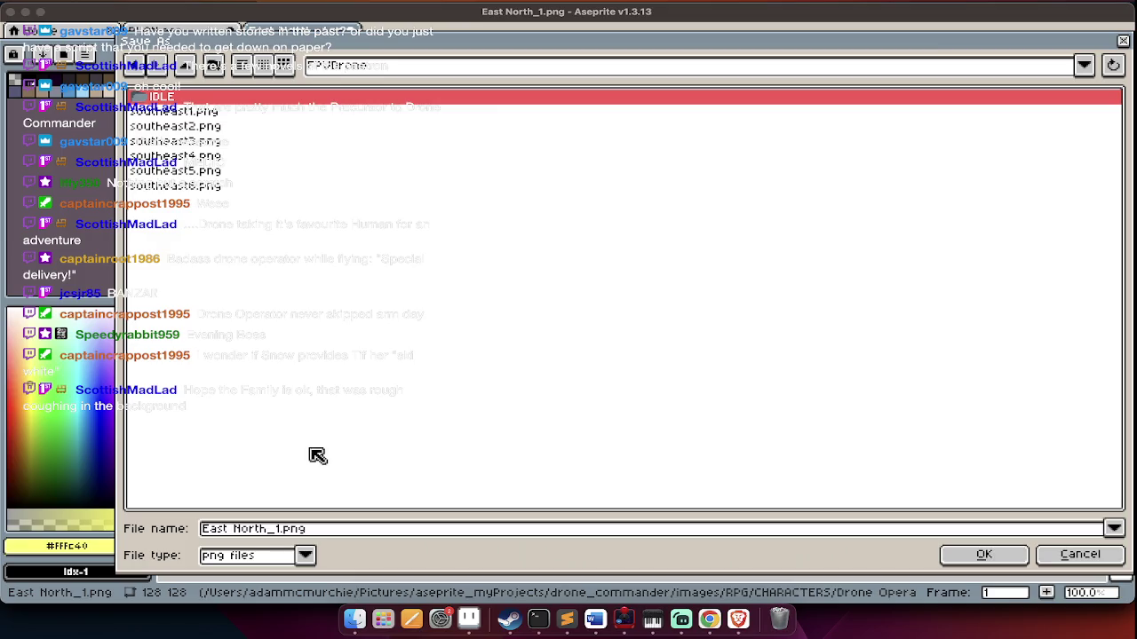
pyautogui.doubleClick(248, 100)
pyautogui.click(322, 529)
pyautogui.write('norht')
pyautogui.press('BackSpace')
pyautogui.write('theast1.png')
pyautogui.press('Return')
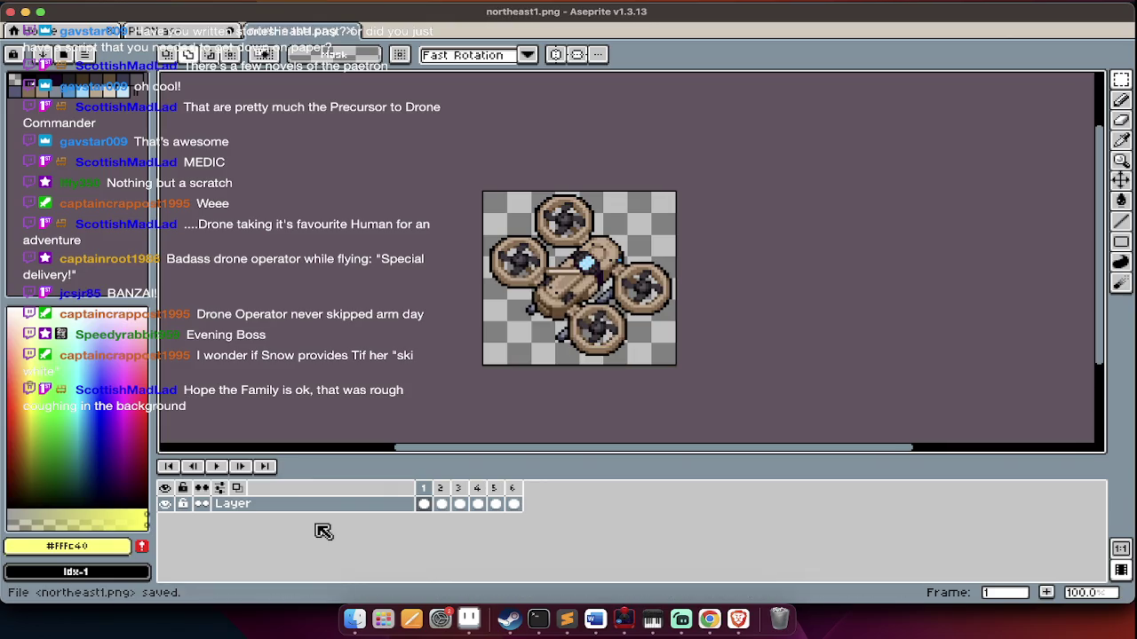
pyautogui.press('super+w')
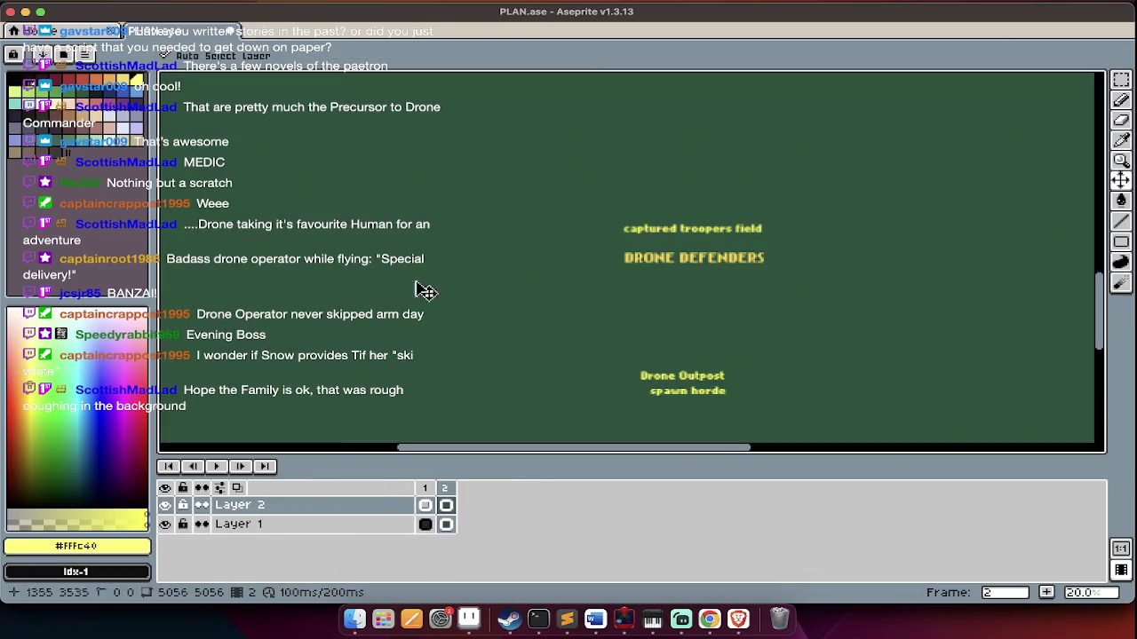
pyautogui.press('super+Tab')
# Pause the YouTube video in Chrome and return to the Twitch stream page
pyautogui.click(468, 308)
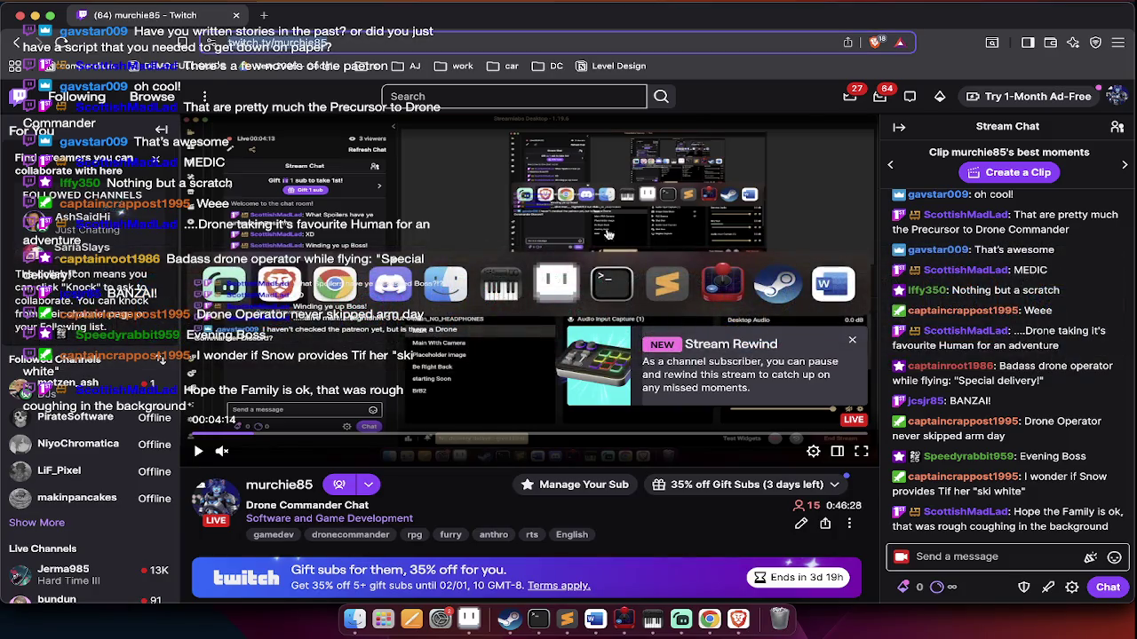
pyautogui.press('super+Tab')
pyautogui.click(478, 280)
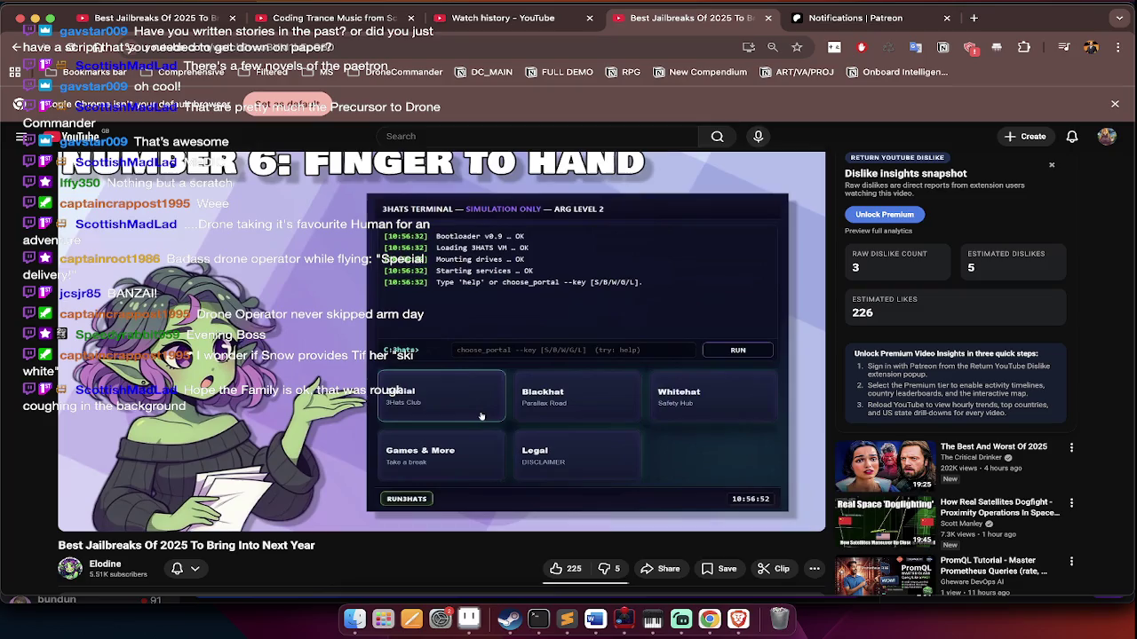
pyautogui.click(481, 417)
pyautogui.press('super+Tab')
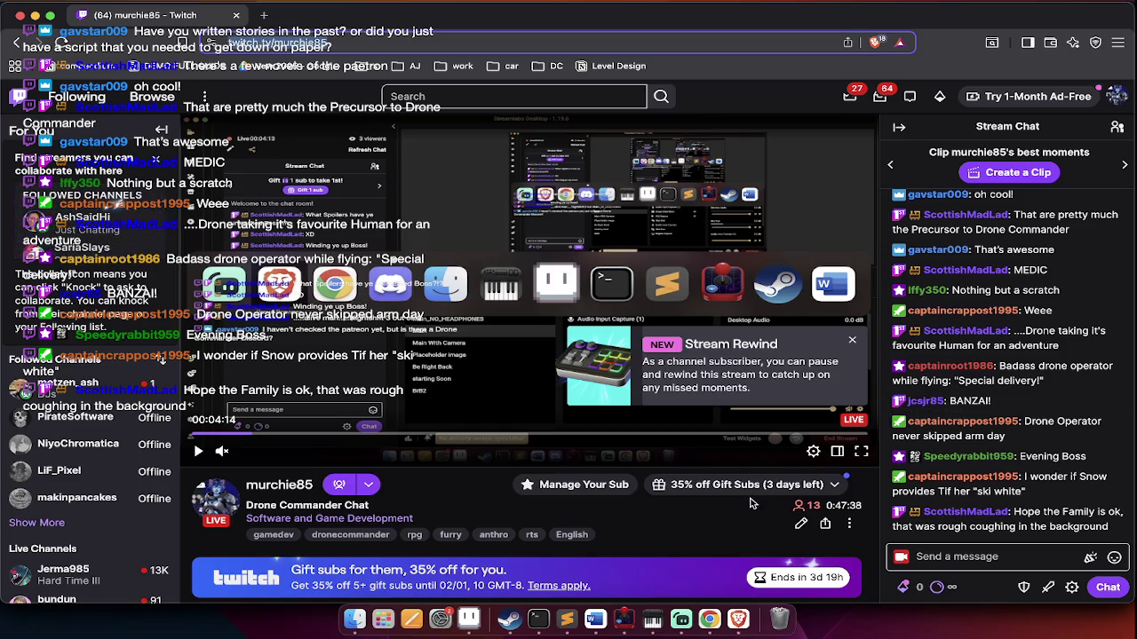
pyautogui.press('super+Tab')
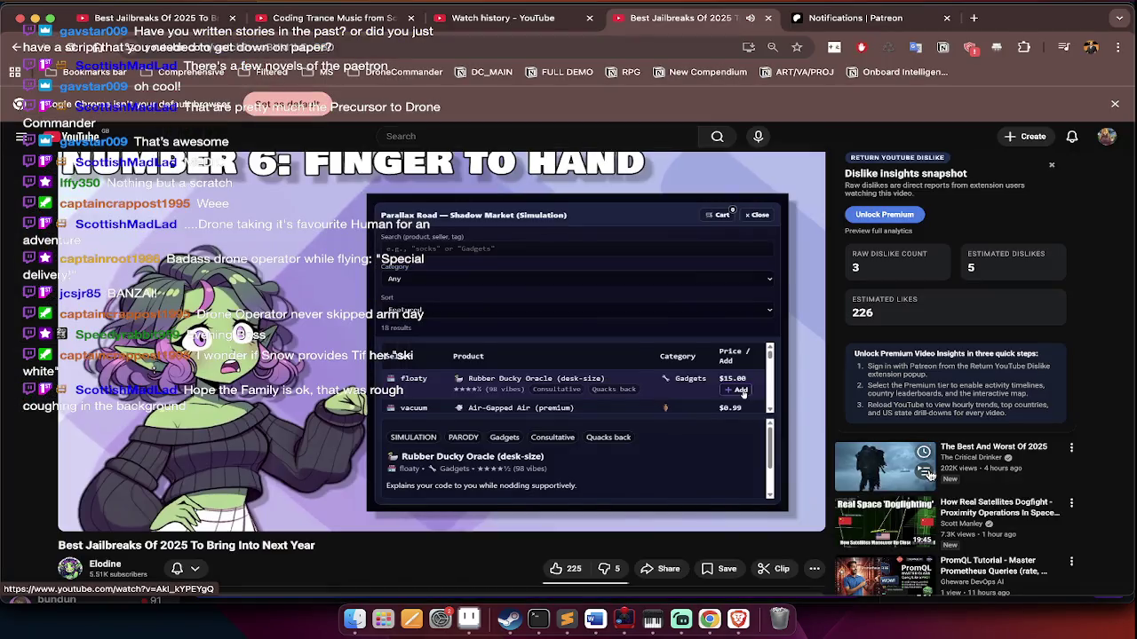
# Cycle past Chrome, Streamlabs and Aseprite to Finder, showing the Drone Operator folder
pyautogui.press('super+Tab')
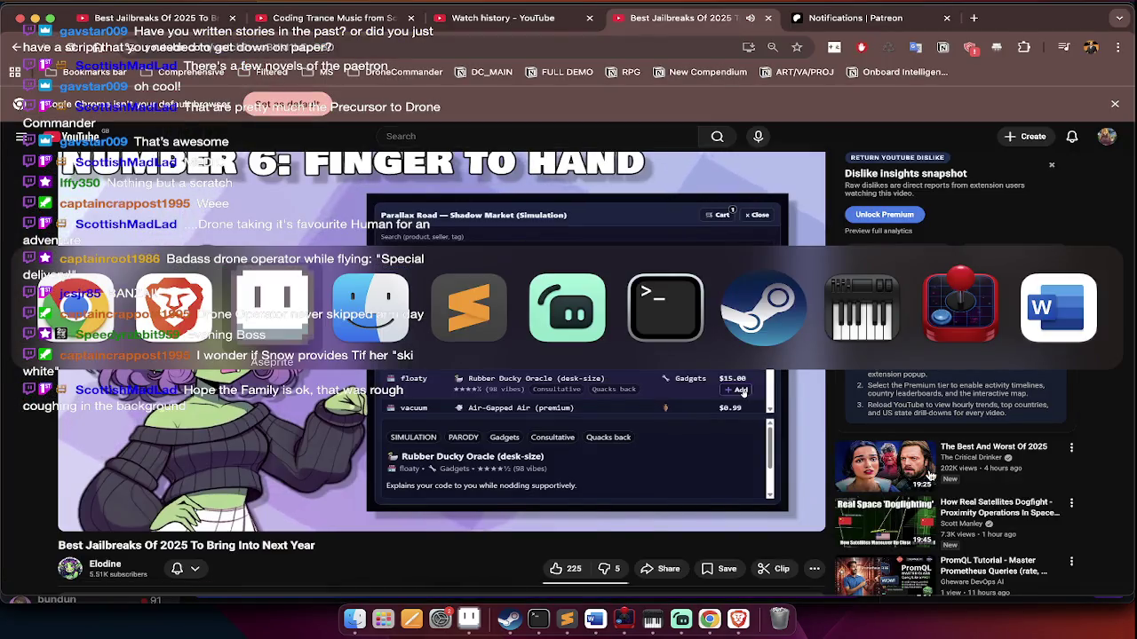
pyautogui.press('super+Tab')
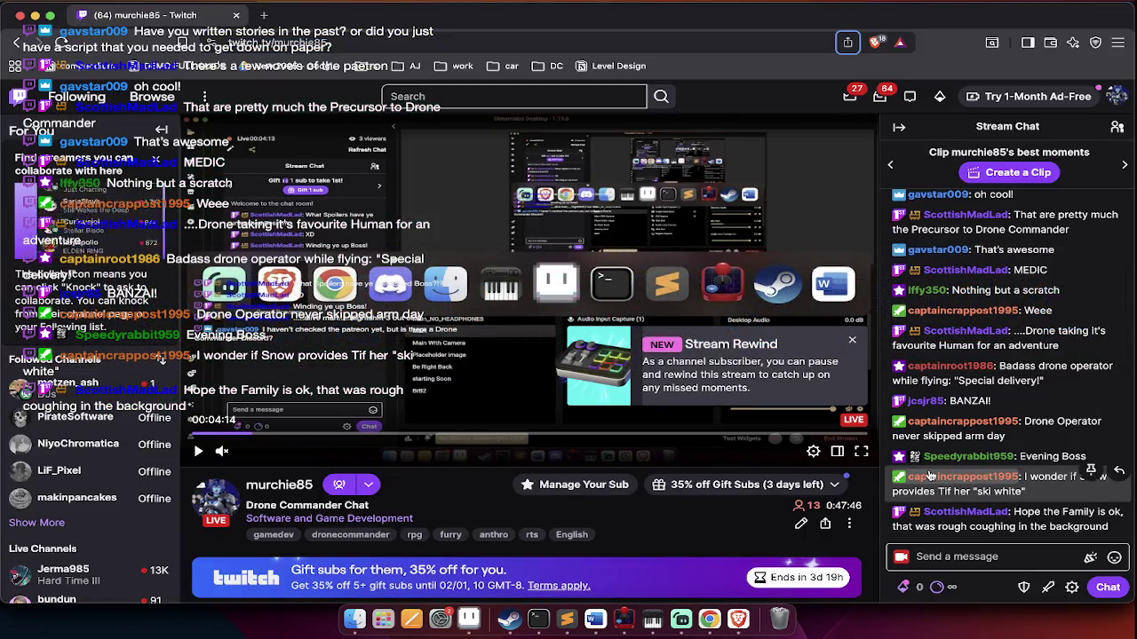
pyautogui.press('super+Tab')
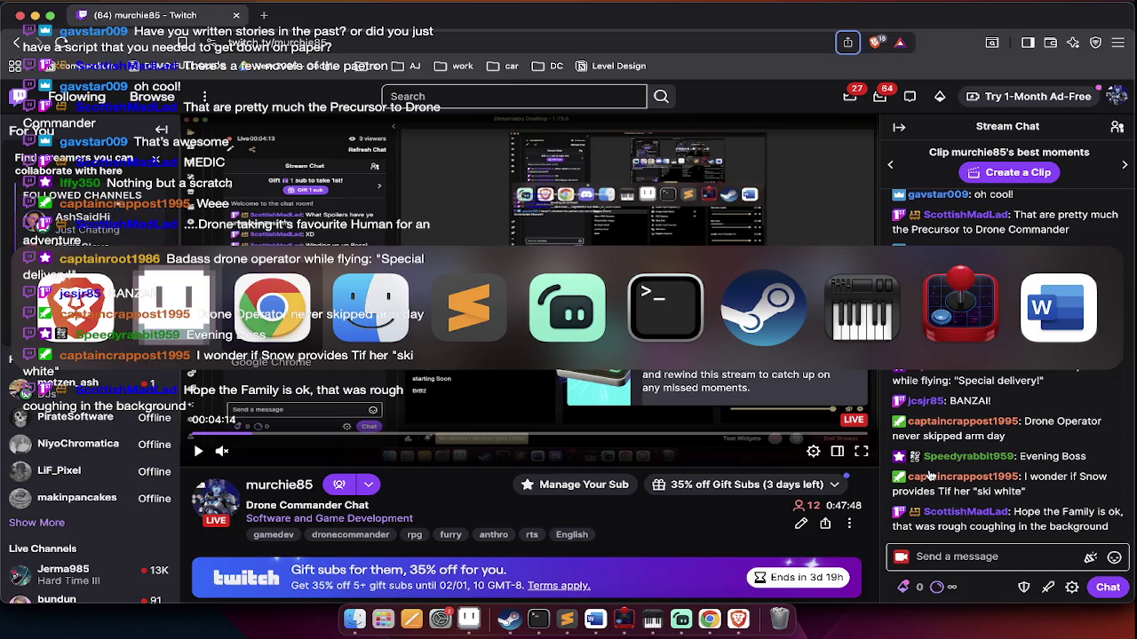
pyautogui.press('super+Tab')
pyautogui.press('super+Tab')
pyautogui.press('super+Tab')
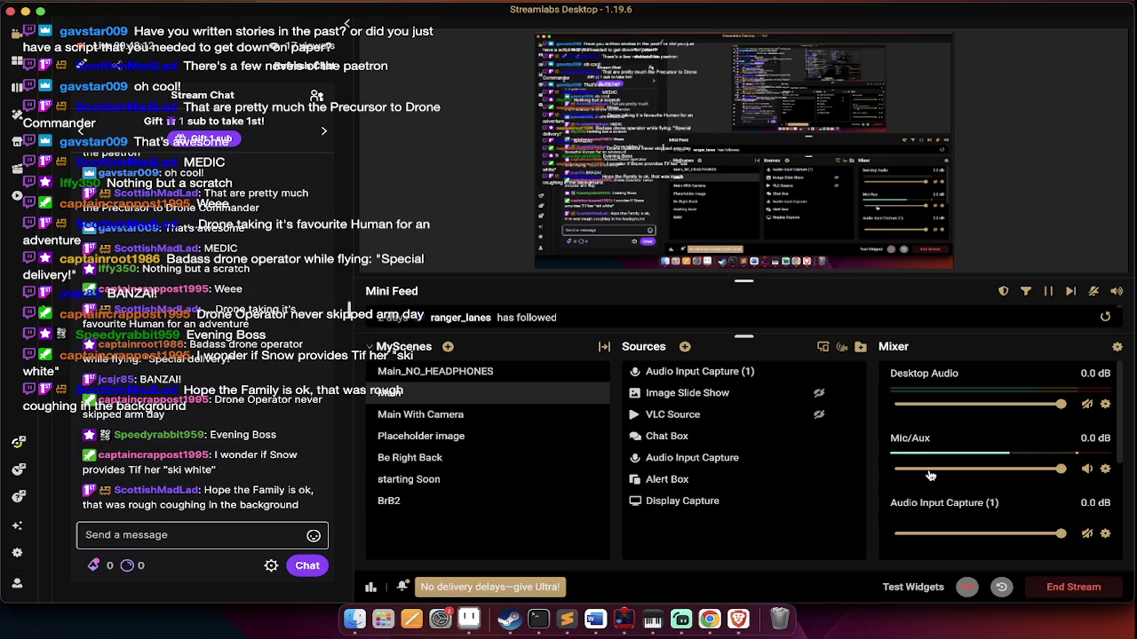
pyautogui.press('super+Tab')
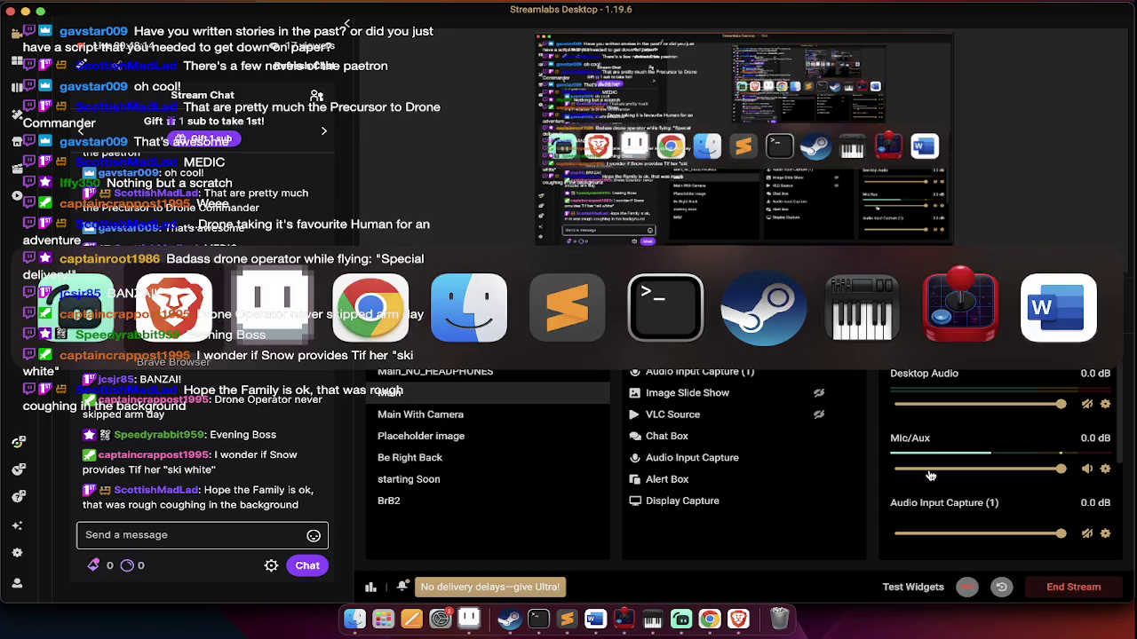
pyautogui.press('super+Tab')
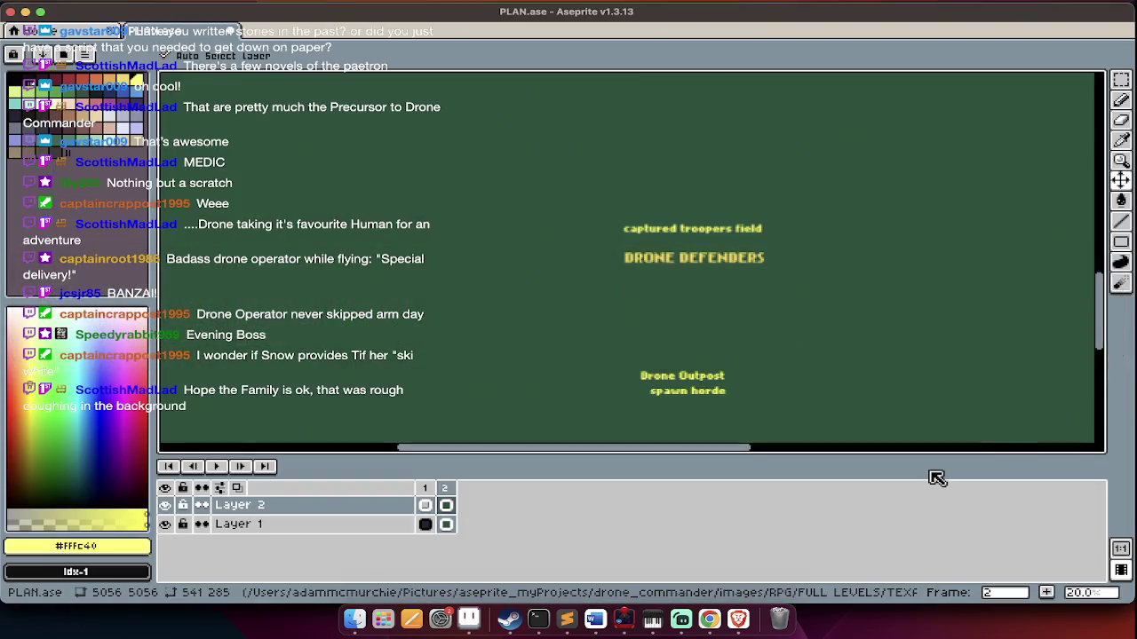
pyautogui.press('super+Tab')
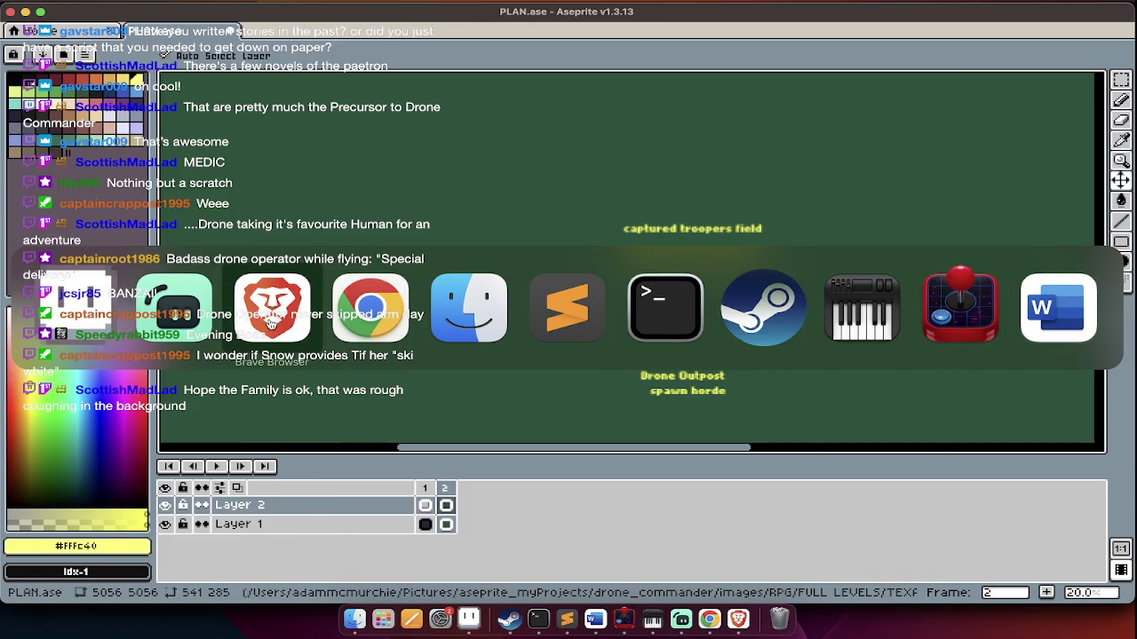
pyautogui.press('super+Tab')
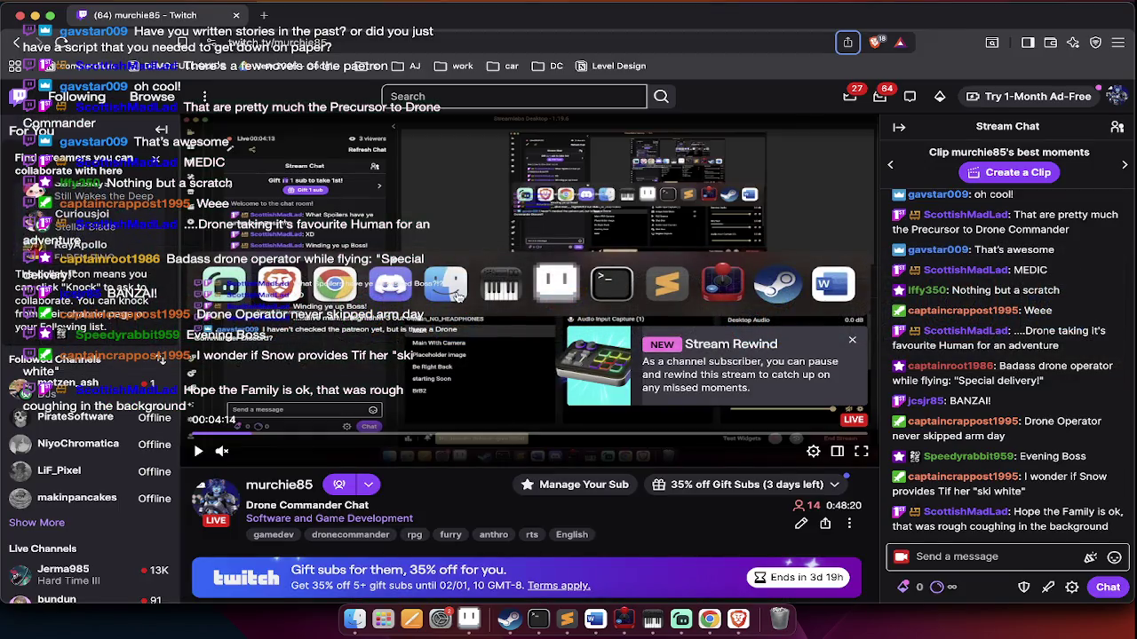
pyautogui.press('super+Tab')
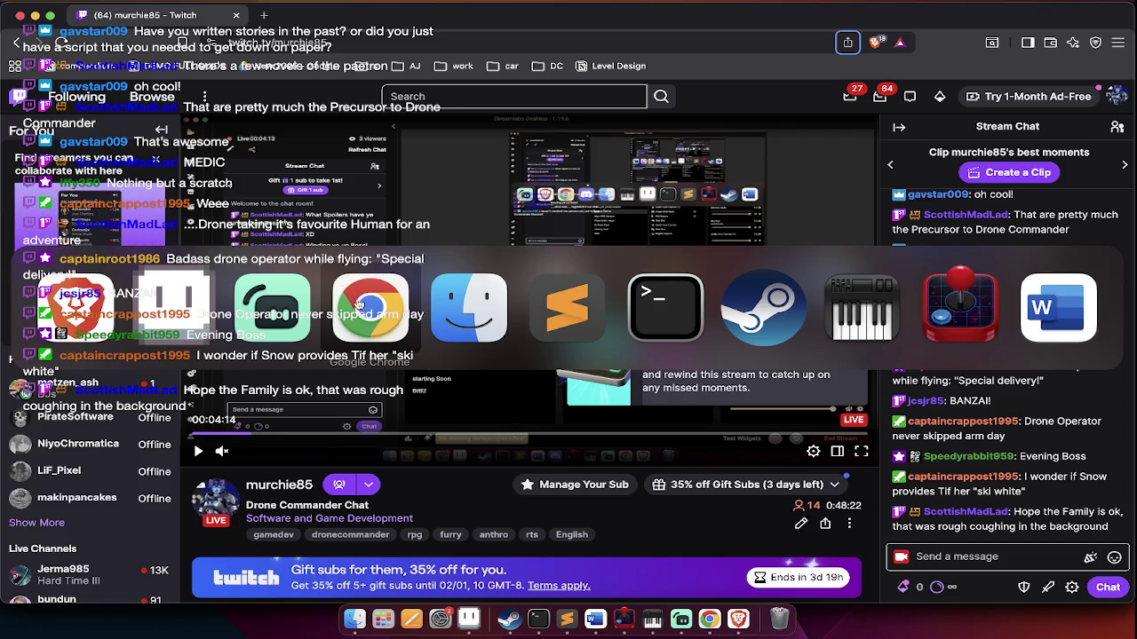
pyautogui.press('super+Tab')
pyautogui.press('super+Up')
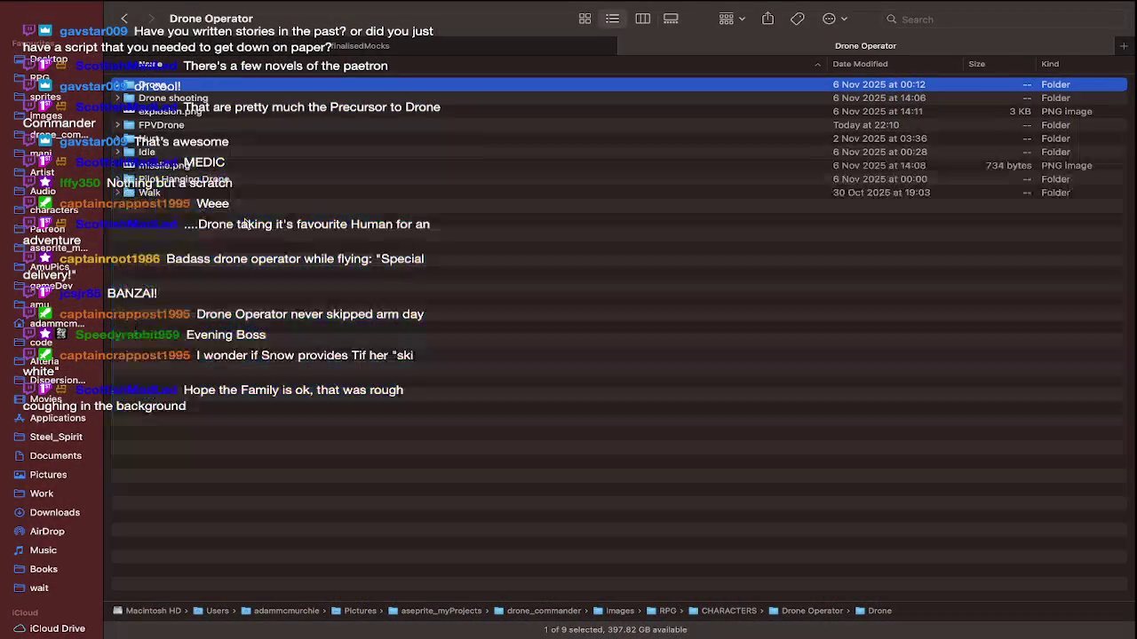
# Move southeast1–6.png from FPVDrone into its IDLE folder
pyautogui.click(188, 125)
pyautogui.doubleClick(189, 125)
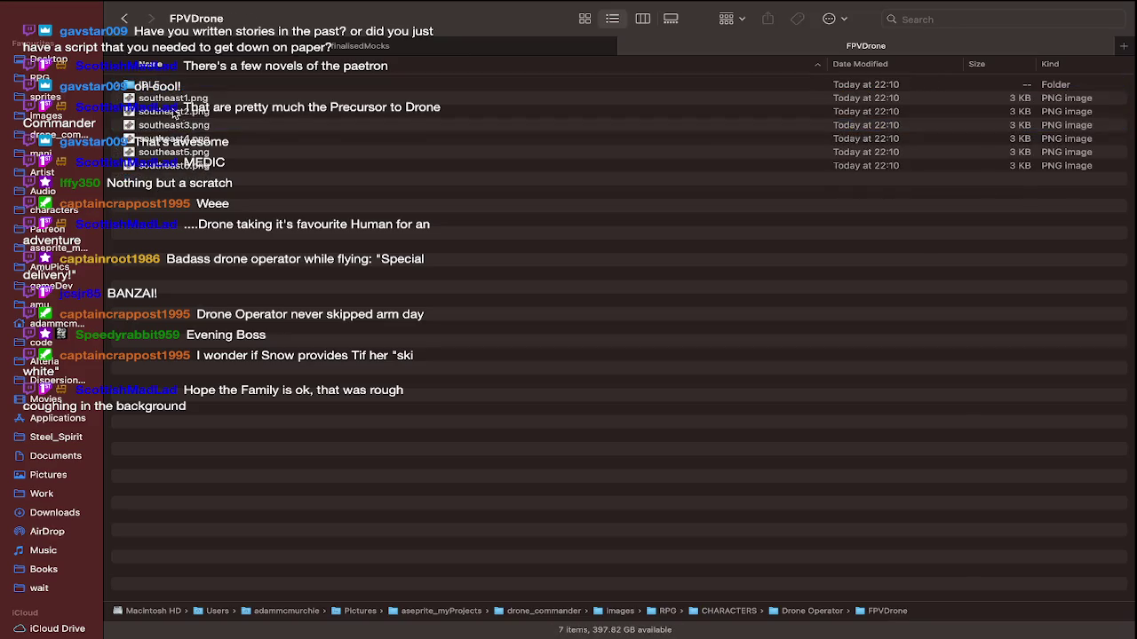
pyautogui.click(171, 98)
pyautogui.hotkey('shift', 'Down')
pyautogui.hotkey('shift', 'Down')
pyautogui.hotkey('shift', 'Down')
pyautogui.hotkey('shift', 'Down')
pyautogui.moveTo(171, 97); pyautogui.dragTo(164, 124)
pyautogui.press('super+Tab')
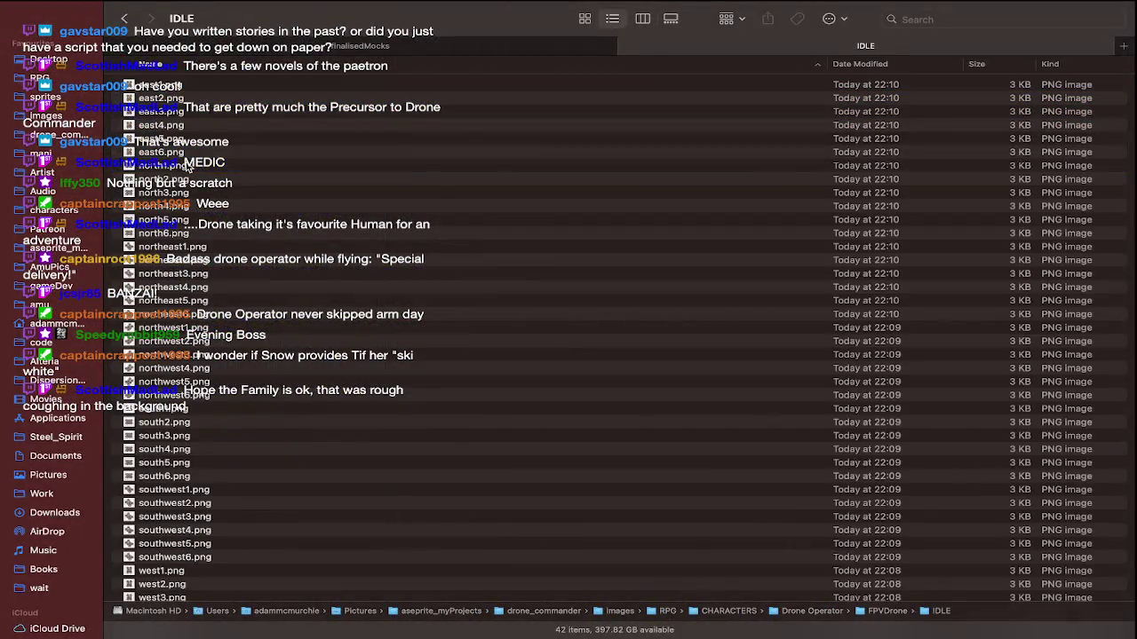
pyautogui.moveTo(165, 124); pyautogui.dragTo(387, 460)
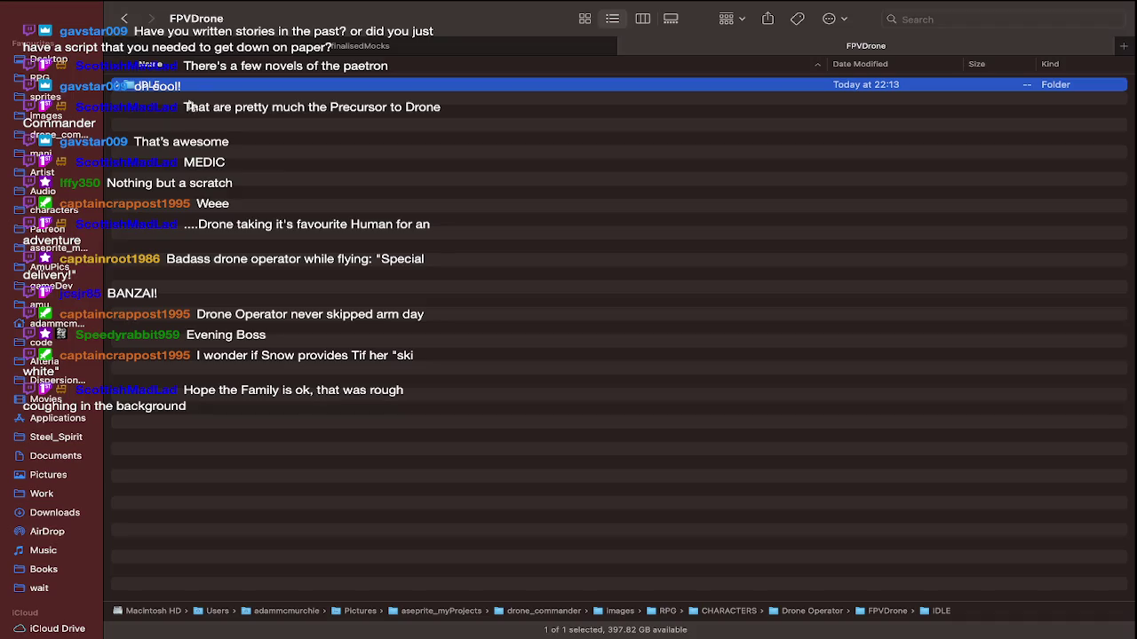
# Duplicate the IDLE folder and rename the copy RUN
pyautogui.press('super+d')
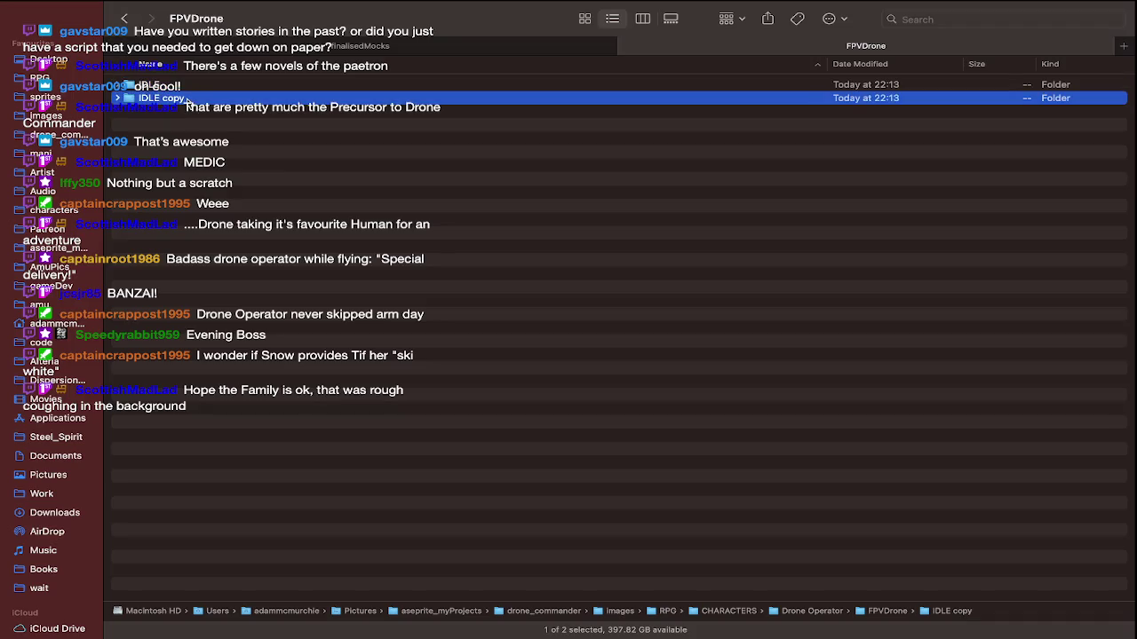
pyautogui.press('Return')
pyautogui.write('RUN')
pyautogui.press('Return')
pyautogui.press('super+Up')
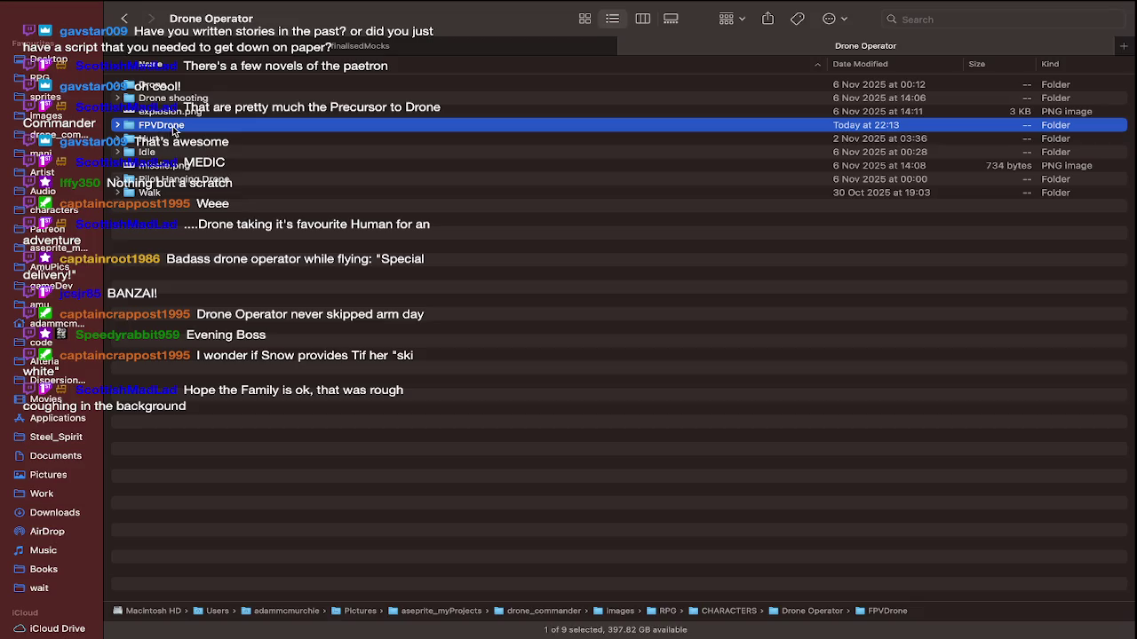
# Make another copy of IDLE in FPVDrone, then return to the CHARACTERS folder
pyautogui.doubleClick(173, 129)
pyautogui.click(162, 86)
pyautogui.press('super+d')
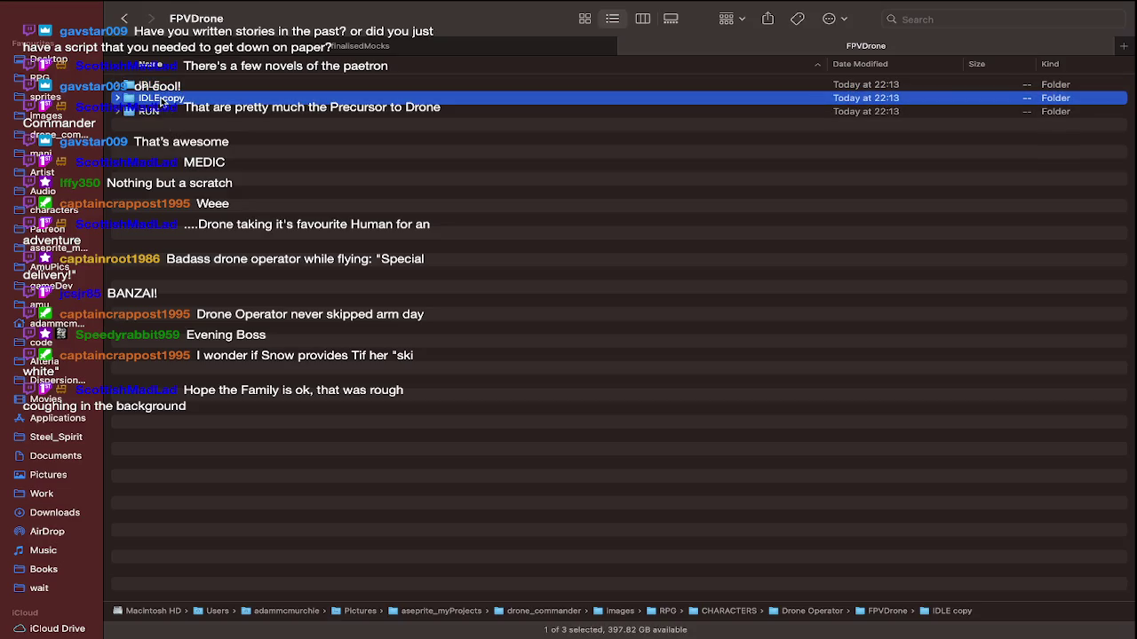
pyautogui.press('Return')
pyautogui.press('super+Up')
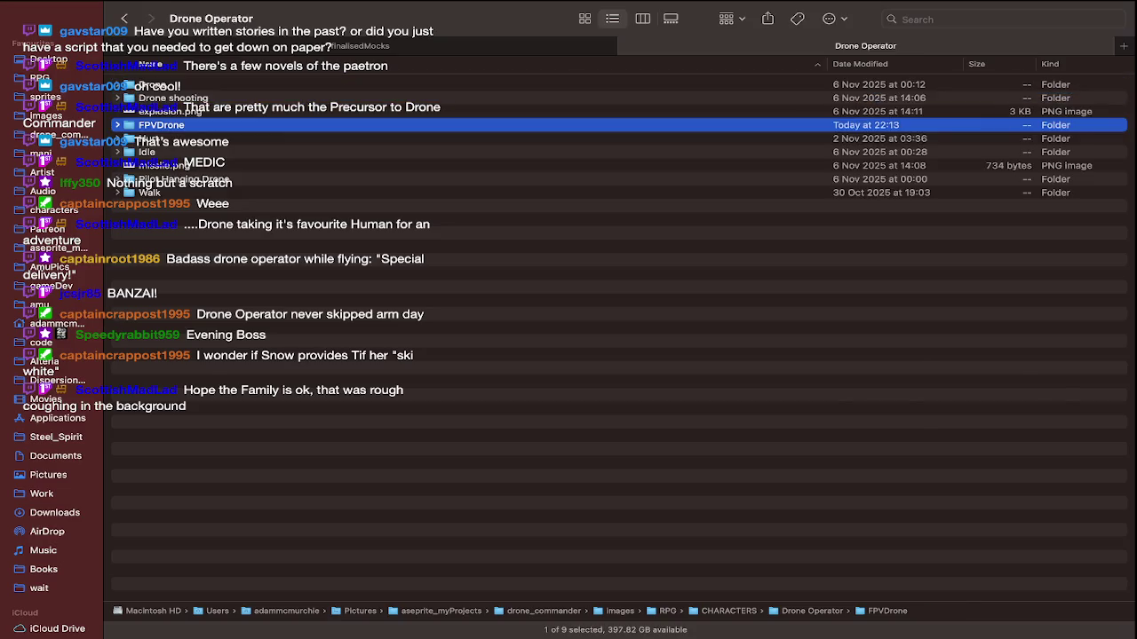
pyautogui.press('super+Up')
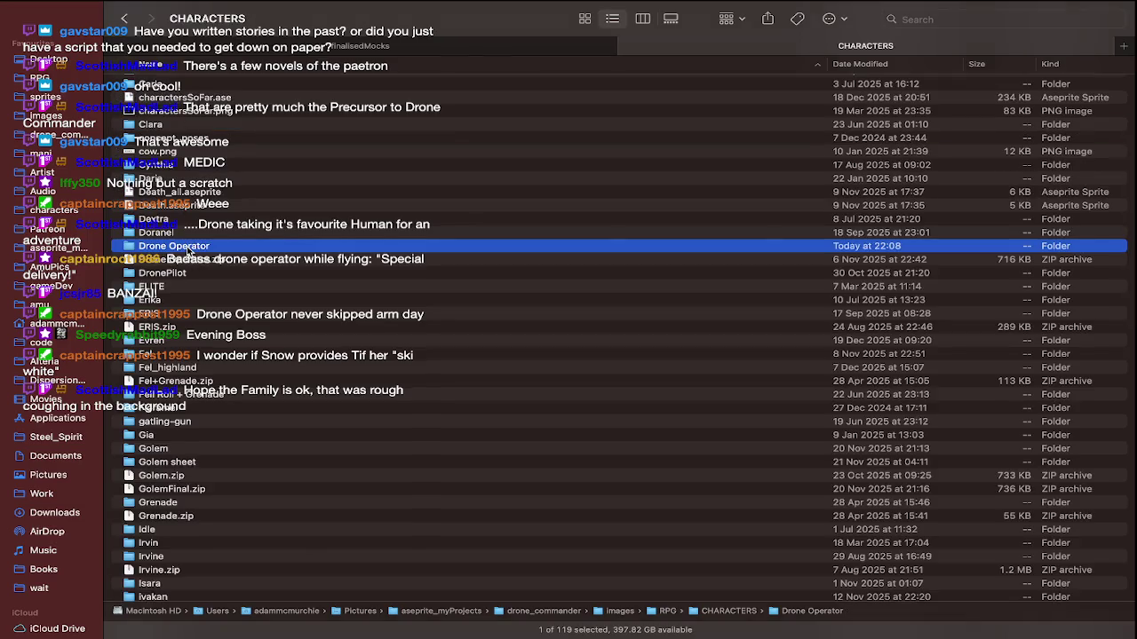
# Open Drone Operator and, in a second tab, browse sprites > SCALED > Adam
pyautogui.doubleClick(188, 249)
pyautogui.press('super+t')
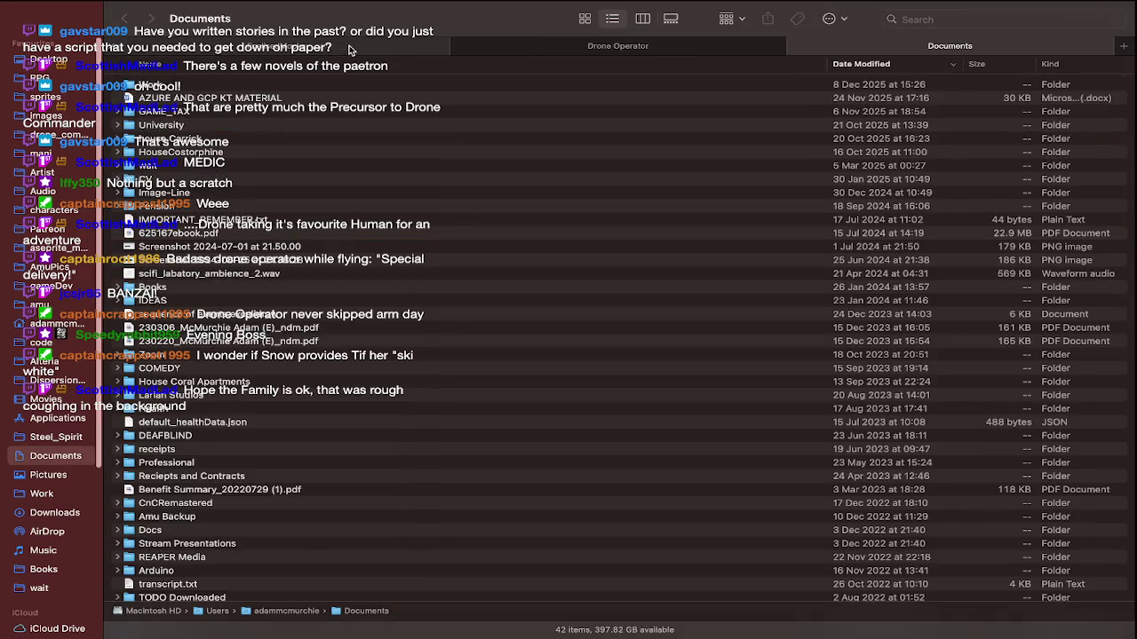
pyautogui.click(67, 94)
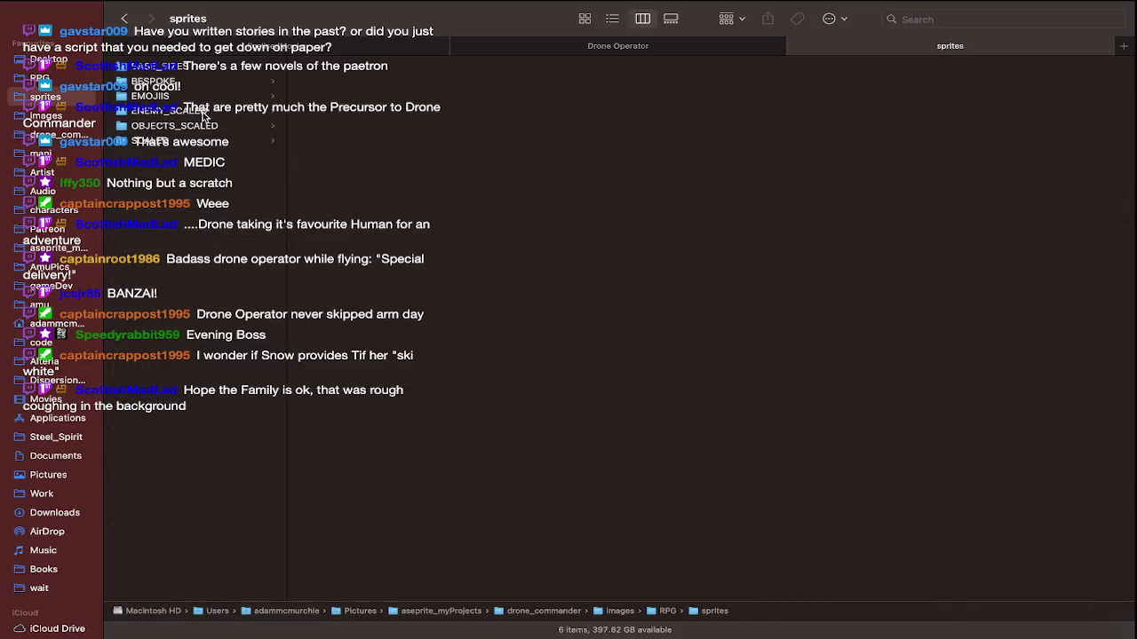
pyautogui.click(206, 145)
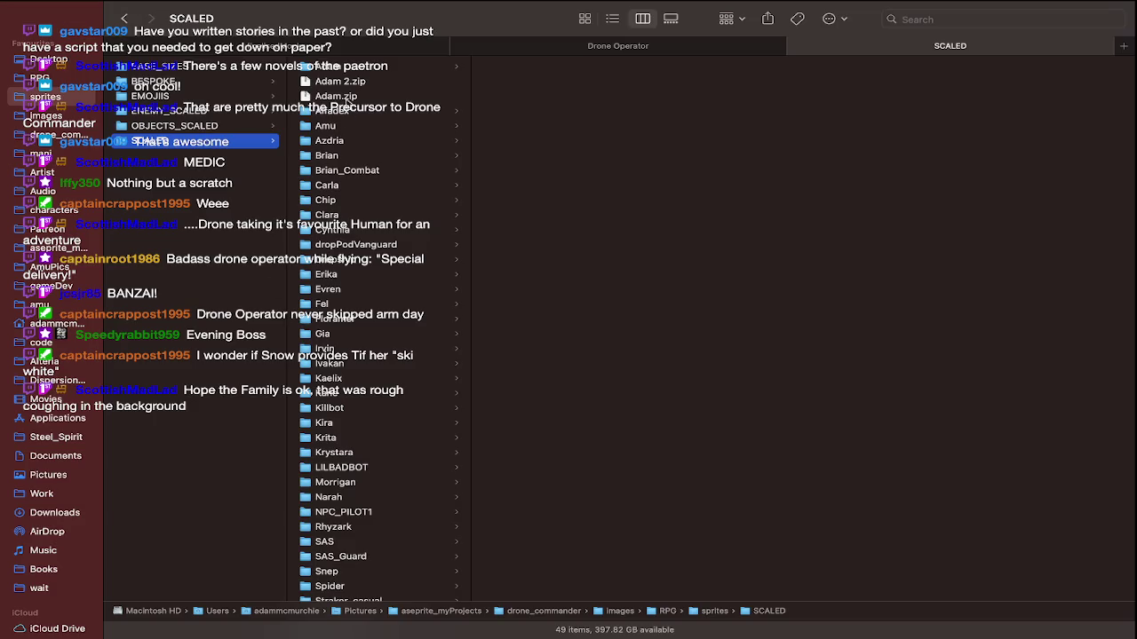
pyautogui.click(348, 65)
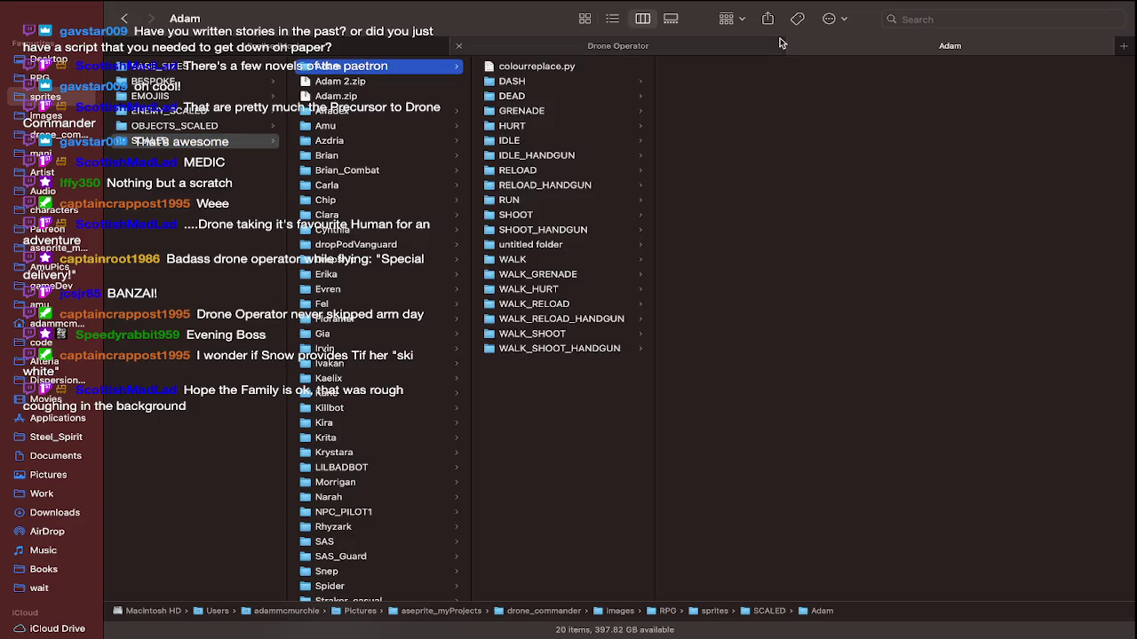
pyautogui.click(662, 43)
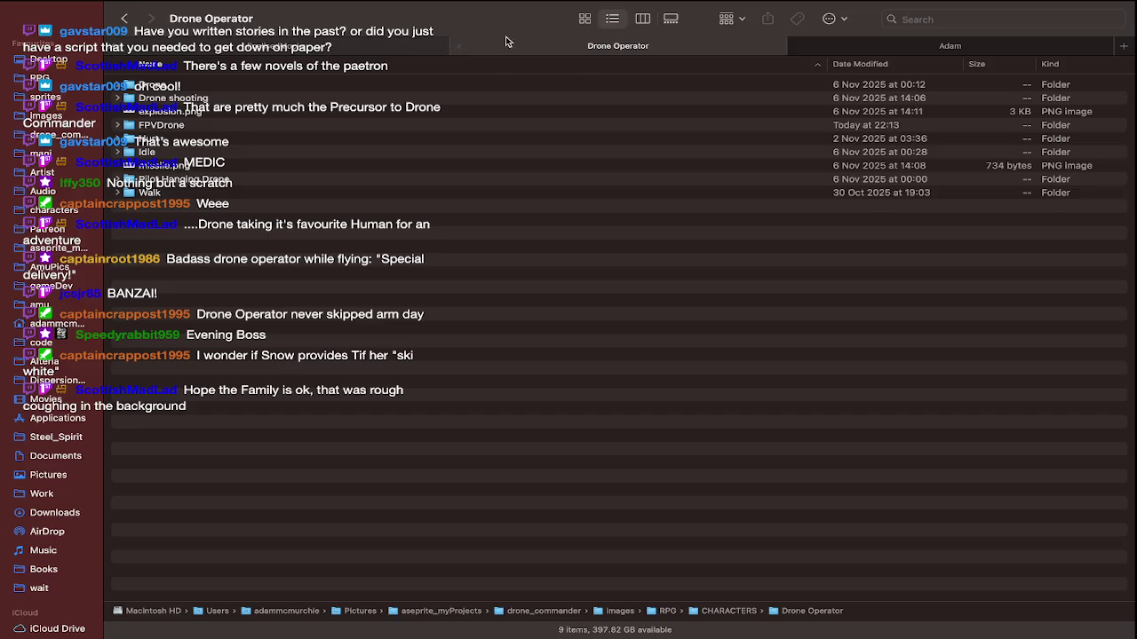
pyautogui.click(877, 55)
pyautogui.click(634, 57)
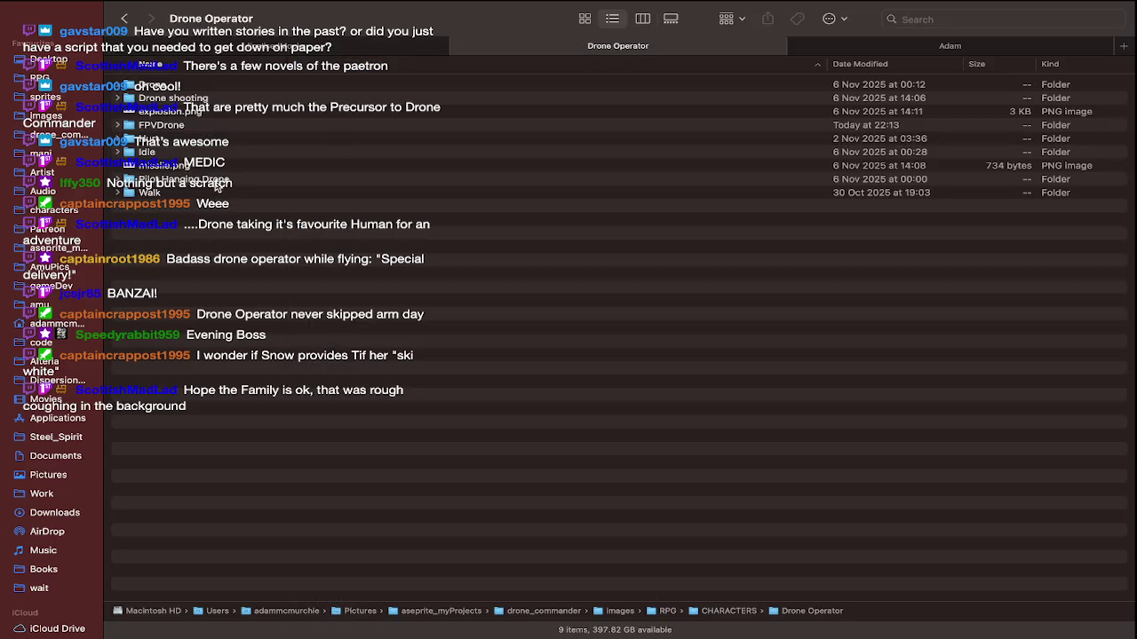
# Select all 48 PNGs in FPVDrone's HURT folder and open them with Aseprite
pyautogui.doubleClick(209, 124)
pyautogui.doubleClick(184, 86)
pyautogui.click(186, 86)
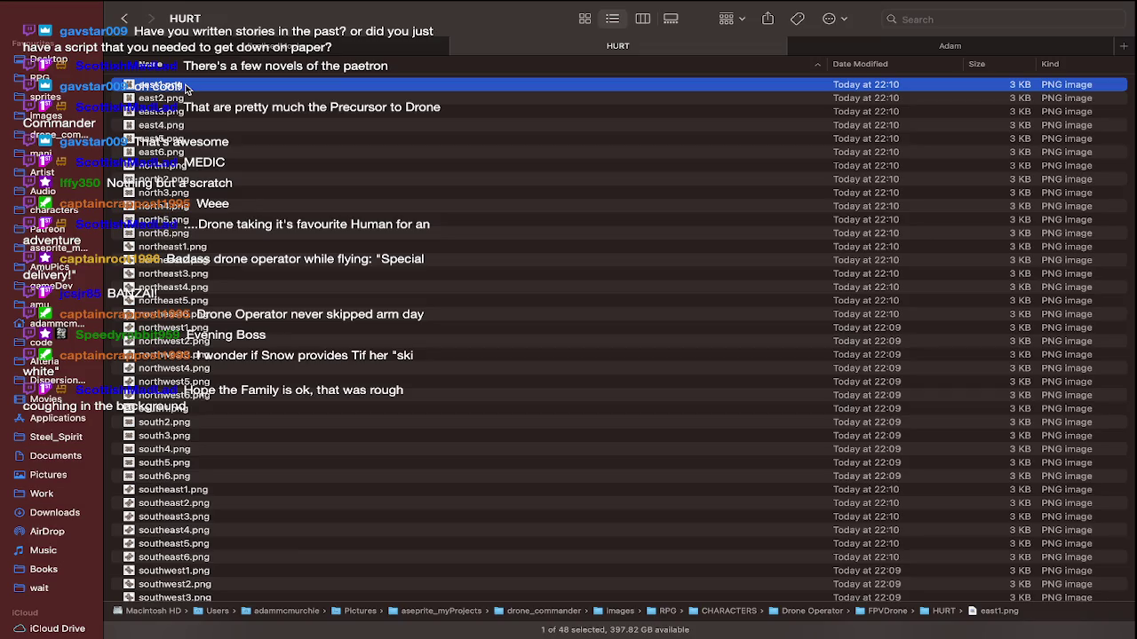
pyautogui.press('super+a')
pyautogui.rightClick(189, 86)
pyautogui.moveTo(267, 123)
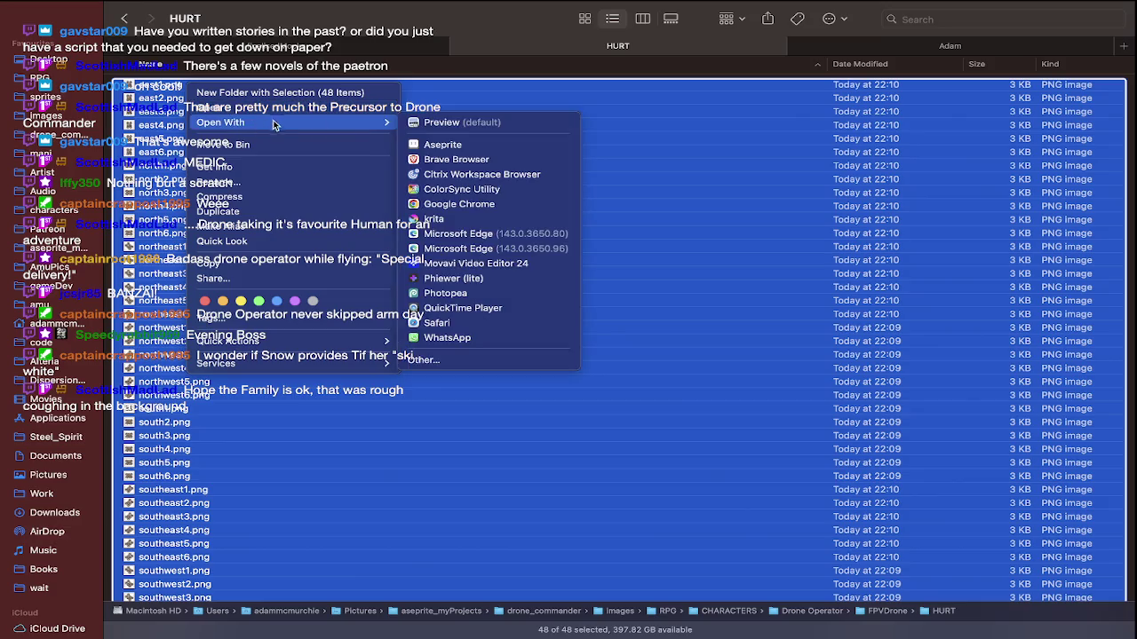
pyautogui.click(435, 145)
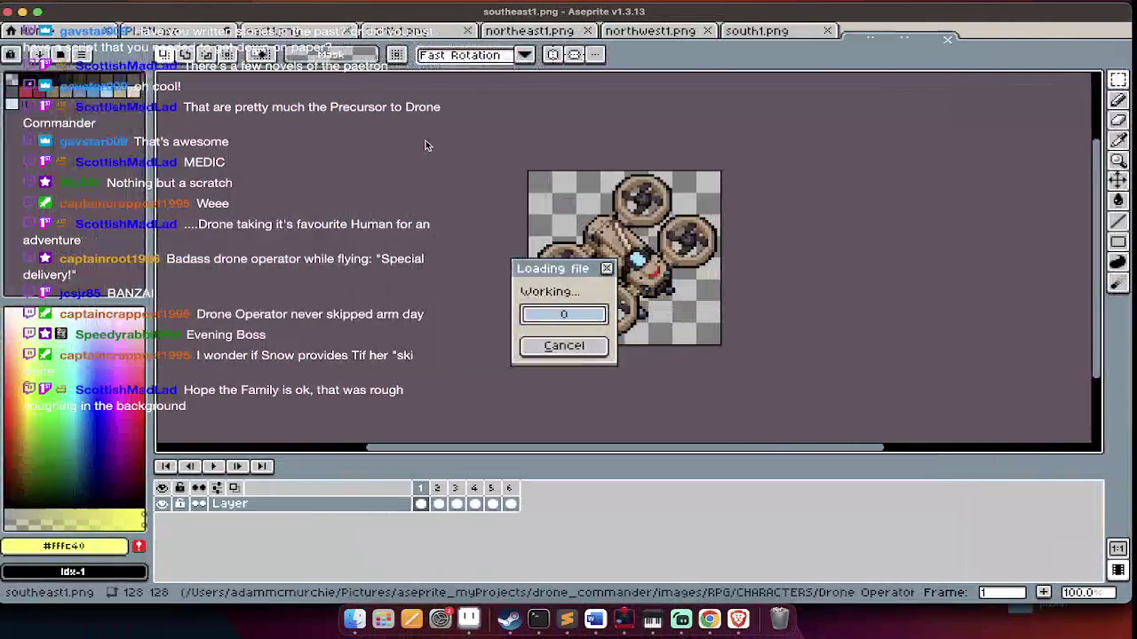
# Preview west1.png, delete frames 2–6, and add an empty Layer 1 above the drone
pyautogui.press('Return')
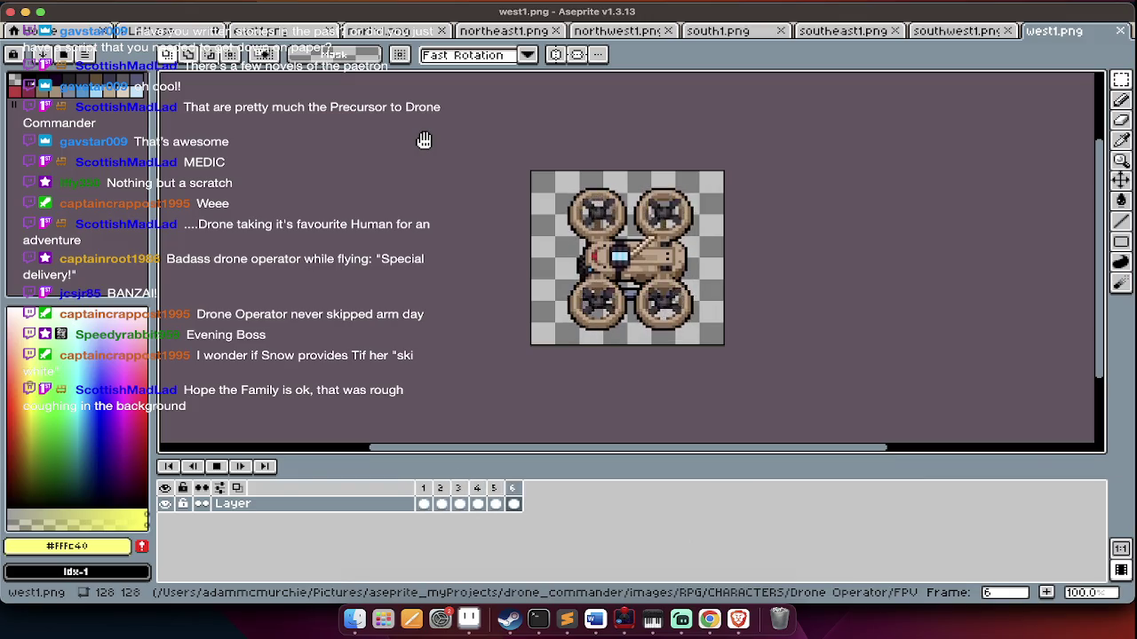
pyautogui.press('Return')
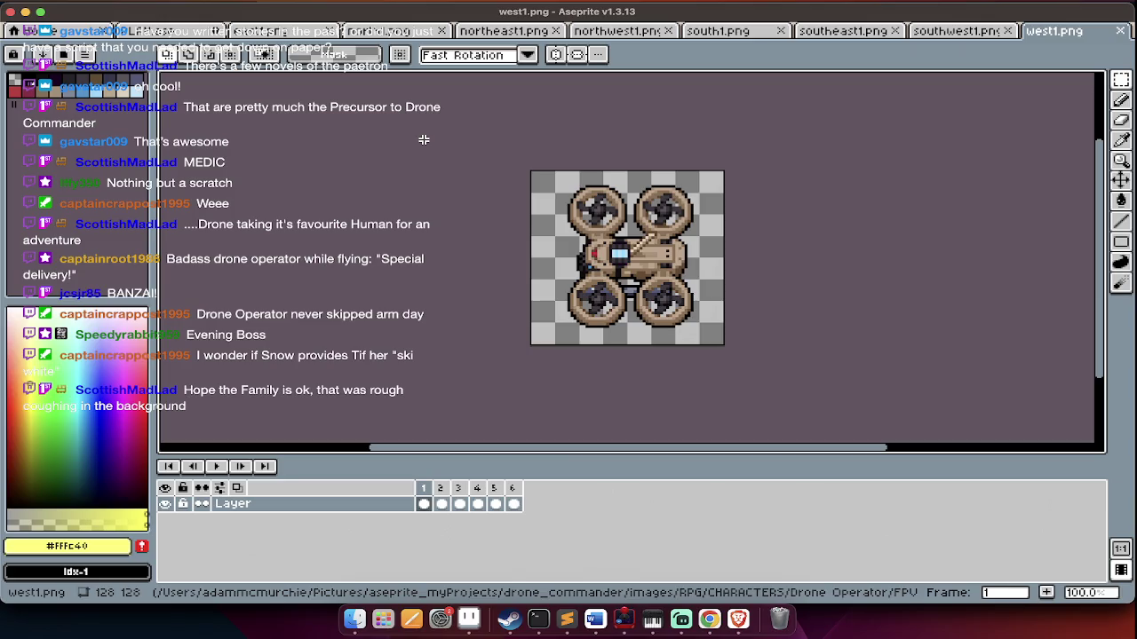
pyautogui.hotkey('alt', 'c')
pyautogui.hotkey('alt', 'c')
pyautogui.hotkey('alt', 'c')
pyautogui.hotkey('alt', 'c')
pyautogui.hotkey('alt', 'c')
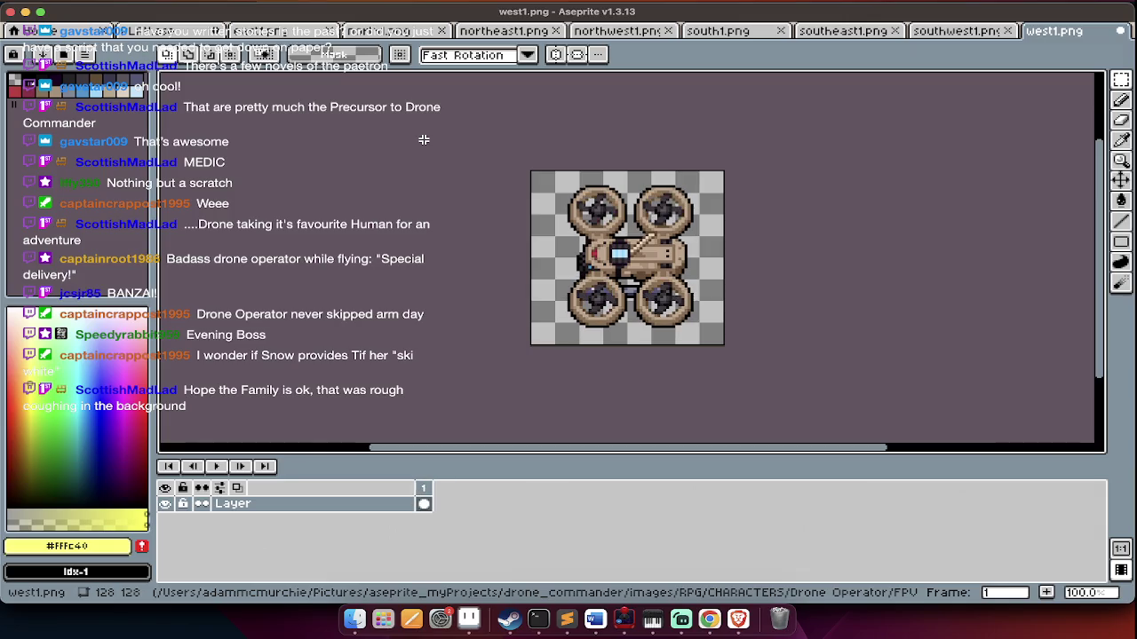
pyautogui.hotkey('shift', 'n')
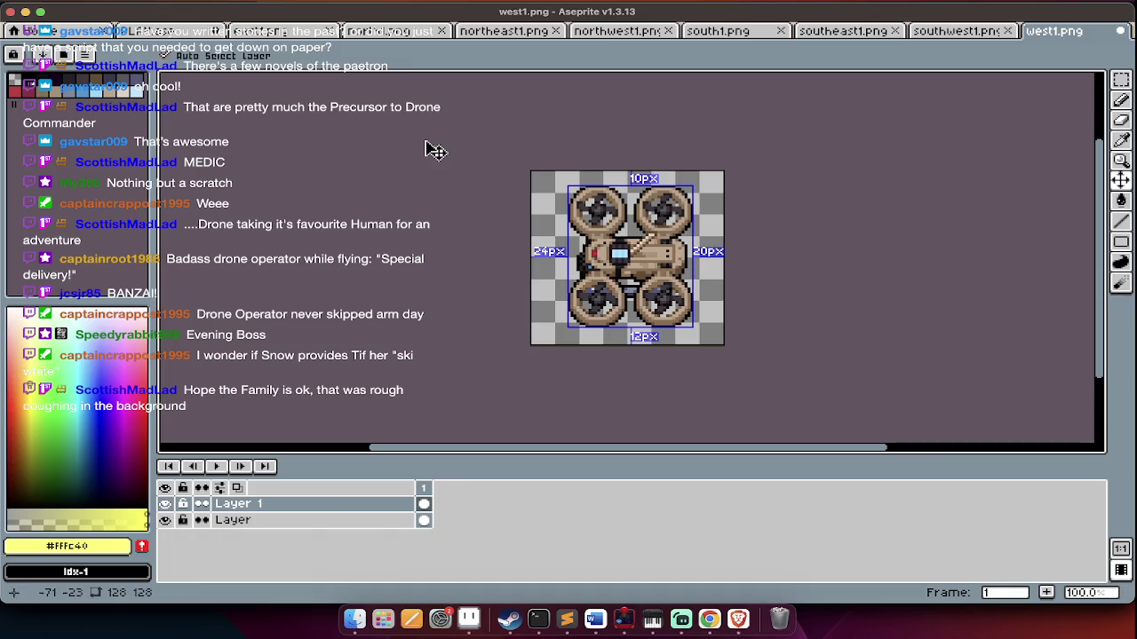
# Add a second frame and blacken the drone on frame 1 with Hue/Saturation
pyautogui.hotkey('alt', 'n')
pyautogui.press('super+u')
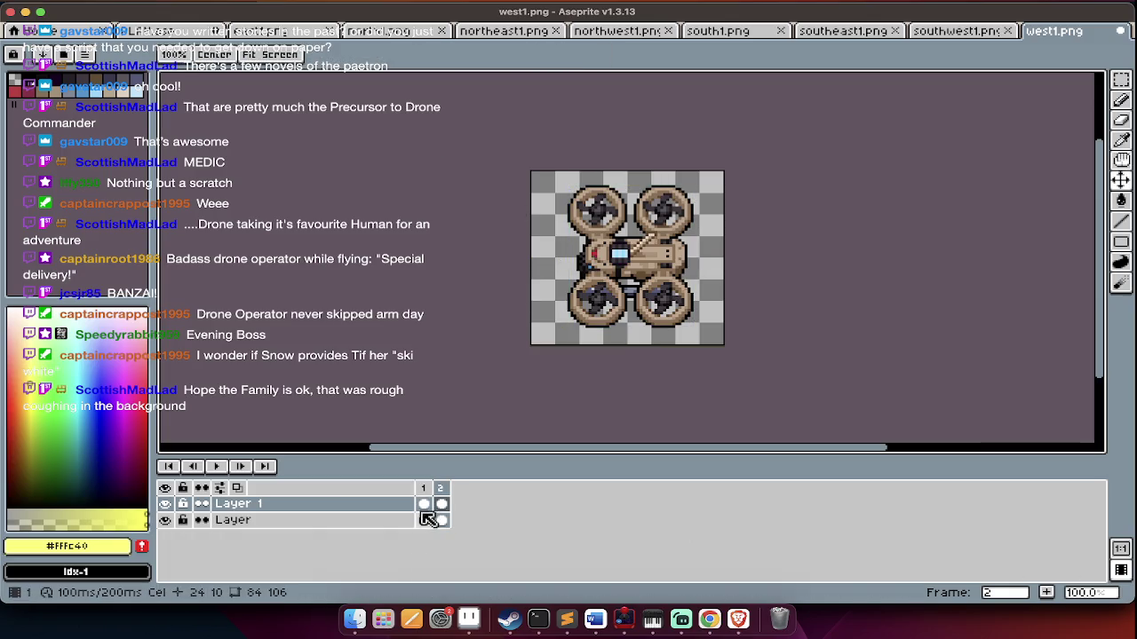
pyautogui.click(424, 506)
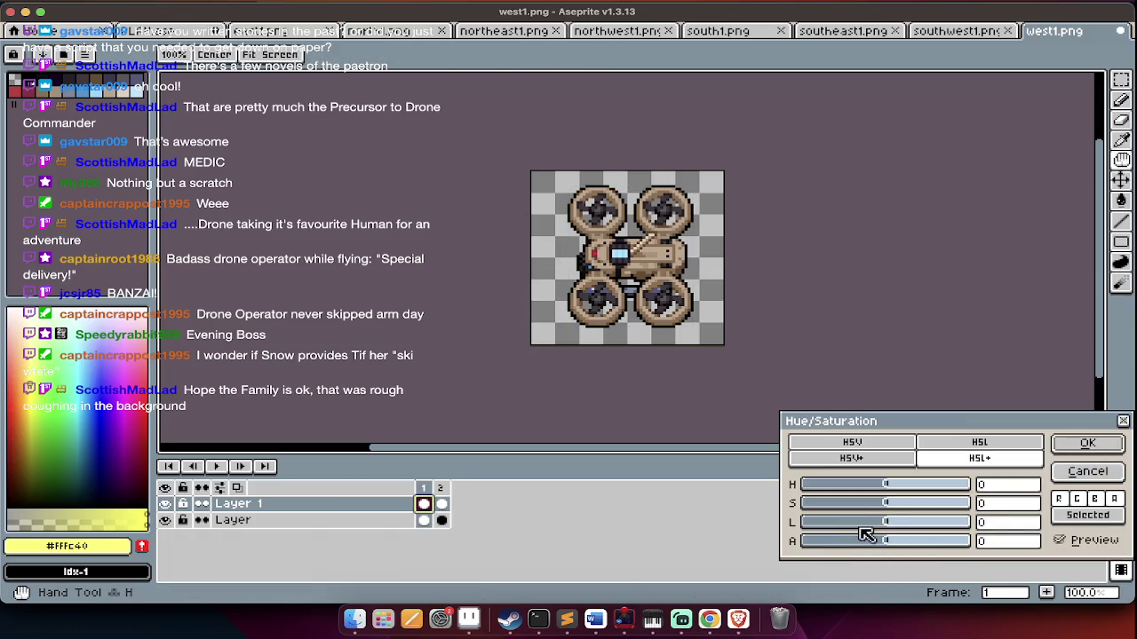
pyautogui.moveTo(866, 534); pyautogui.dragTo(599, 525)
pyautogui.press('Return')
# Paint-bucket the drone silhouette a light pink-red
pyautogui.press('m')
pyautogui.click(149, 399)
pyautogui.click(148, 361)
pyautogui.press('g')
pyautogui.click(610, 338)
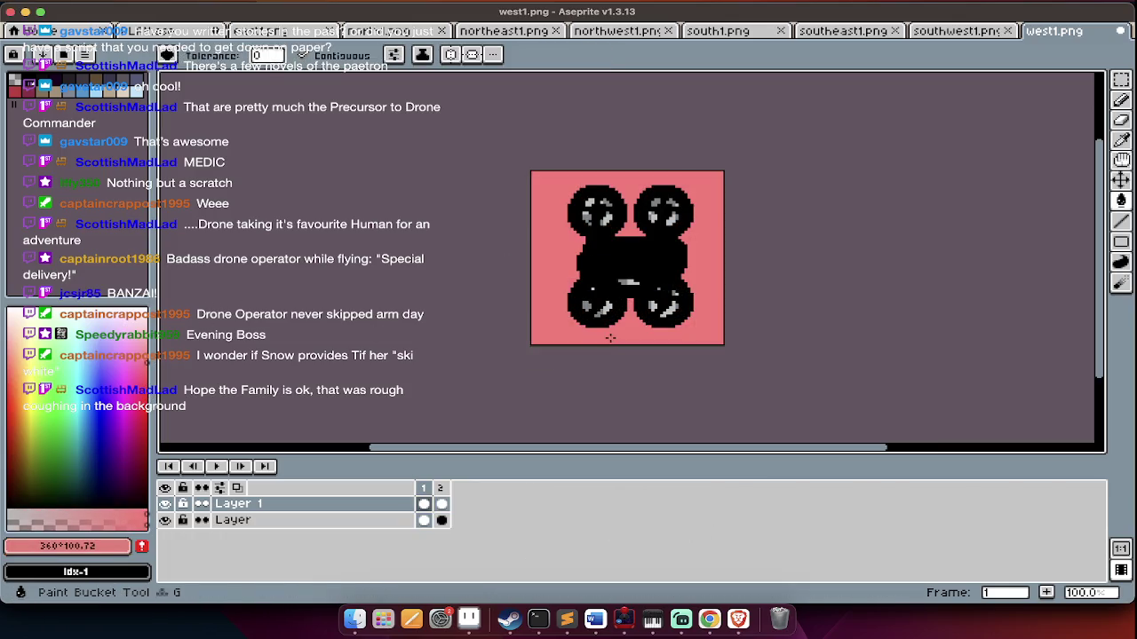
pyautogui.hotkey('ctrl', 'z')
pyautogui.hotkey('ctrl', 'a')
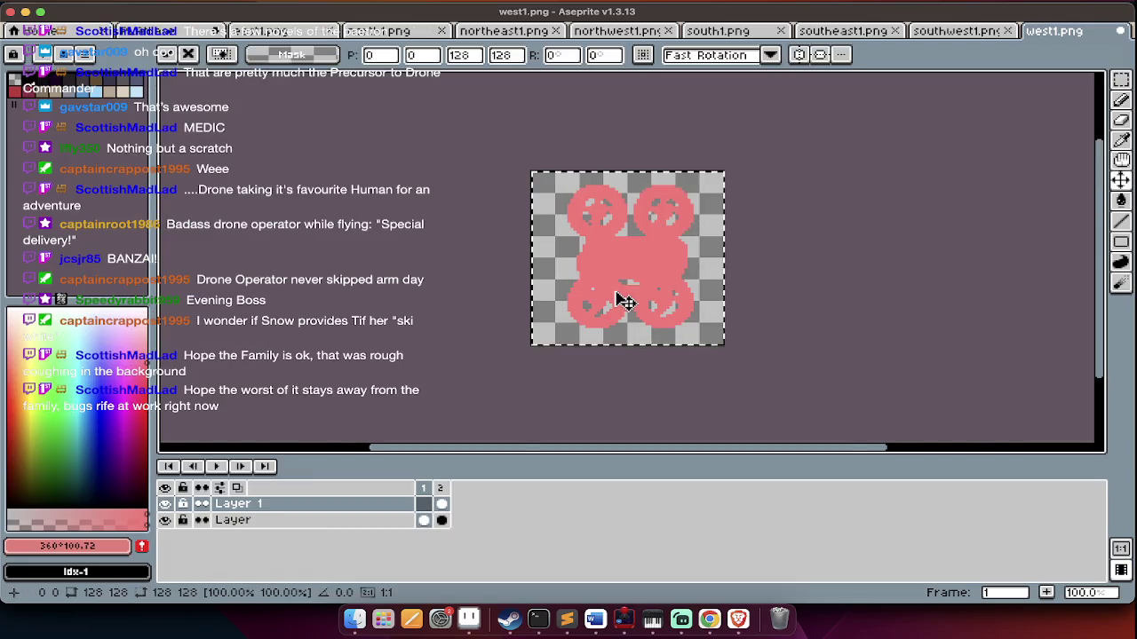
pyautogui.hotkey('ctrl', 'd')
# Fade the pink overlay on frame 1 so the drone shows through
pyautogui.press('Right')
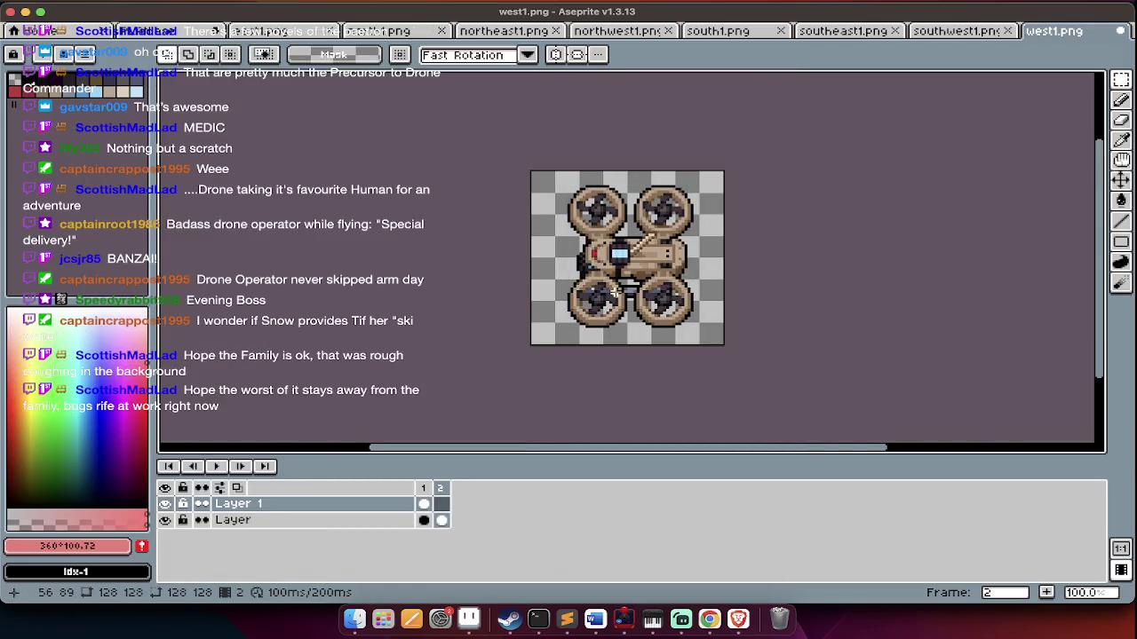
pyautogui.press('Left')
pyautogui.press('v')
pyautogui.hotkey('ctrl', 'u')
pyautogui.moveTo(846, 541); pyautogui.dragTo(833, 543)
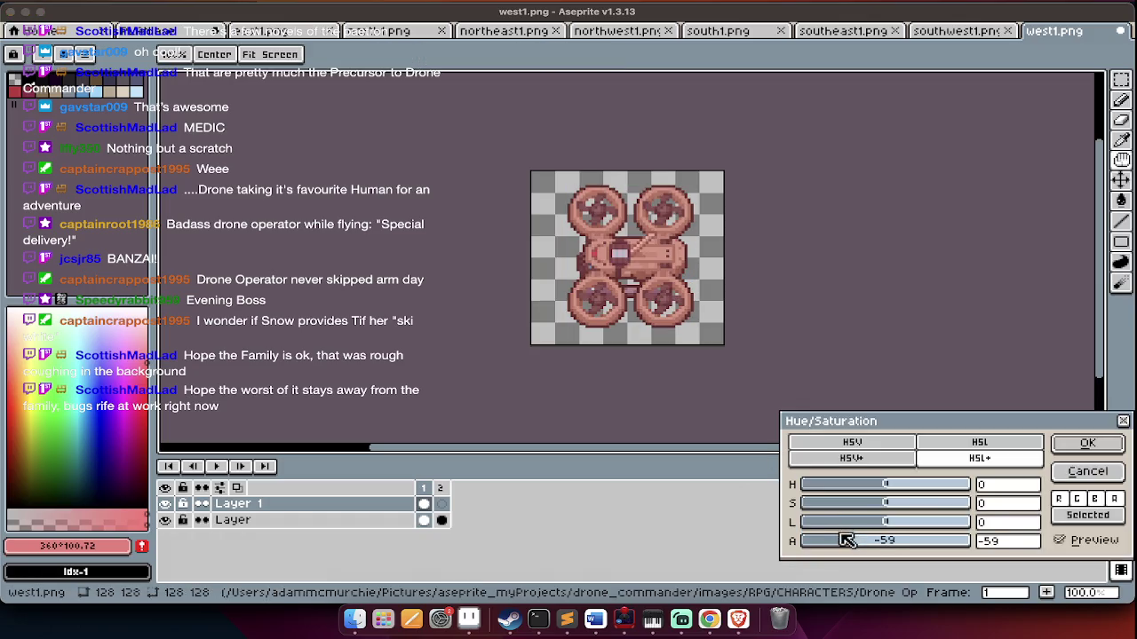
pyautogui.press('Return')
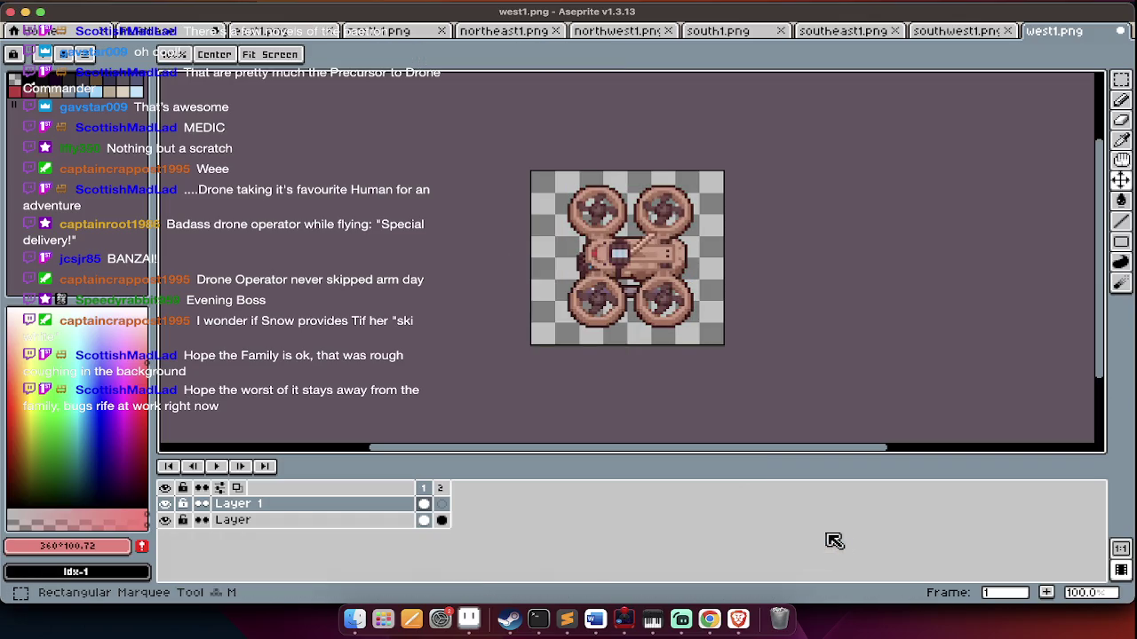
# Paste the overlay onto frame 2 and add a third frame
pyautogui.press('Right')
pyautogui.hotkey('ctrl', 'v')
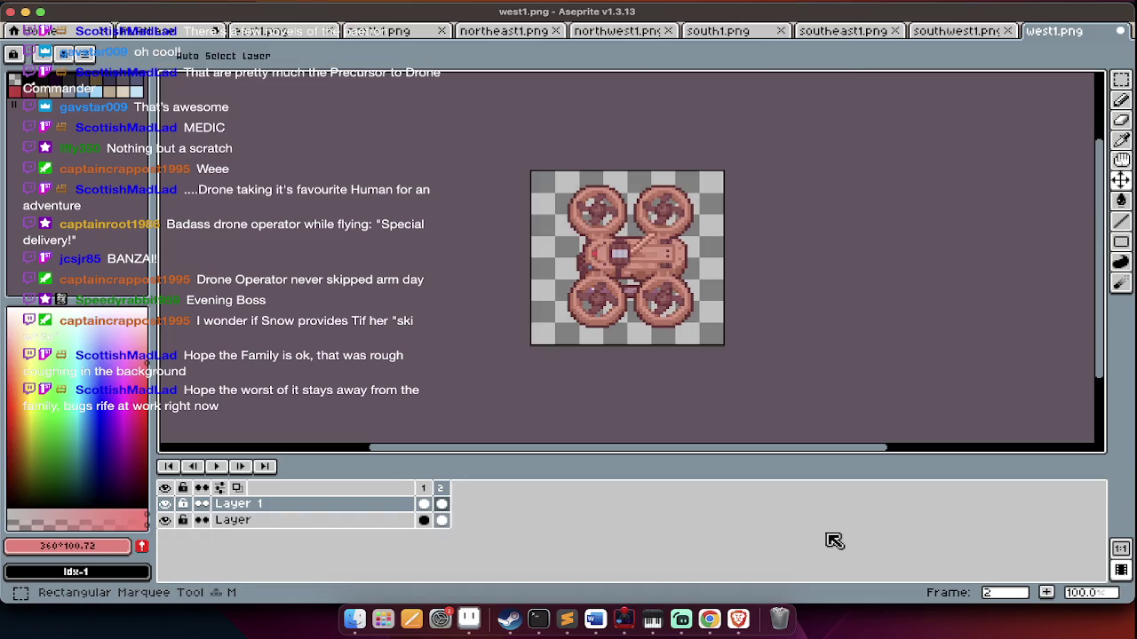
pyautogui.hotkey('alt', 'n')
pyautogui.hotkey('ctrl', 'a')
pyautogui.hotkey('ctrl', 'u')
pyautogui.press('Return')
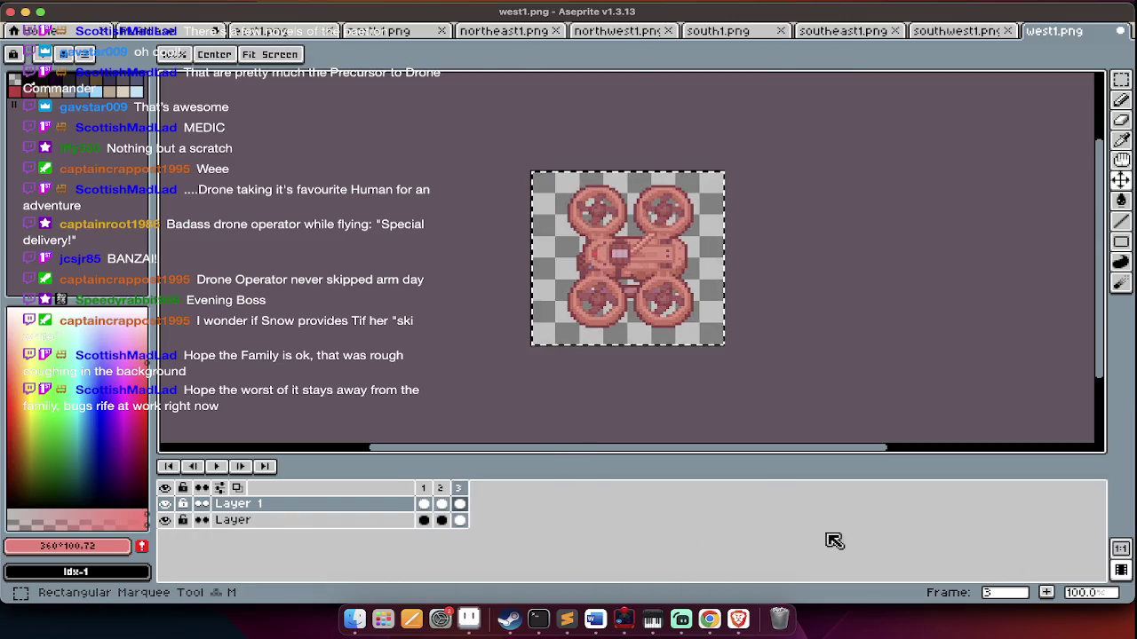
pyautogui.hotkey('ctrl', 'v')
# Raise the overlay's saturation to 100 and darken it slightly for a strong red tint
pyautogui.hotkey('ctrl', 'u')
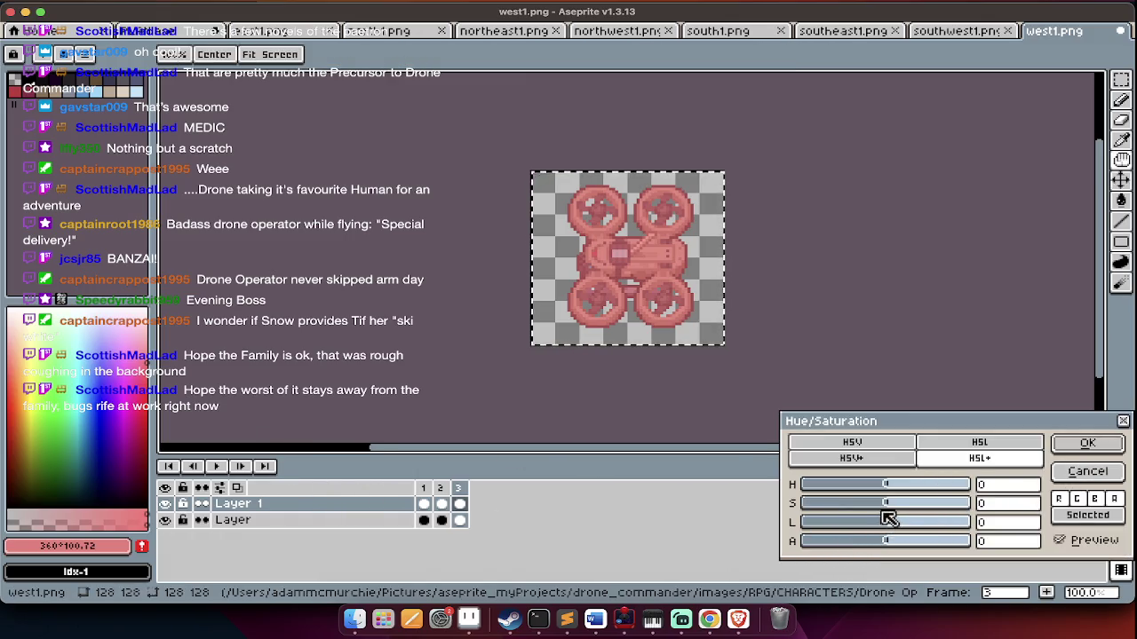
pyautogui.moveTo(898, 513); pyautogui.dragTo(932, 516)
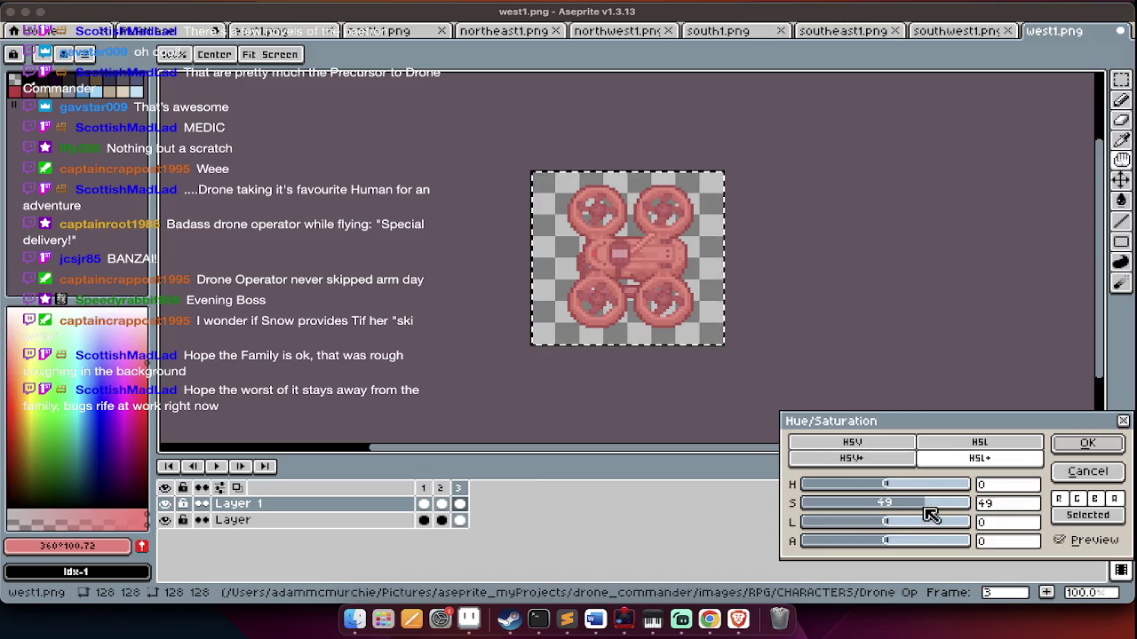
pyautogui.press('Return')
pyautogui.hotkey('ctrl', 'u')
pyautogui.moveTo(928, 513); pyautogui.dragTo(981, 514)
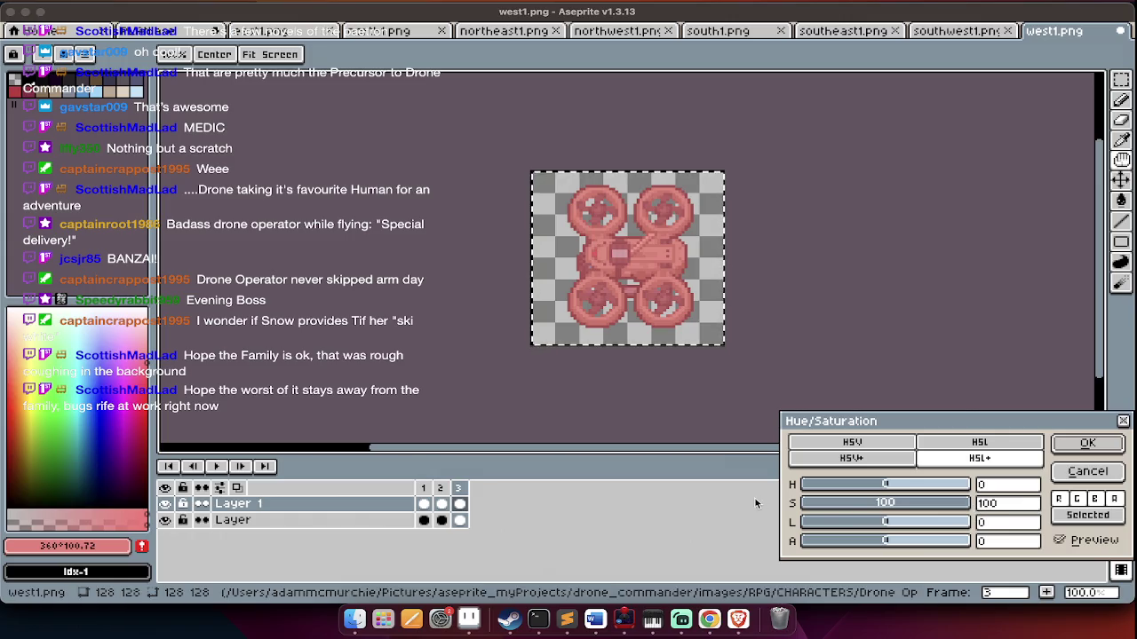
pyautogui.moveTo(888, 526); pyautogui.dragTo(892, 526)
pyautogui.press('Return')
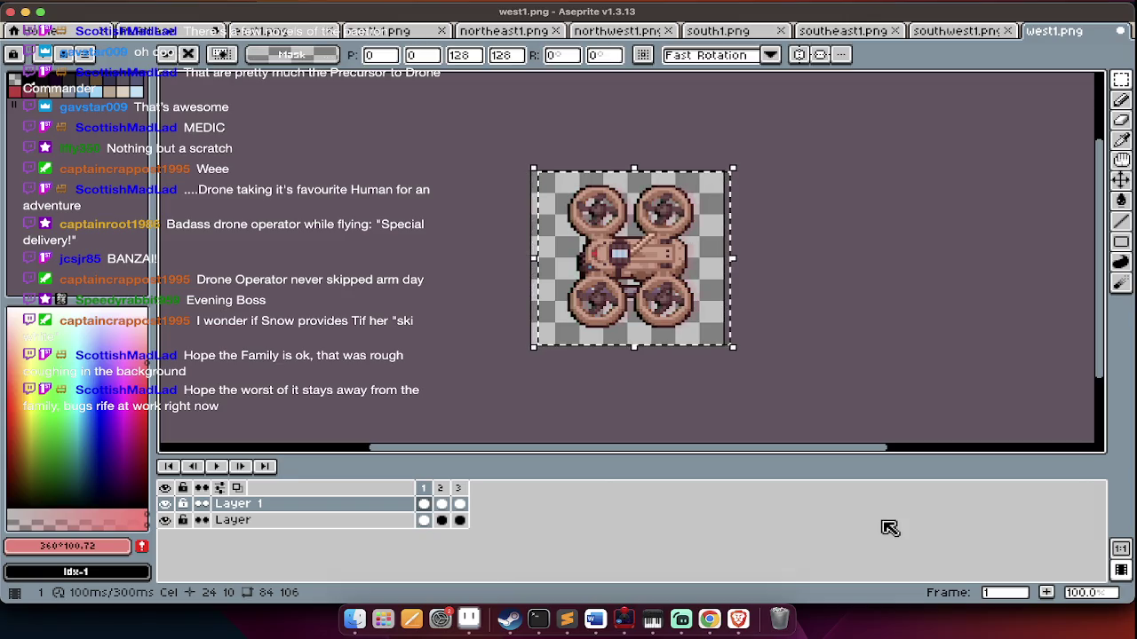
# Undo the stray transform and add a fourth frame, removing the surplus empty frames
pyautogui.hotkey('ctrl', 'z')
pyautogui.hotkey('ctrl', 'z')
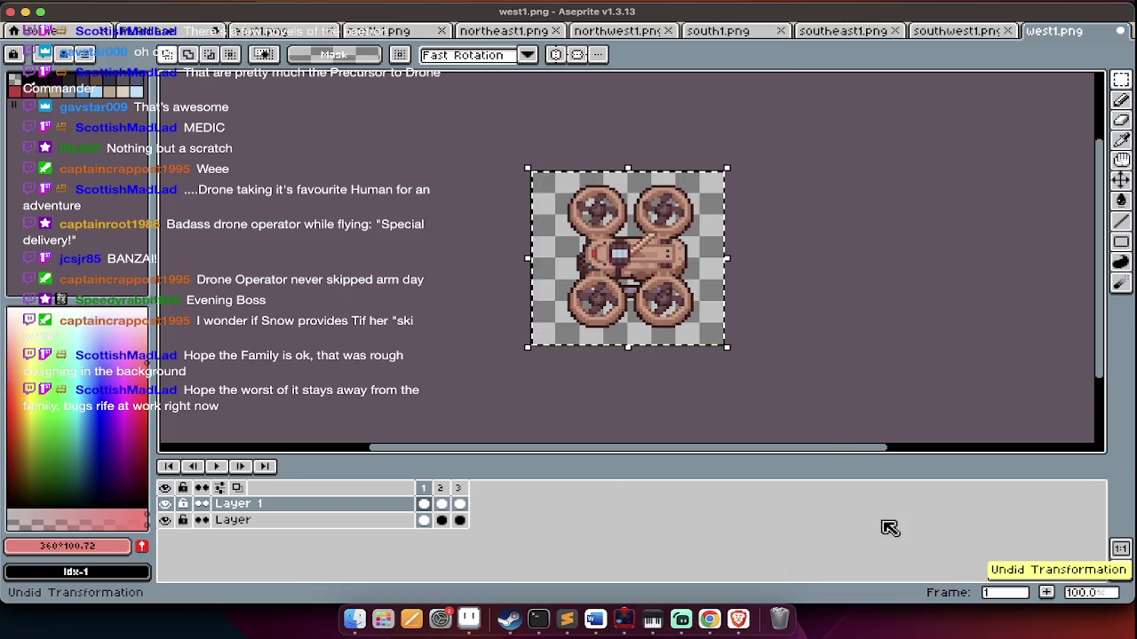
pyautogui.press('Return')
pyautogui.hotkey('alt', 'n')
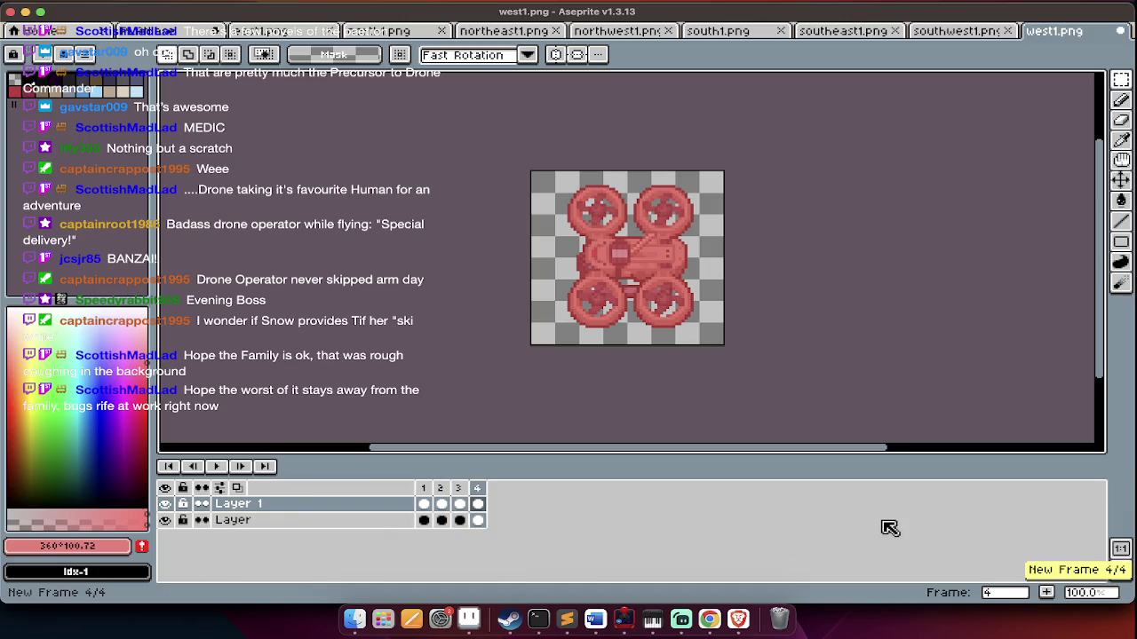
pyautogui.hotkey('alt', 'n')
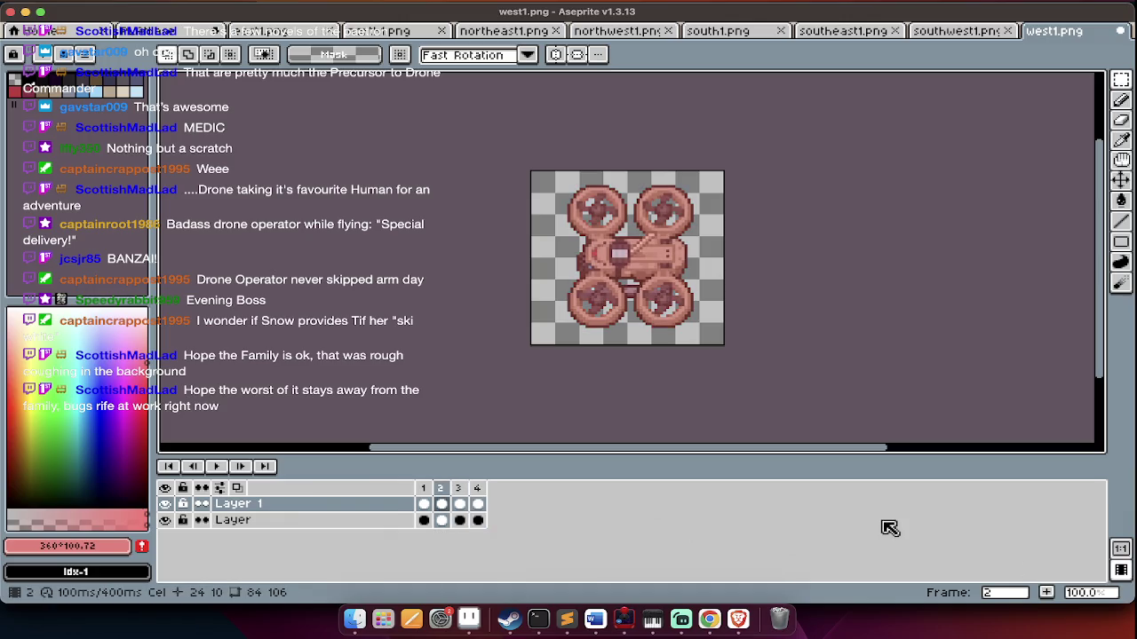
pyautogui.hotkey('alt', 'b')
pyautogui.hotkey('ctrl', 'z')
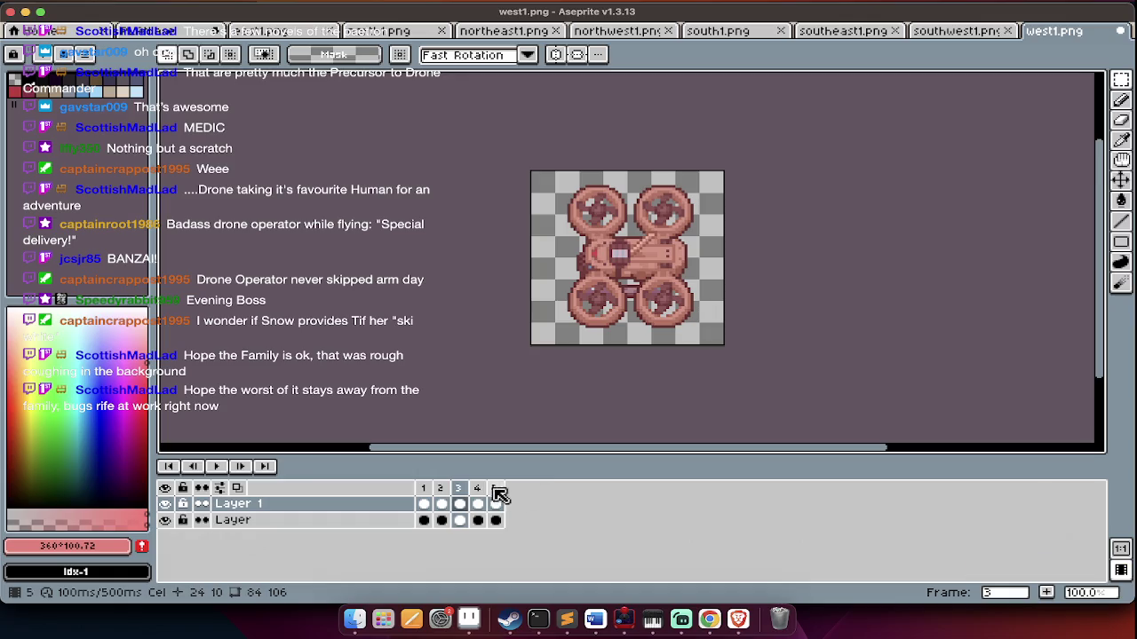
pyautogui.hotkey('ctrl', 'z')
# Preview the four-frame hurt animation and return to frame 1 on Layer 1
pyautogui.press('Return')
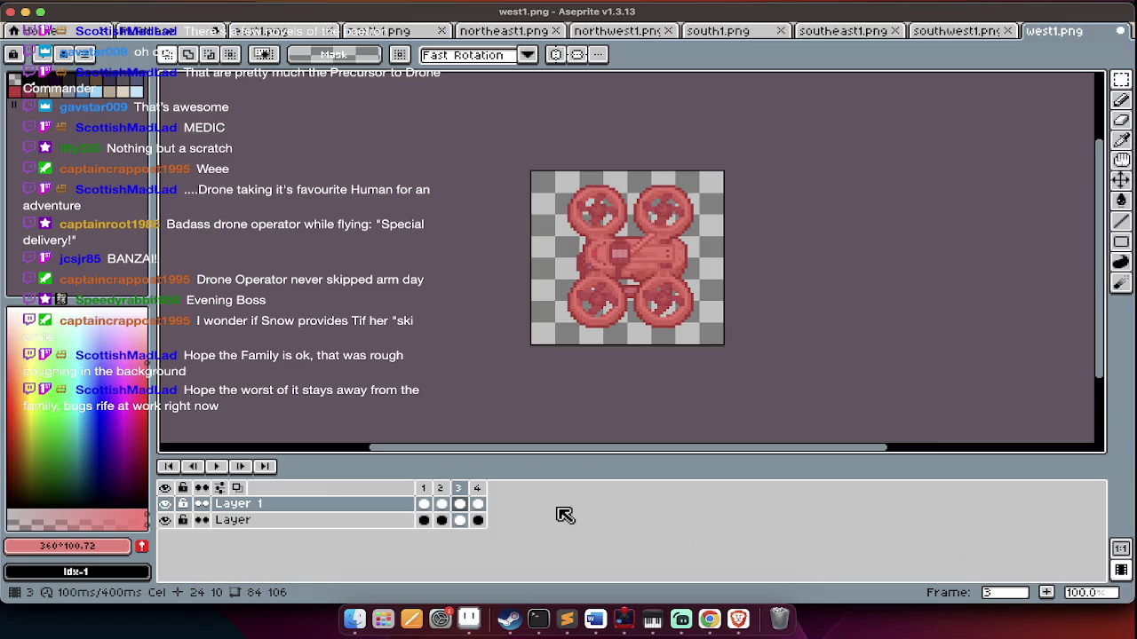
pyautogui.hotkey('ctrl', 'a')
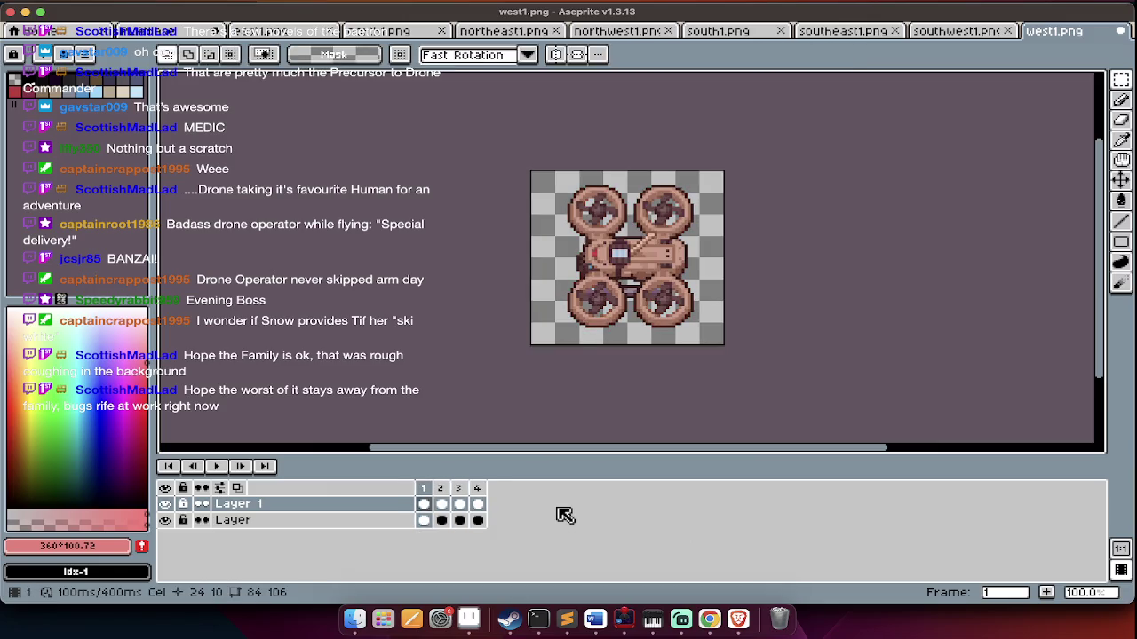
pyautogui.hotkey('ctrl', 'd')
pyautogui.press('Return')
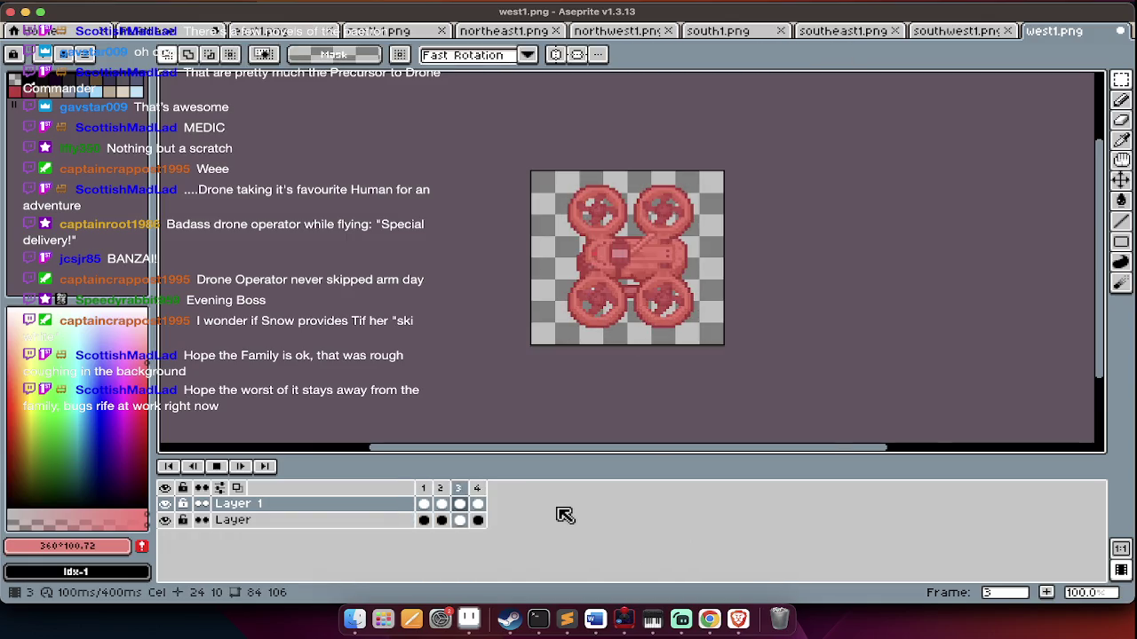
pyautogui.press('Return')
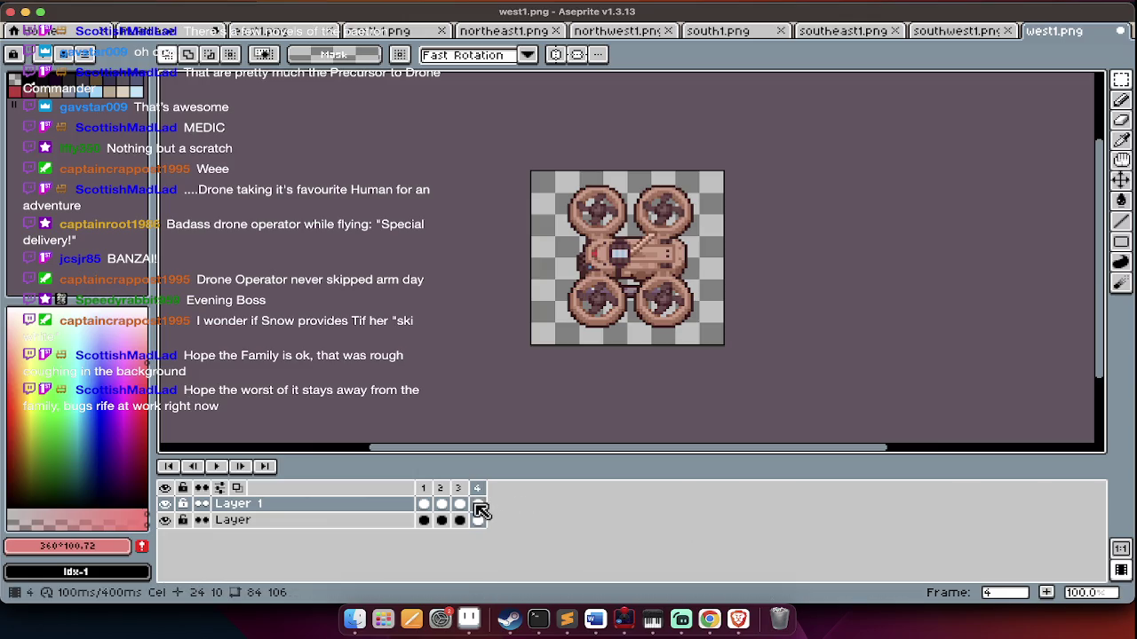
pyautogui.click(444, 521)
pyautogui.click(423, 505)
# Flatten the two layers and shift frame 2's drone about 4 pixels right
pyautogui.rightClick(409, 511)
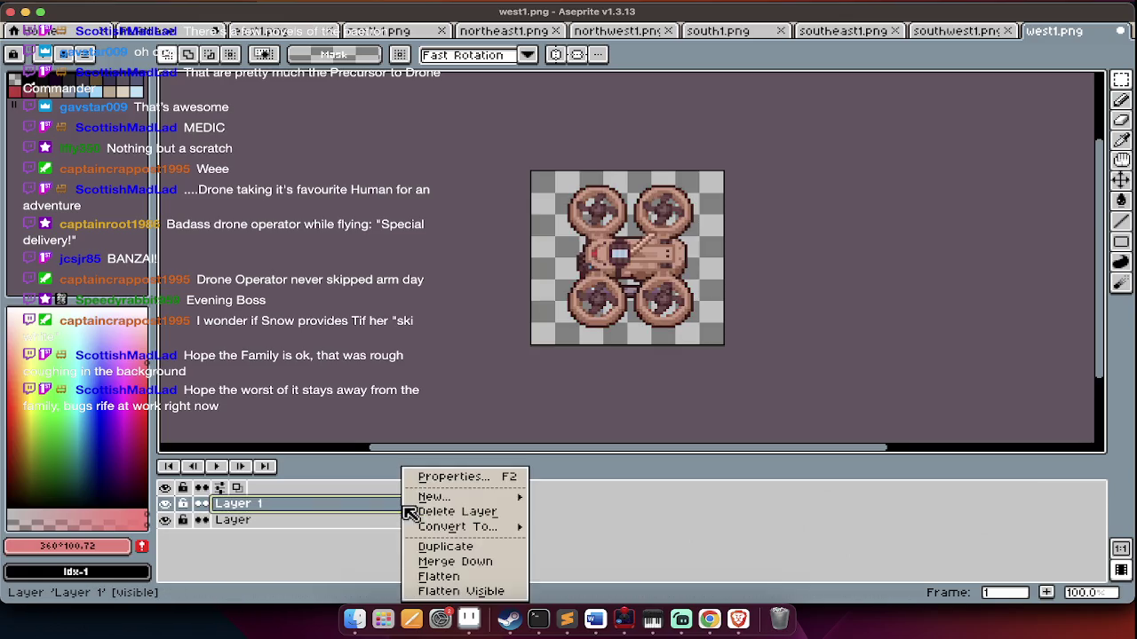
pyautogui.click(463, 577)
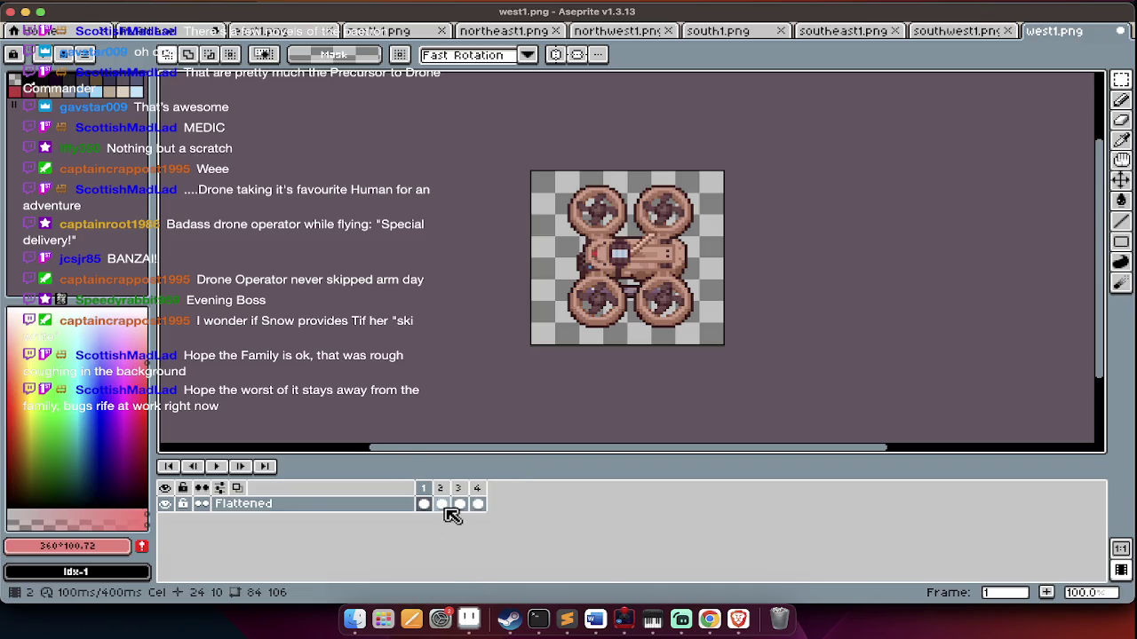
pyautogui.click(445, 508)
pyautogui.hotkey('ctrl', 'a')
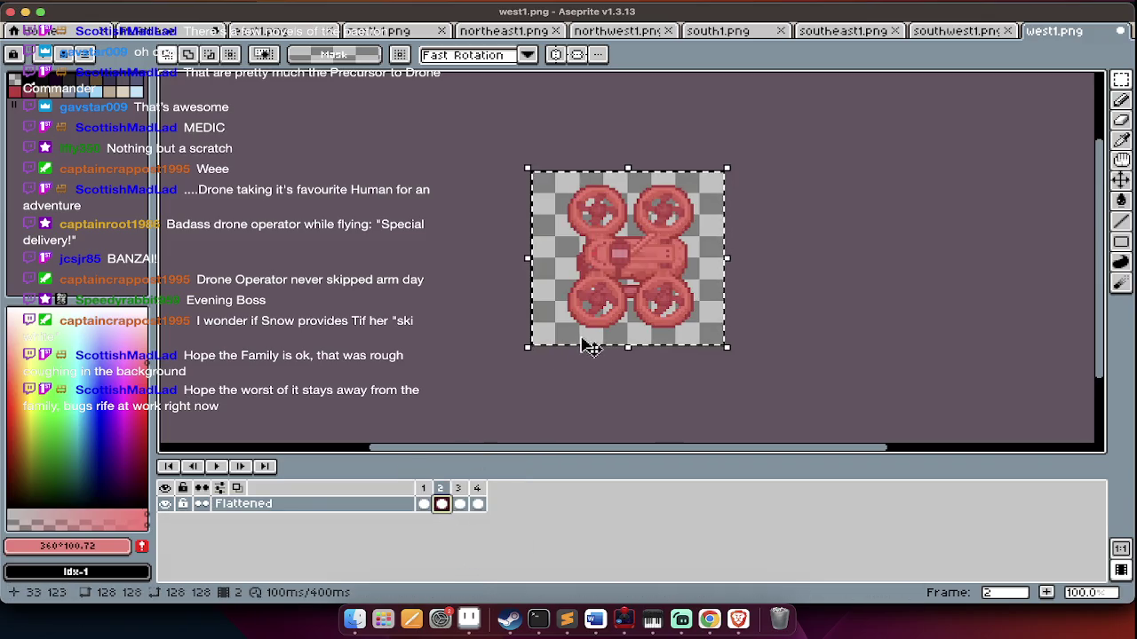
pyautogui.moveTo(643, 269); pyautogui.dragTo(651, 271)
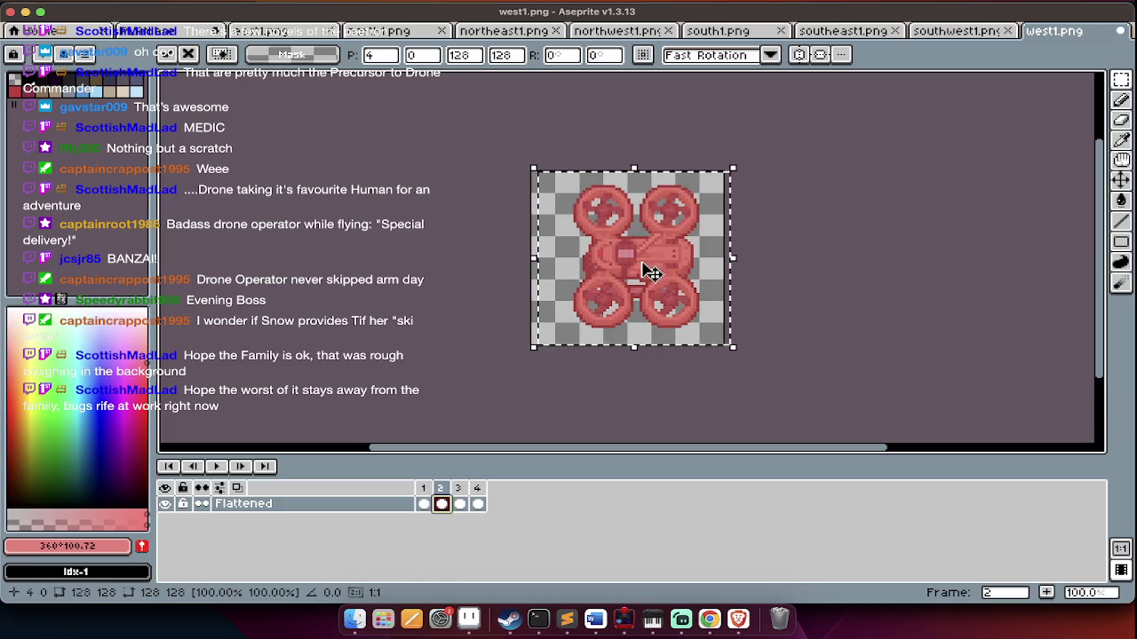
pyautogui.press('Return')
# Shift frame 3's drone a few pixels right as well
pyautogui.press('Right')
pyautogui.hotkey('ctrl', 'a')
pyautogui.moveTo(651, 273); pyautogui.dragTo(652, 269)
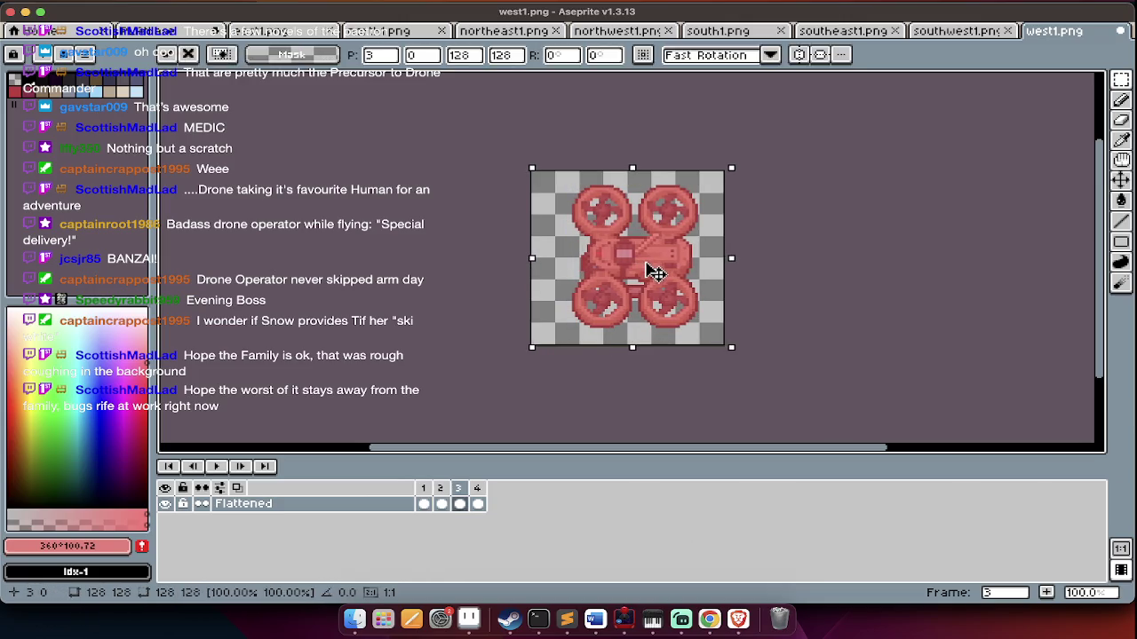
pyautogui.press('Return')
pyautogui.press('Return')
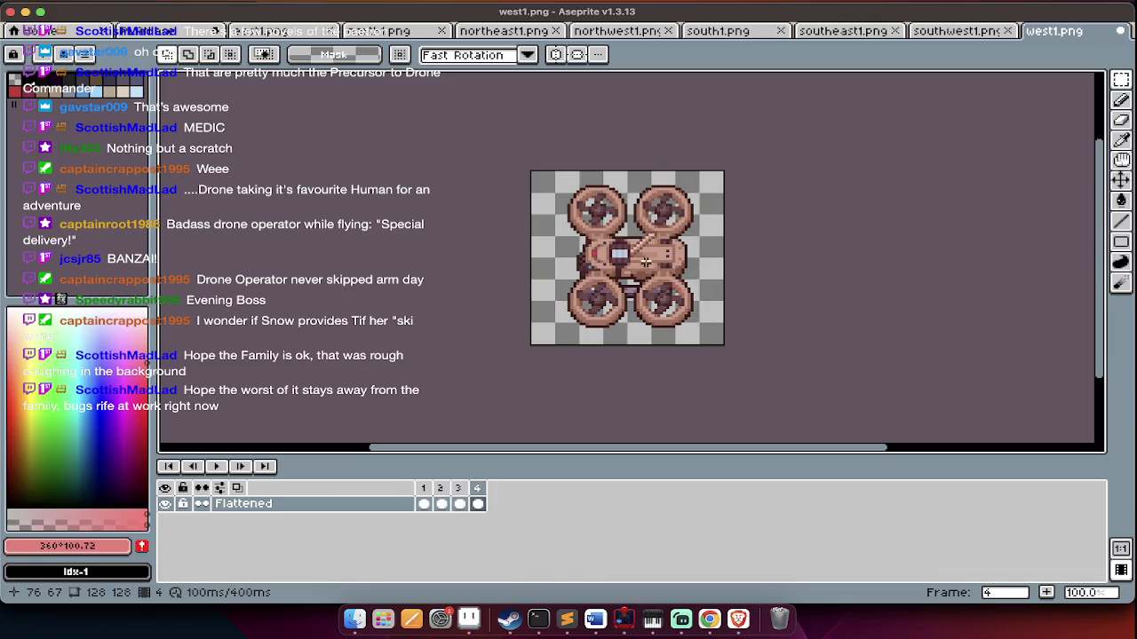
# Save the hurt animation under the new name southwest1.png
pyautogui.press('v')
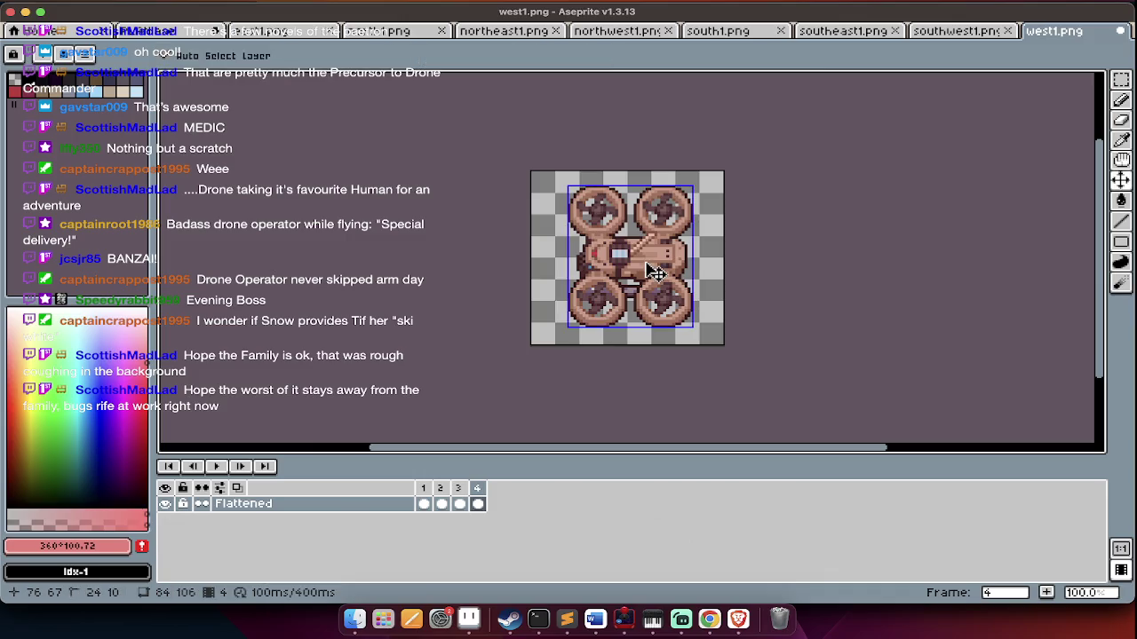
pyautogui.press('super+shift+s')
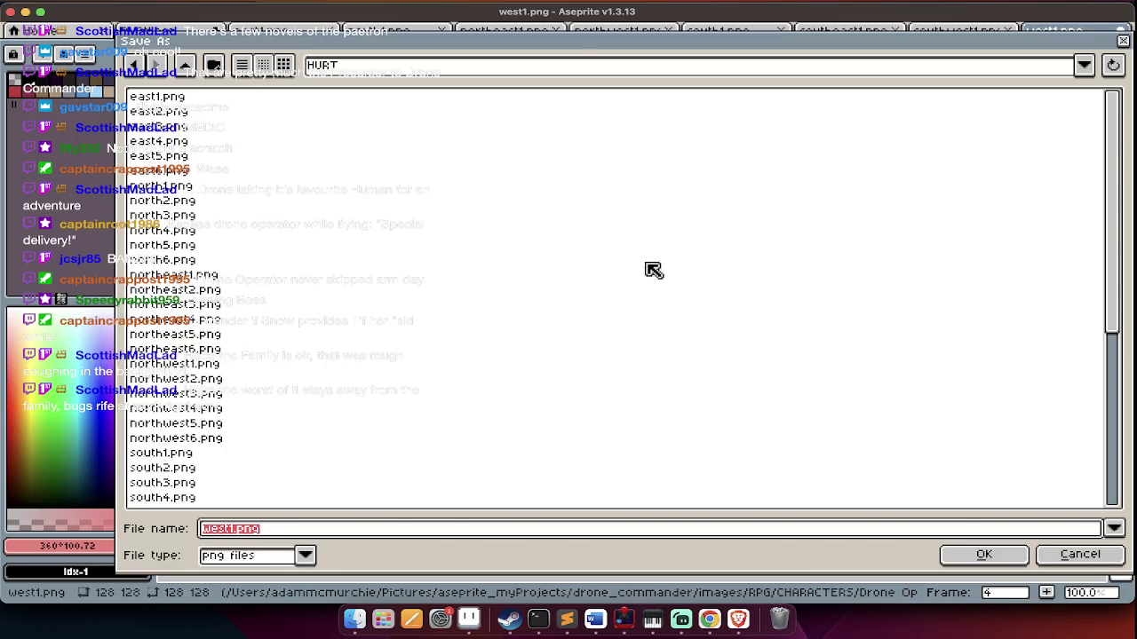
pyautogui.press('Left')
pyautogui.write('south')
pyautogui.press('Return')
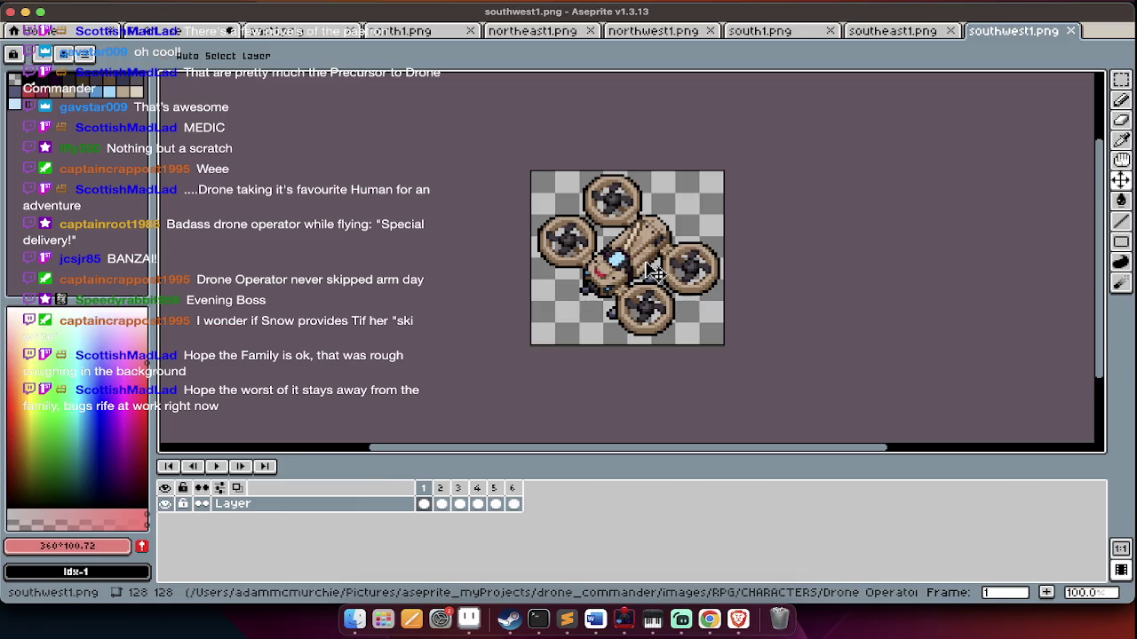
# Delete the extra frames and add a new Layer 1 above the drone
pyautogui.hotkey('alt', 'c')
pyautogui.hotkey('alt', 'c')
pyautogui.hotkey('alt', 'c')
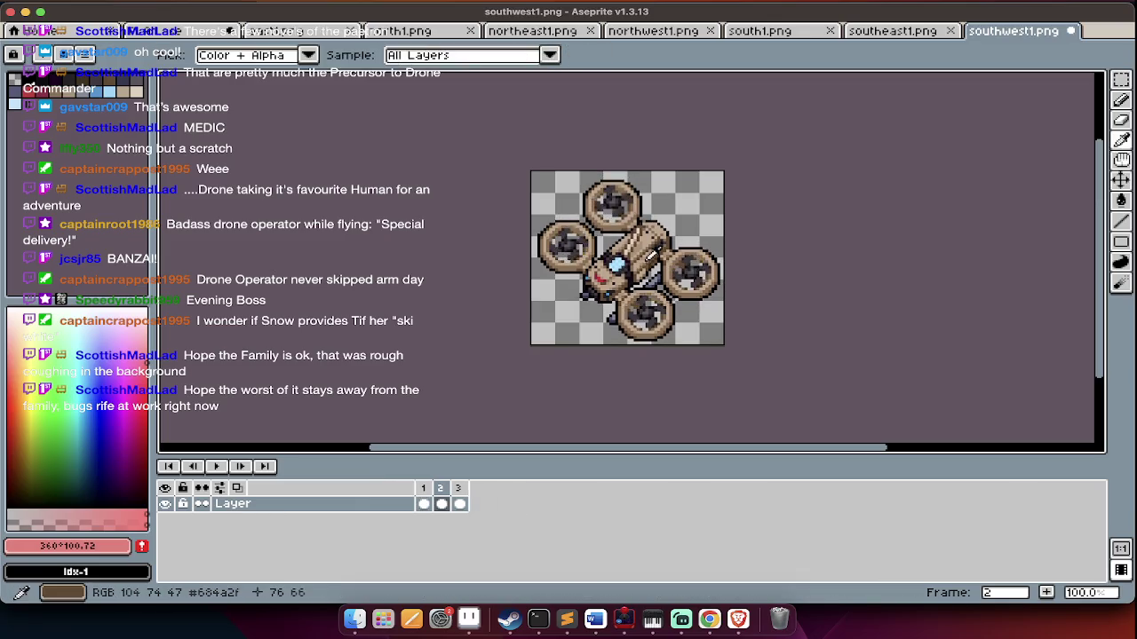
pyautogui.hotkey('alt', 'c')
pyautogui.hotkey('alt', 'c')
pyautogui.hotkey('shift', 'n')
pyautogui.hotkey('alt', 'Down')
pyautogui.hotkey('ctrl', 'a')
pyautogui.hotkey('alt', 'Up')
pyautogui.hotkey('ctrl', 'd')
pyautogui.hotkey('ctrl', 'u')
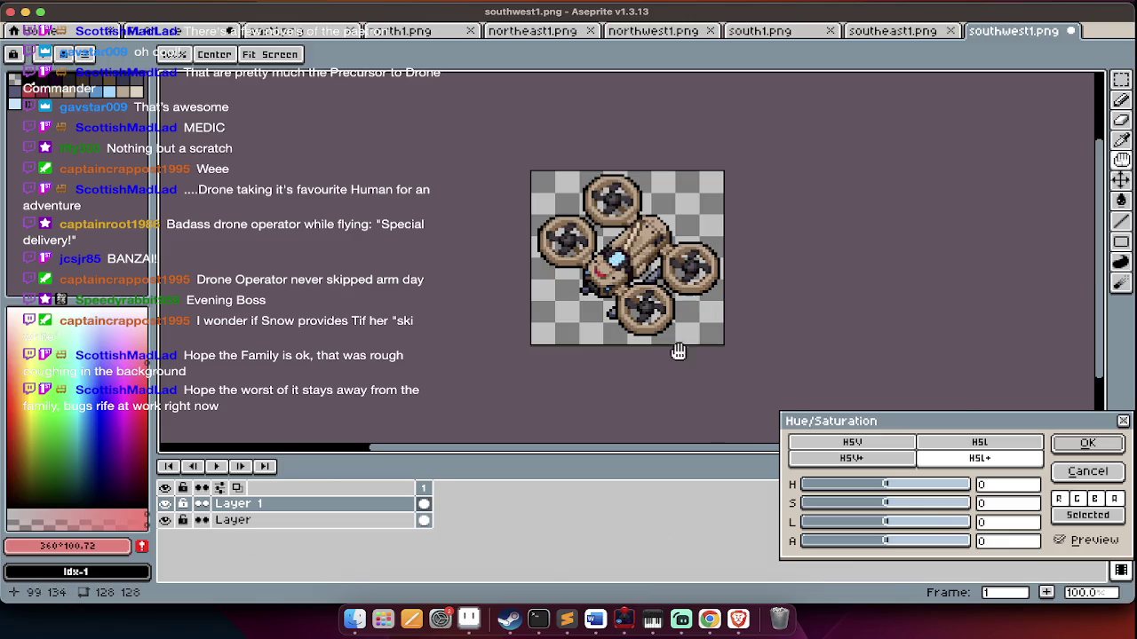
pyautogui.press('Escape')
# Blacken the drone with Hue/Saturation and bucket-fill it pink
pyautogui.hotkey('ctrl', 'a')
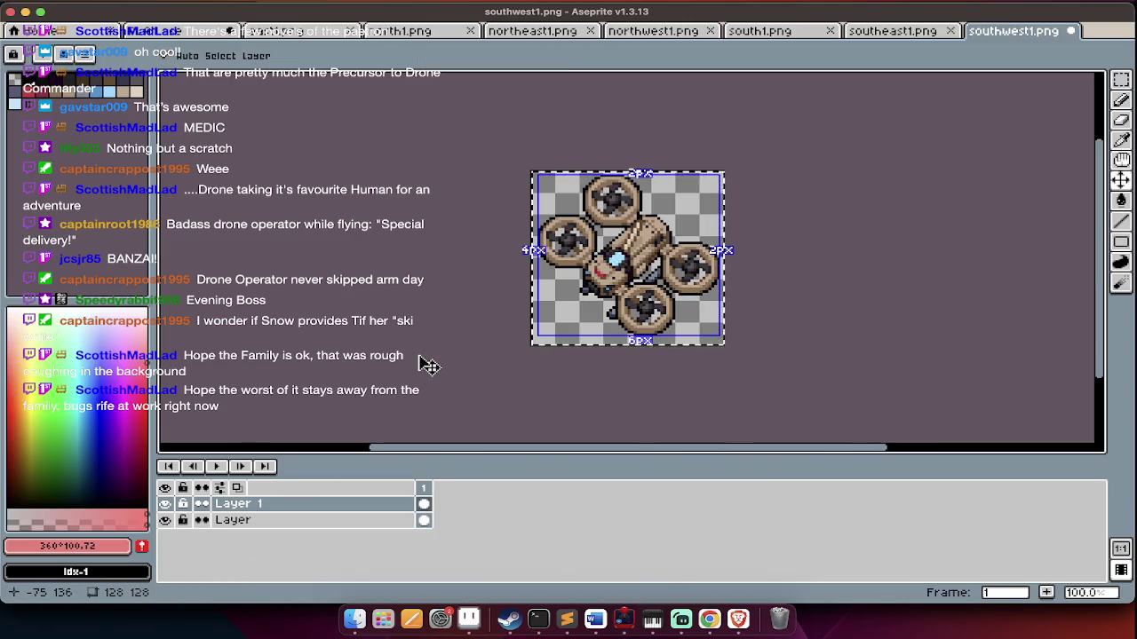
pyautogui.hotkey('ctrl', 'u')
pyautogui.moveTo(886, 522); pyautogui.dragTo(802, 522)
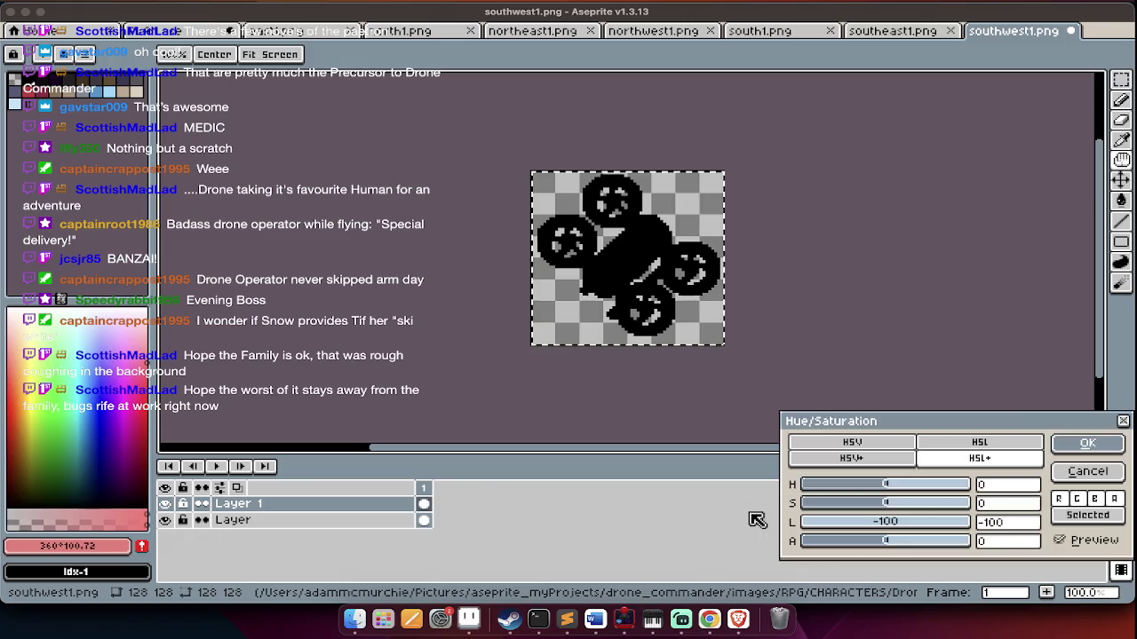
pyautogui.press('Return')
pyautogui.press('g')
pyautogui.click(637, 222)
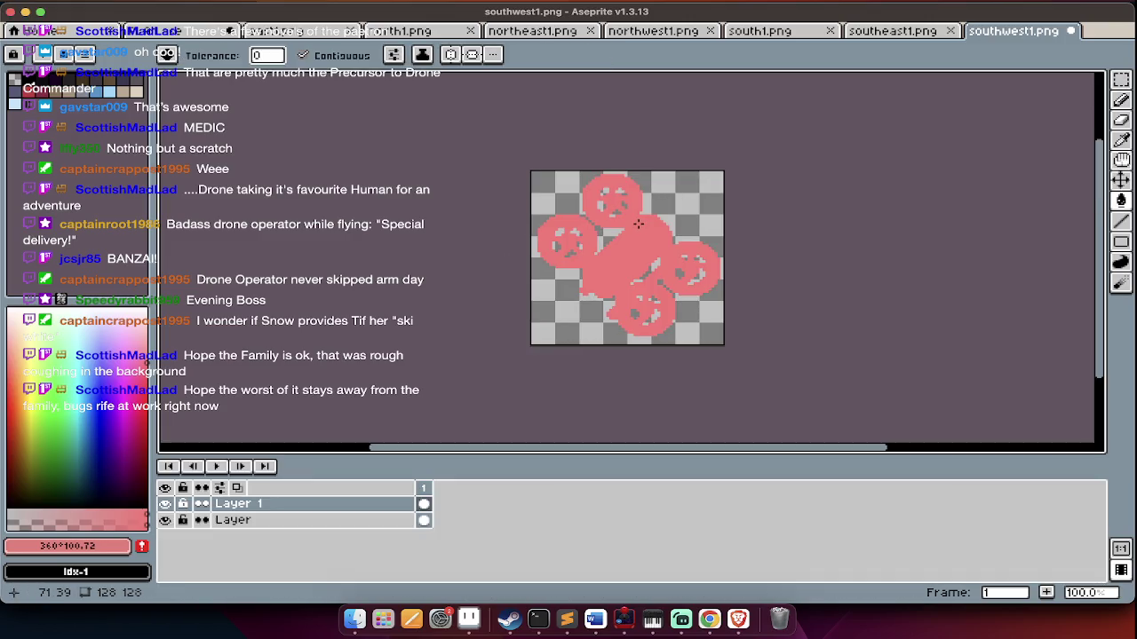
# Fade the pink overlay so the original colours show through
pyautogui.hotkey('ctrl', 'a')
pyautogui.hotkey('ctrl', 'u')
pyautogui.click(835, 544)
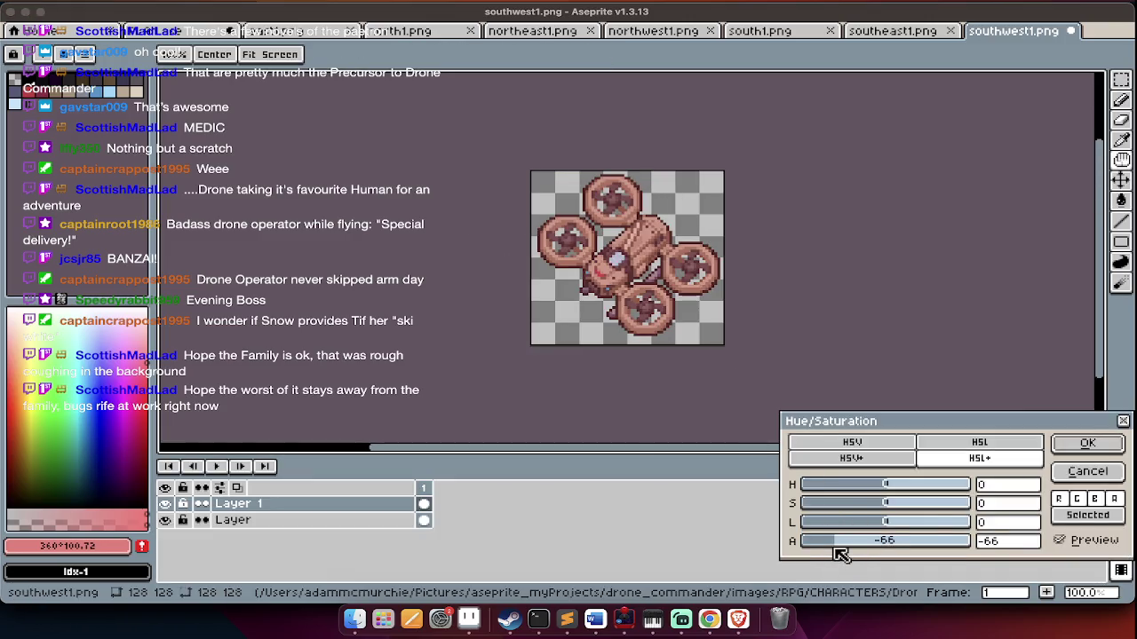
pyautogui.press('Return')
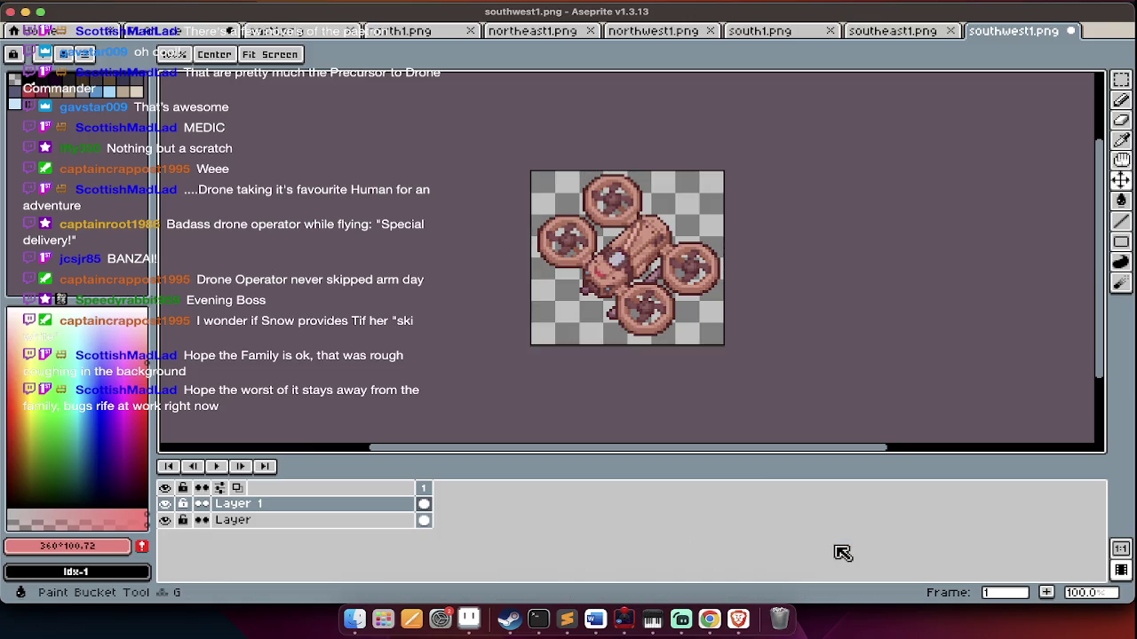
# Add new frames and slightly darken the tinted drone's lightness
pyautogui.hotkey('alt', 'n')
pyautogui.hotkey('ctrl', 'a')
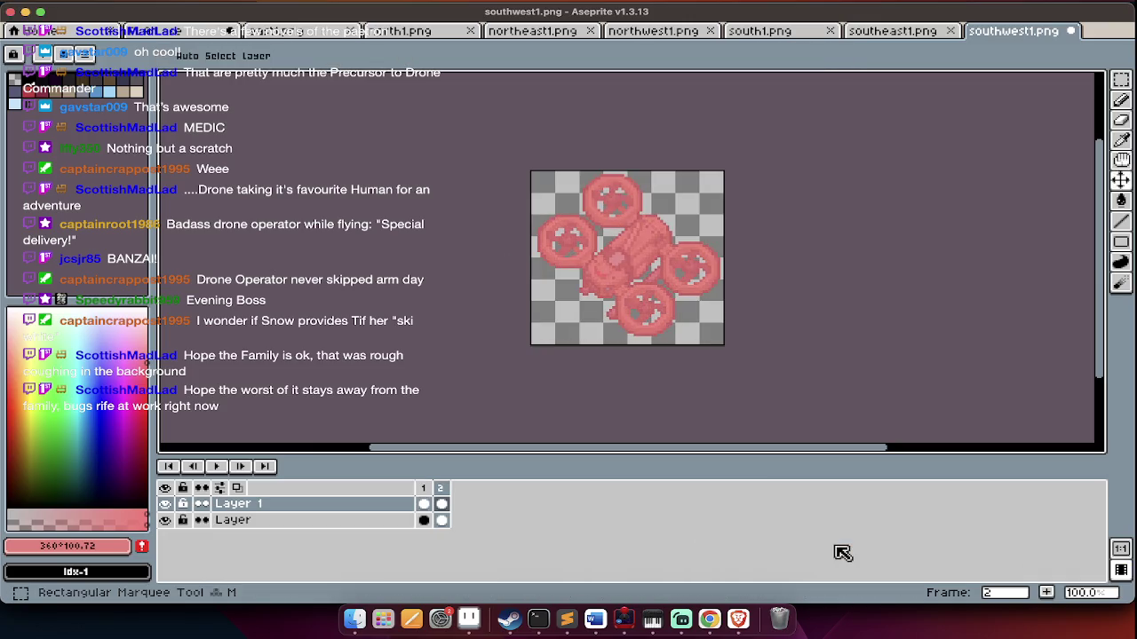
pyautogui.hotkey('ctrl', 'u')
pyautogui.moveTo(884, 524); pyautogui.dragTo(887, 531)
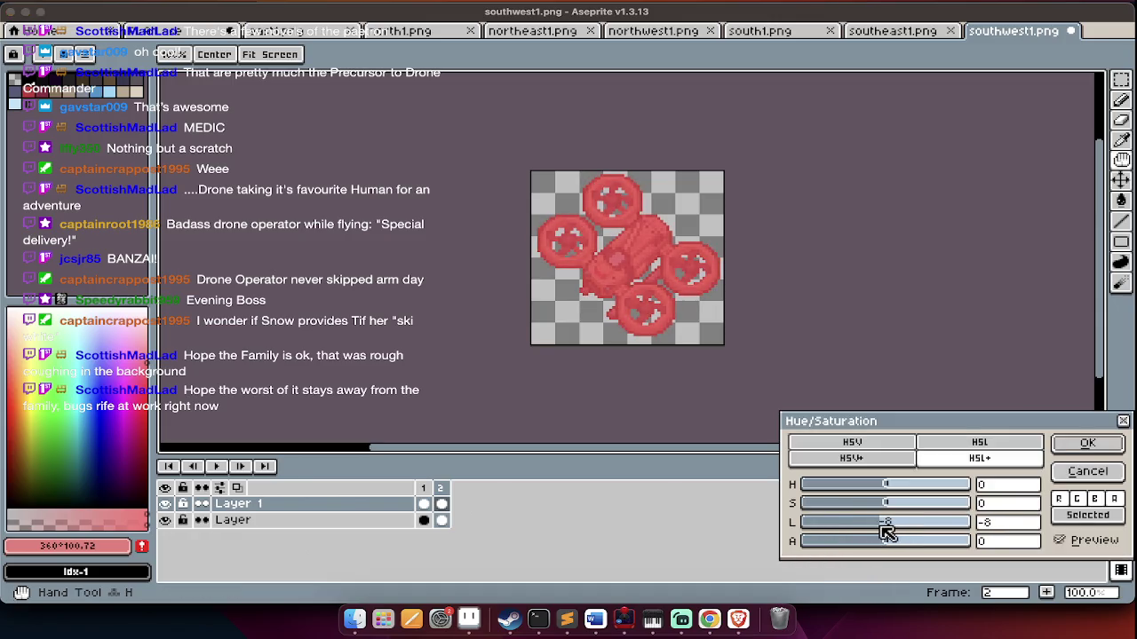
pyautogui.press('Return')
pyautogui.hotkey('alt', 'n')
pyautogui.hotkey('alt', 'n')
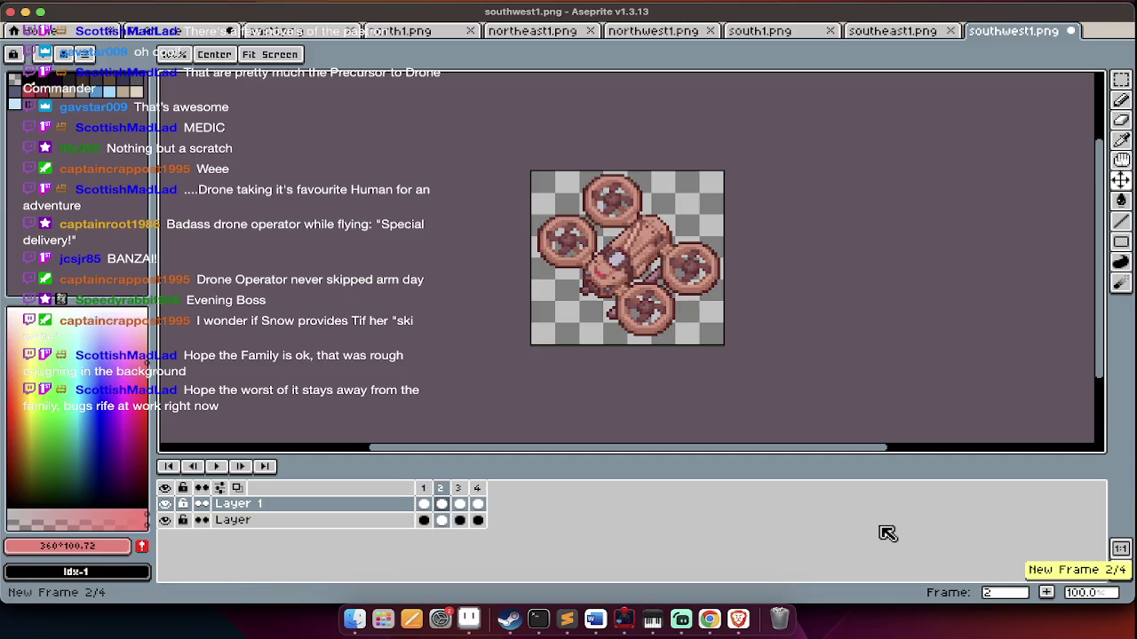
# Move frame 2 after frame 4 and flatten the two layers into one
pyautogui.moveTo(440, 488); pyautogui.dragTo(525, 486)
pyautogui.click(444, 504)
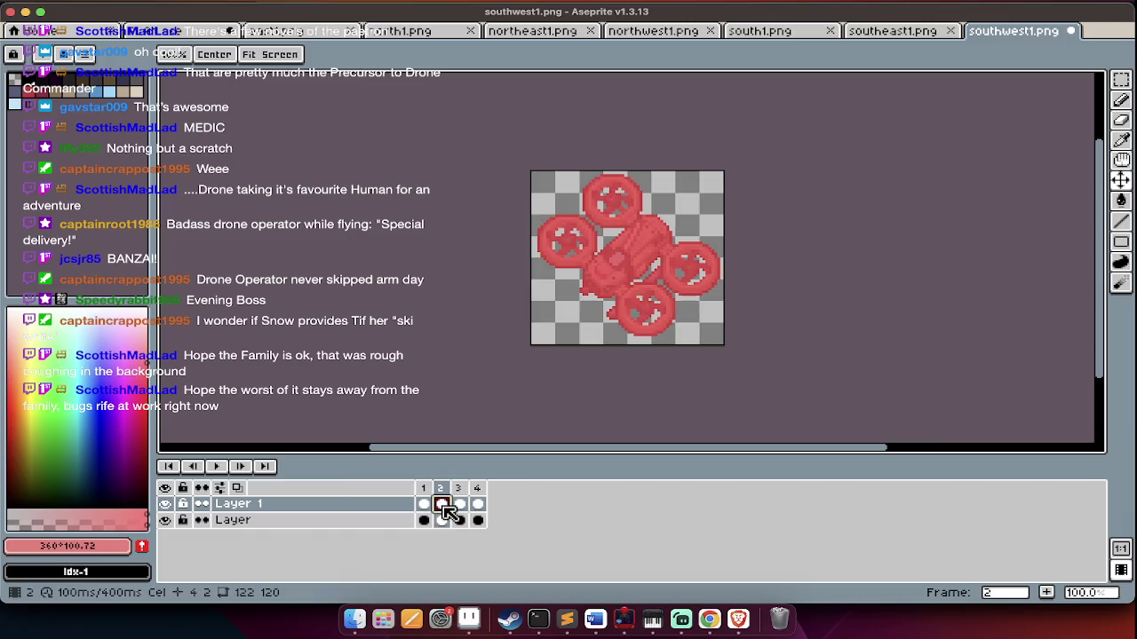
pyautogui.press('m')
pyautogui.hotkey('ctrl', 'a')
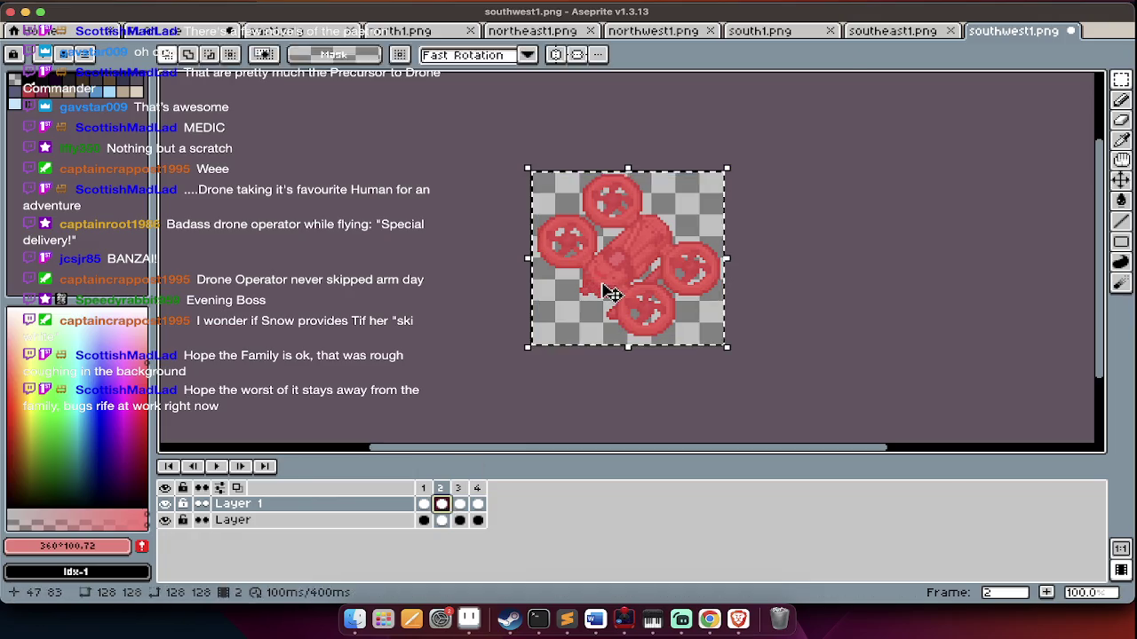
pyautogui.hotkey('ctrl', 'd')
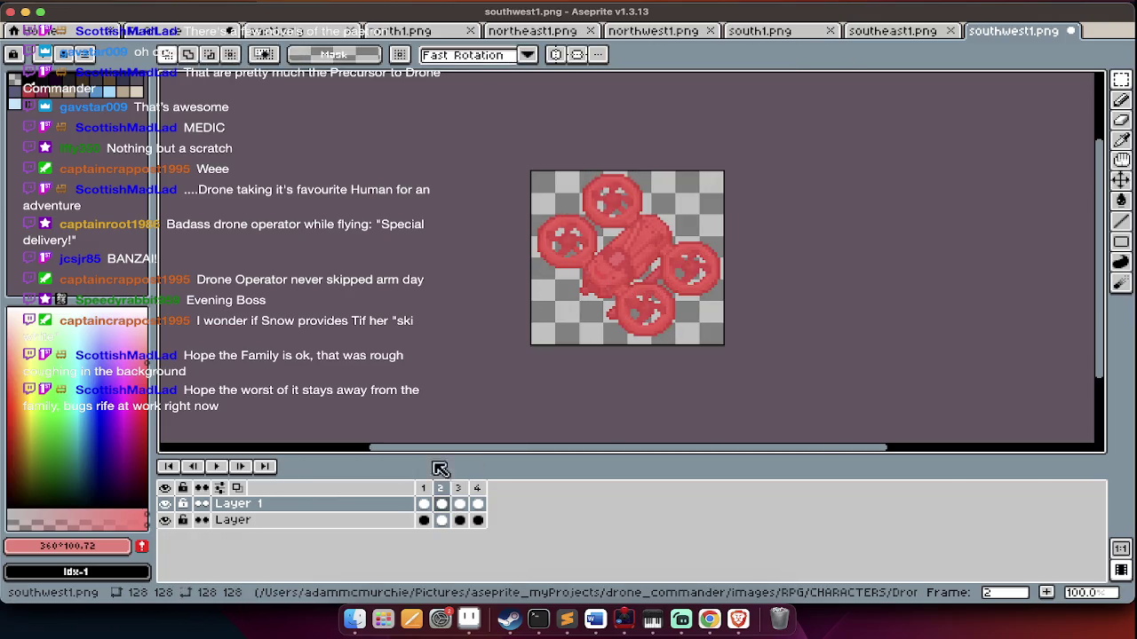
pyautogui.rightClick(398, 509)
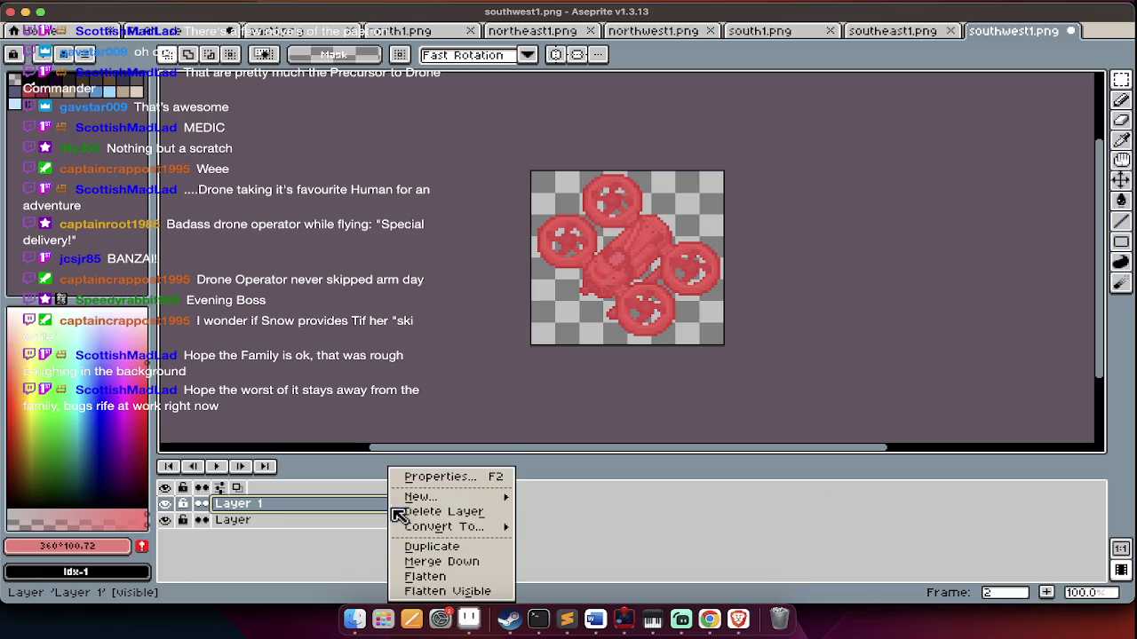
pyautogui.click(451, 576)
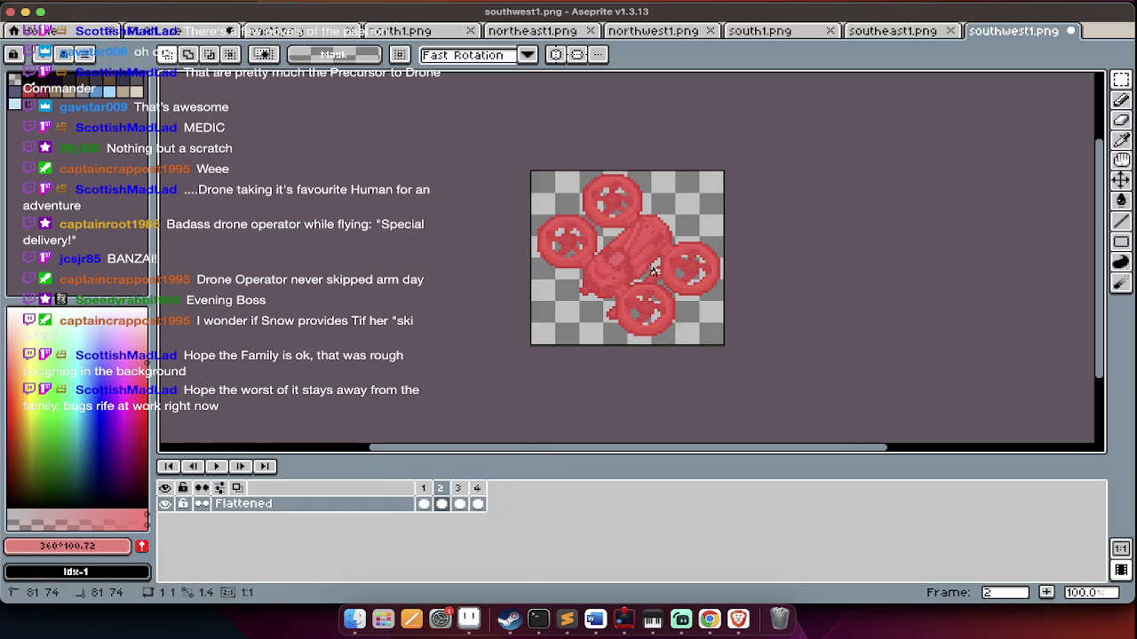
# Shift the drone 6 px right, 1 px up in frame 2 and 4 px right, 2 px up in frame 3
pyautogui.hotkey('ctrl', 'a')
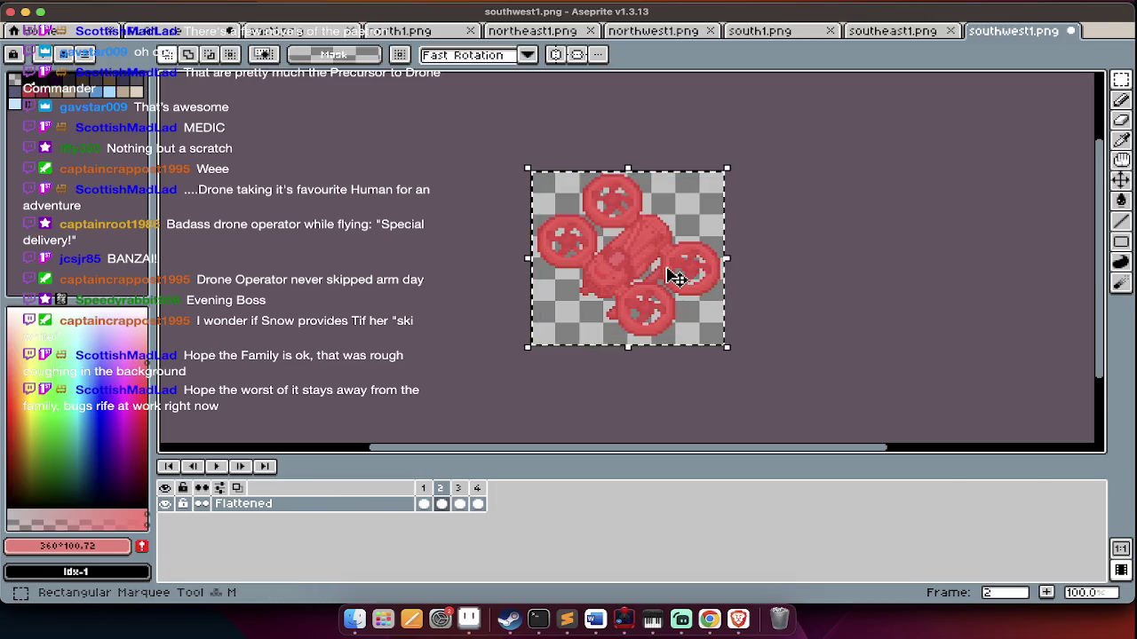
pyautogui.moveTo(674, 276); pyautogui.dragTo(681, 277)
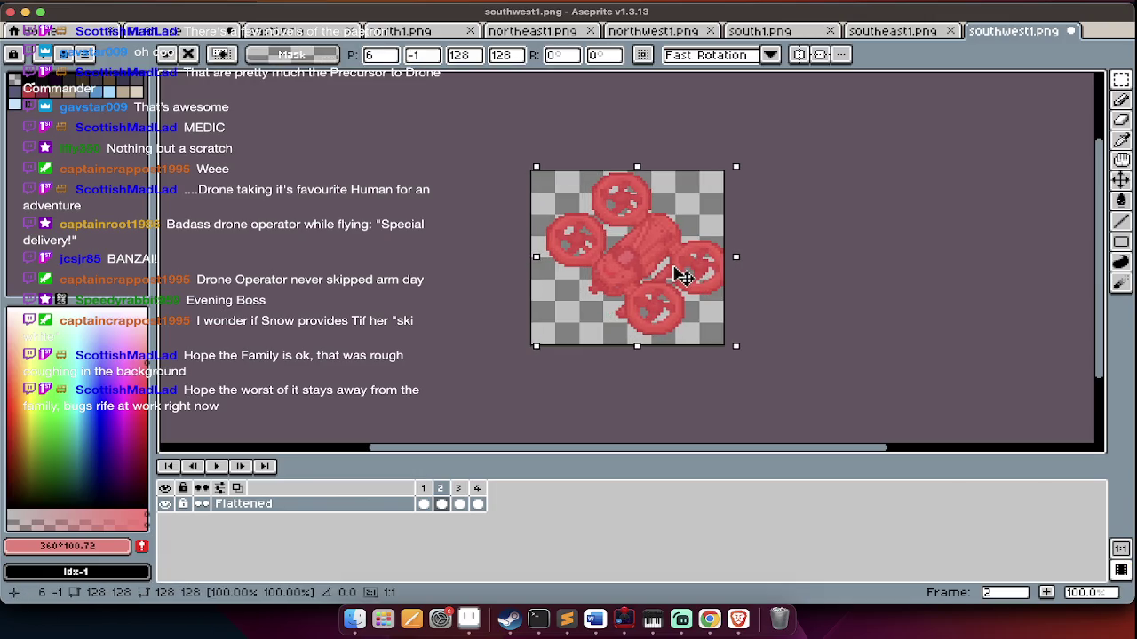
pyautogui.hotkey('ctrl', 'd')
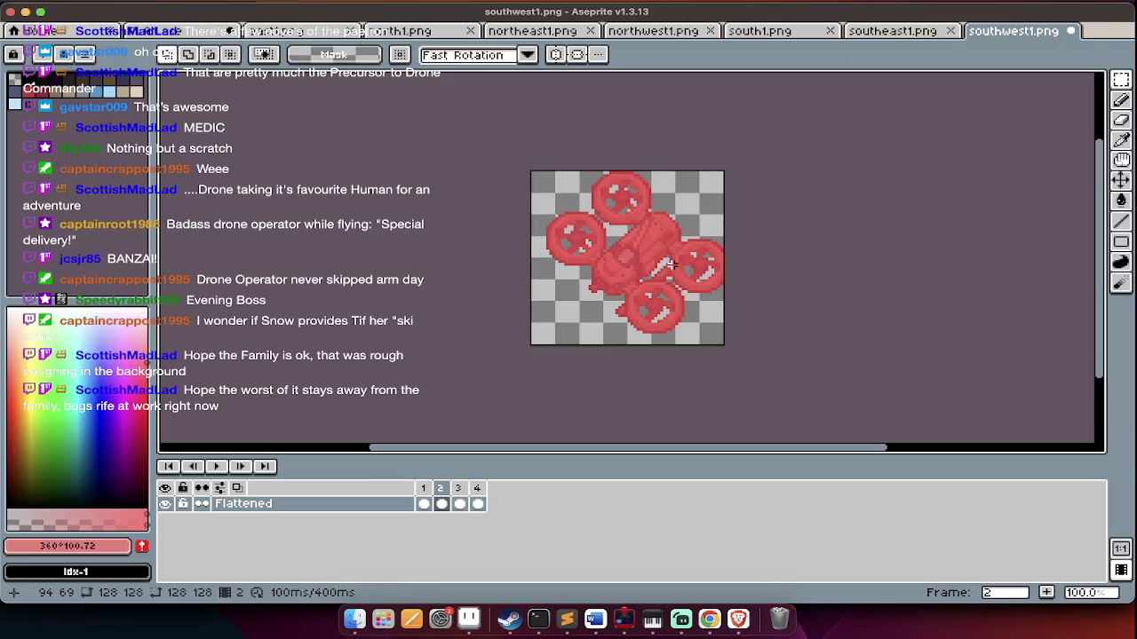
pyautogui.press('Right')
pyautogui.hotkey('ctrl', 'a')
pyautogui.moveTo(678, 272); pyautogui.dragTo(686, 275)
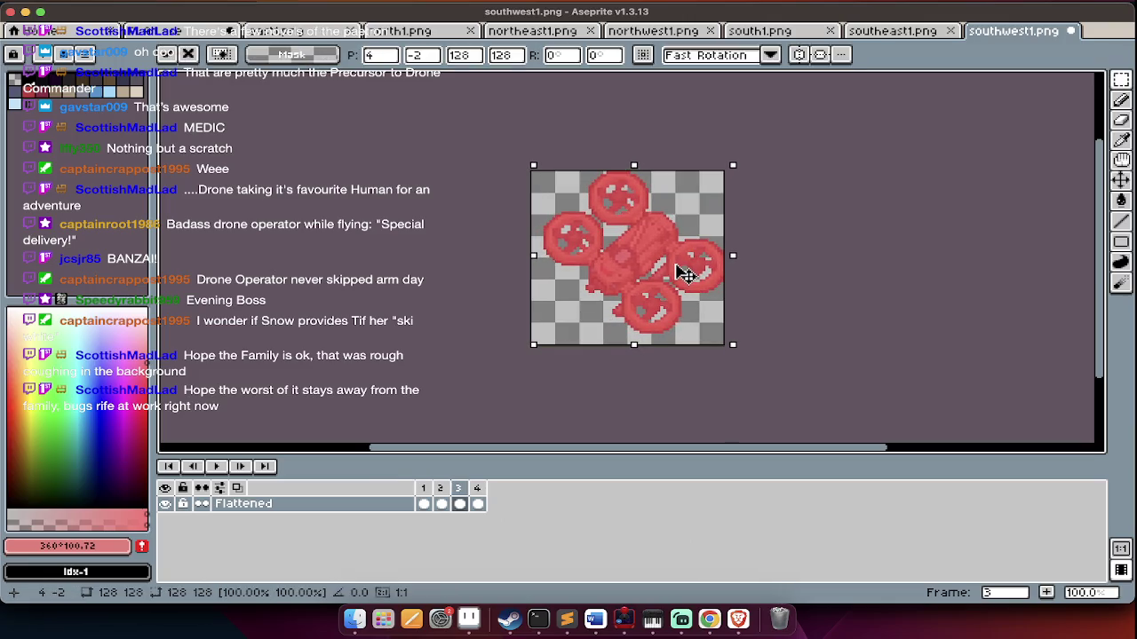
pyautogui.hotkey('ctrl', 'd')
# Preview the hurt animation, save the southwest frames, close all sprite files and return to Finder
pyautogui.press('Return')
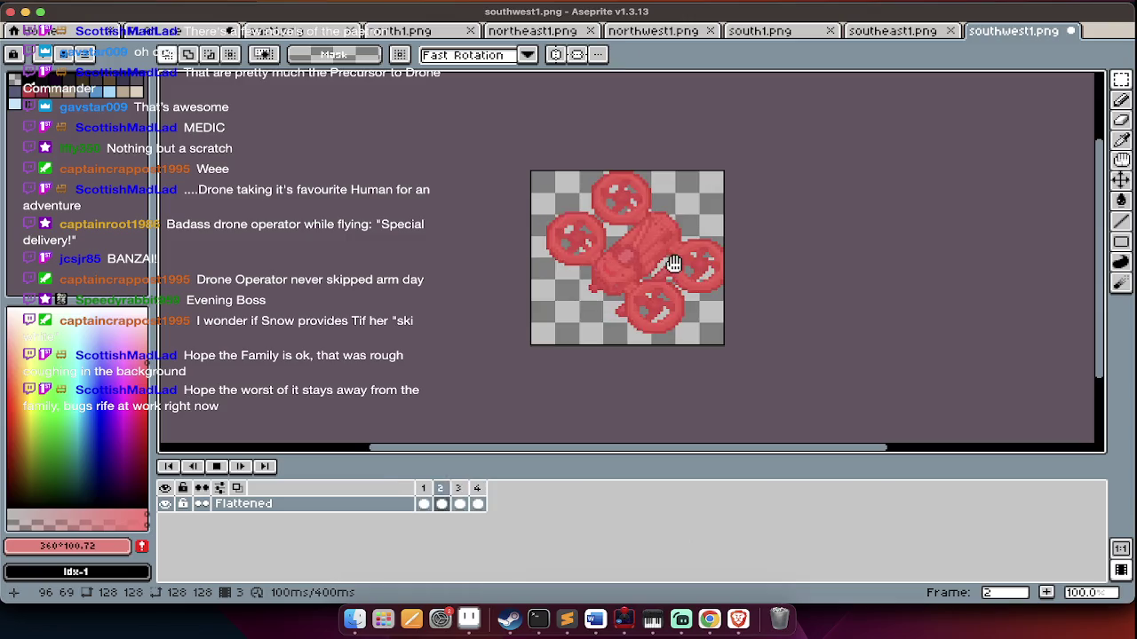
pyautogui.press('Return')
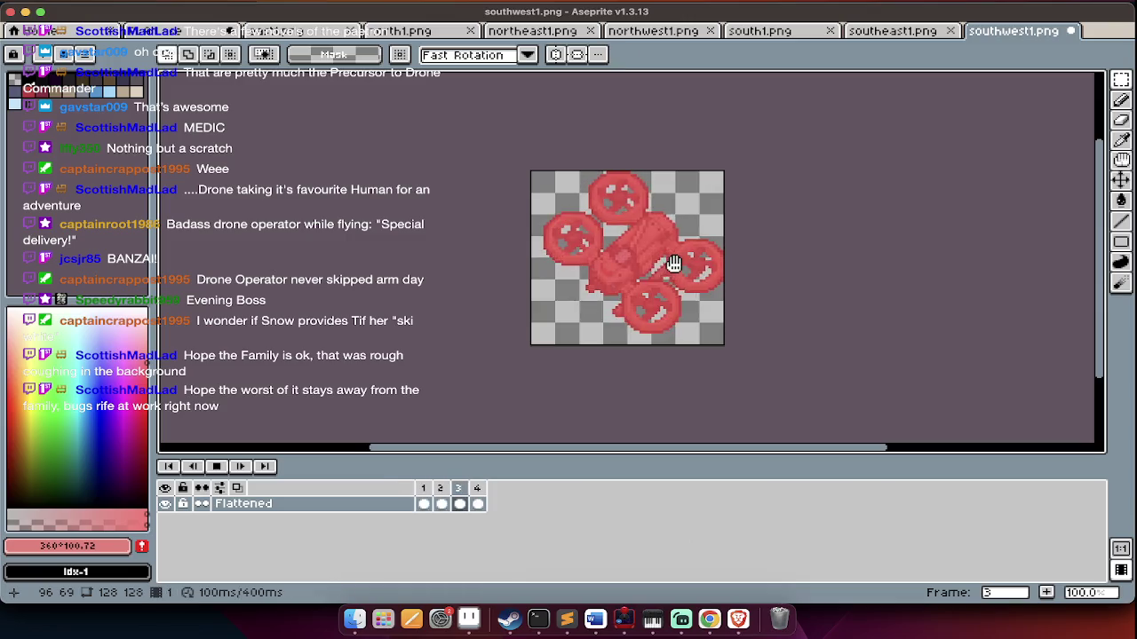
pyautogui.press('Return')
pyautogui.hotkey('ctrl', 'w')
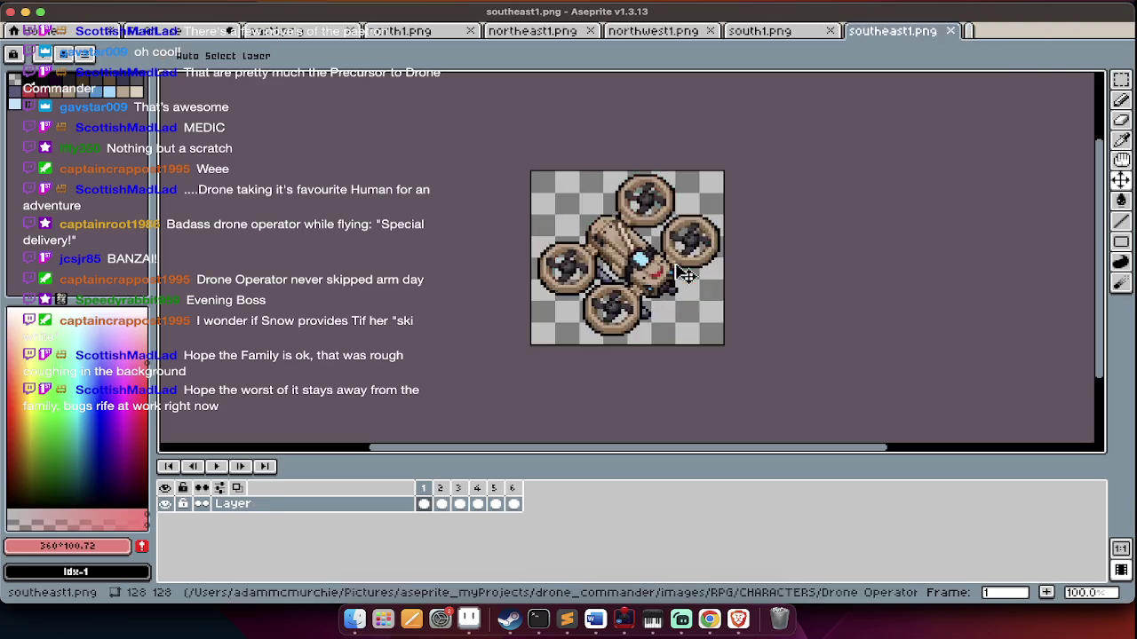
pyautogui.hotkey('ctrl', 'w')
pyautogui.hotkey('ctrl', 'w')
pyautogui.hotkey('ctrl', 'w')
pyautogui.hotkey('ctrl', 'w')
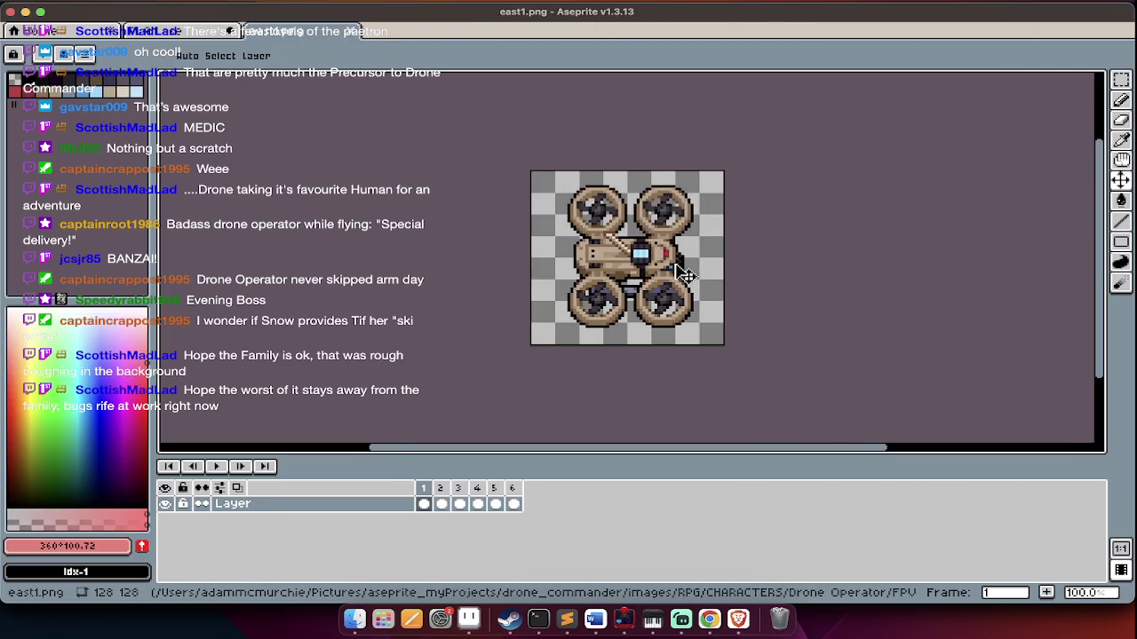
pyautogui.hotkey('ctrl', 'w')
pyautogui.press('super+Tab')
pyautogui.press('super+Up')
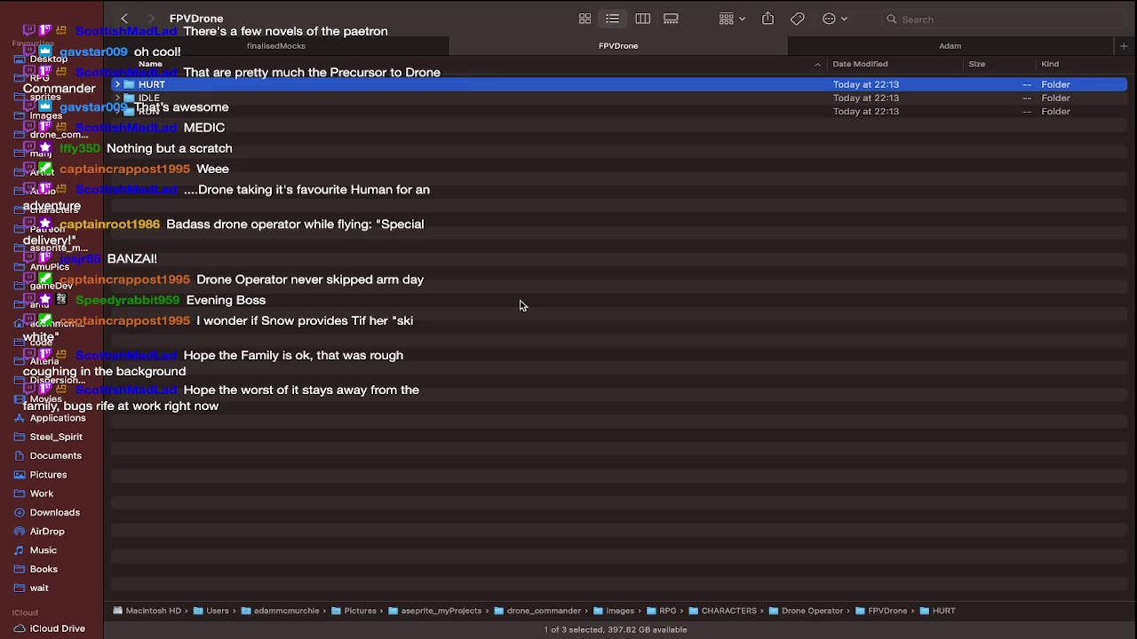
# Go up to Drone Operator and show the sprites > SCALED folder as large icons
pyautogui.press('super+Up')
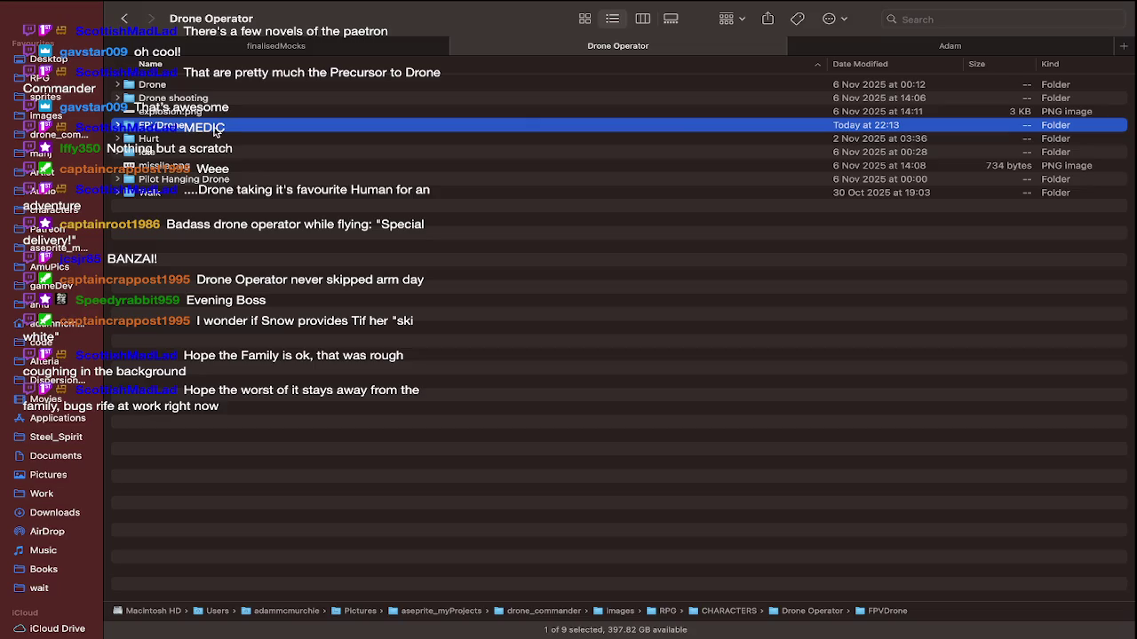
pyautogui.click(69, 96)
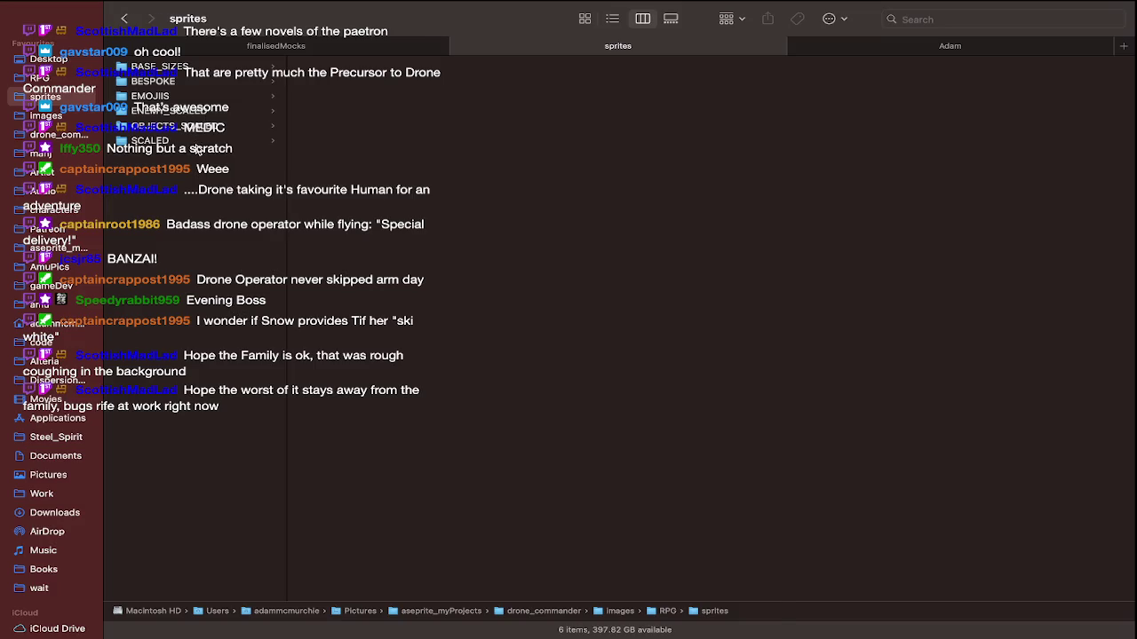
pyautogui.click(197, 141)
pyautogui.click(584, 18)
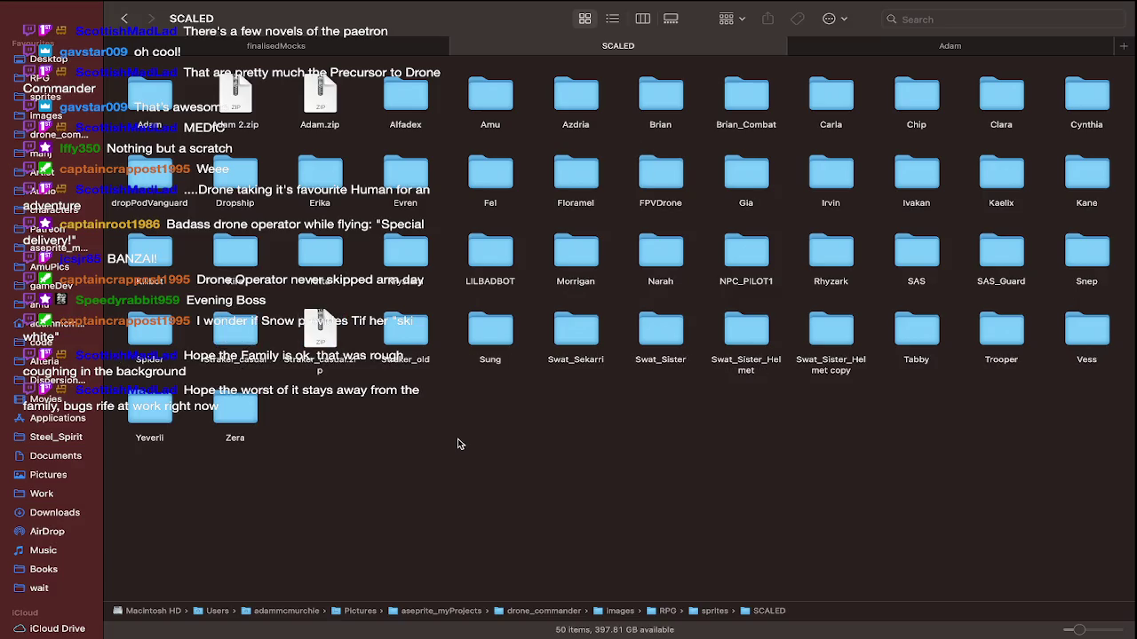
# Switch between the Adam, finalisedMocks and SCALED Finder tabs, ending on the third tab
pyautogui.click(931, 47)
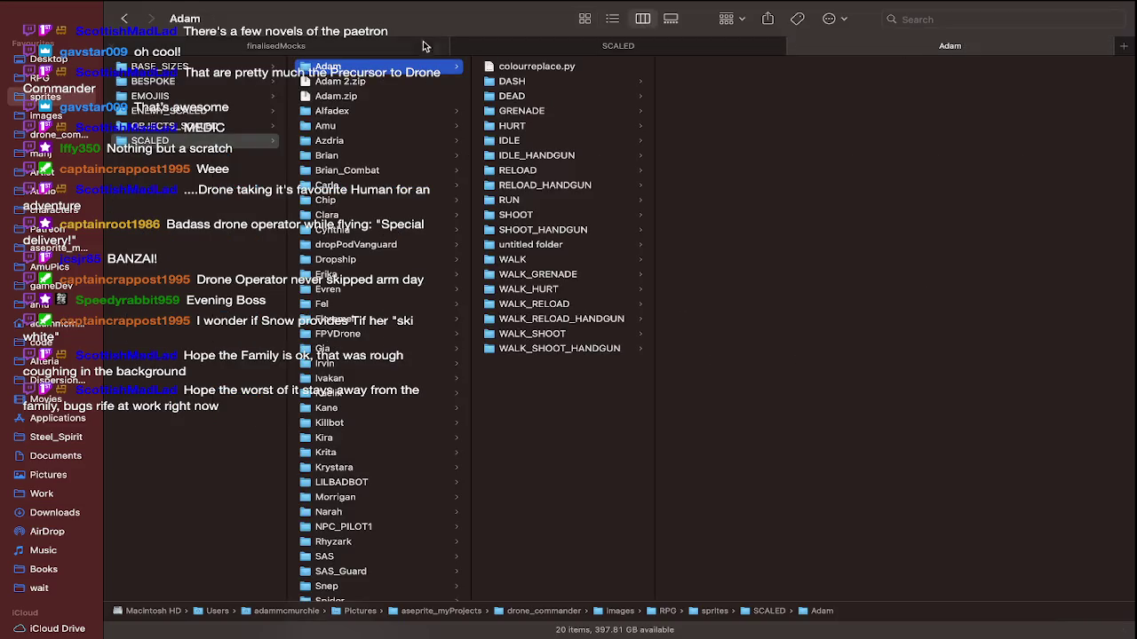
pyautogui.click(428, 43)
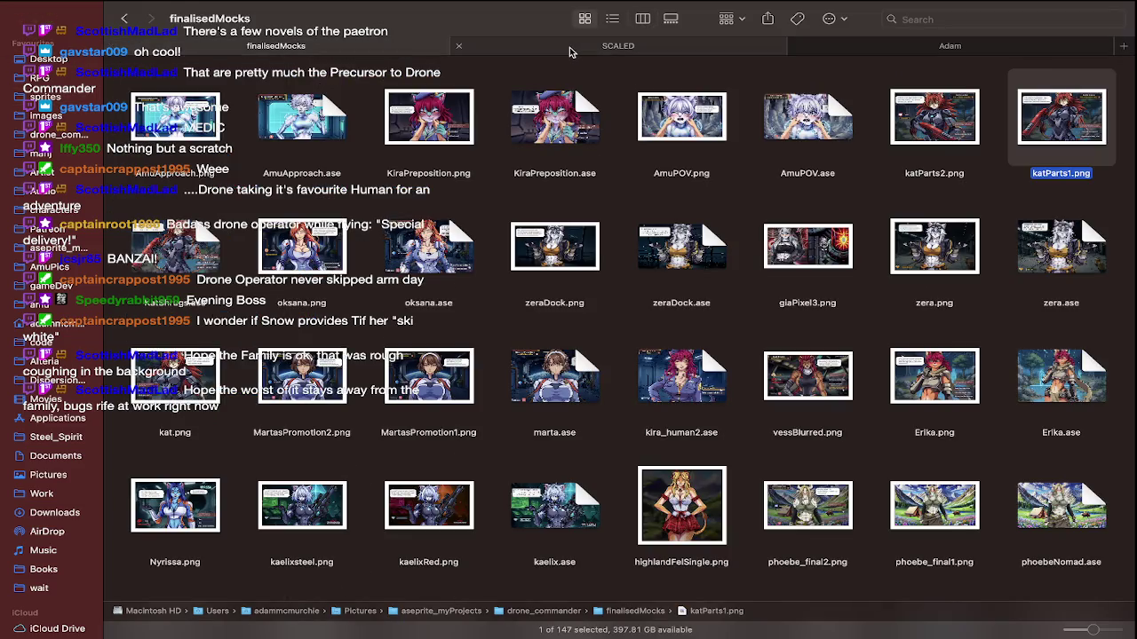
pyautogui.click(571, 49)
pyautogui.click(974, 53)
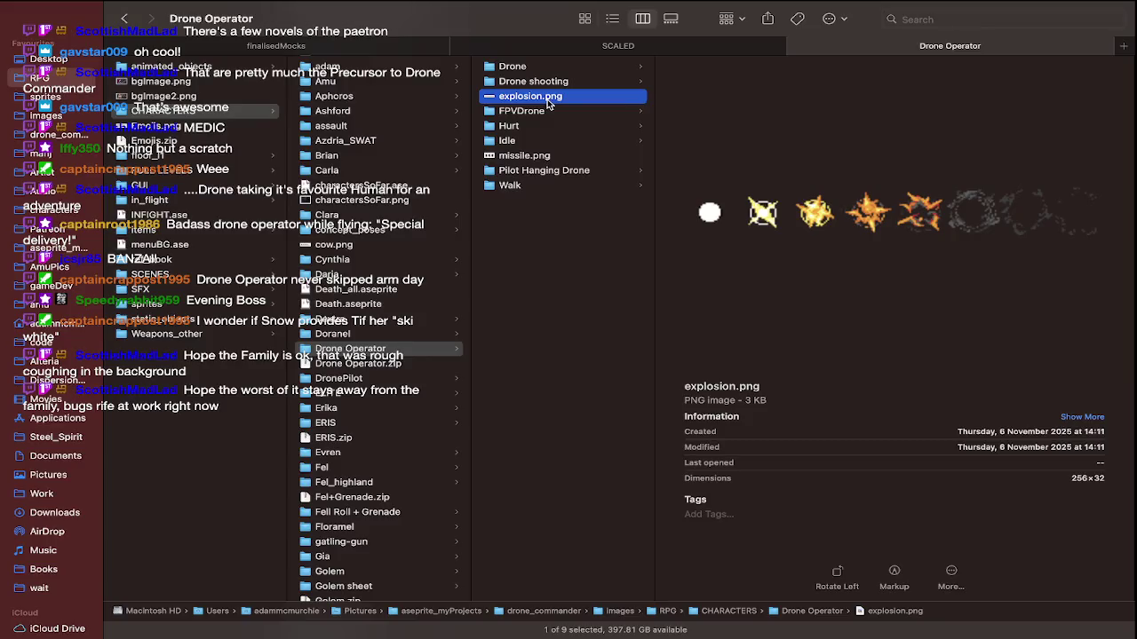
# Select missile.png together with explosion.png, then go to the sprites folder in the sidebar
pyautogui.click(548, 157)
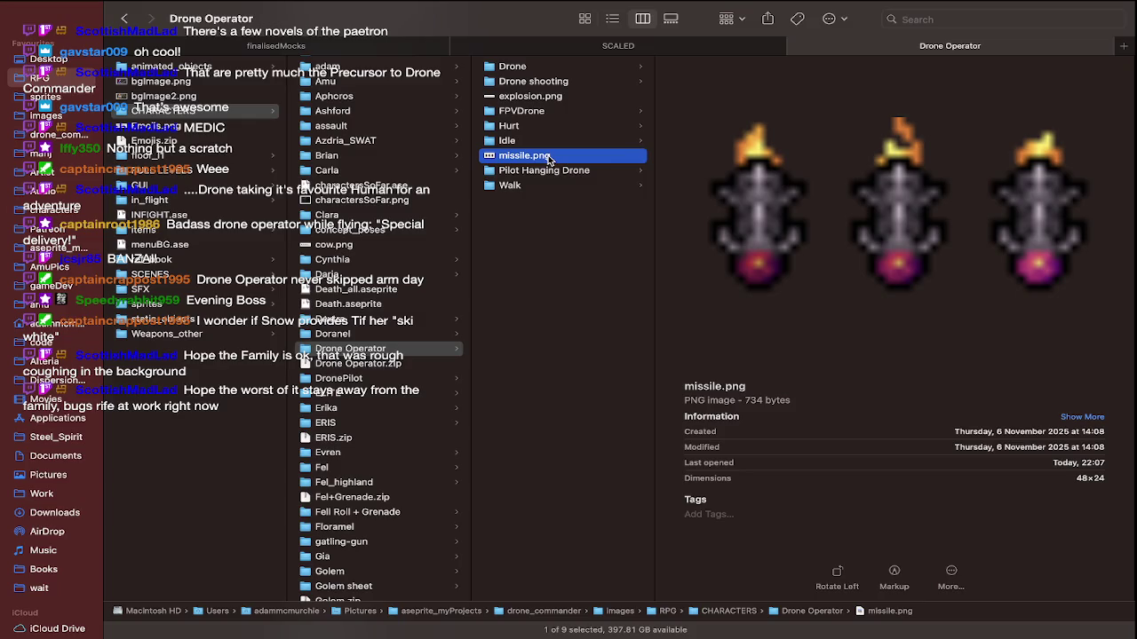
pyautogui.keyDown('super'); pyautogui.click(548, 96); pyautogui.keyUp('super')
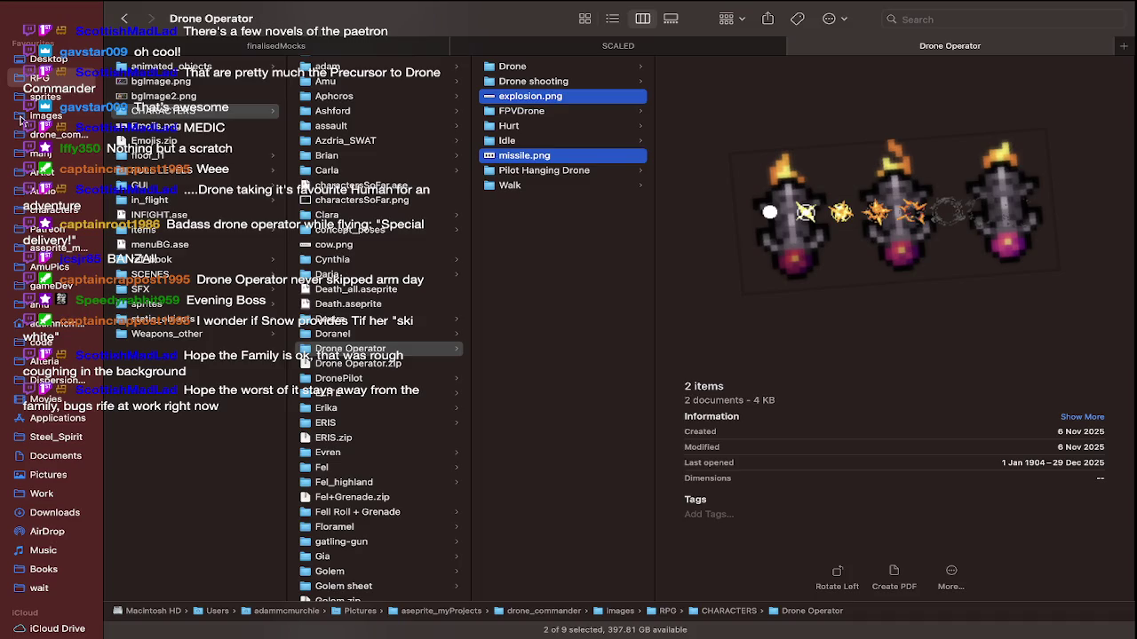
pyautogui.click(66, 99)
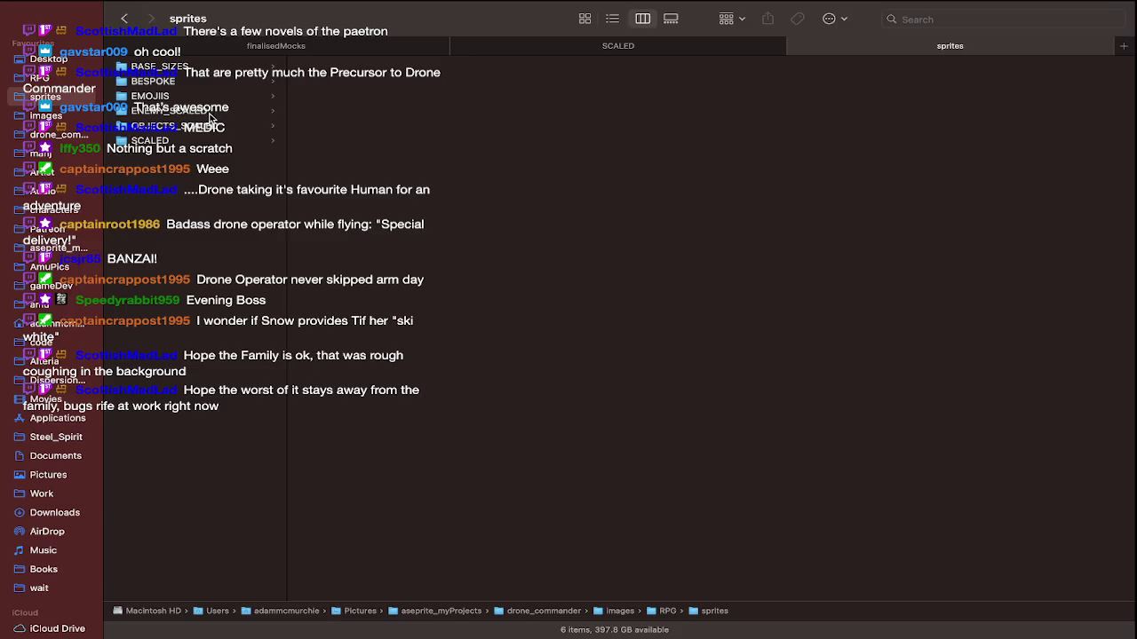
# In OBJECTS_SCALED icon view, create a droneMissile folder and move missile.png into it
pyautogui.click(210, 126)
pyautogui.click(585, 18)
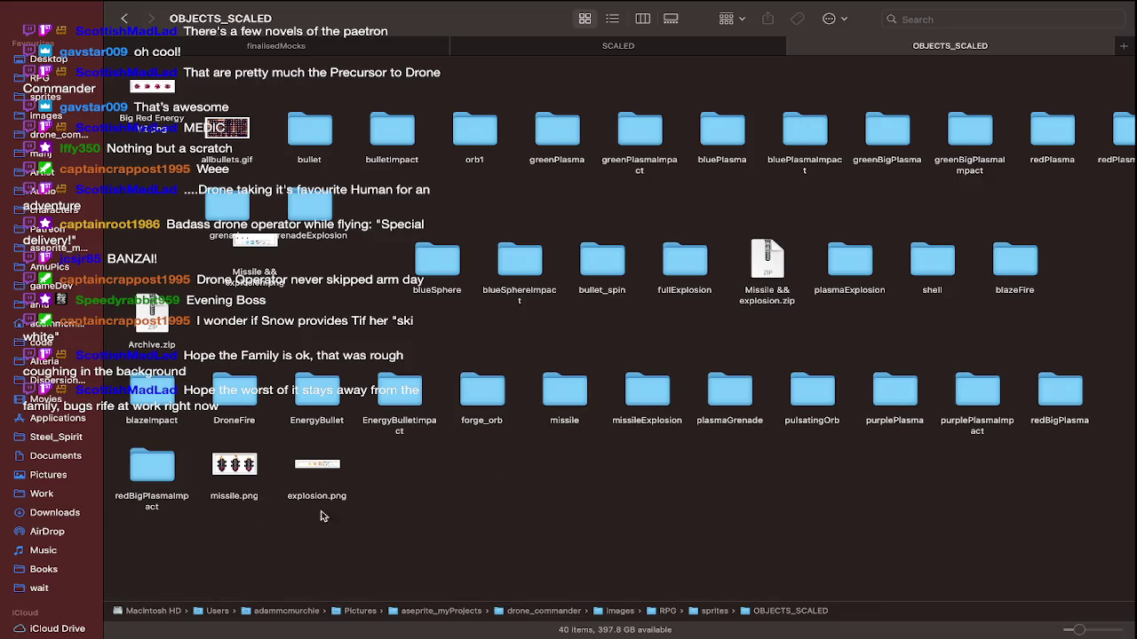
pyautogui.rightClick(551, 462)
pyautogui.click(581, 476)
pyautogui.write('droneMissile')
pyautogui.press('Return')
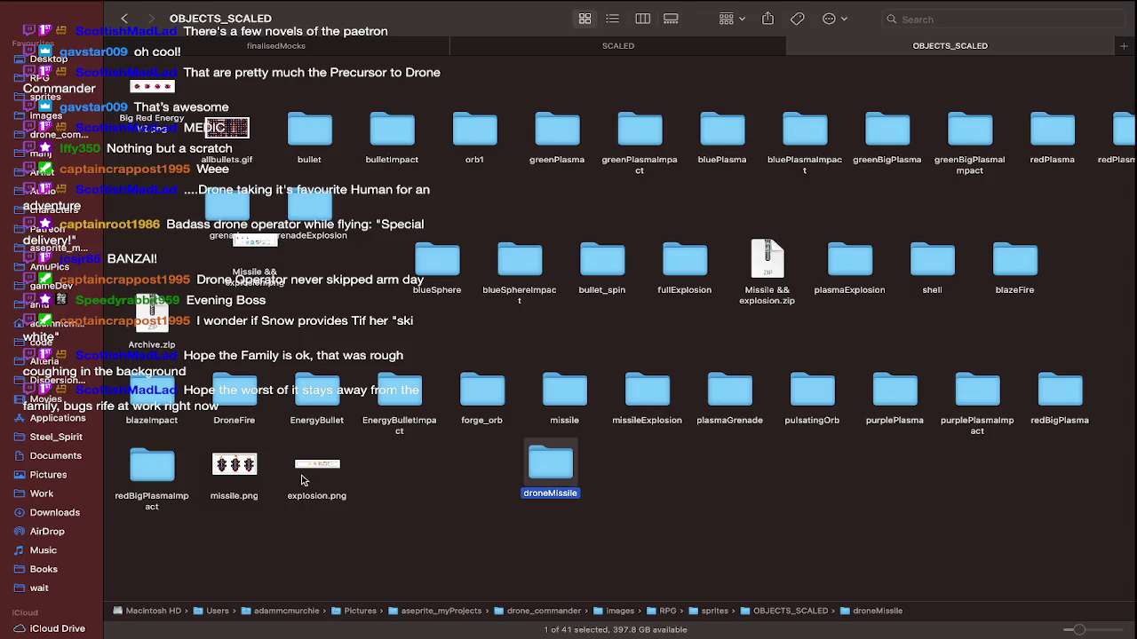
pyautogui.moveTo(233, 464); pyautogui.dragTo(551, 464)
pyautogui.moveTo(461, 471); pyautogui.dragTo(450, 471)
# Create a droneMissileExplosion folder and move explosion.png into it
pyautogui.rightClick(555, 484)
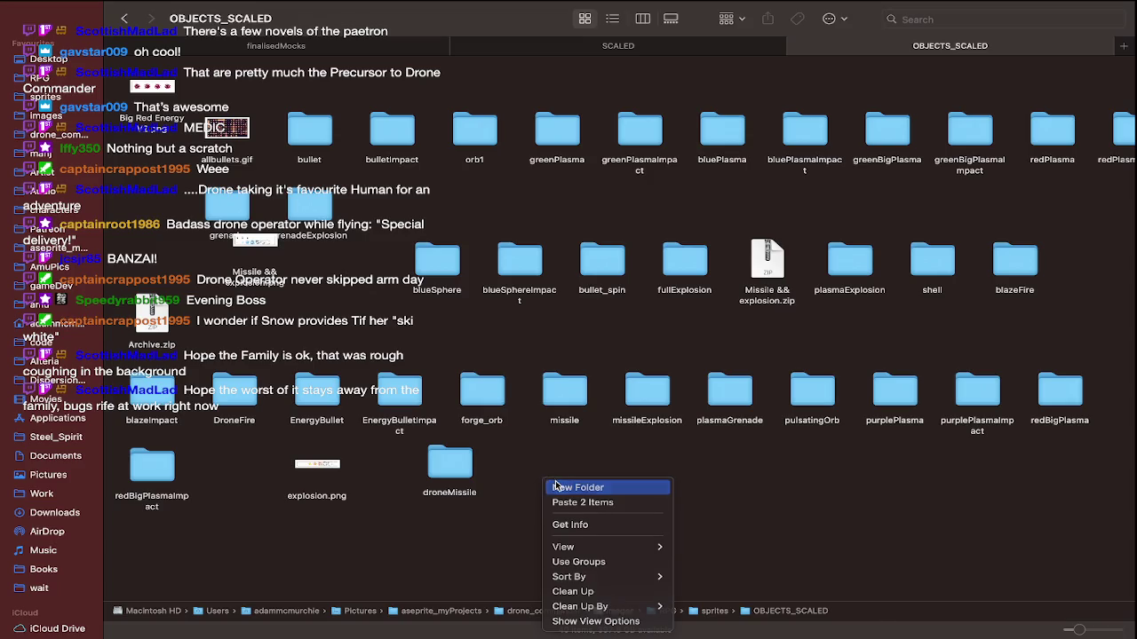
pyautogui.click(578, 488)
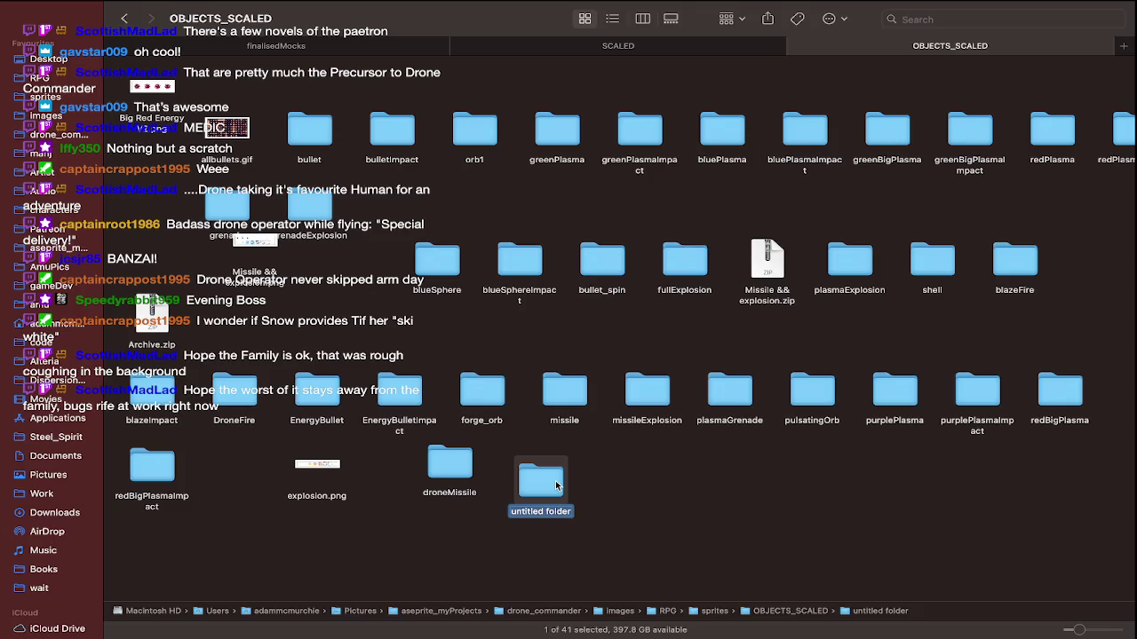
pyautogui.press('Return')
pyautogui.write('droneMissilelExplosion')
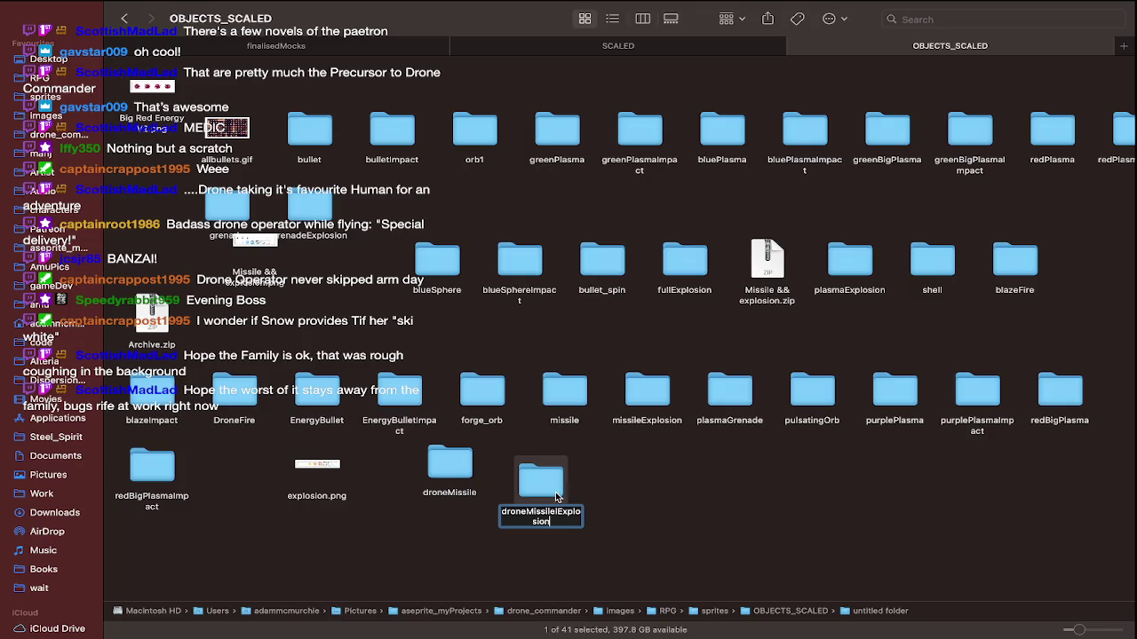
pyautogui.press('Return')
pyautogui.moveTo(320, 466)
pyautogui.mouseDown()
pyautogui.moveTo(539, 483)
pyautogui.moveTo(516, 465)
pyautogui.mouseUp()
pyautogui.moveTo(597, 447)
pyautogui.mouseDown()
pyautogui.moveTo(421, 491)
pyautogui.moveTo(340, 488)
pyautogui.mouseUp()
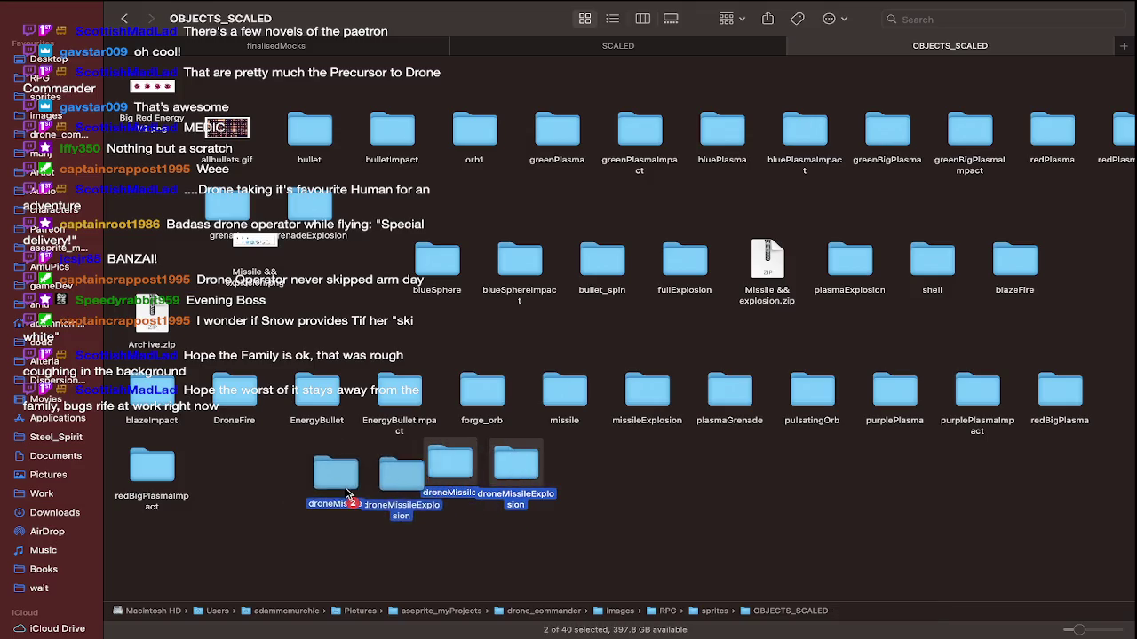
pyautogui.click(536, 500)
pyautogui.hscroll(3, 537, 500)
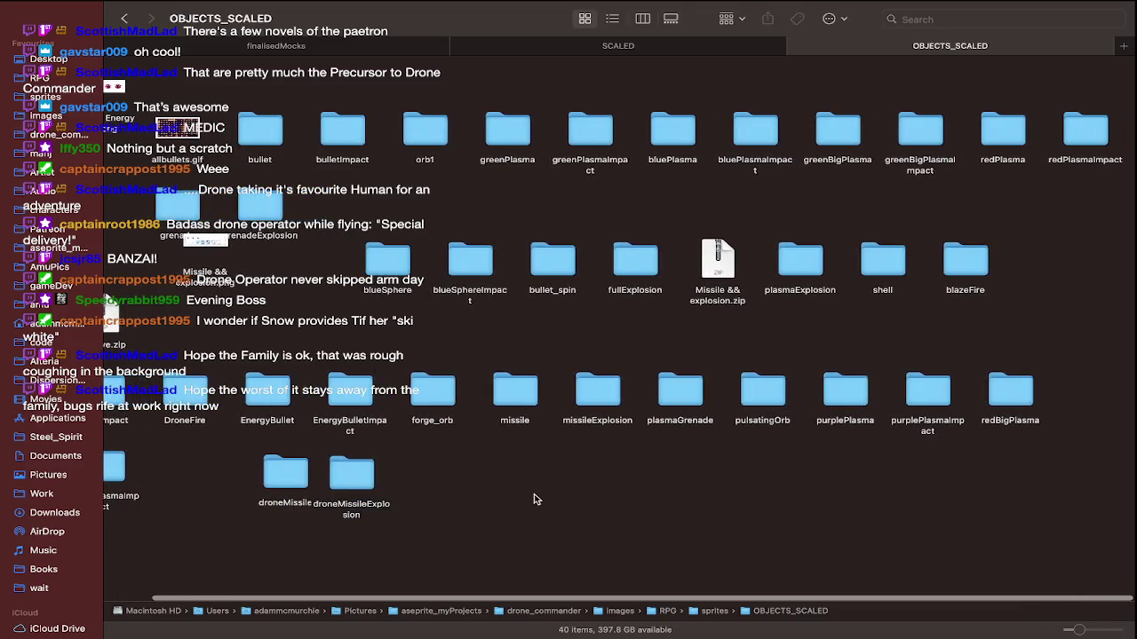
# Show OBJECTS_SCALED as a list sorted by Name
pyautogui.hscroll(-3, 537, 501)
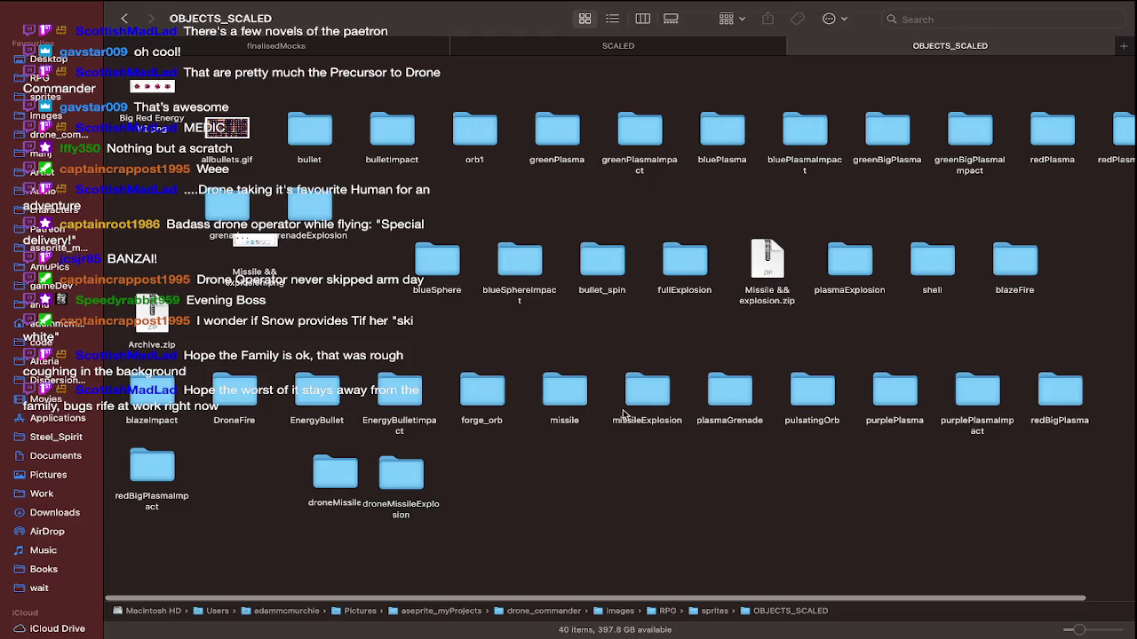
pyautogui.hscroll(3, 666, 415)
pyautogui.hscroll(1, 666, 416)
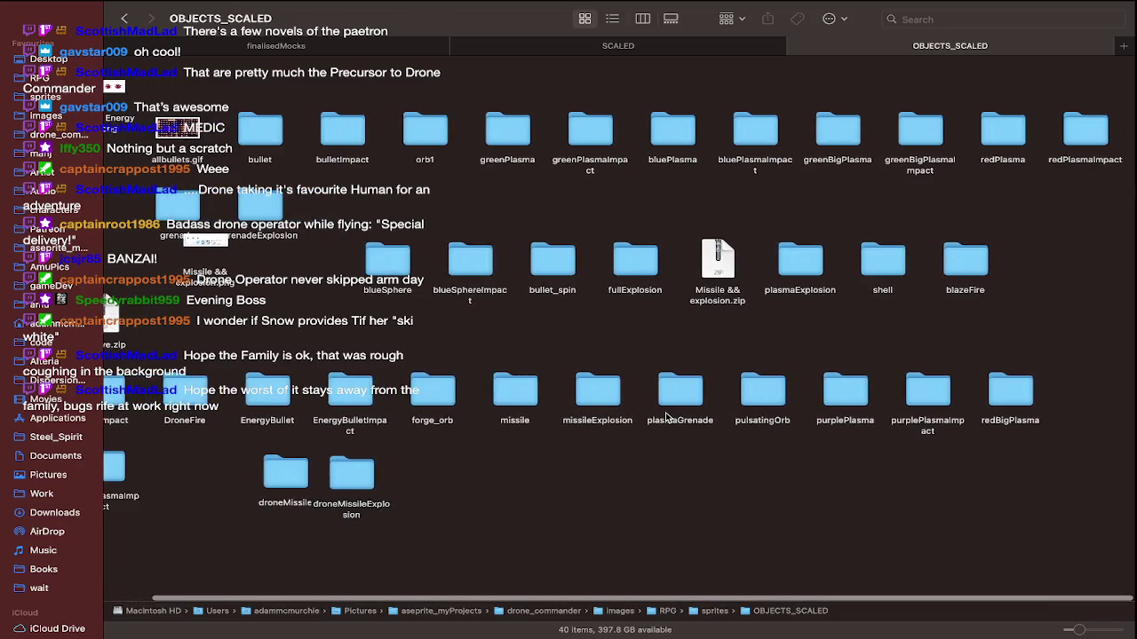
pyautogui.hscroll(-2, 665, 418)
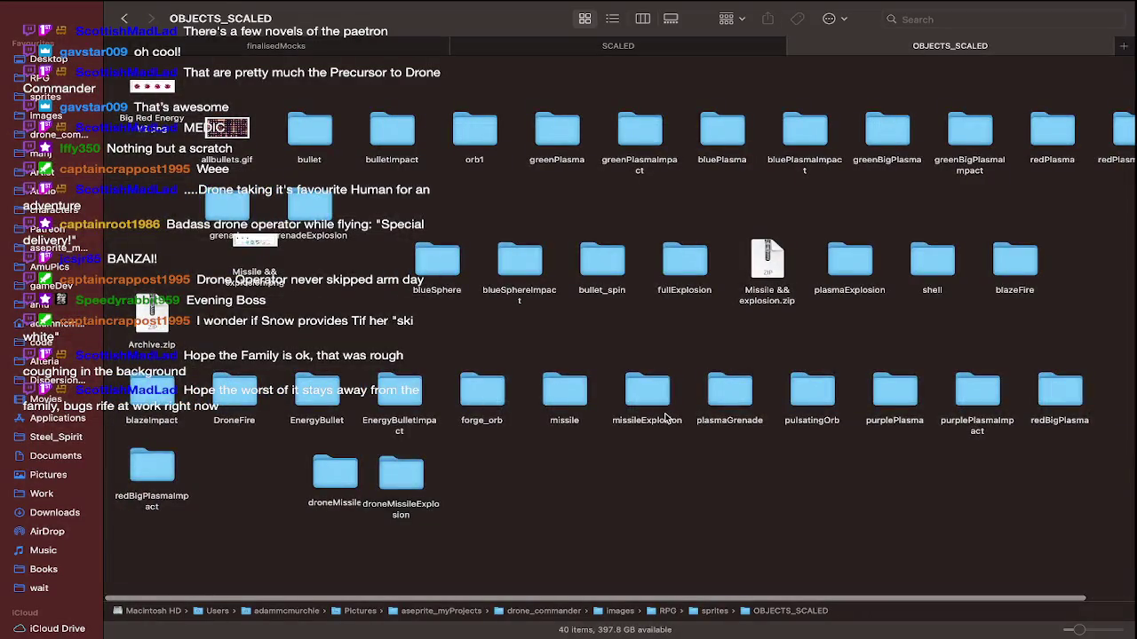
pyautogui.hscroll(2, 666, 417)
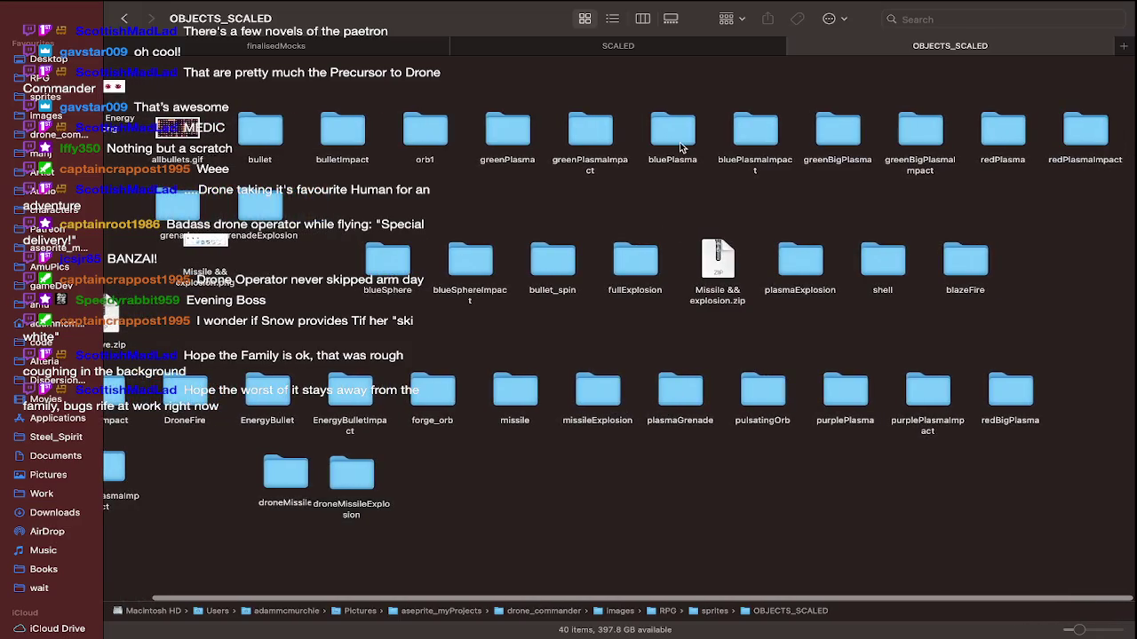
pyautogui.click(612, 18)
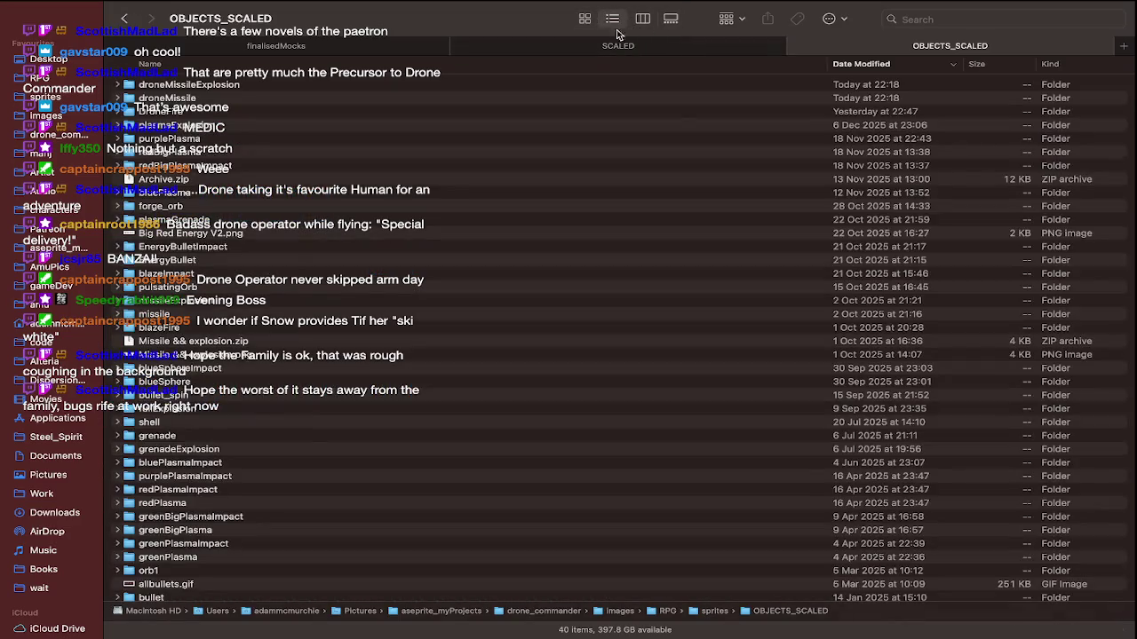
pyautogui.click(586, 64)
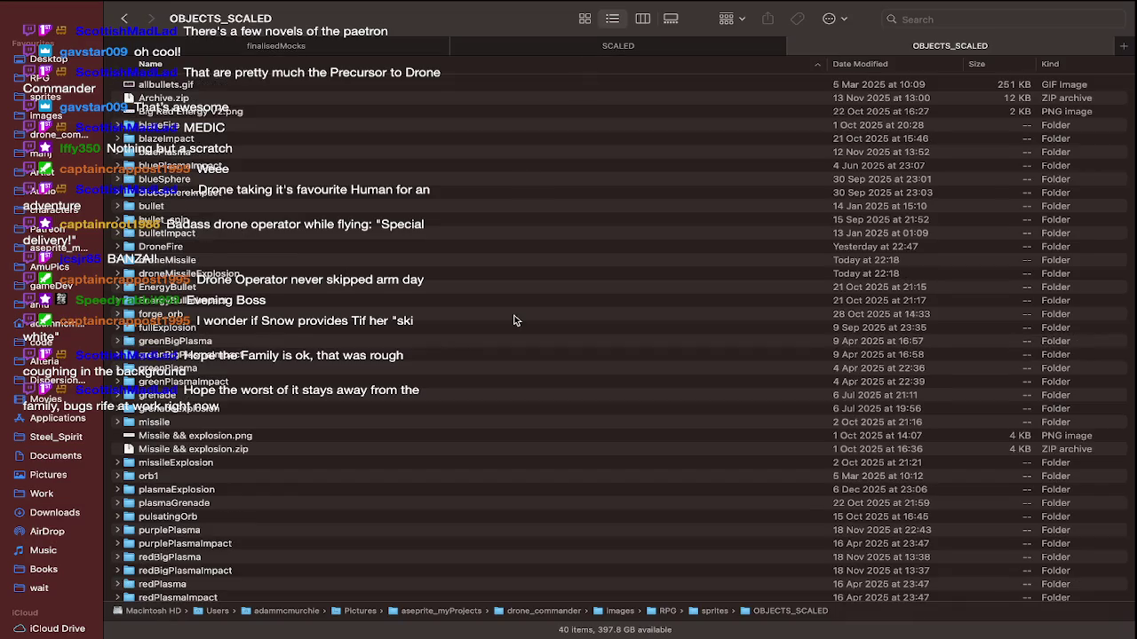
# Preview the old missile folder's three sprites in gallery view, then go back up
pyautogui.click(287, 423)
pyautogui.doubleClick(287, 423)
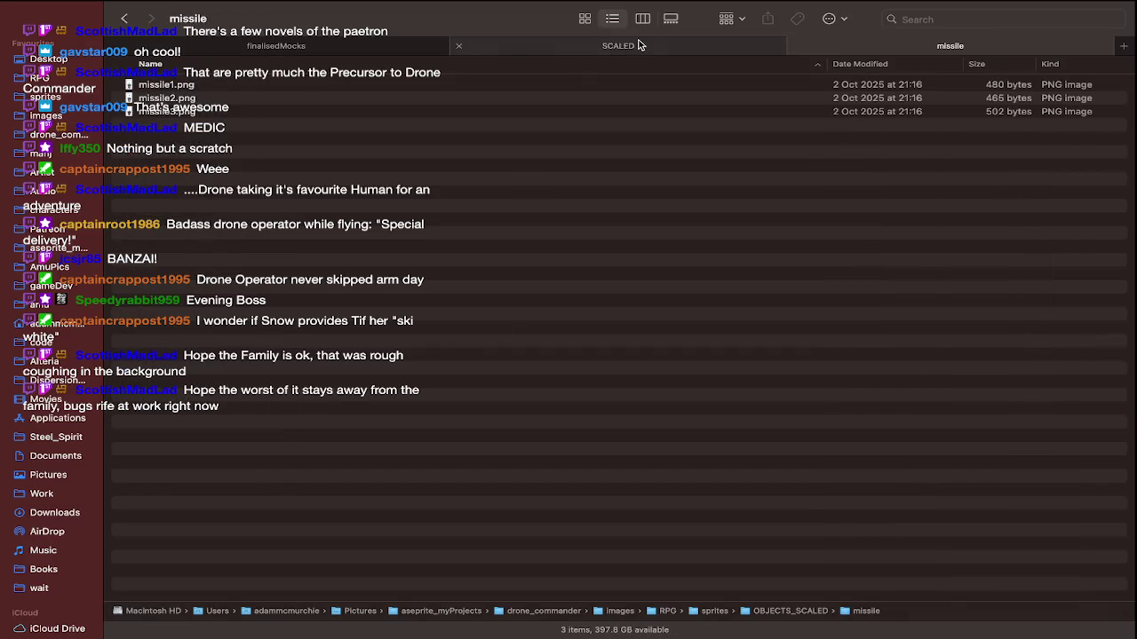
pyautogui.click(670, 18)
pyautogui.press('Right')
pyautogui.press('Right')
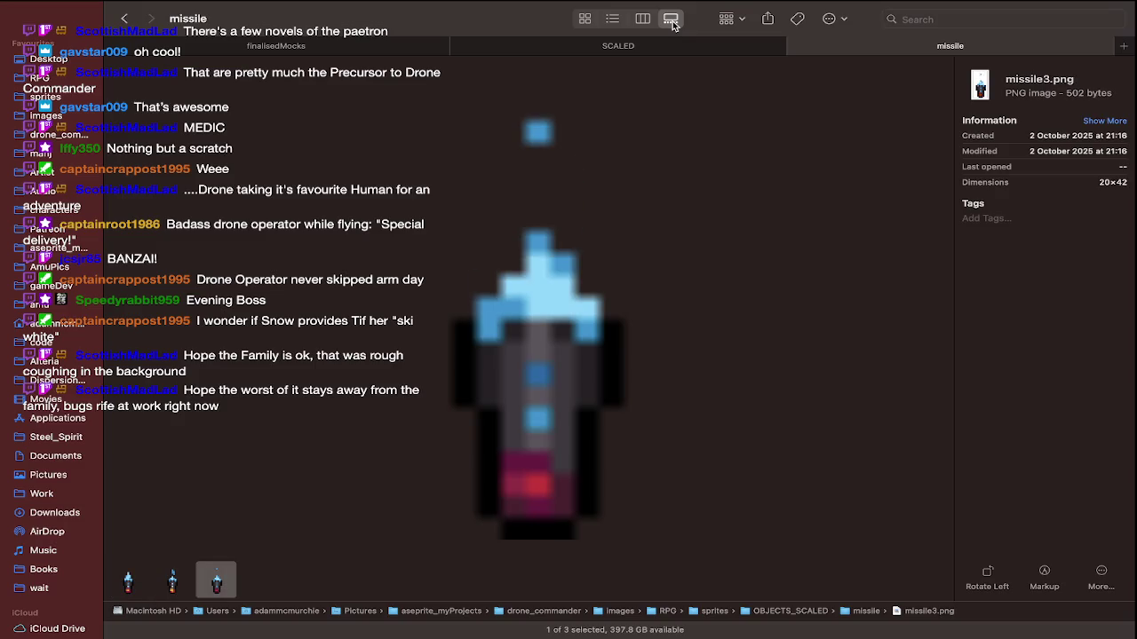
pyautogui.press('Left')
pyautogui.press('Left')
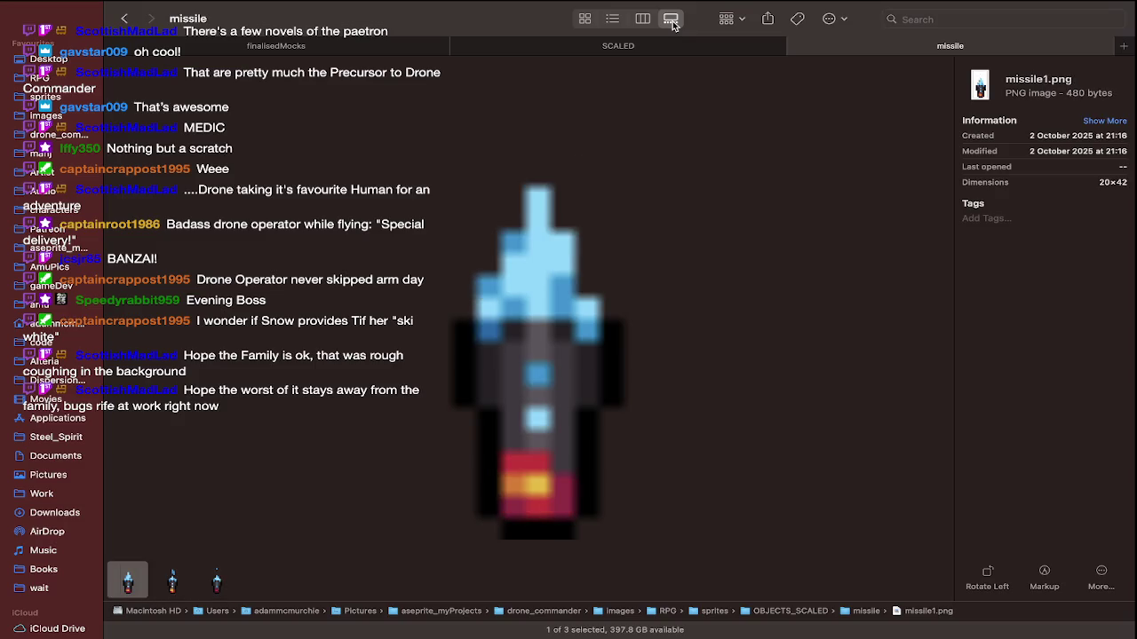
pyautogui.press('Right')
pyautogui.press('Right')
pyautogui.press('super+Up')
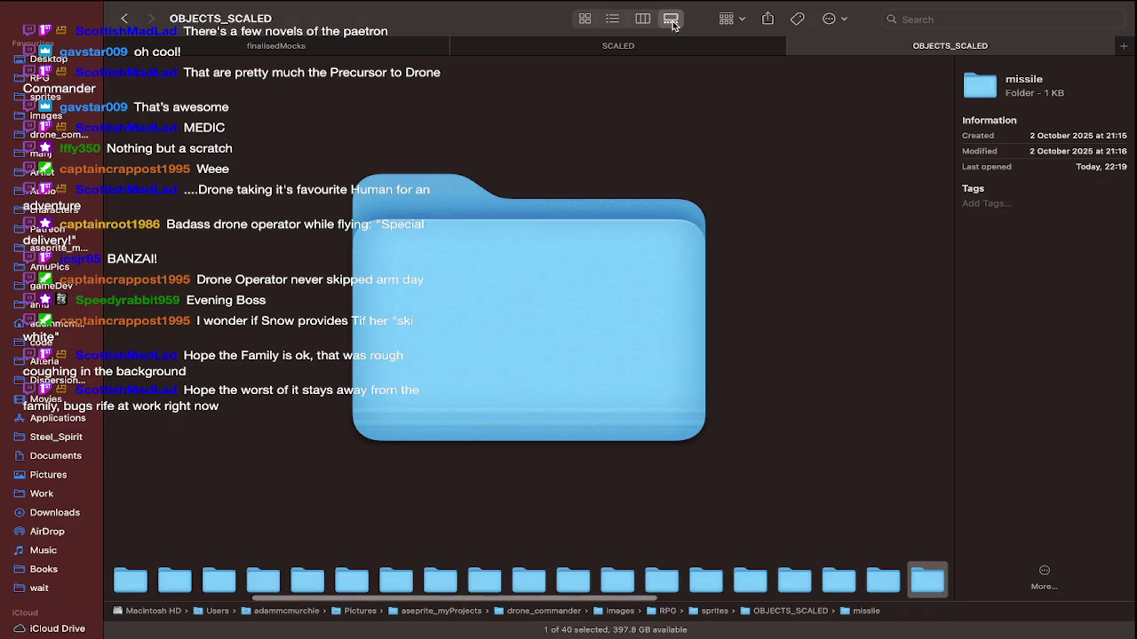
# Open the droneMissile folder in list view and select missile.png
pyautogui.click(612, 18)
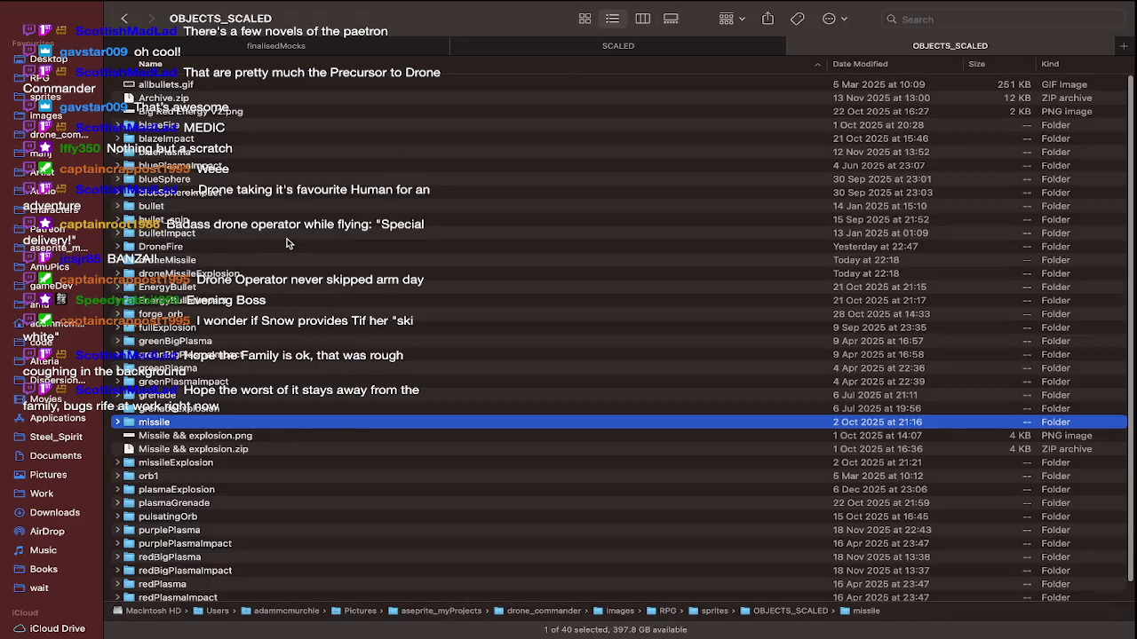
pyautogui.click(231, 249)
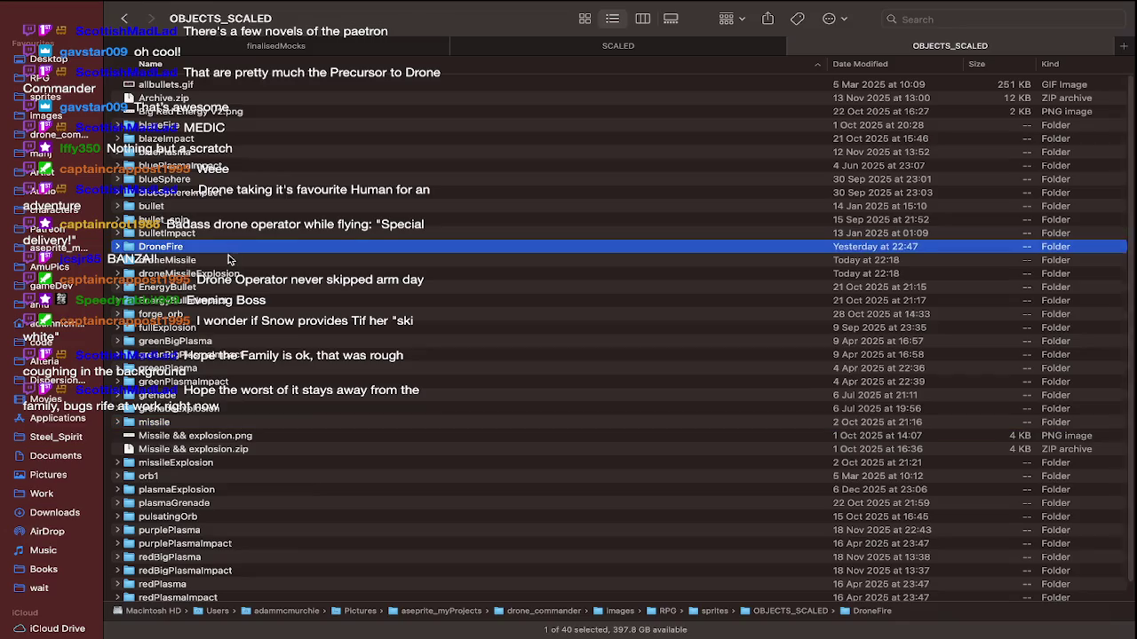
pyautogui.doubleClick(229, 259)
pyautogui.click(631, 84)
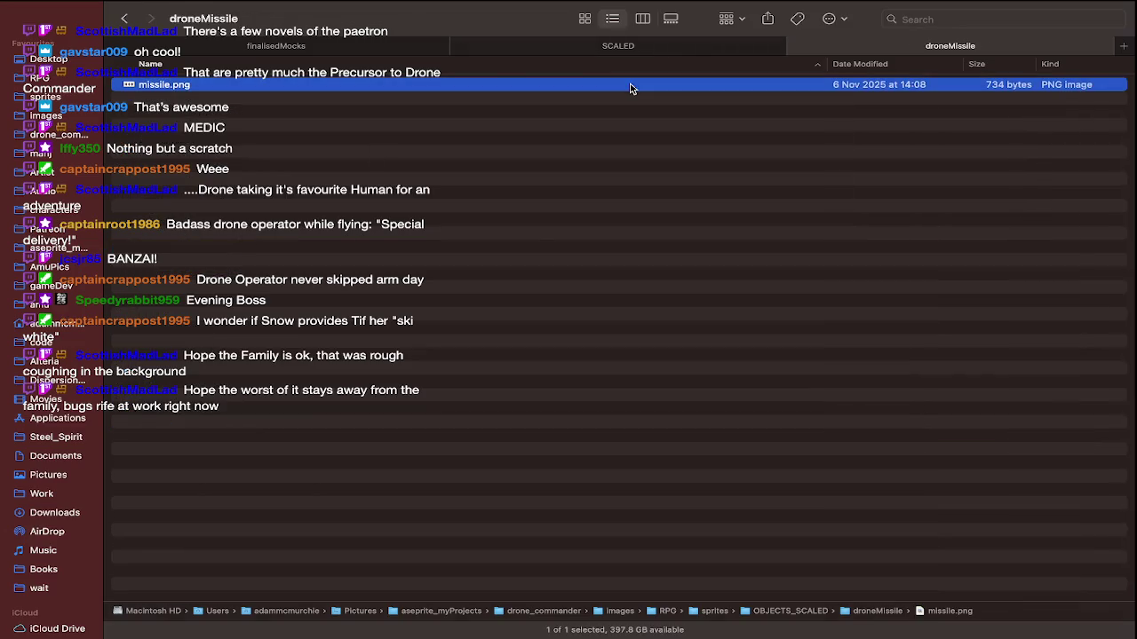
# Quick Look missile.png, then open it in Aseprite via Open With
pyautogui.doubleClick(630, 85)
pyautogui.scroll(5, 306, 150)
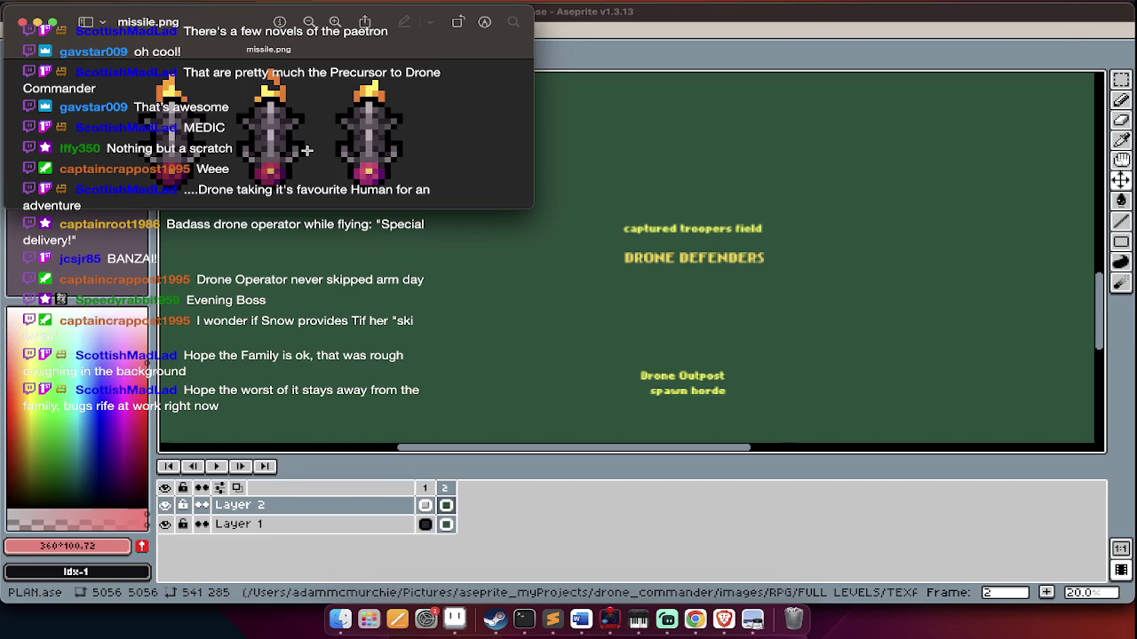
pyautogui.scroll(2, 307, 150)
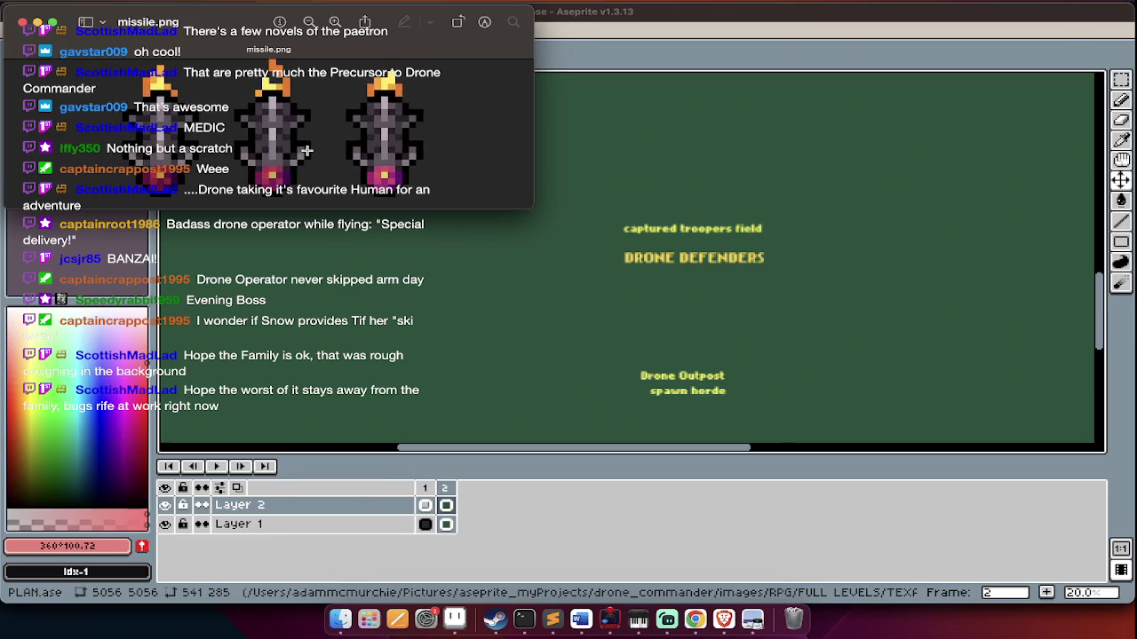
pyautogui.press('super+Tab')
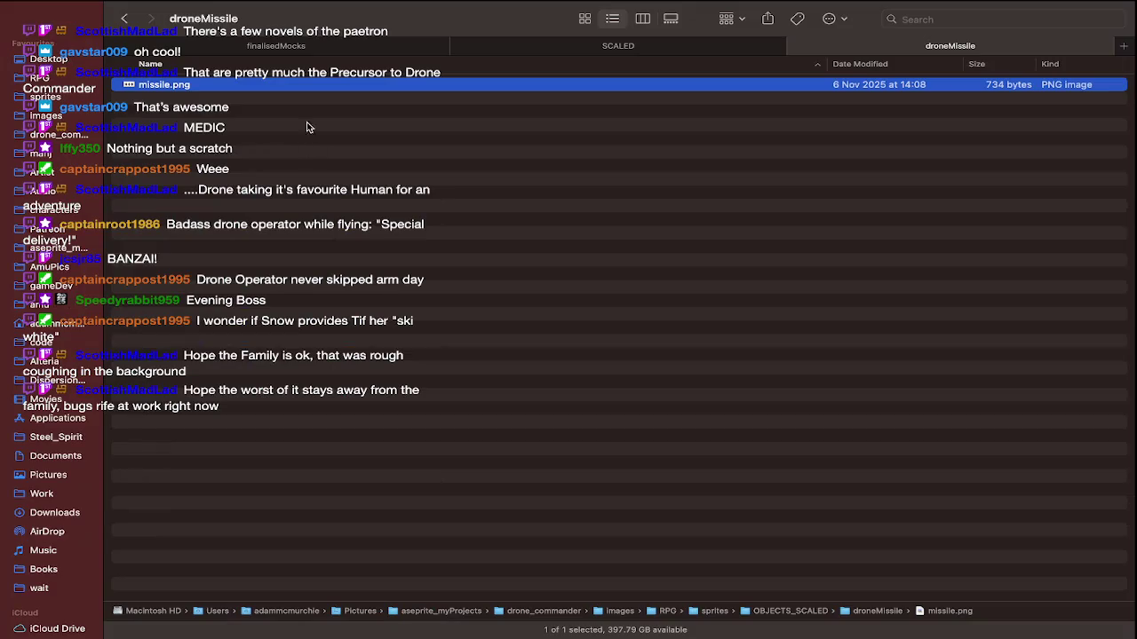
pyautogui.rightClick(176, 83)
pyautogui.moveTo(210, 107)
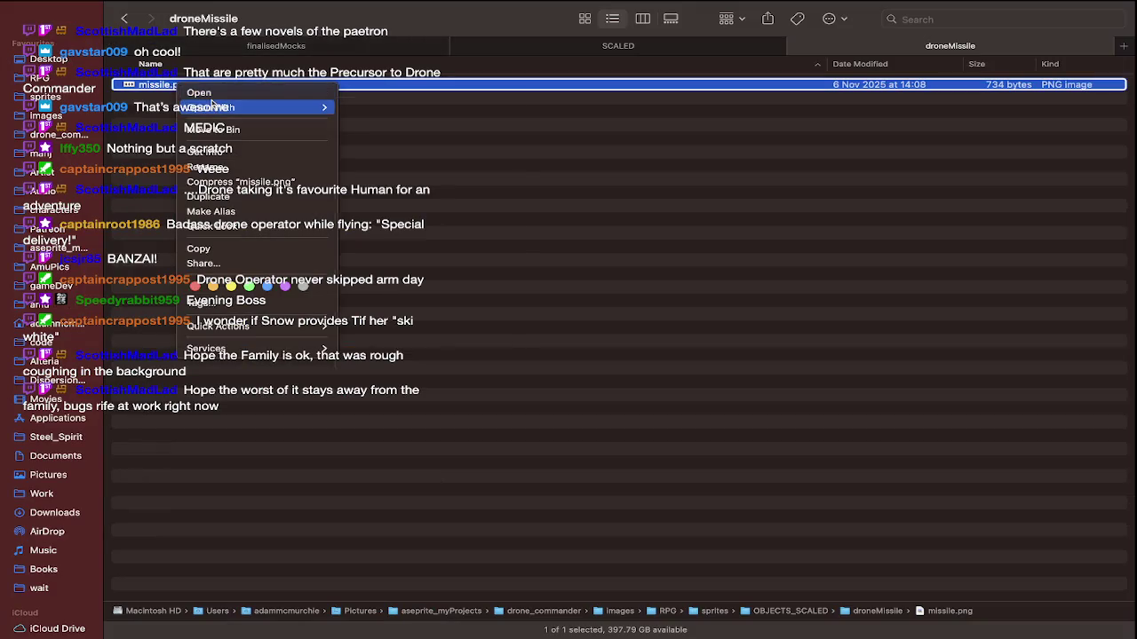
pyautogui.click(382, 130)
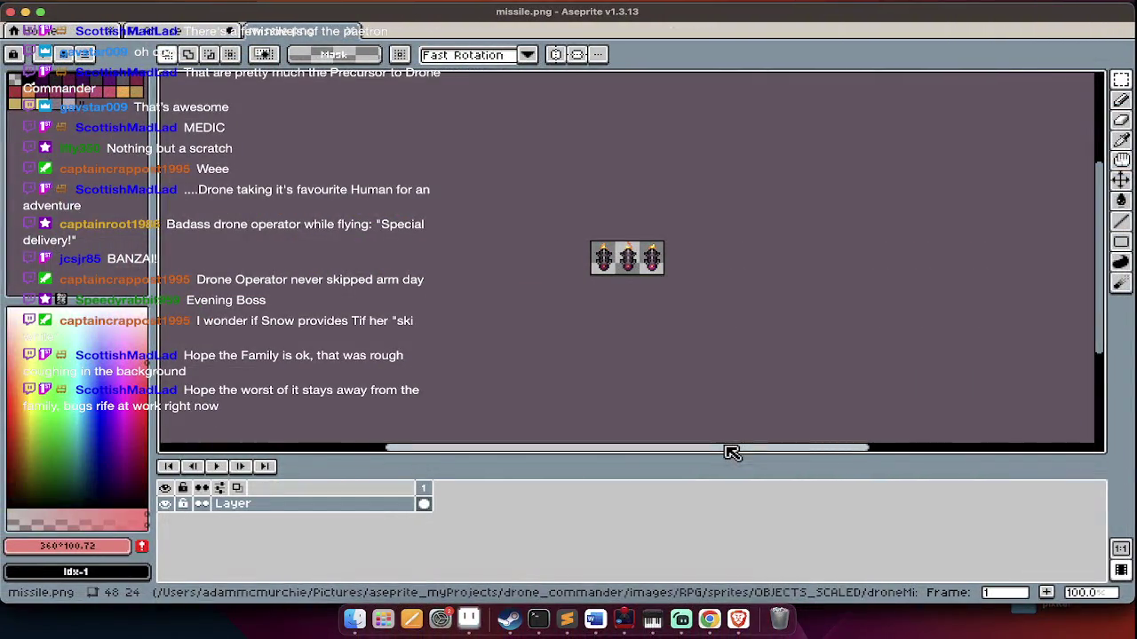
# Open the Canvas Size dialog for the 48×24 missile.png sprite sheet
pyautogui.press('super+alt+c')
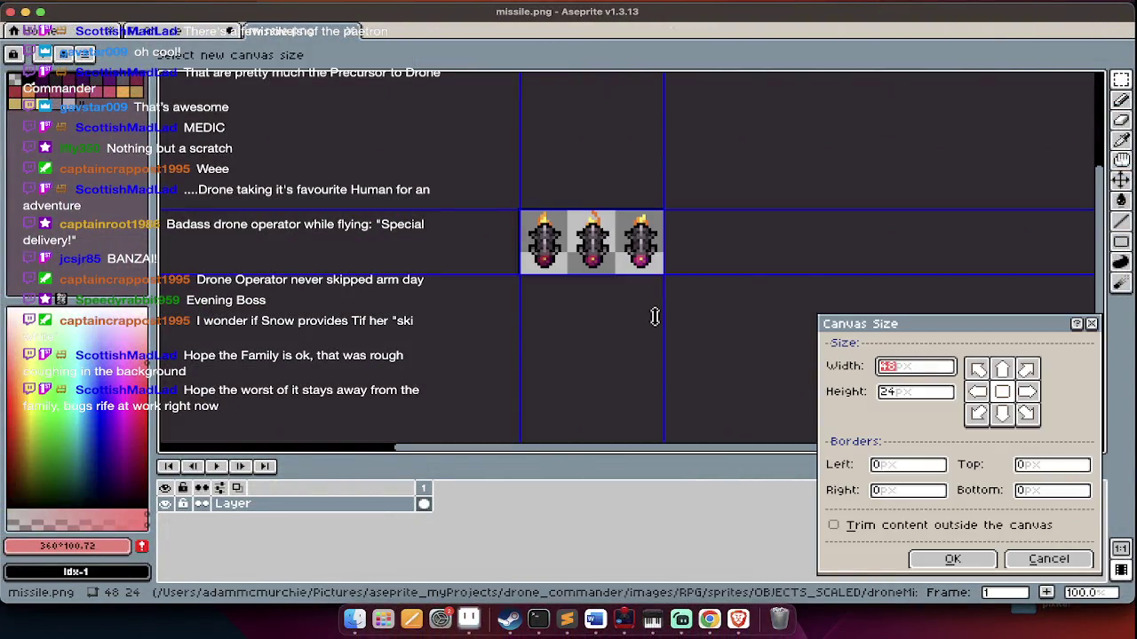
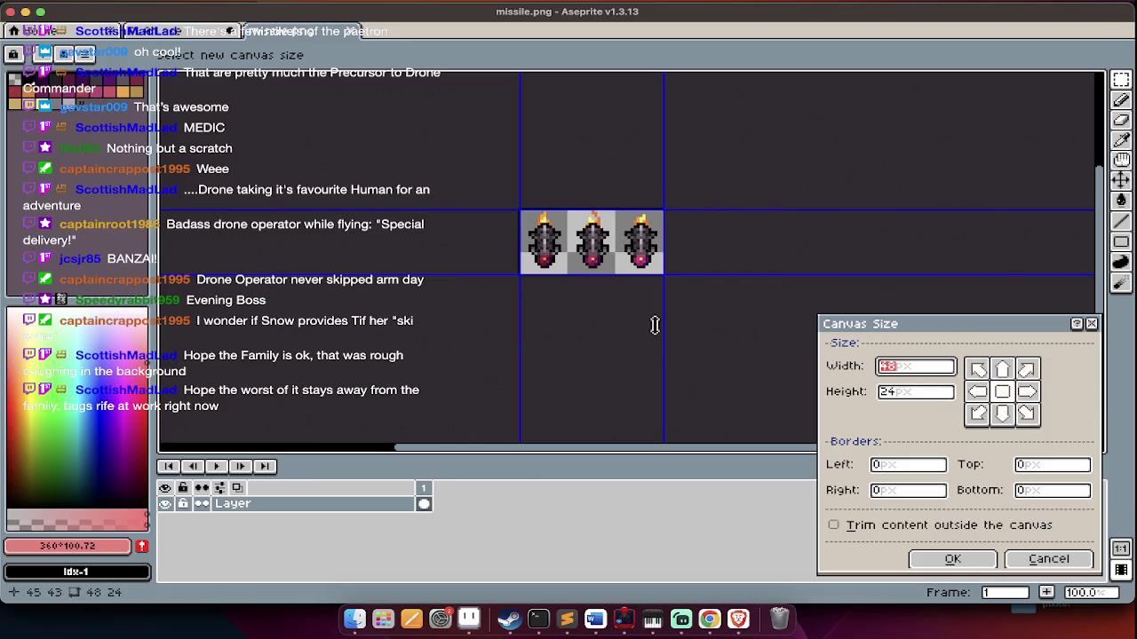
# Try a 16-pixel canvas width on missile.png, then undo it to keep the three-sprite strip
pyautogui.write('16')
pyautogui.press('Return')
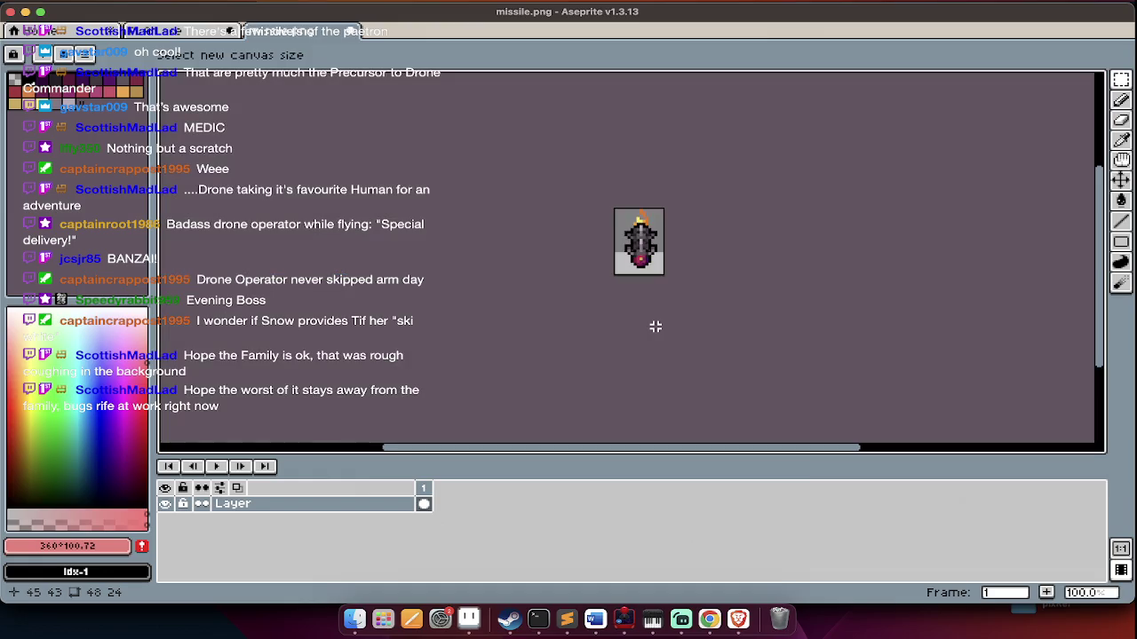
pyautogui.hotkey('ctrl', 'z')
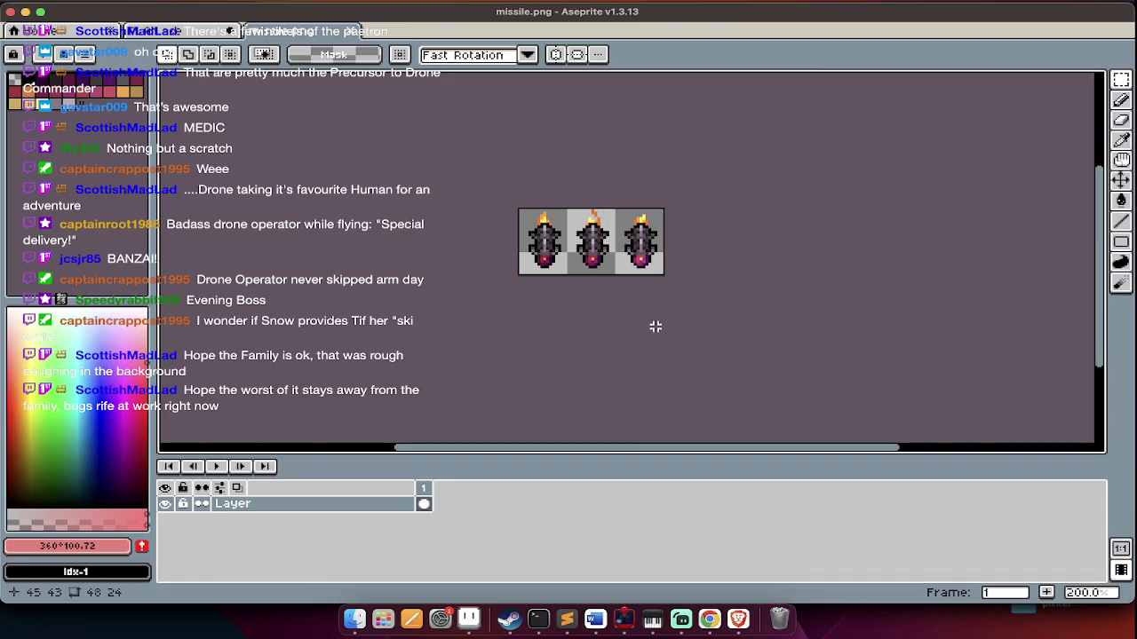
# Cancel Export Sprite Sheet and bring up File > Import > Import Sprite Sheet instead
pyautogui.click(35, 31)
pyautogui.moveTo(134, 131)
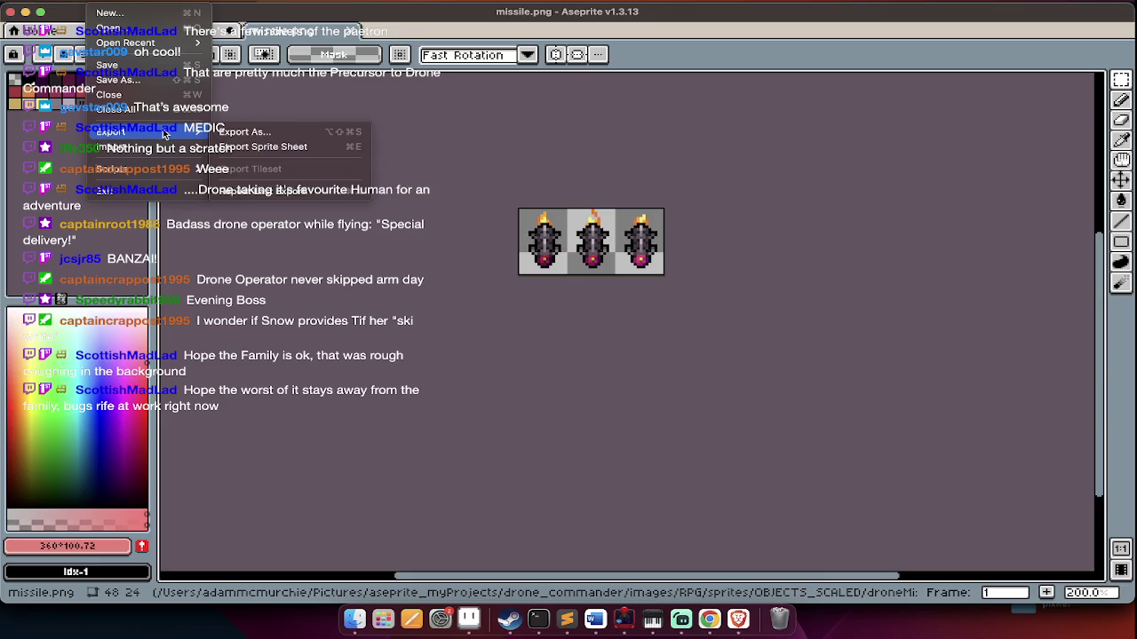
pyautogui.click(225, 147)
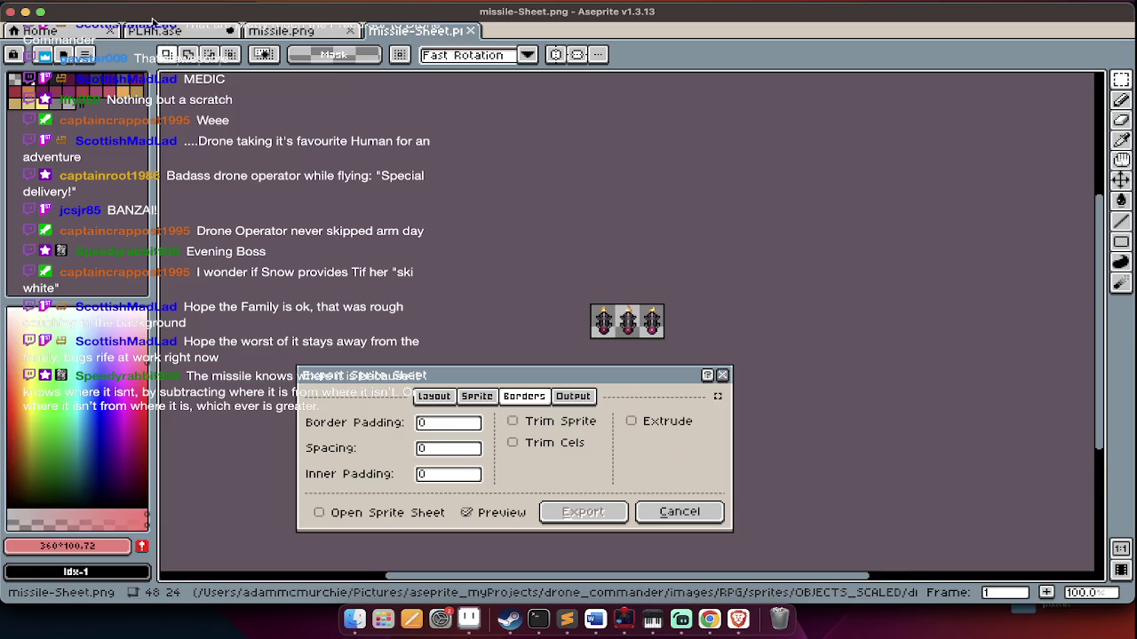
pyautogui.press('Escape')
pyautogui.click(123, 5)
pyautogui.click(266, 149)
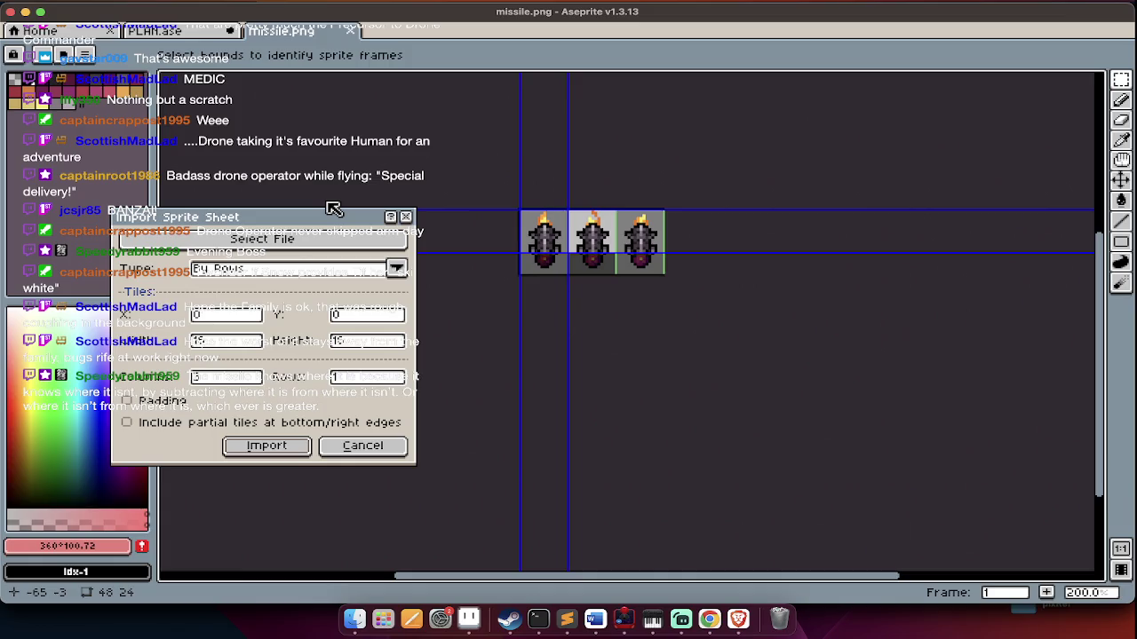
# Import the missile strip as three frames with height 24 and check the timeline
pyautogui.press('Tab')
pyautogui.press('Tab')
pyautogui.press('Tab')
pyautogui.press('Tab')
pyautogui.press('Tab')
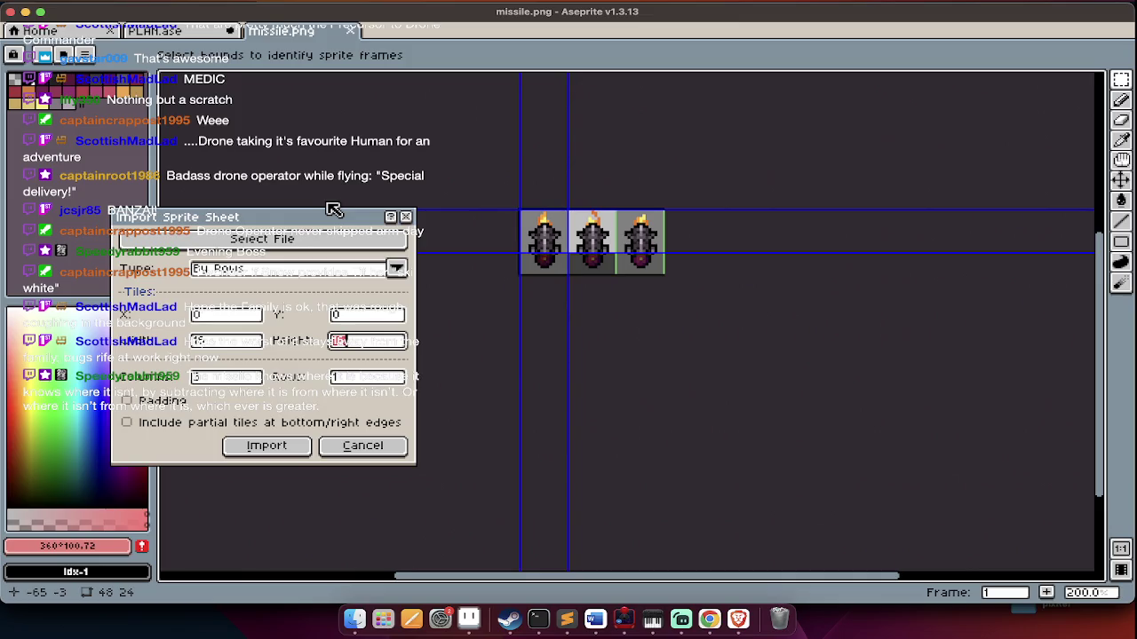
pyautogui.write('24')
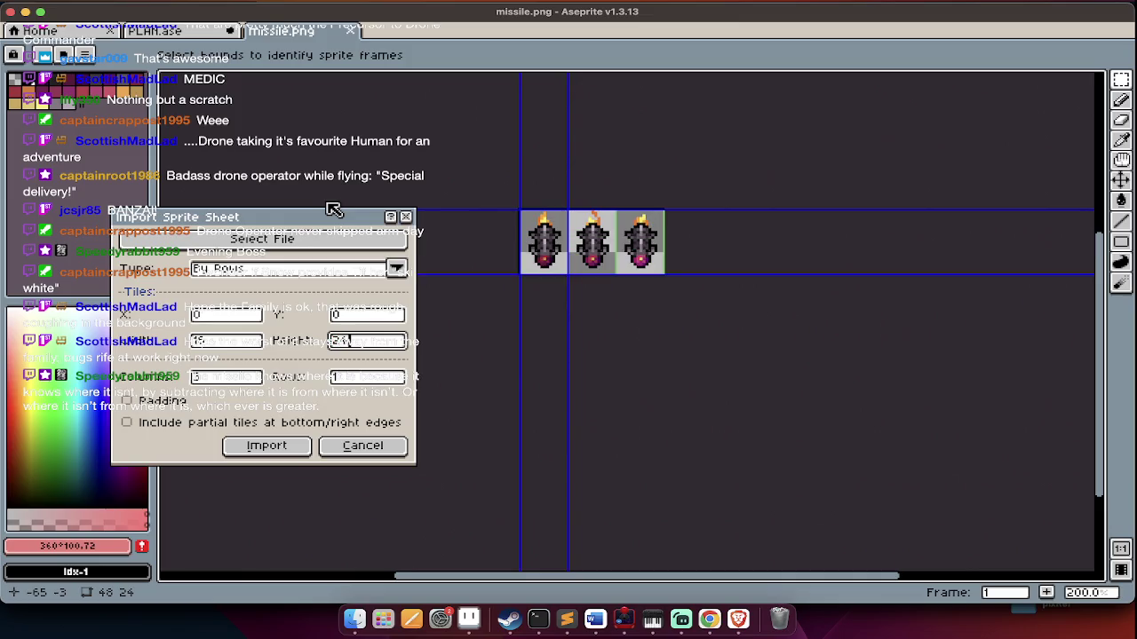
pyautogui.press('Return')
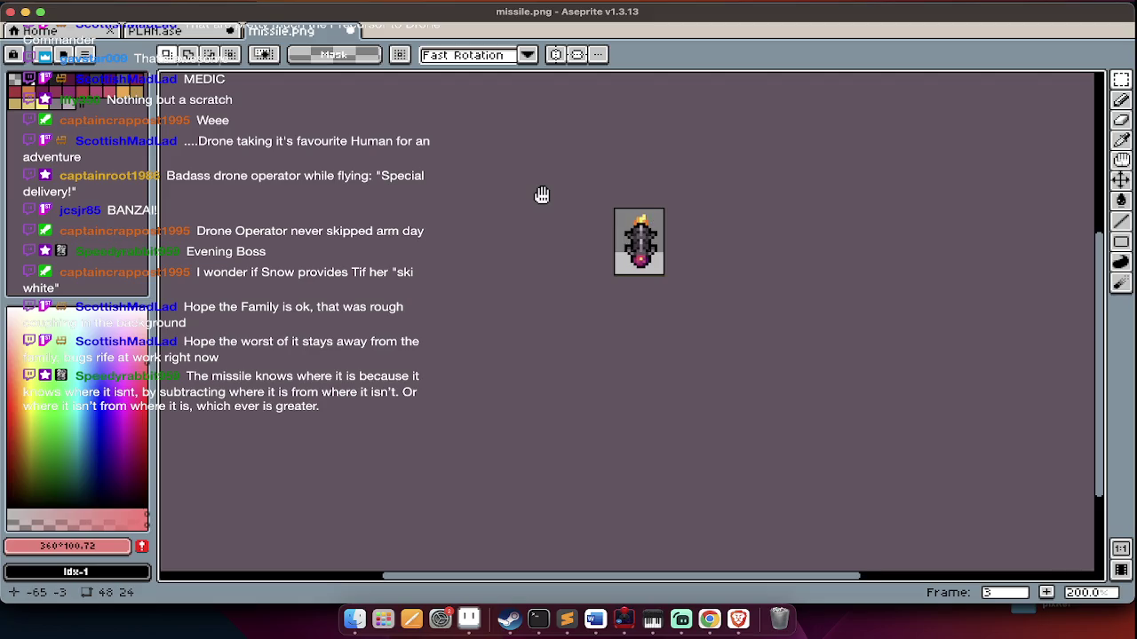
pyautogui.scroll(4, 542, 195)
pyautogui.scroll(3, 658, 310)
pyautogui.scroll(-2, 658, 310)
pyautogui.scroll(-1, 658, 310)
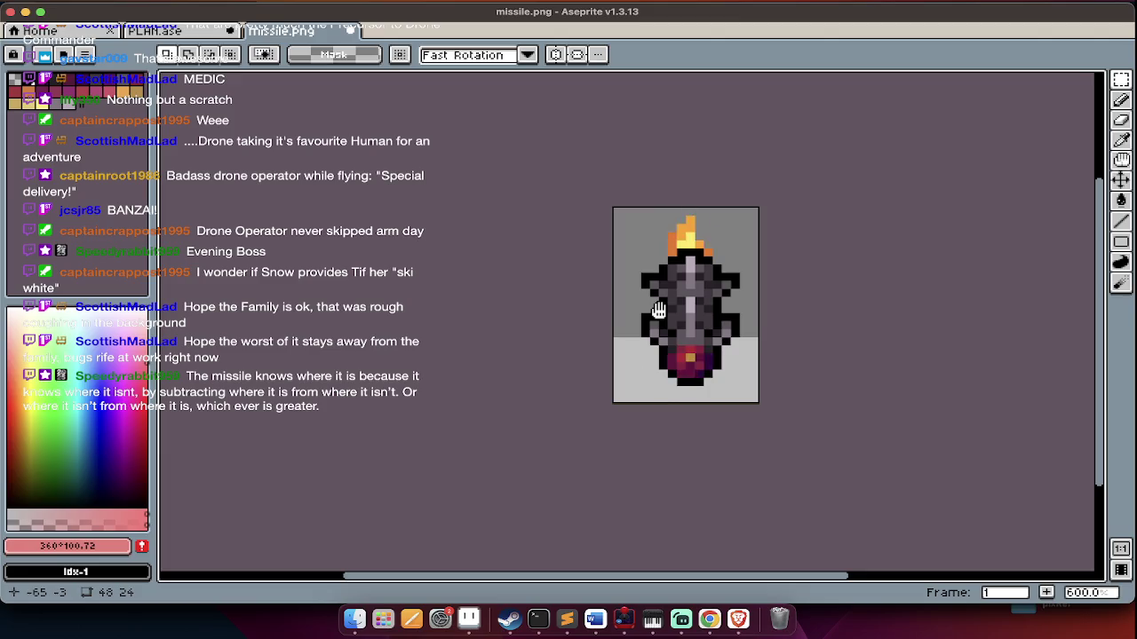
pyautogui.press('Tab')
# Save the frames as missile1.png and return to Finder's droneMissile folder
pyautogui.hotkey('ctrl', 'shift', 's')
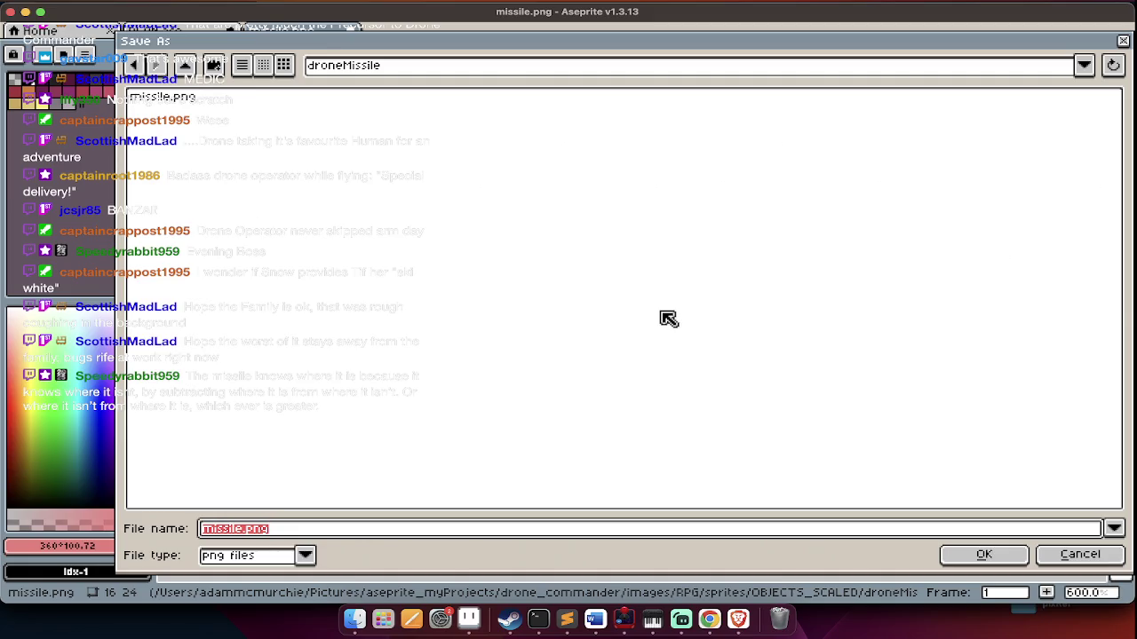
pyautogui.write('missile1.')
pyautogui.press('Return')
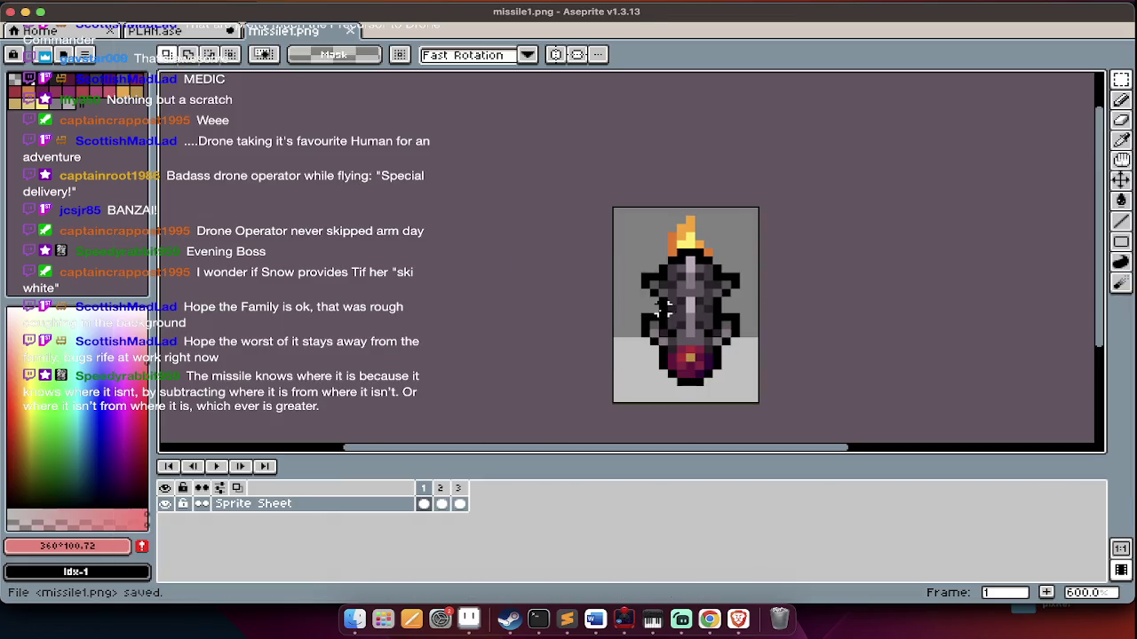
pyautogui.press('super+Tab')
pyautogui.click(636, 252)
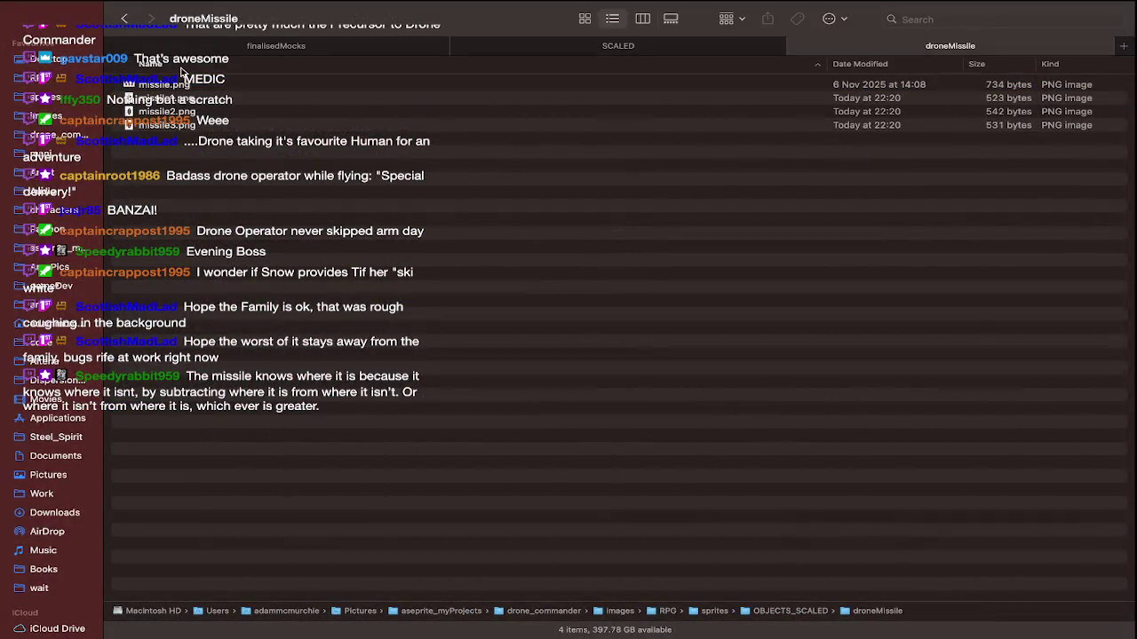
# Open explosion.png from OBJECTS_SCALED's droneMissileExplosion folder in Aseprite via Open With
pyautogui.press('super+Up')
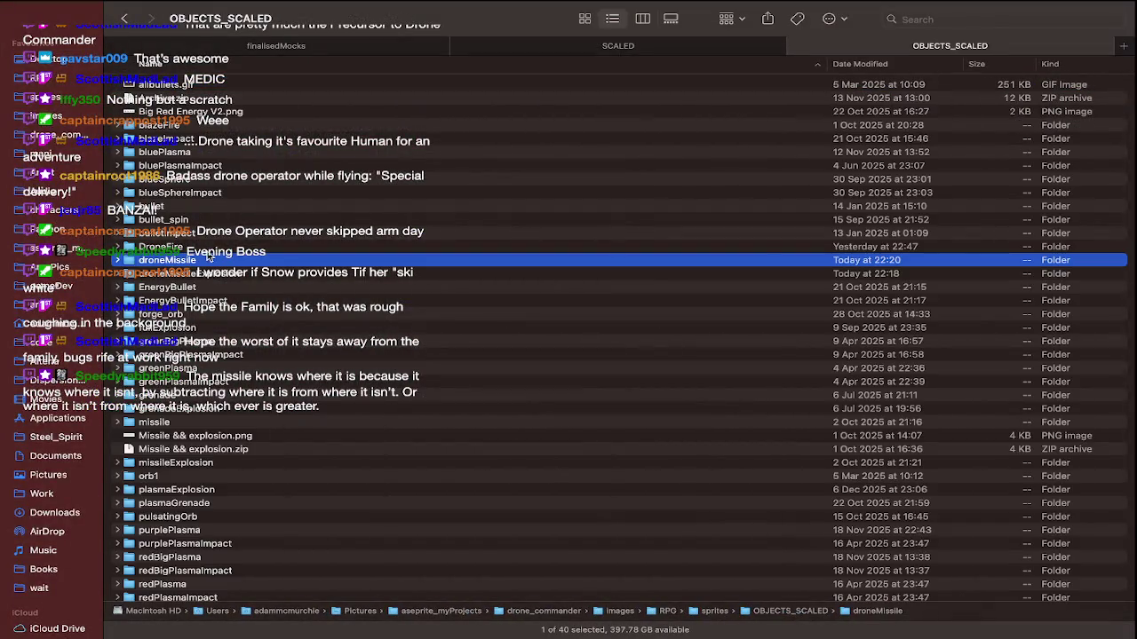
pyautogui.doubleClick(214, 273)
pyautogui.click(182, 86)
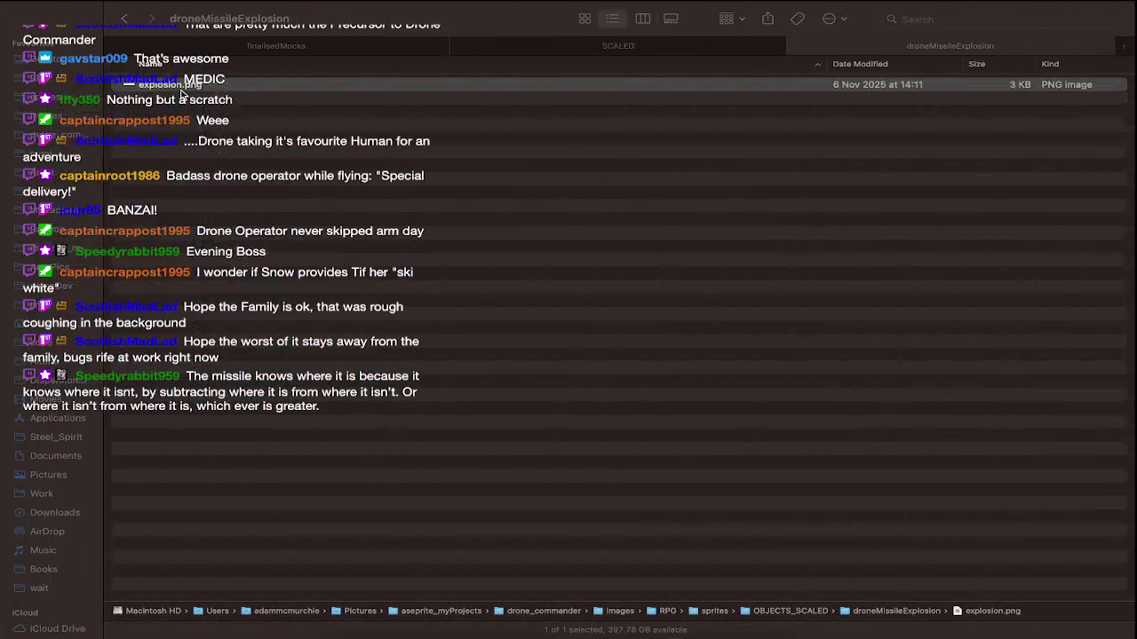
pyautogui.rightClick(182, 92)
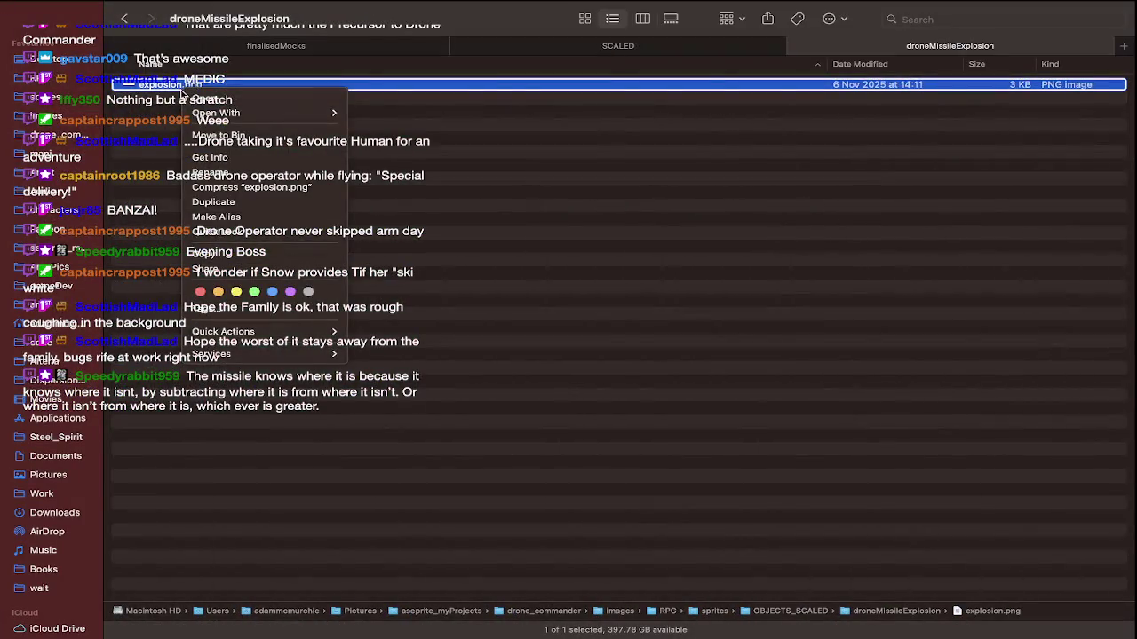
pyautogui.moveTo(216, 113)
pyautogui.click(413, 135)
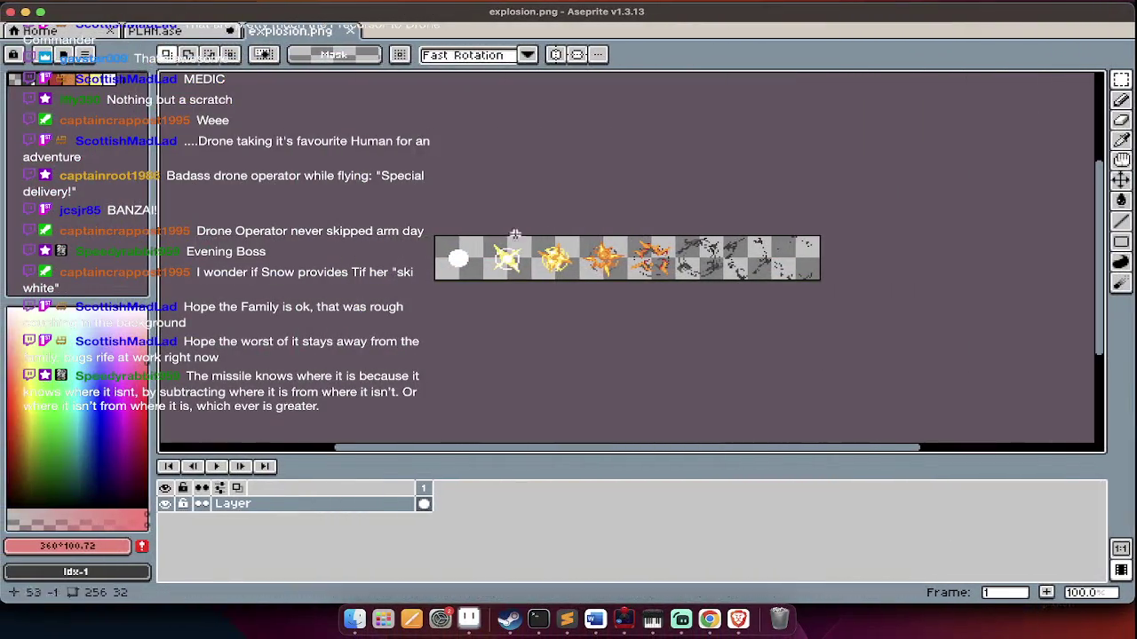
# Resize the explosion canvas to 32 pixels wide, then undo the change
pyautogui.scroll(1, 614, 250)
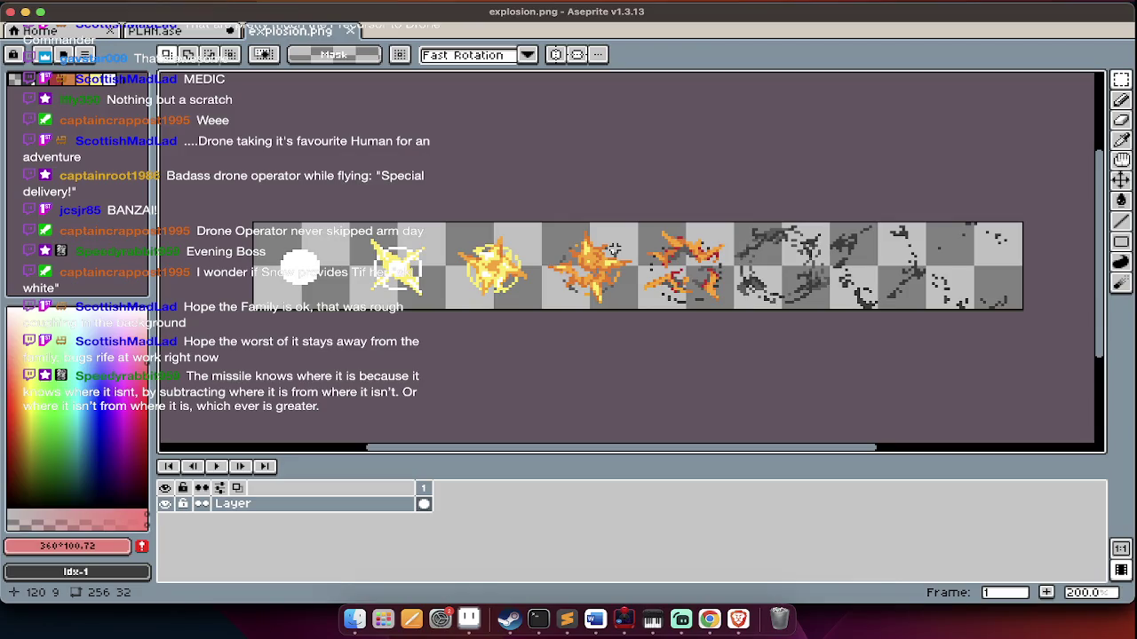
pyautogui.press('super+alt+c')
pyautogui.press('Right')
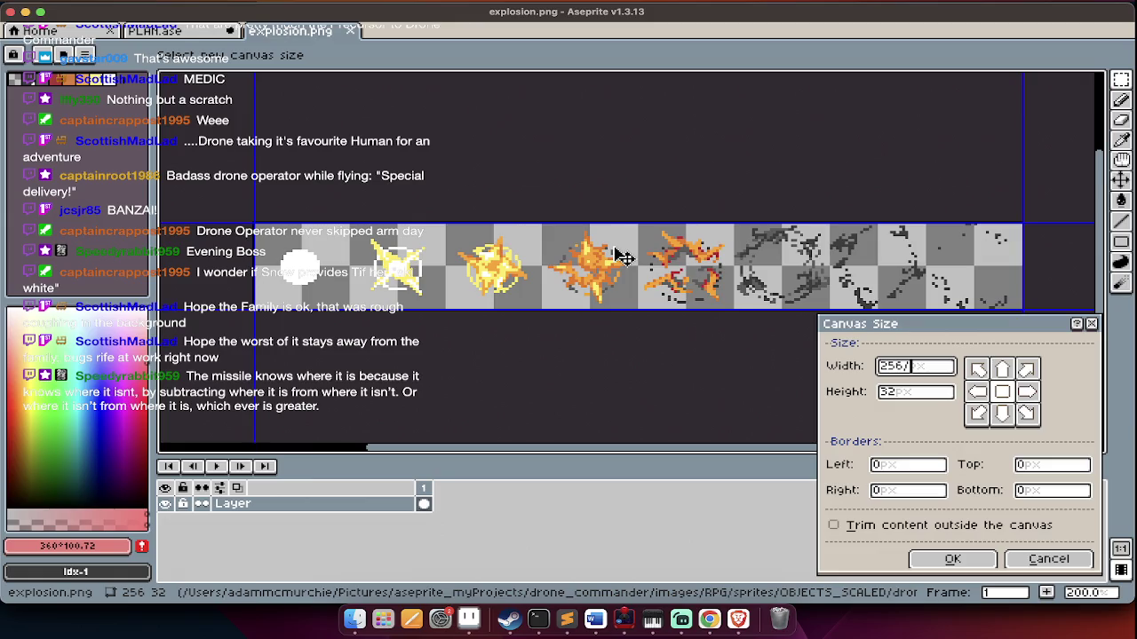
pyautogui.press('BackSpace')
pyautogui.press('BackSpace')
pyautogui.press('BackSpace')
pyautogui.write('32')
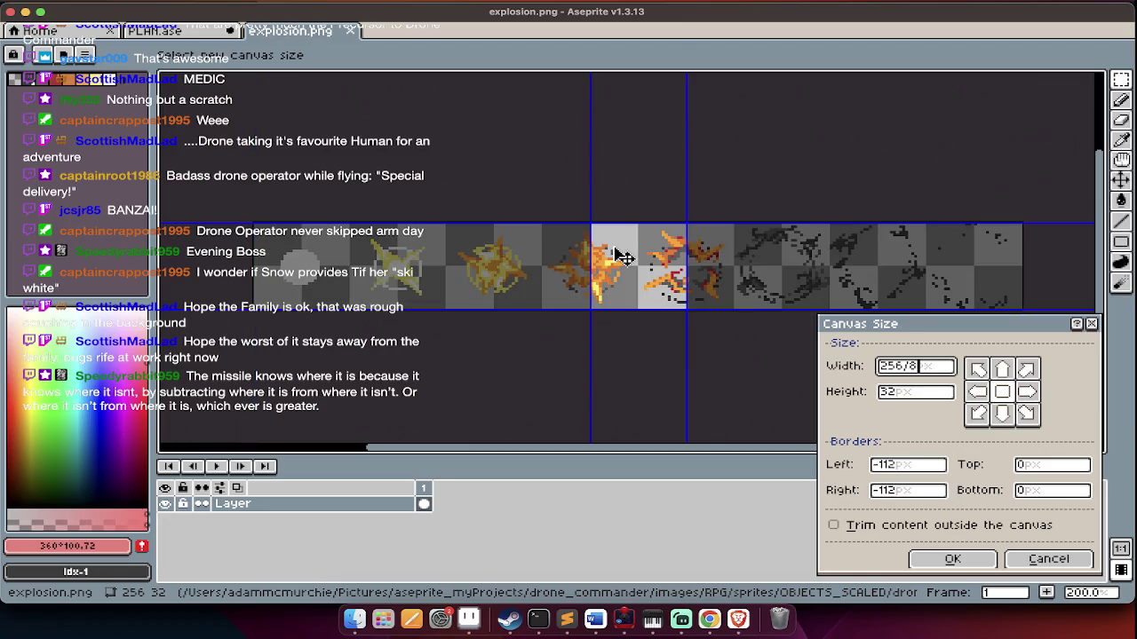
pyautogui.press('Return')
pyautogui.press('super+z')
# Repeat the 32-pixel canvas resize and undo it, keeping the 256×32 strip
pyautogui.press('super+alt+c')
pyautogui.press('Right')
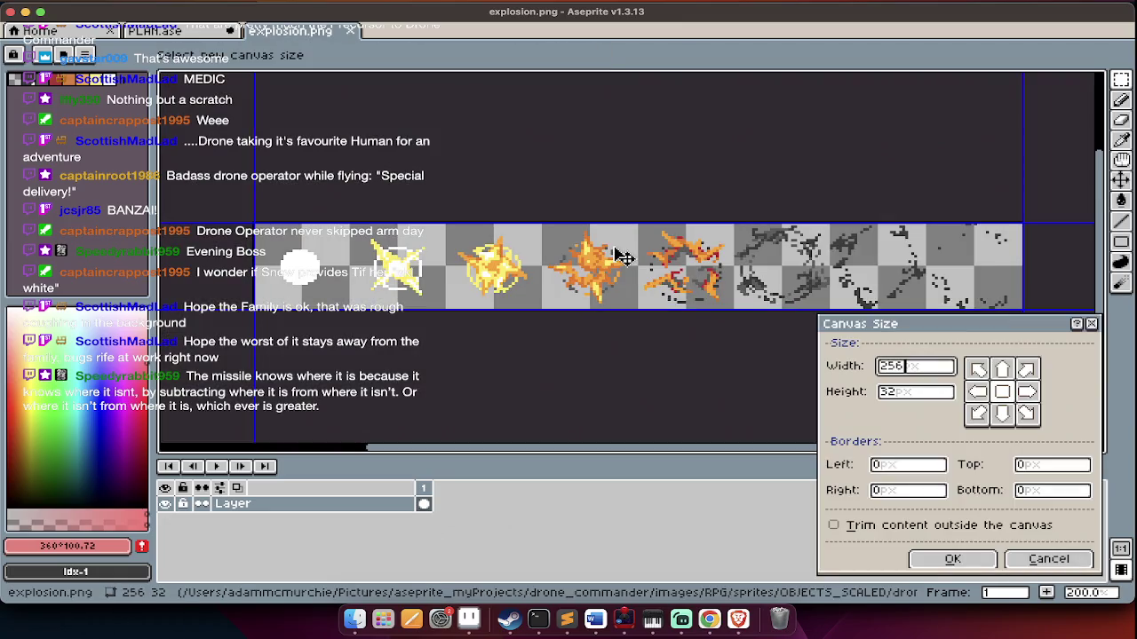
pyautogui.press('BackSpace')
pyautogui.press('BackSpace')
pyautogui.press('BackSpace')
pyautogui.write('32')
pyautogui.press('Return')
pyautogui.press('super+z')
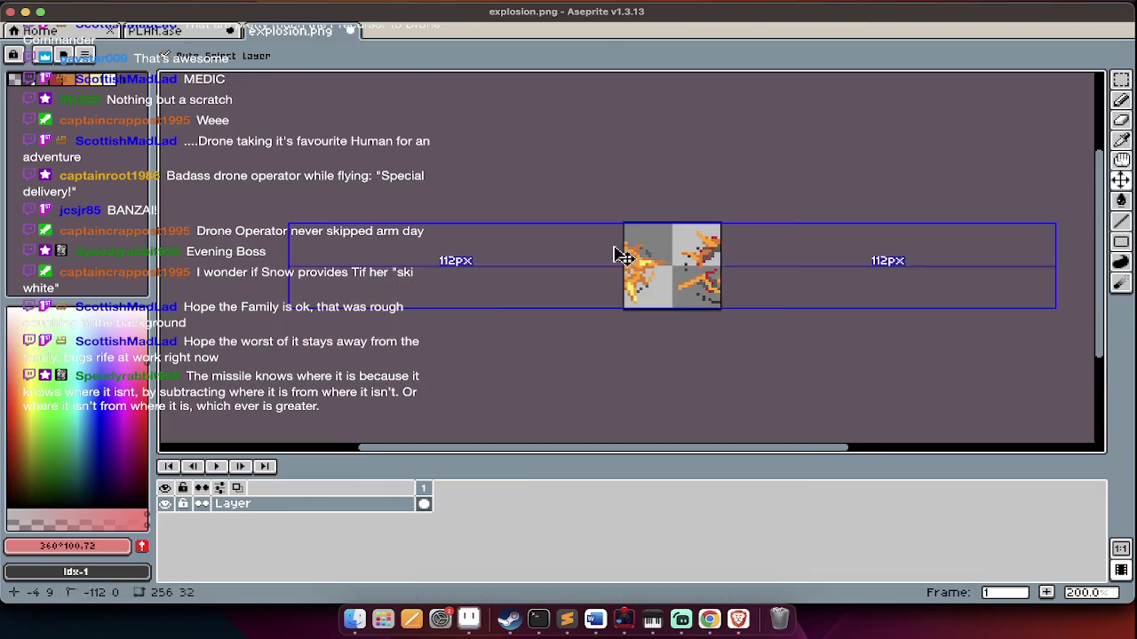
pyautogui.click(14, 30)
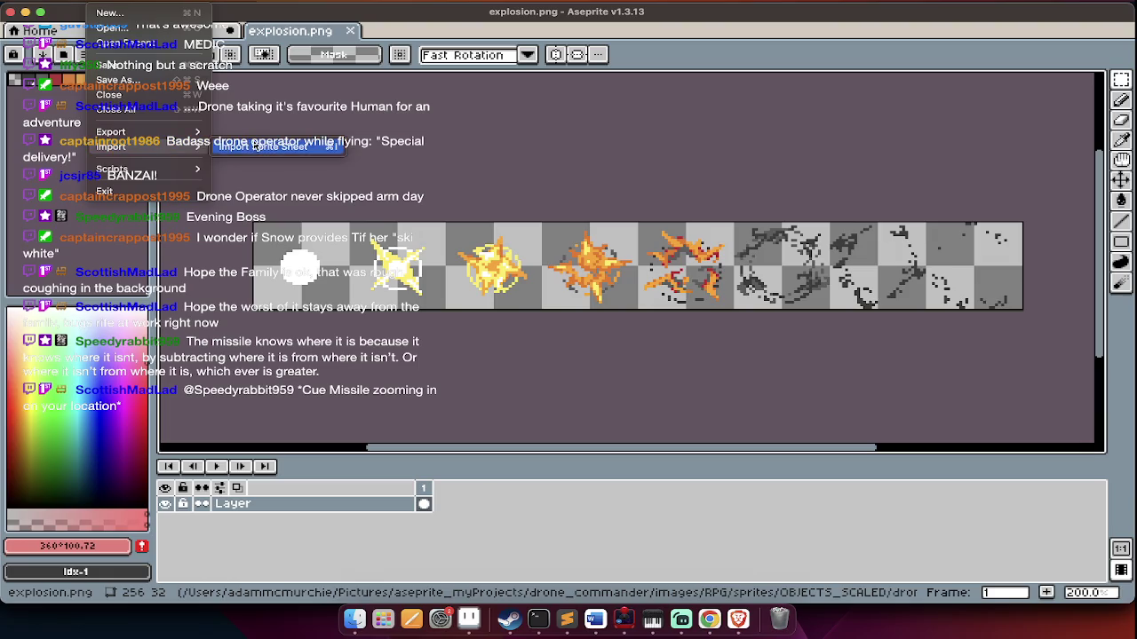
# Import the explosion strip as eight 32×32 sprite-sheet frames and play the animation
pyautogui.click(256, 147)
pyautogui.press('Tab')
pyautogui.press('Tab')
pyautogui.press('Tab')
pyautogui.press('Tab')
pyautogui.press('Tab')
pyautogui.write('32')
pyautogui.press('Tab')
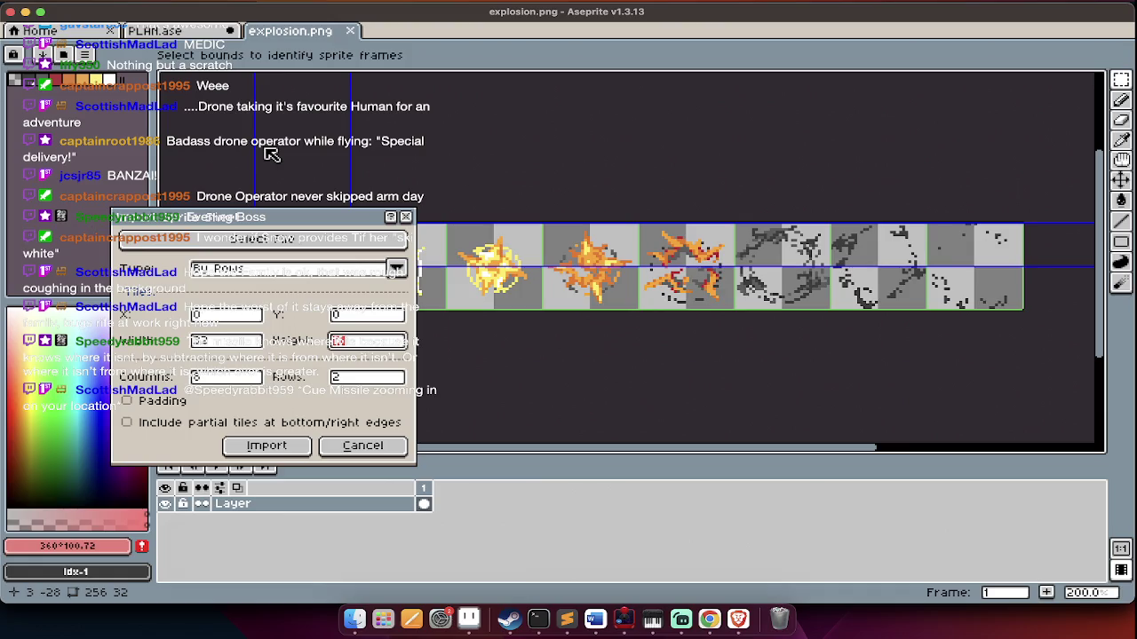
pyautogui.write('32')
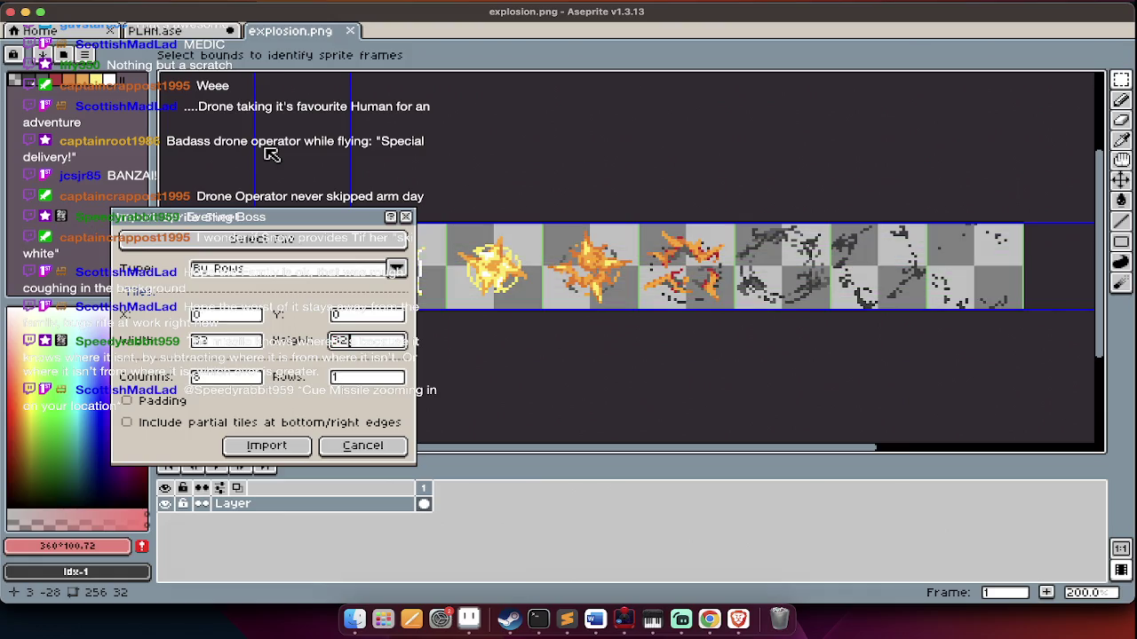
pyautogui.press('Return')
pyautogui.press('Return')
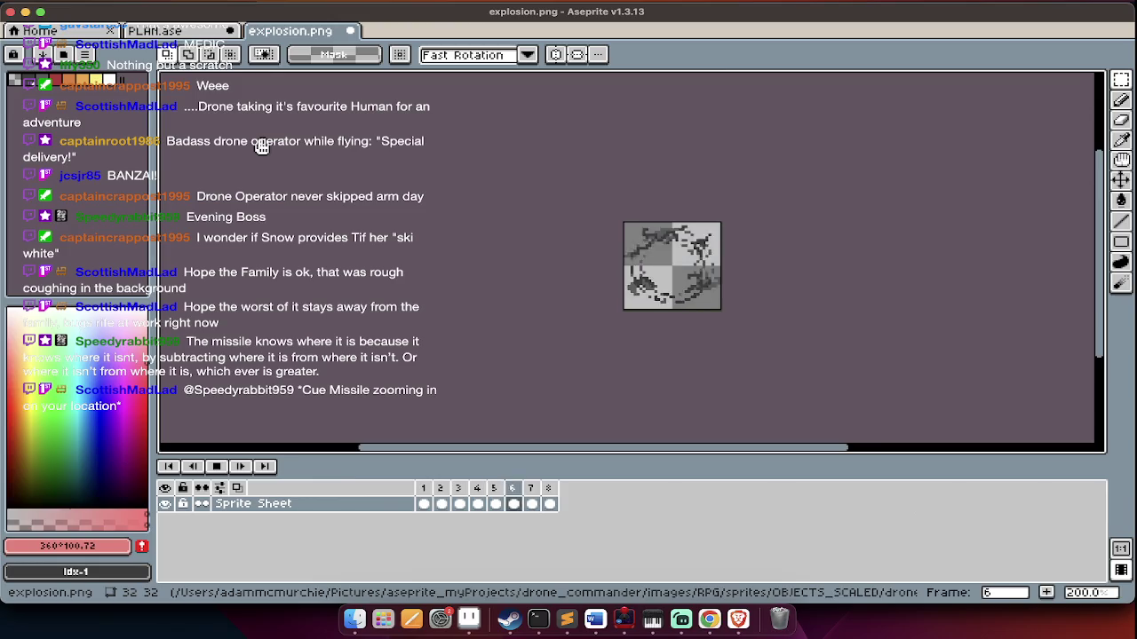
pyautogui.press('Return')
# Save the frames as explosion1.png and play the animation again
pyautogui.hotkey('ctrl', 'shift', 's')
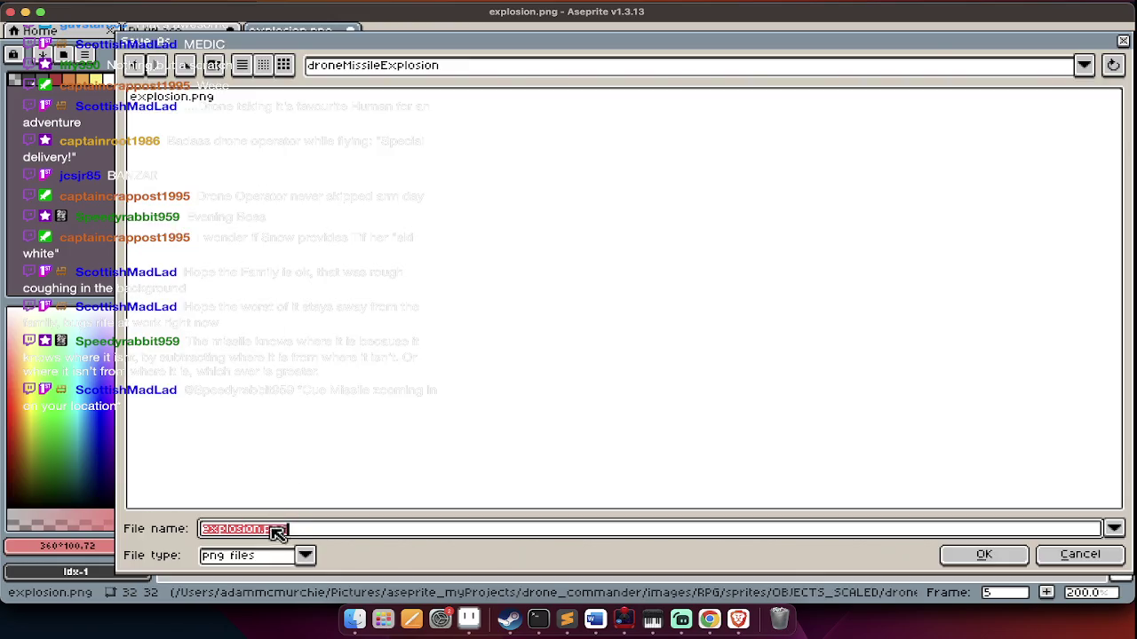
pyautogui.click(264, 531)
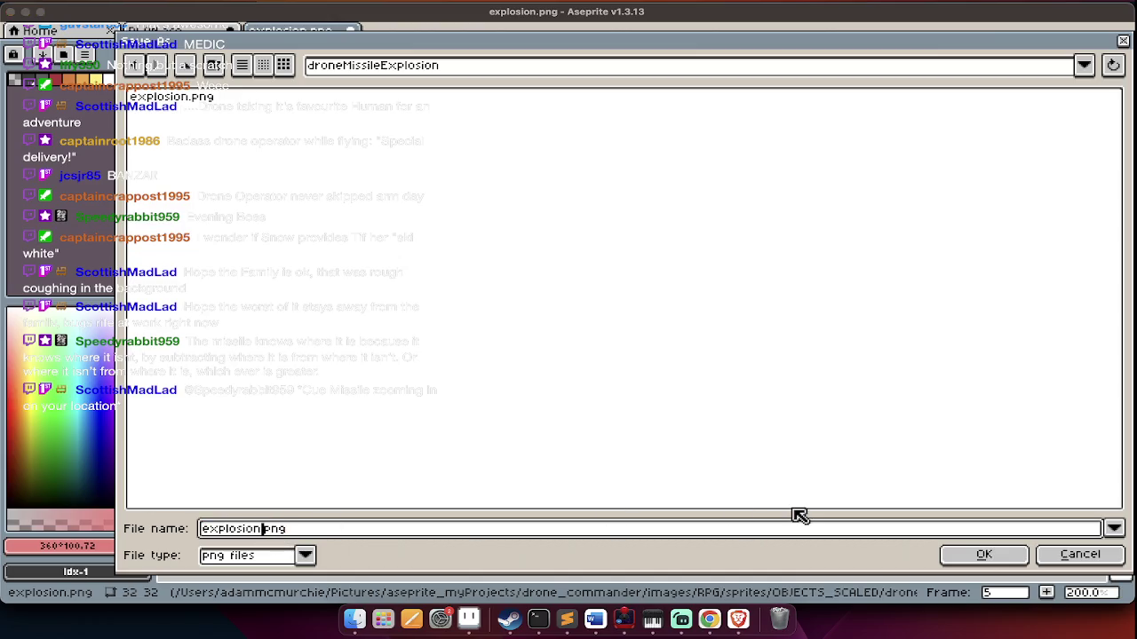
pyautogui.write('1')
pyautogui.press('Return')
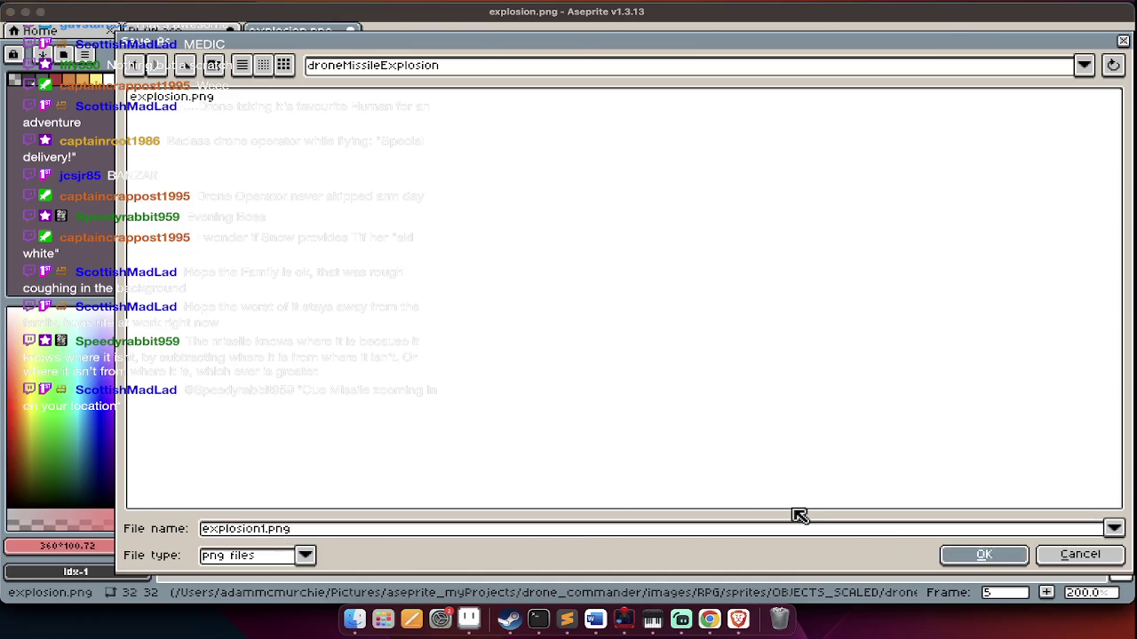
pyautogui.press('Return')
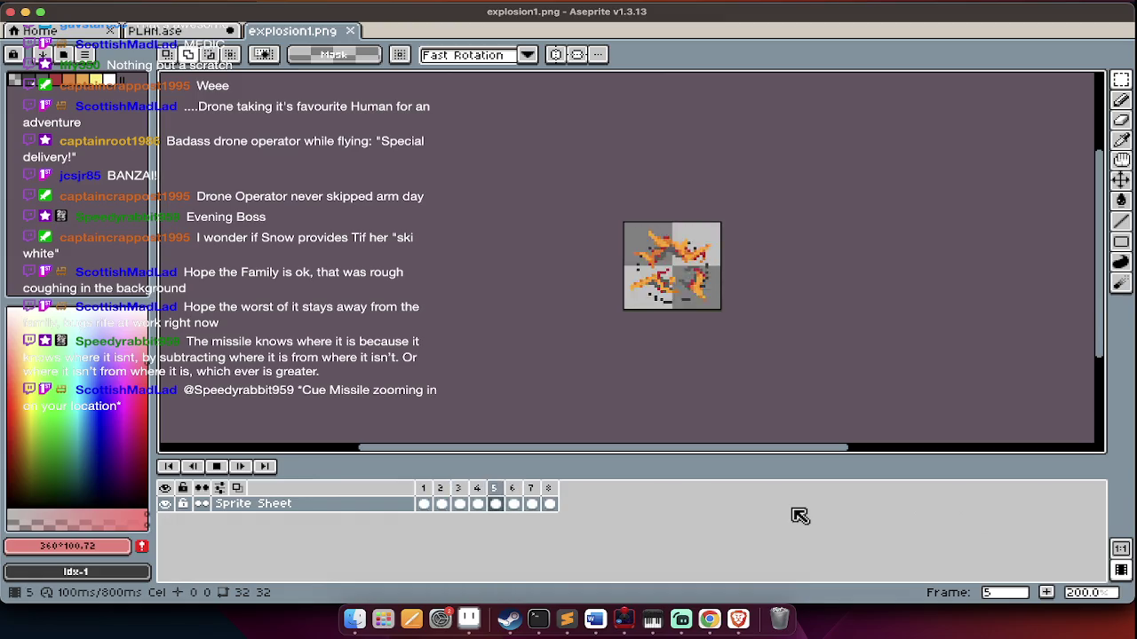
# Close the explosion1.png file and switch over to Chrome
pyautogui.press('super+w')
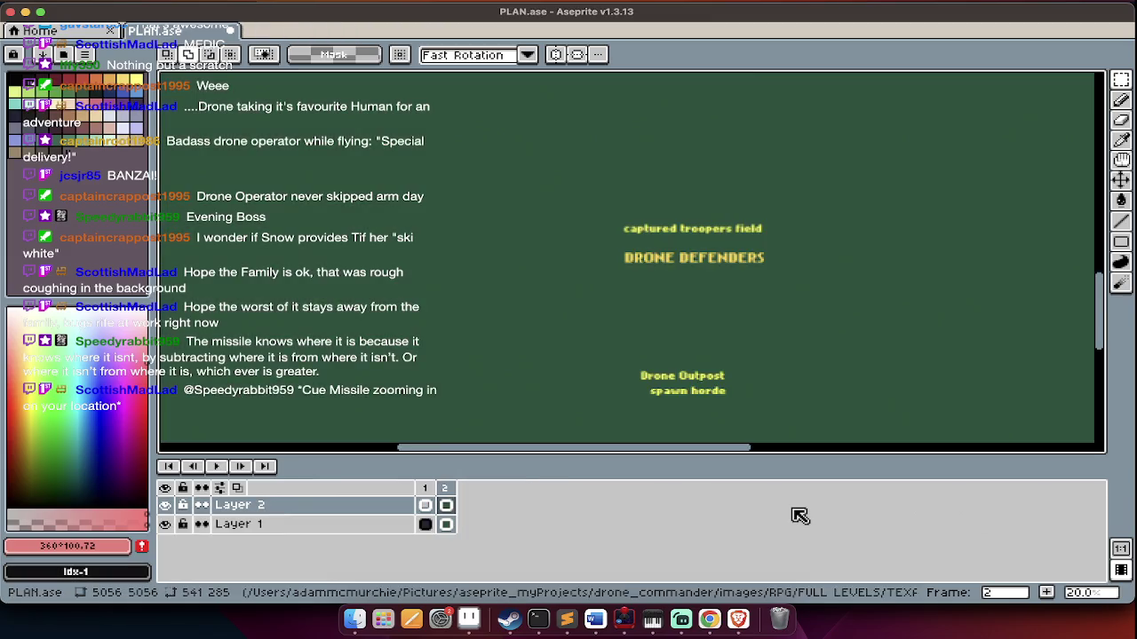
pyautogui.press('super+o')
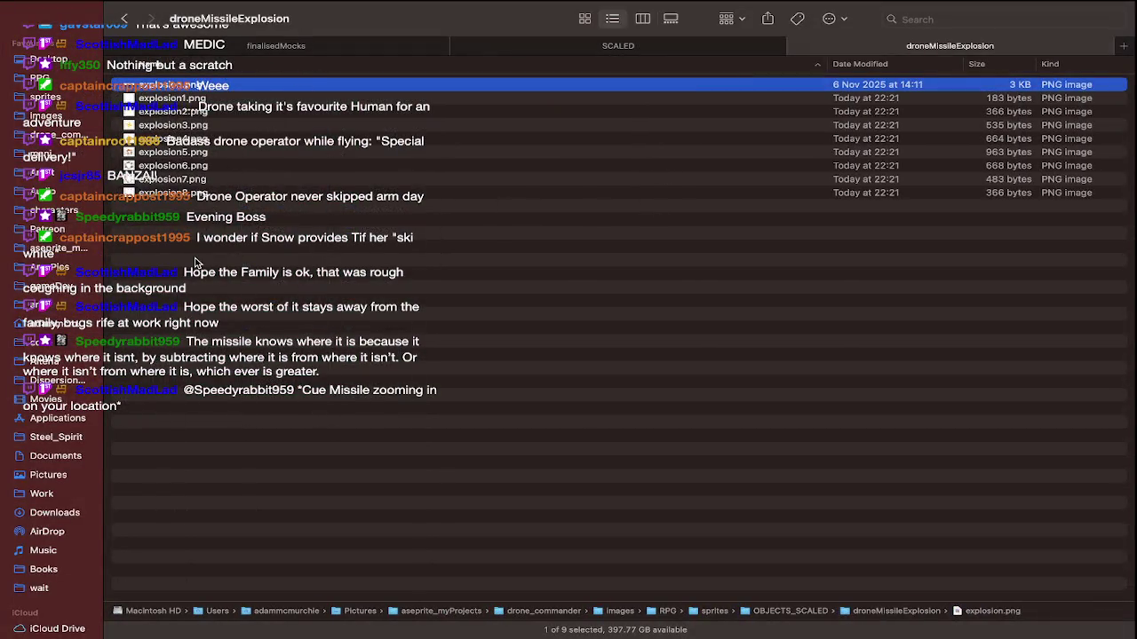
pyautogui.press('super+Tab')
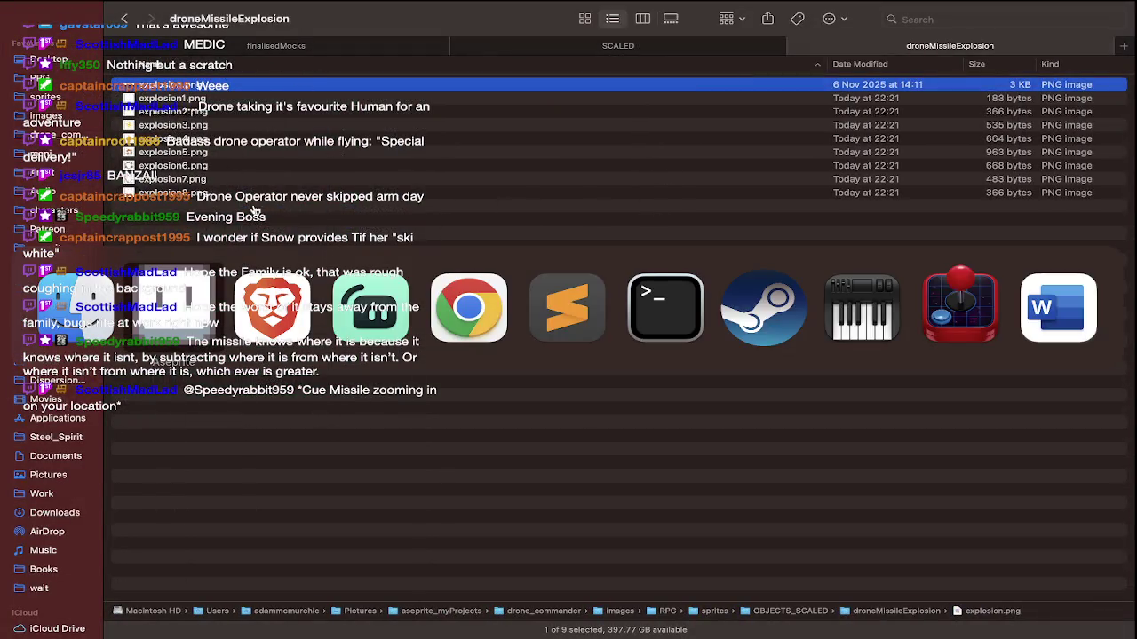
pyautogui.press('super+Tab')
pyautogui.press('super+Tab')
pyautogui.press('super+Tab')
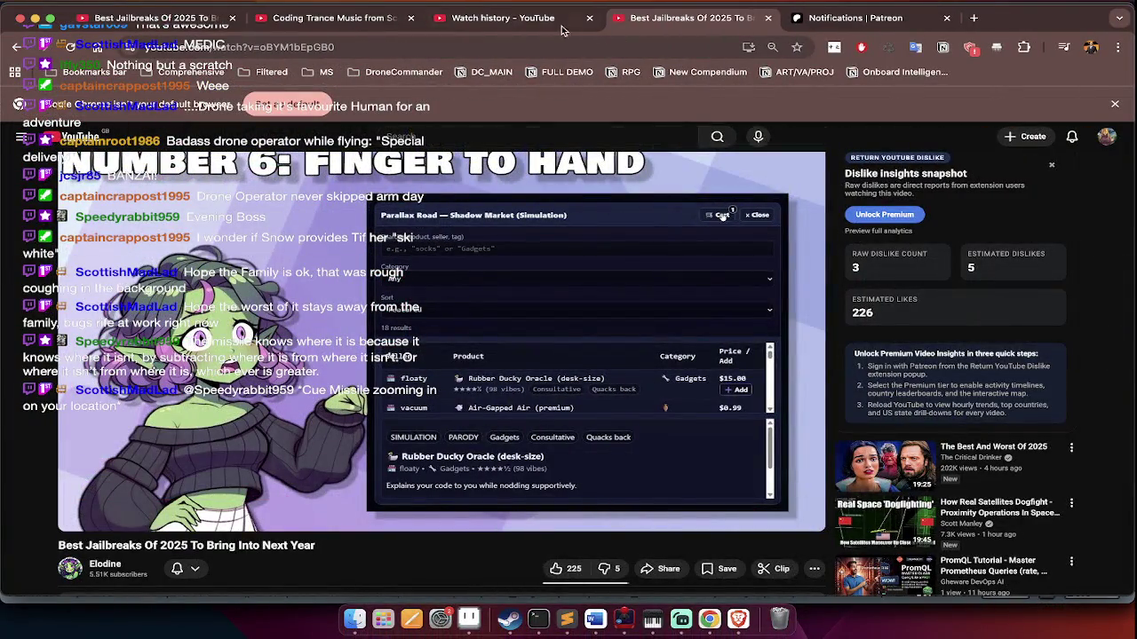
# Open YouTube's Watch history, scroll down to Yesterday and play Pilú - Morpheus
pyautogui.click(536, 24)
pyautogui.scroll(-3, 458, 204)
pyautogui.scroll(-2, 448, 249)
pyautogui.scroll(-1, 439, 293)
pyautogui.scroll(-1, 427, 338)
pyautogui.scroll(-3, 423, 349)
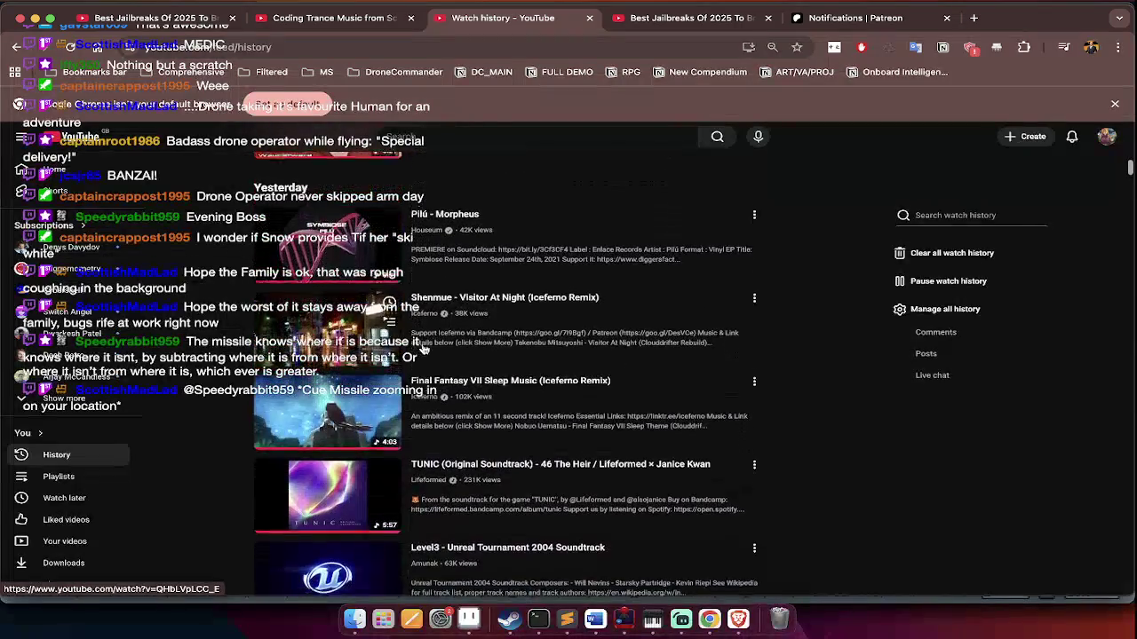
pyautogui.click(335, 234)
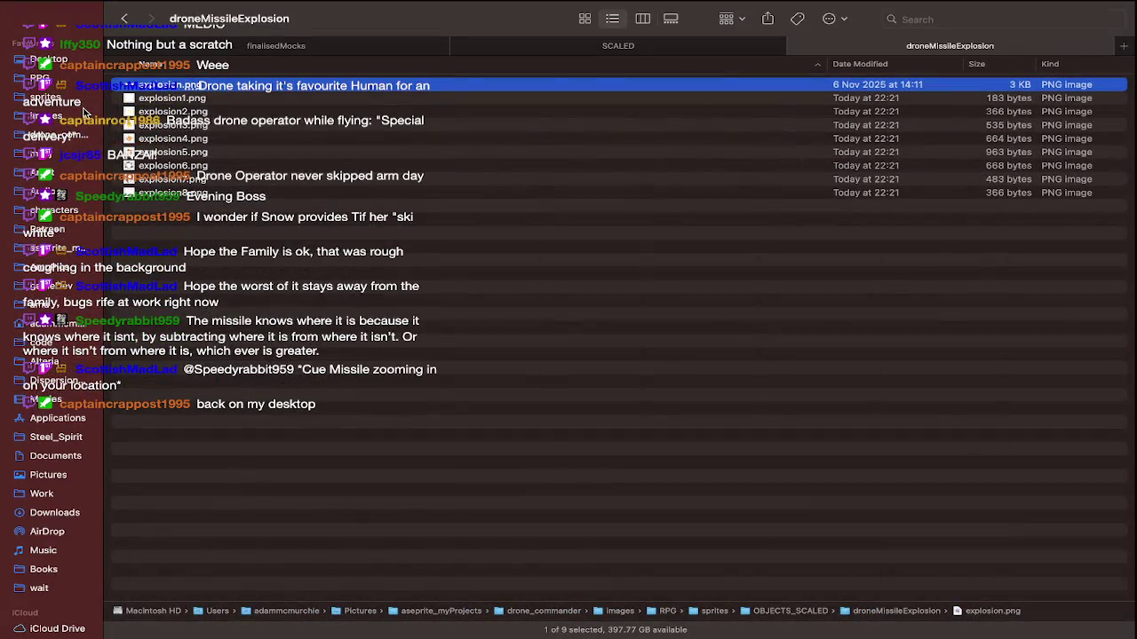
# Navigate from RPG through FULL LEVELS into the DominionBase level folder
pyautogui.click(66, 83)
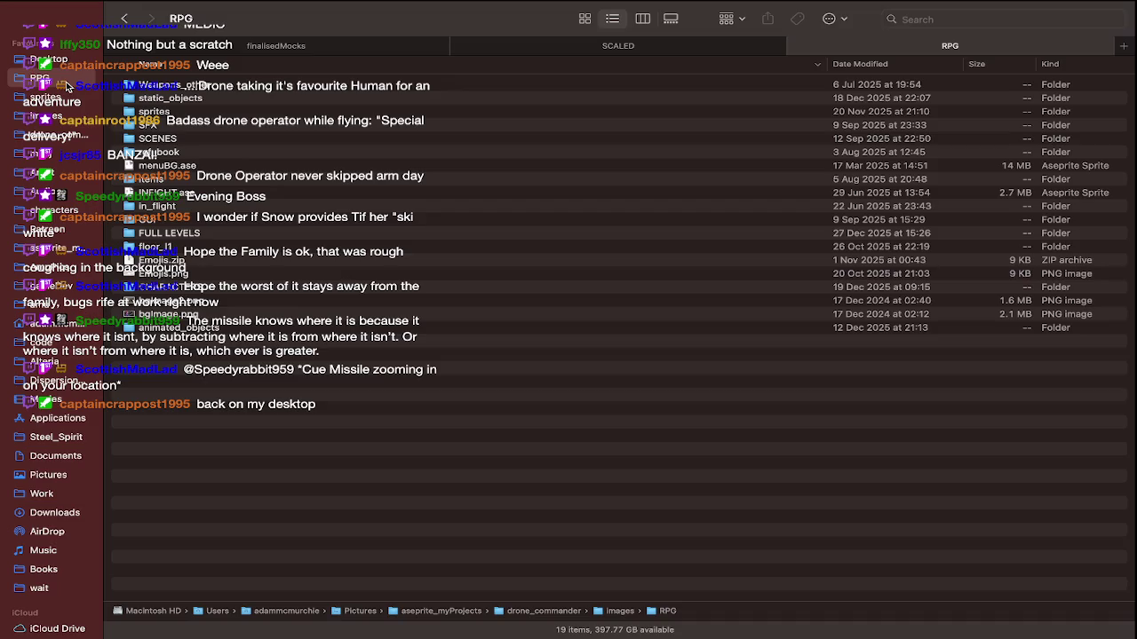
pyautogui.doubleClick(241, 234)
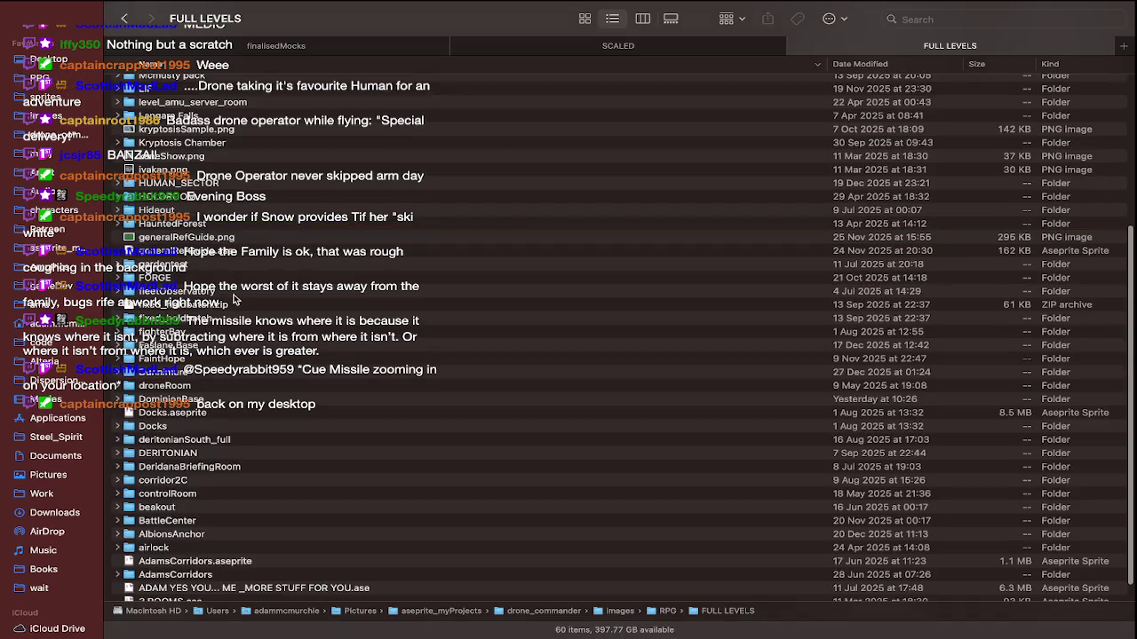
pyautogui.scroll(10, 236, 301)
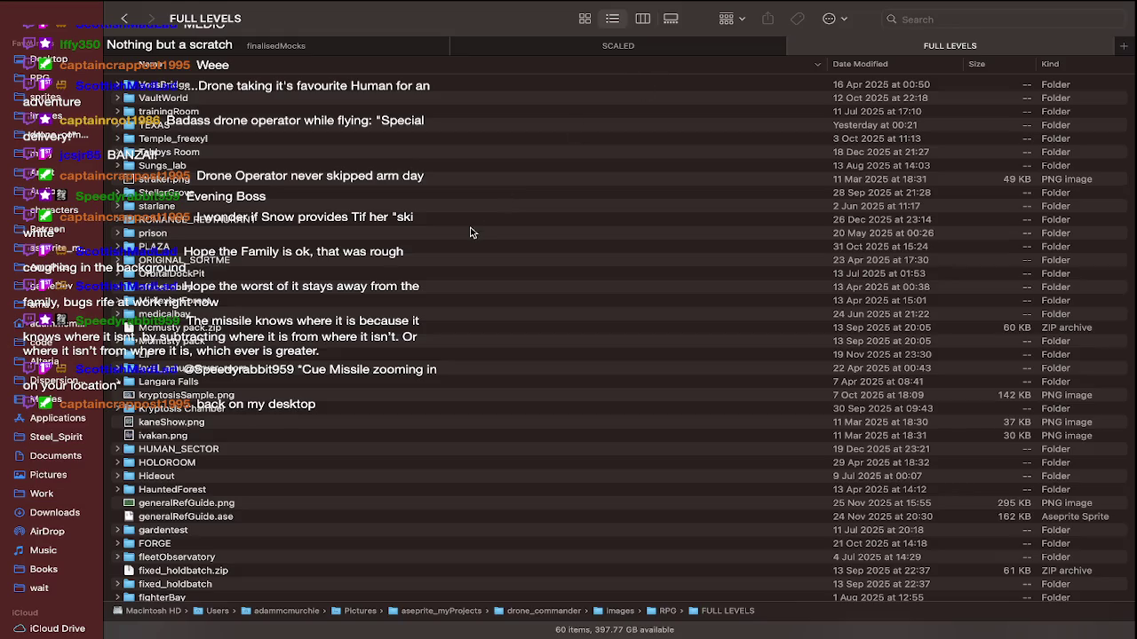
pyautogui.scroll(-10, 452, 64)
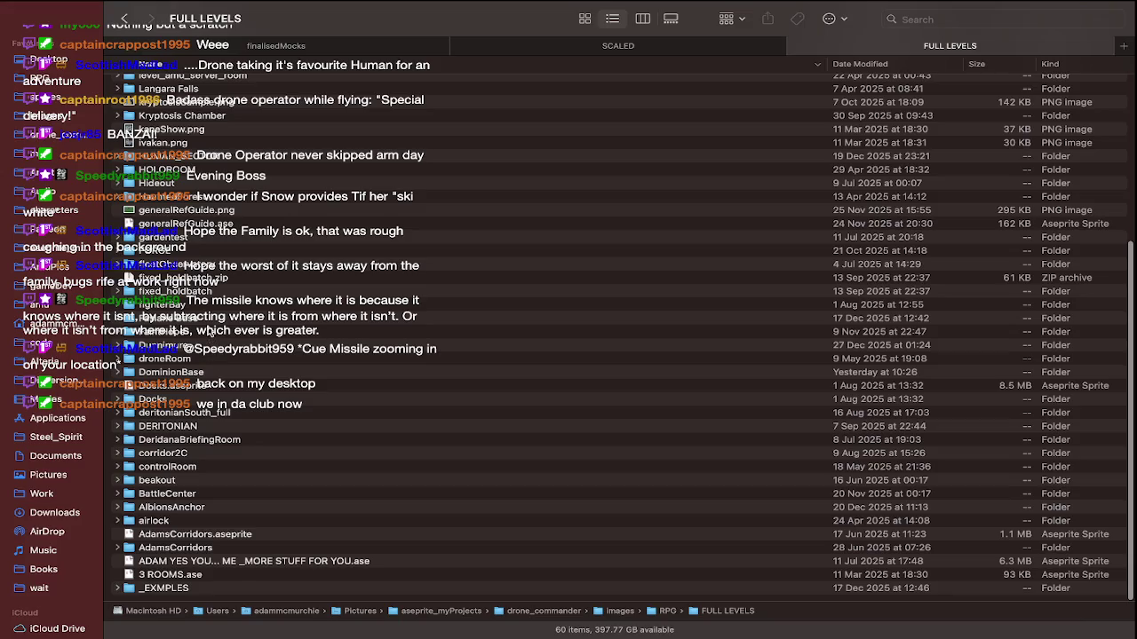
pyautogui.doubleClick(207, 369)
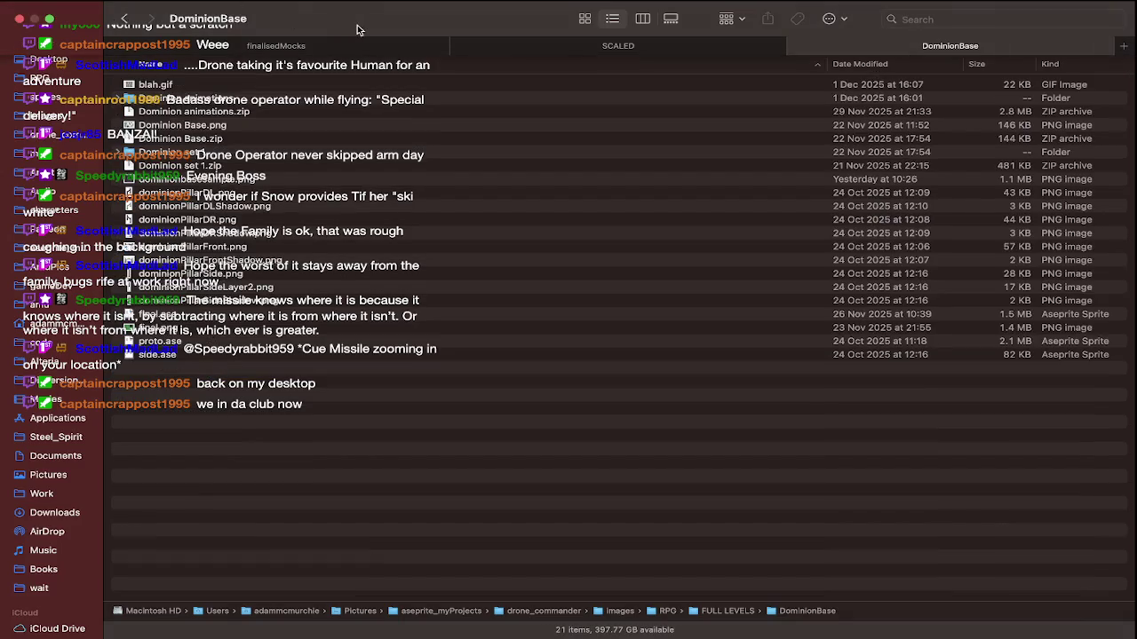
pyautogui.click(306, 50)
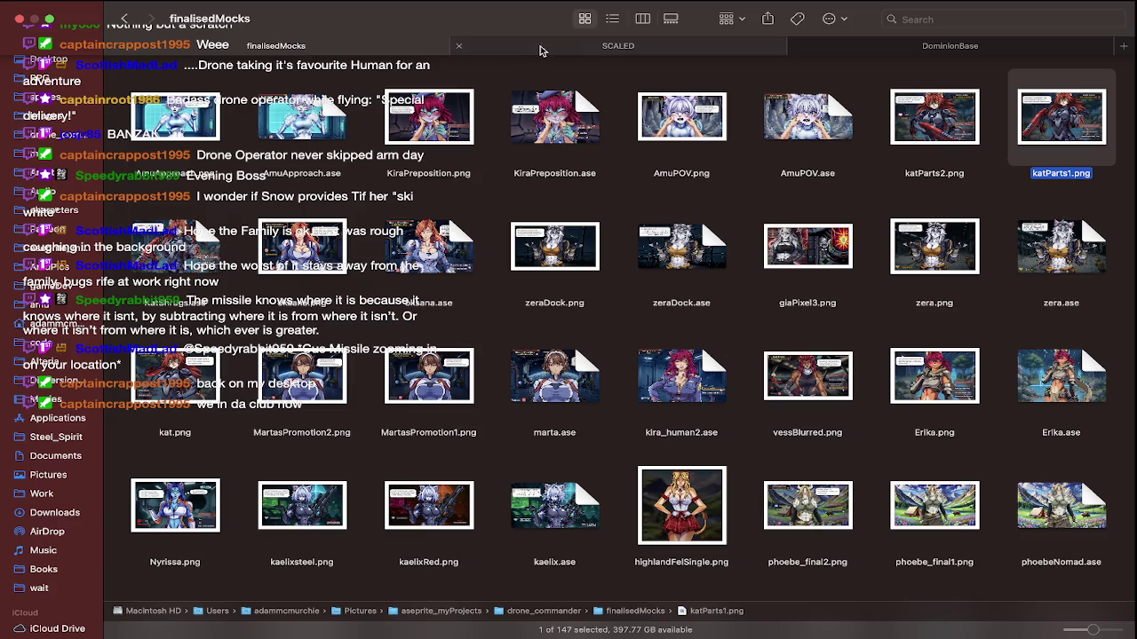
pyautogui.click(889, 49)
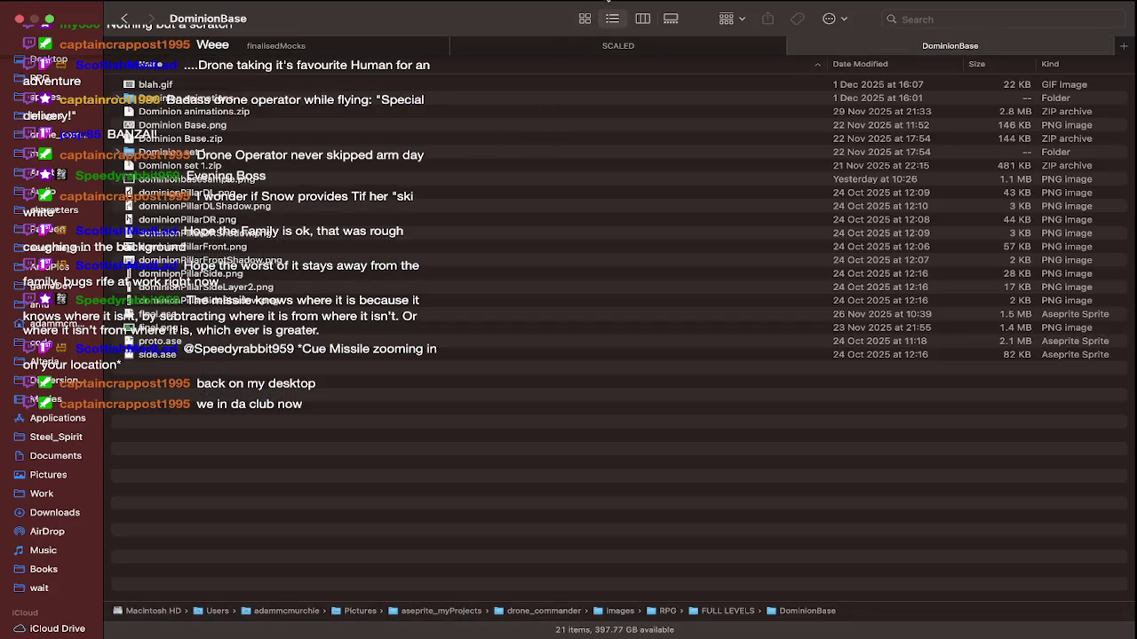
# Show DominionBase as icons, then preview and close dominionbasesample.png
pyautogui.click(584, 18)
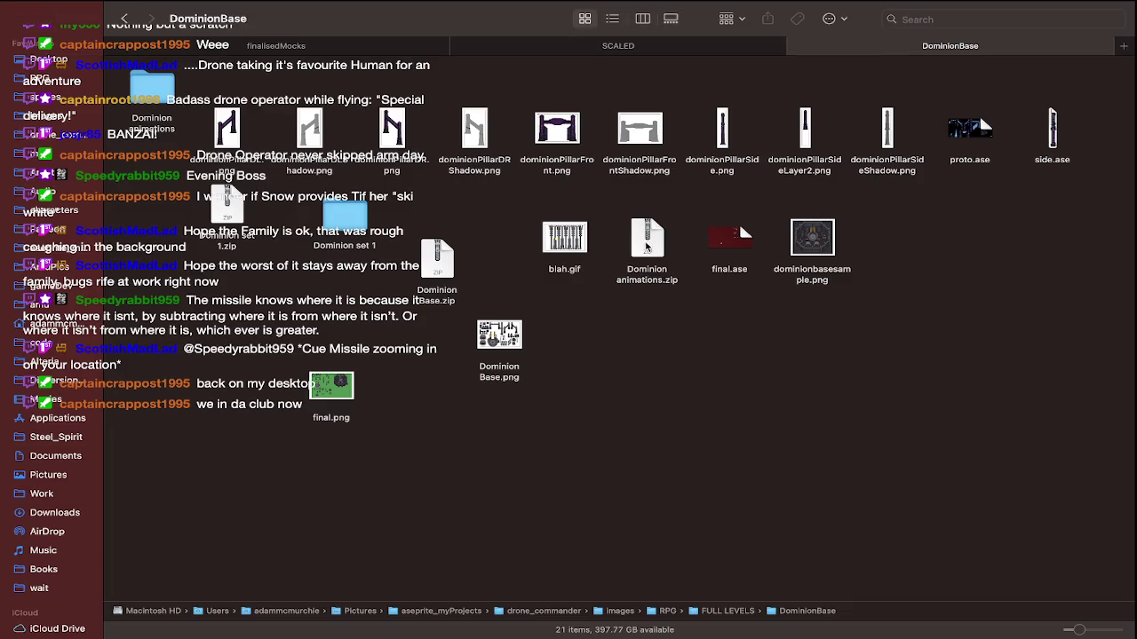
pyautogui.doubleClick(797, 248)
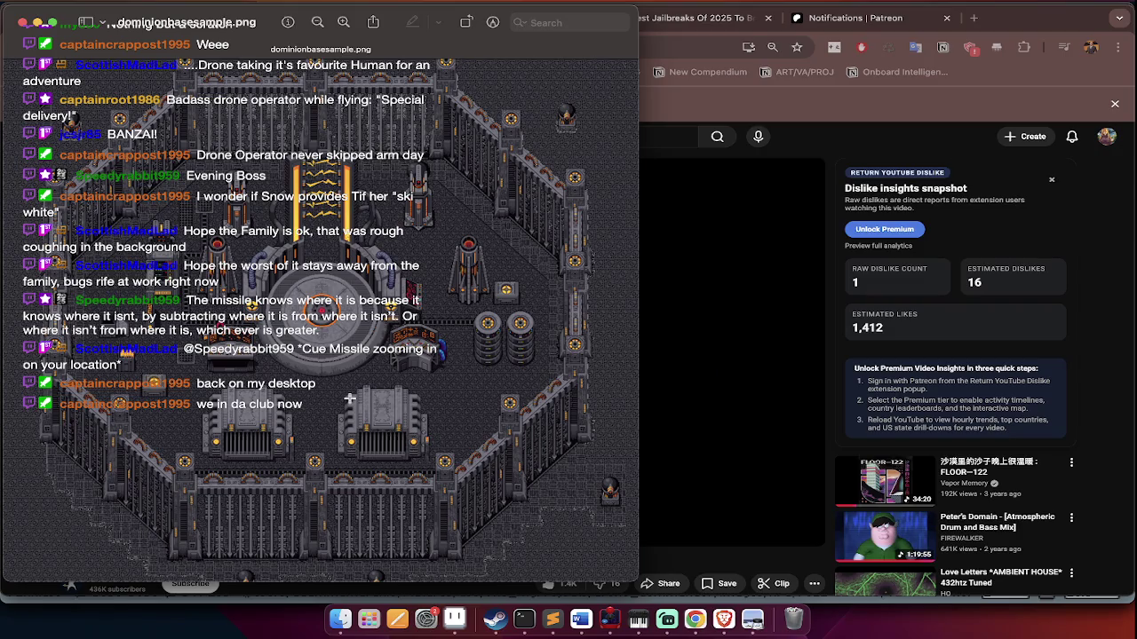
pyautogui.scroll(5, 320, 469)
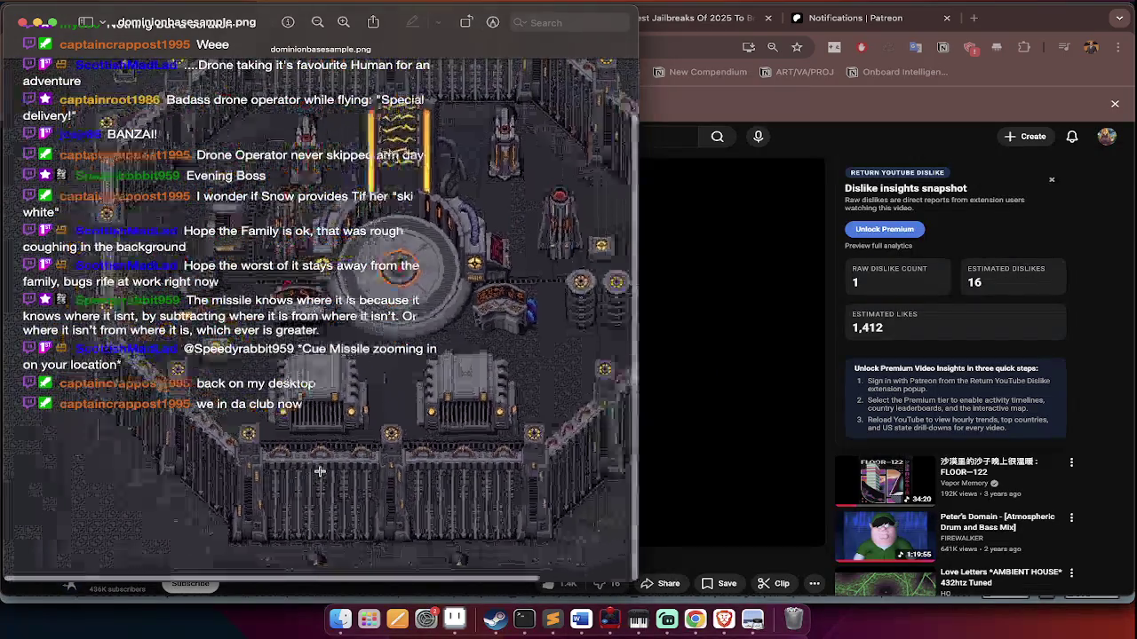
pyautogui.scroll(-2, 320, 472)
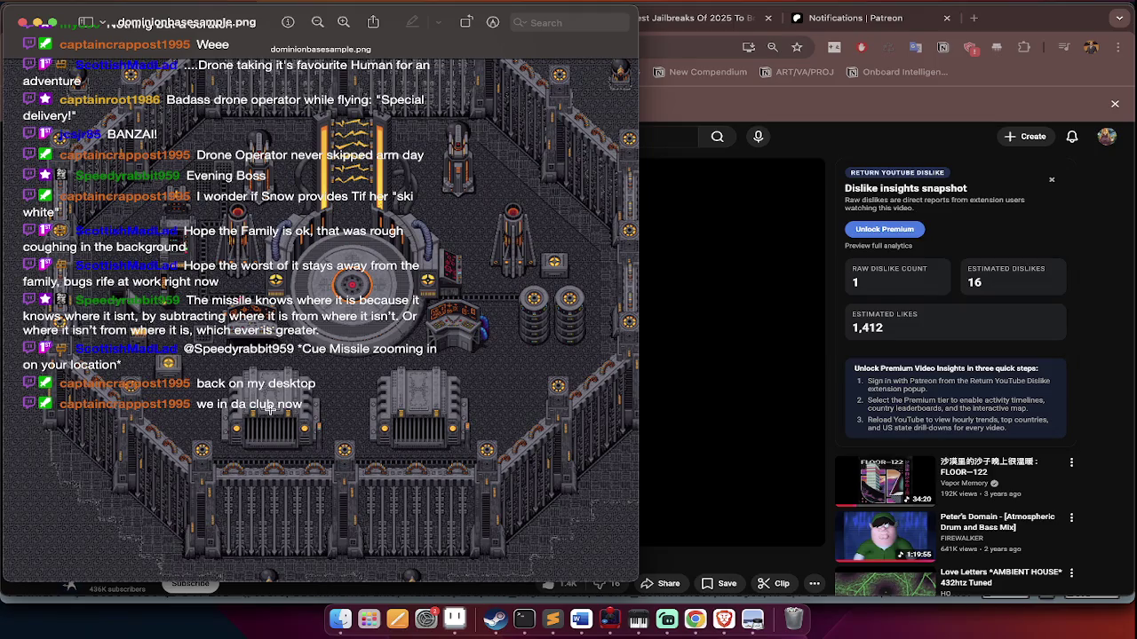
pyautogui.press('super+w')
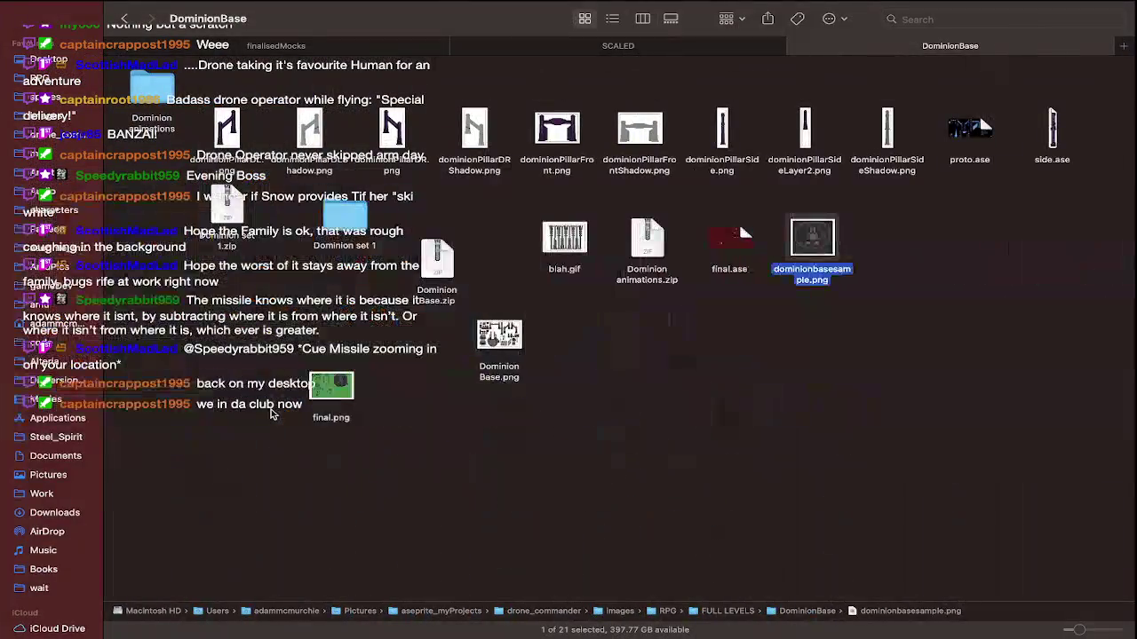
# Go up to FULL LEVELS, enter FORGE and open TEST_CASEV2.ase
pyautogui.press('super+Up')
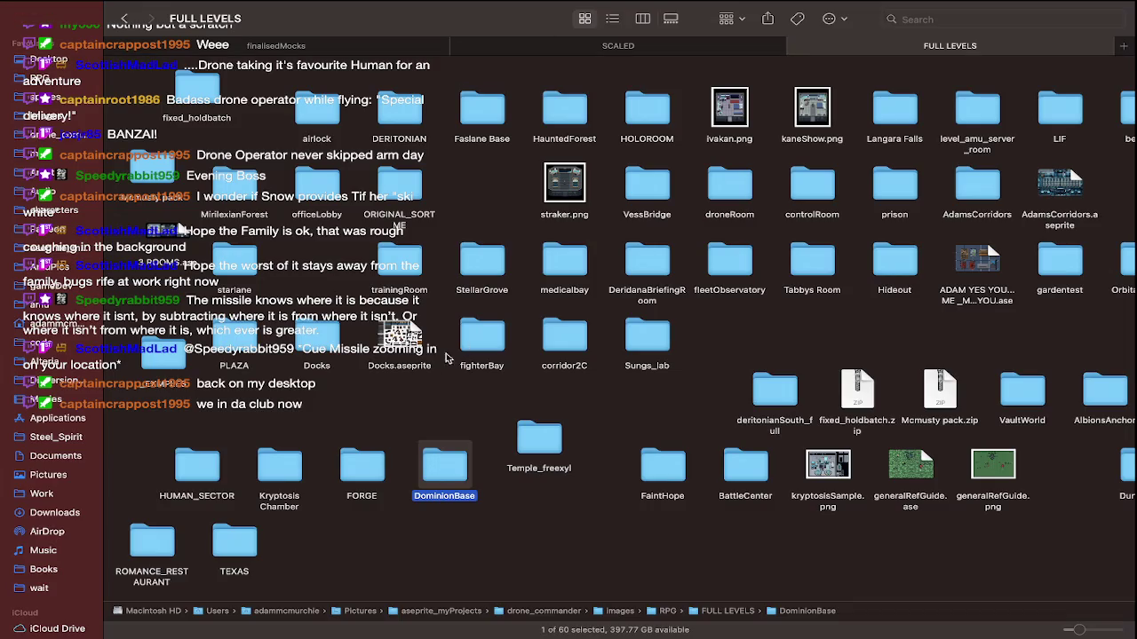
pyautogui.doubleClick(351, 487)
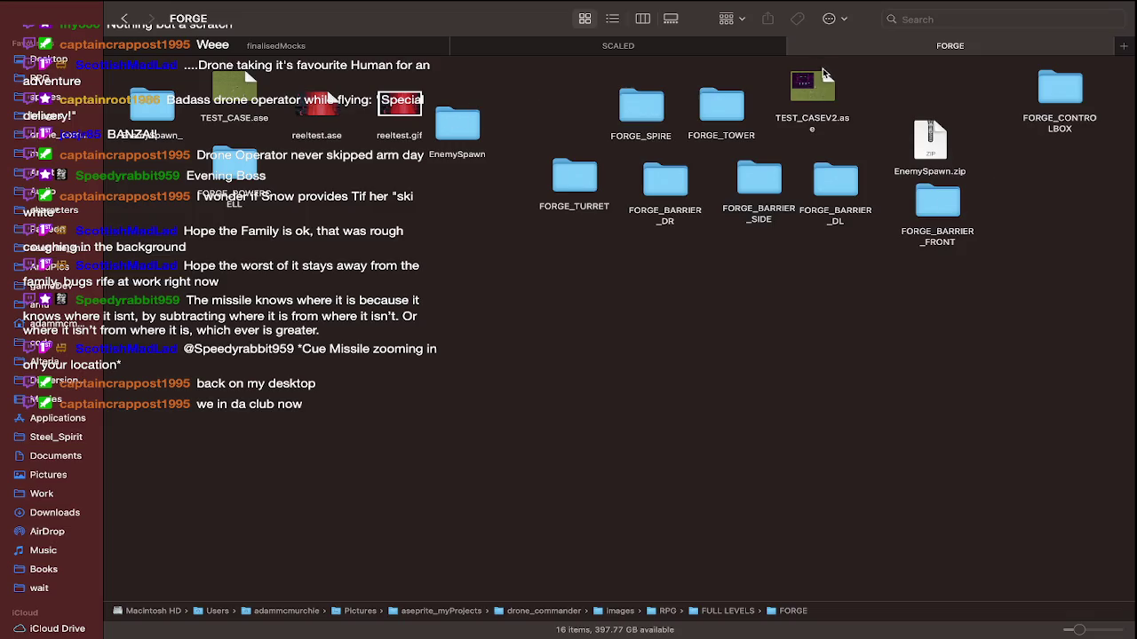
pyautogui.doubleClick(818, 78)
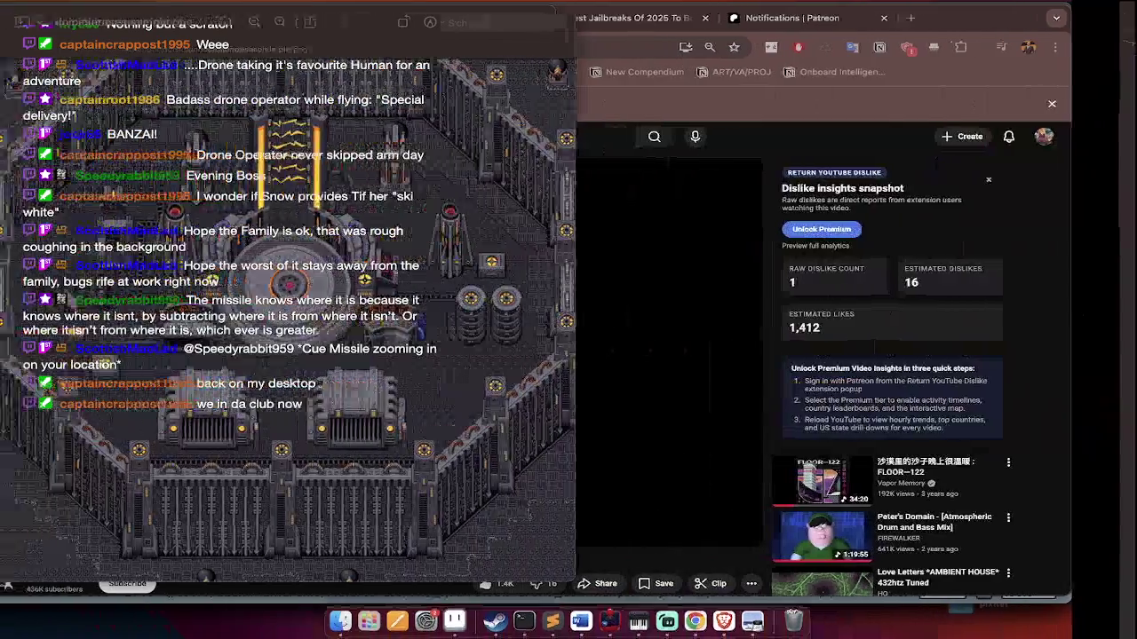
# Pan around TEST_CASEV2.ase, play its animation and select then deselect the top-right blue shapes
pyautogui.scroll(5, 495, 317)
pyautogui.scroll(5, 494, 318)
pyautogui.scroll(5, 498, 316)
pyautogui.scroll(2, 498, 317)
pyautogui.scroll(1, 571, 377)
pyautogui.scroll(1, 570, 376)
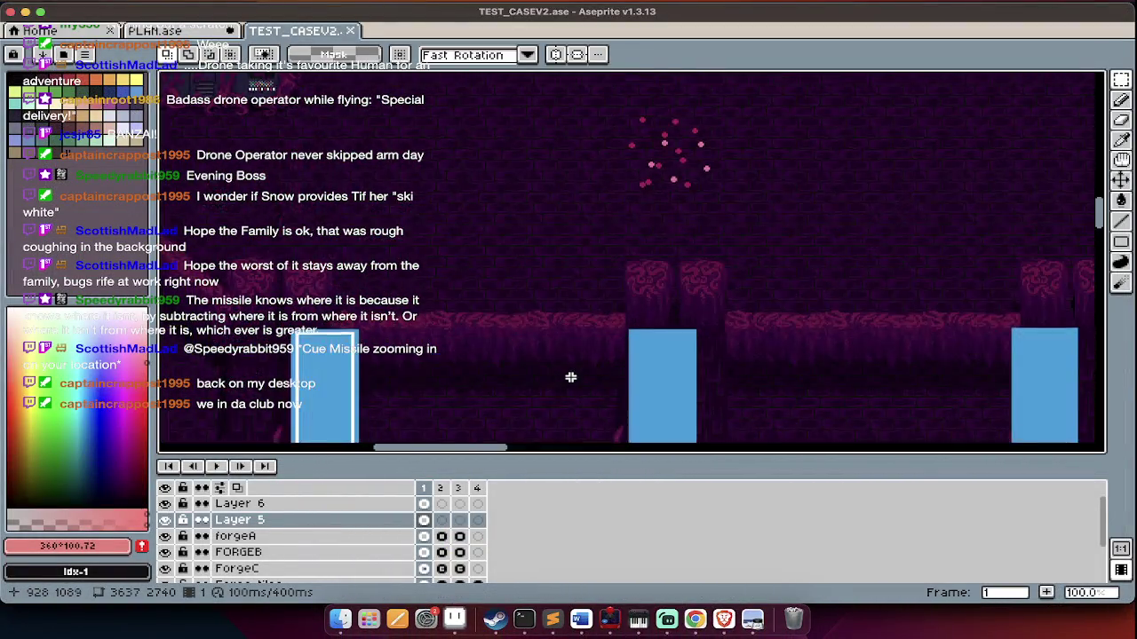
pyautogui.press('Tab')
pyautogui.scroll(1, 570, 378)
pyautogui.press('Tab')
pyautogui.scroll(-2, 570, 377)
pyautogui.press('Return')
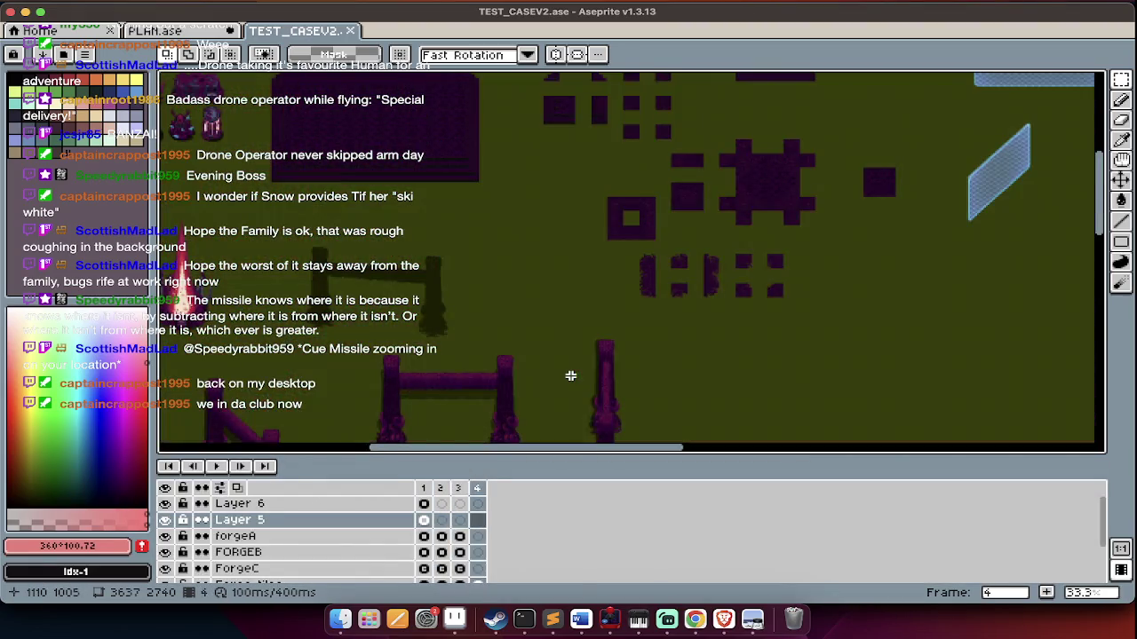
pyautogui.press('Tab')
pyautogui.hscroll(5, 569, 377)
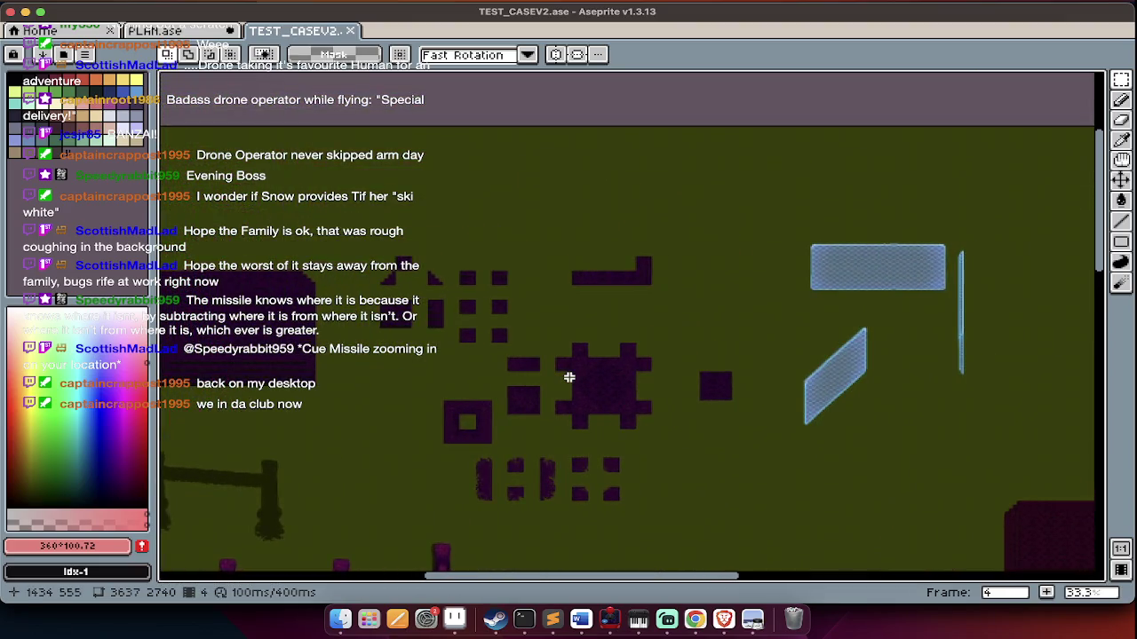
pyautogui.moveTo(740, 176); pyautogui.dragTo(940, 256)
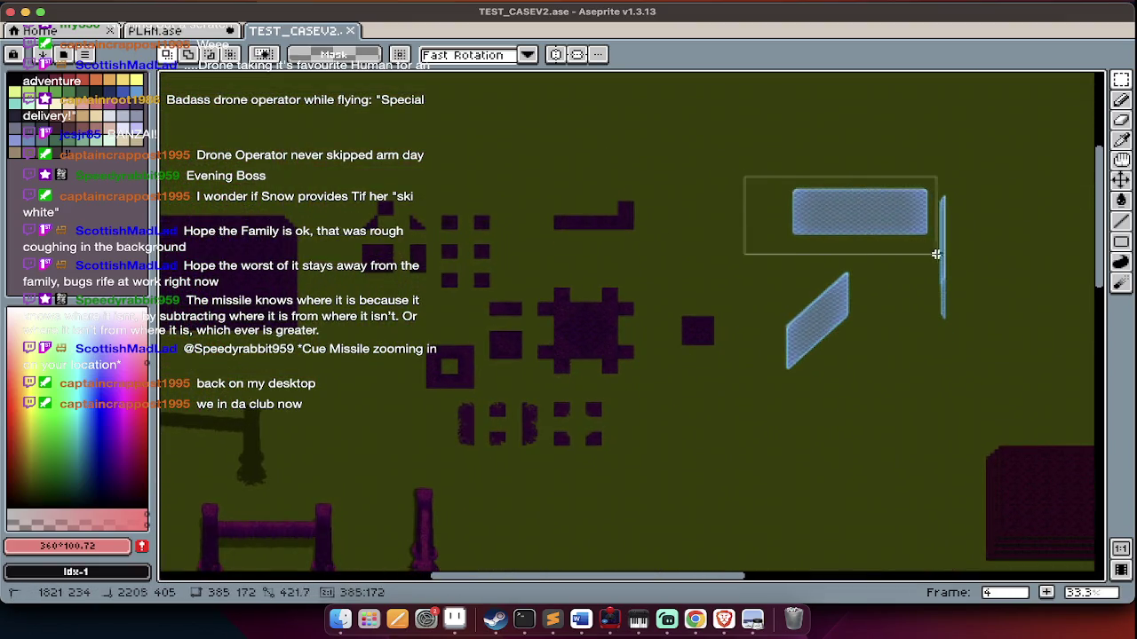
pyautogui.press('Tab')
pyautogui.hotkey('ctrl', 'd')
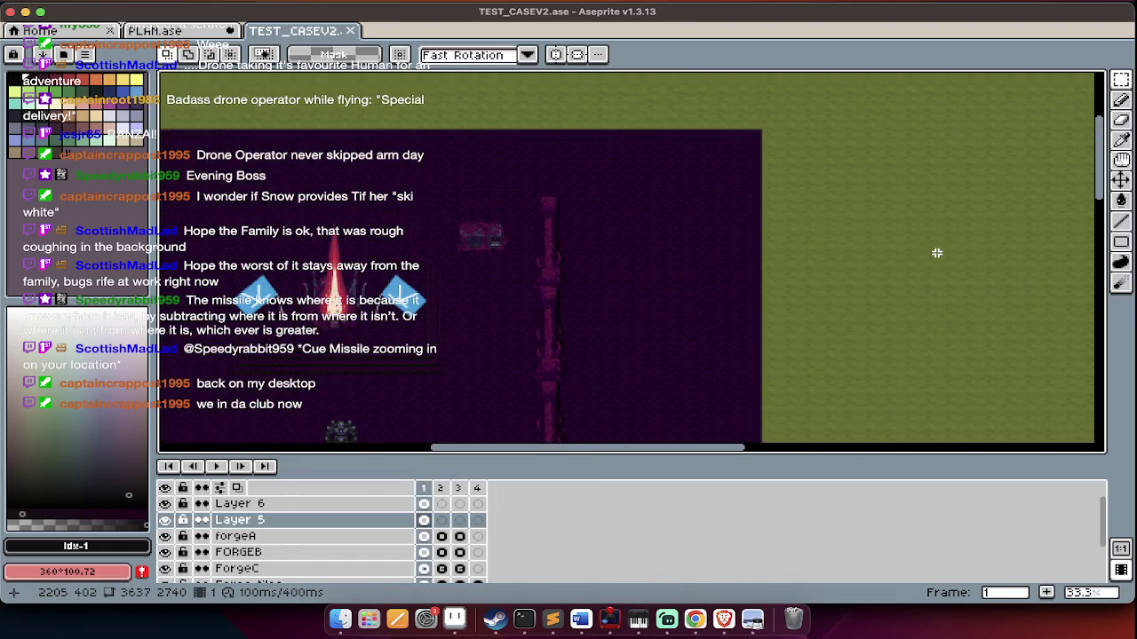
# Inspect frames 2 and 3 of the forge map, then switch to the PLAN.ase tab
pyautogui.press('Tab')
pyautogui.scroll(1, 710, 267)
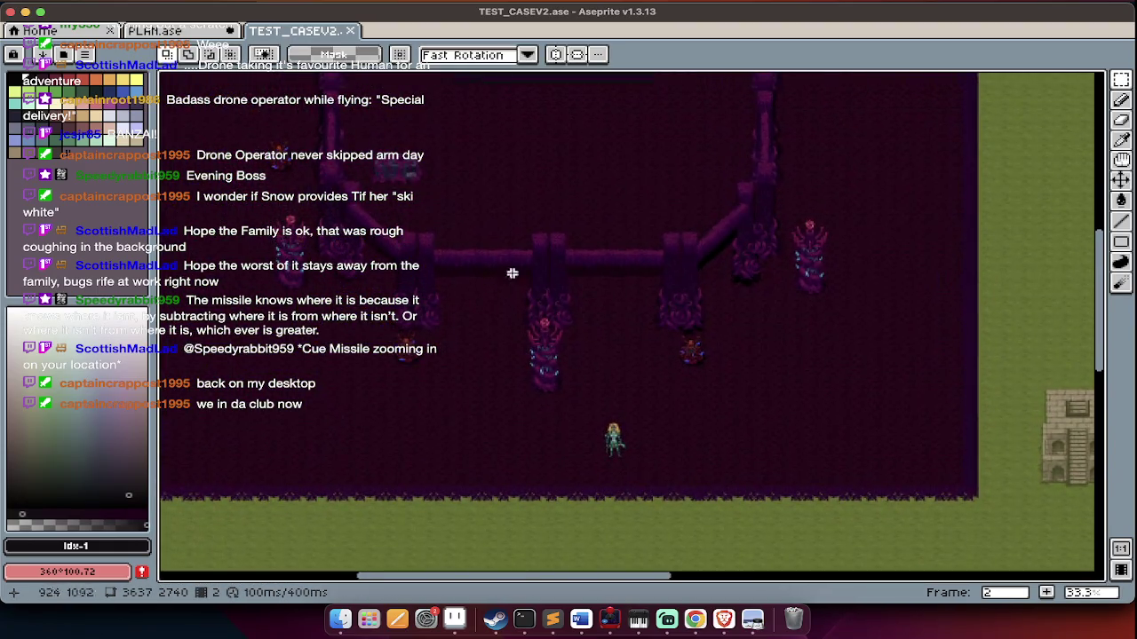
pyautogui.scroll(1, 538, 266)
pyautogui.scroll(2, 506, 306)
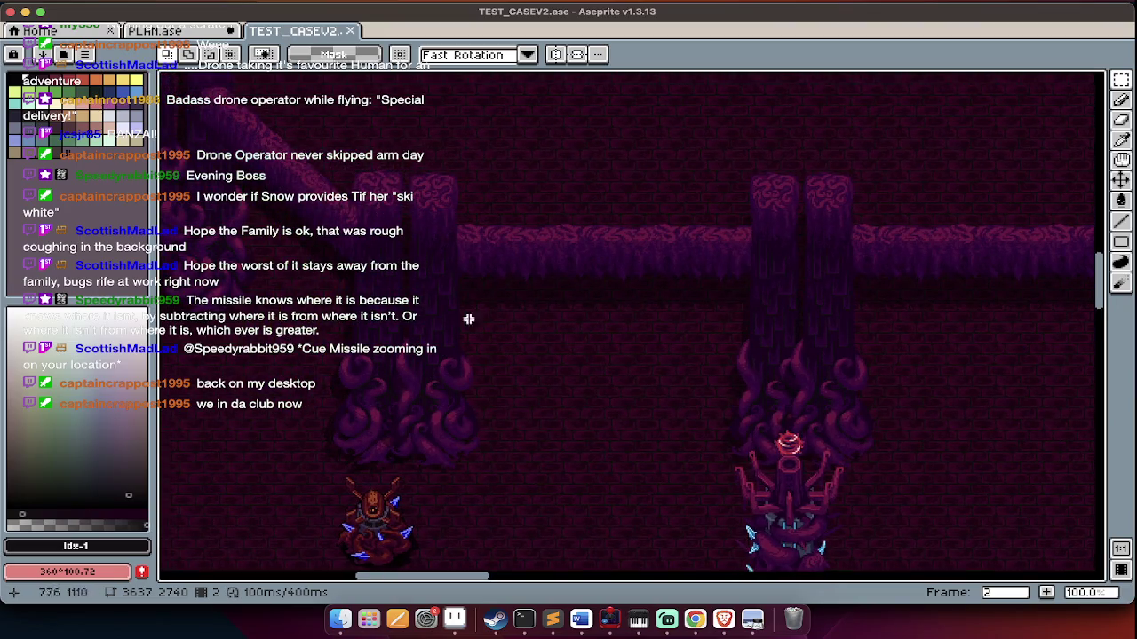
pyautogui.hscroll(-5, 417, 279)
pyautogui.scroll(5, 359, 235)
pyautogui.press('Right')
pyautogui.press('Tab')
pyautogui.press('Tab')
pyautogui.scroll(-5, 436, 238)
pyautogui.press('Left')
pyautogui.scroll(2, 435, 238)
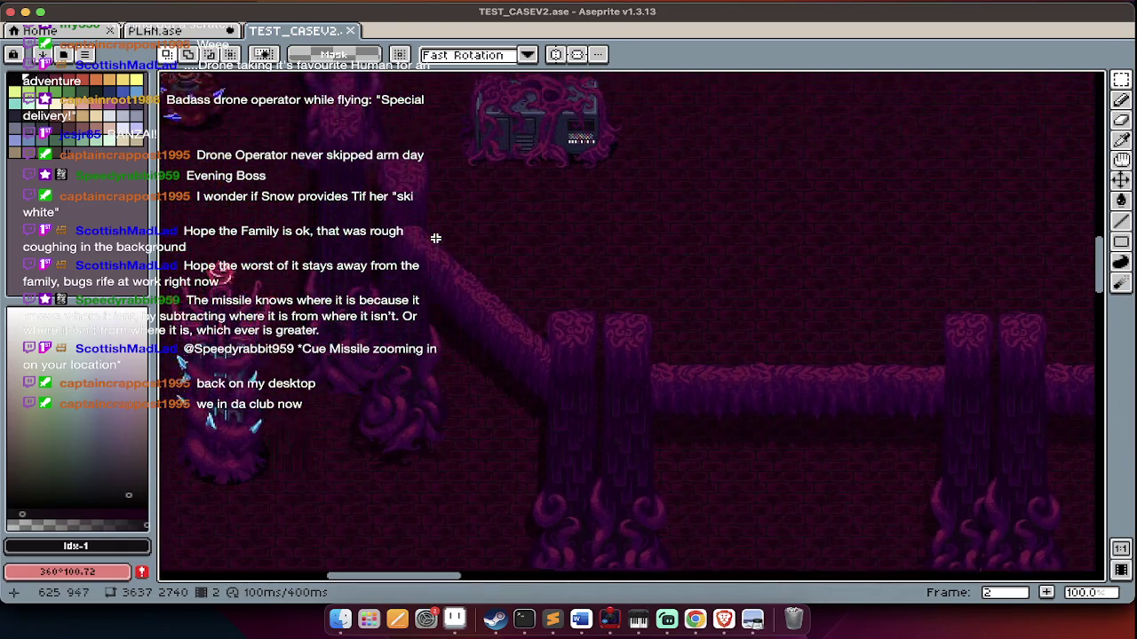
pyautogui.scroll(2, 435, 238)
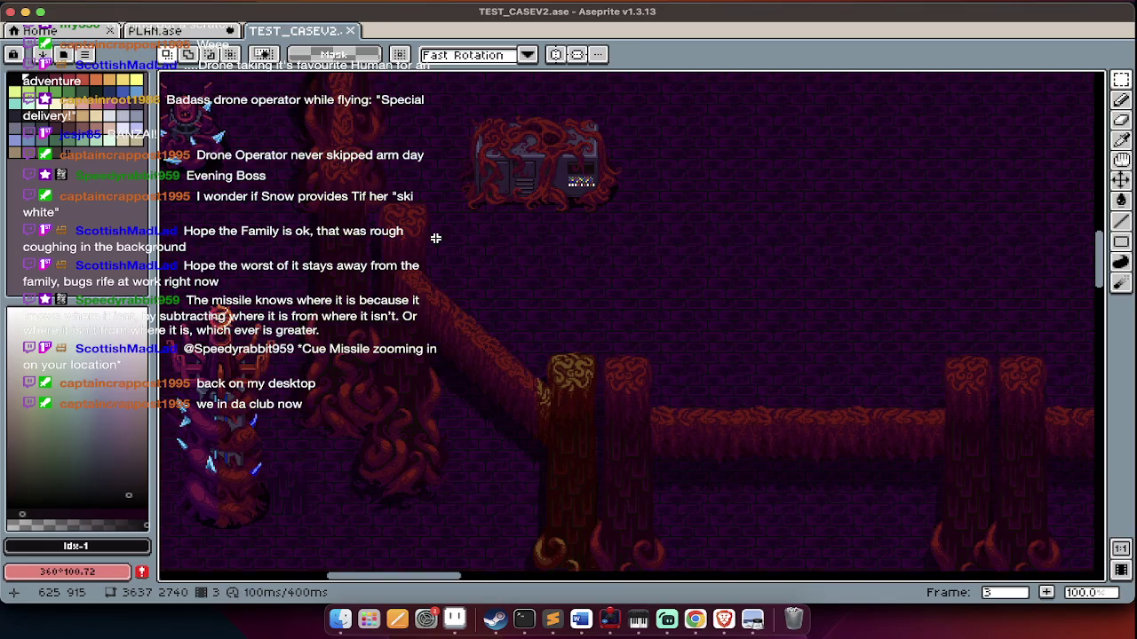
pyautogui.press('Right')
pyautogui.scroll(-3, 435, 238)
pyautogui.hscroll(5, 435, 238)
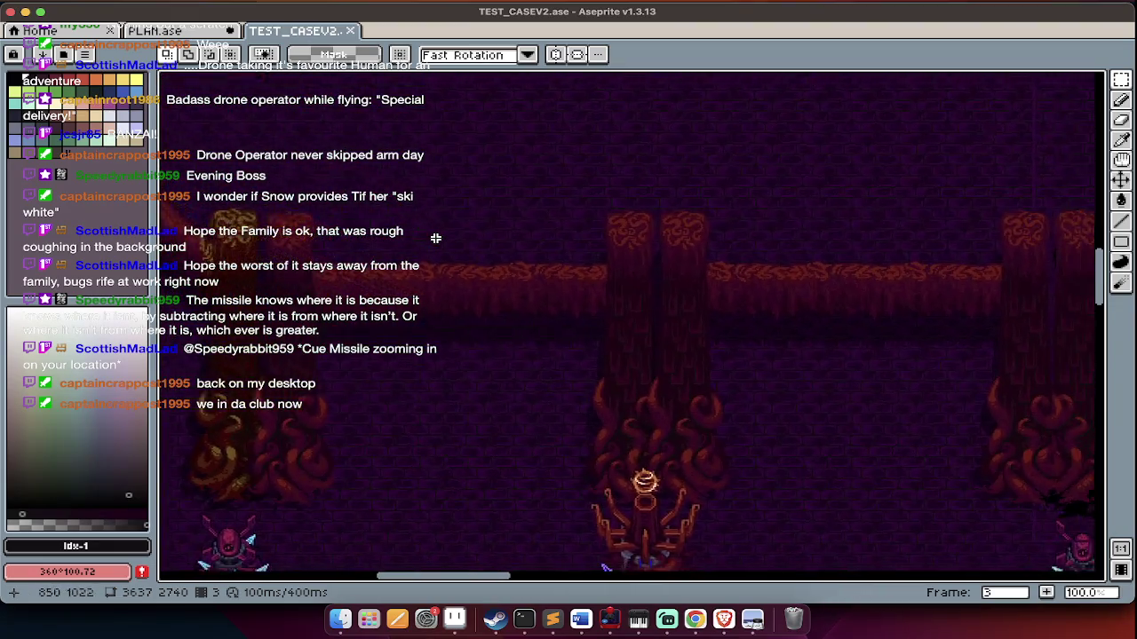
pyautogui.scroll(-3, 435, 238)
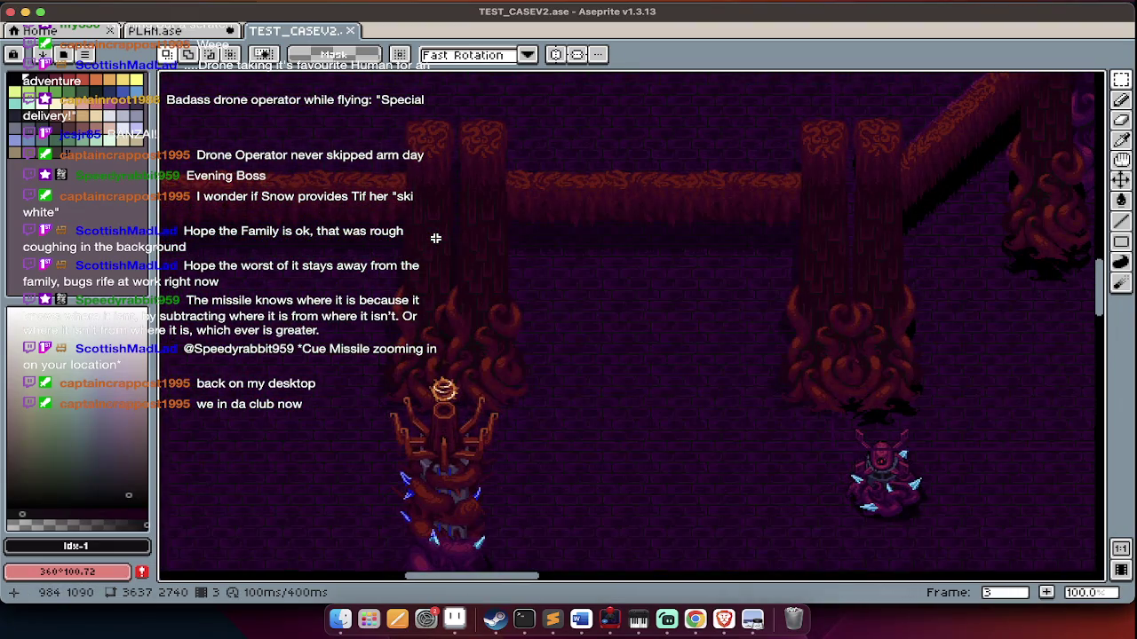
pyautogui.hscroll(-5, 436, 238)
pyautogui.scroll(2, 435, 238)
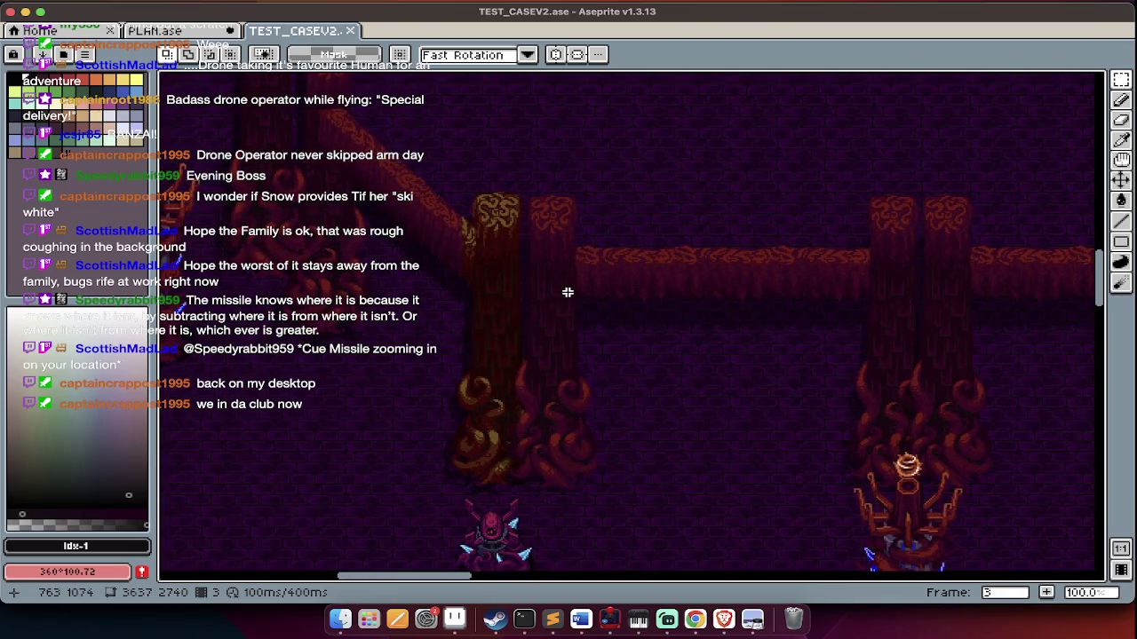
pyautogui.hscroll(4, 613, 282)
pyautogui.hscroll(2, 596, 269)
pyautogui.scroll(-2, 596, 269)
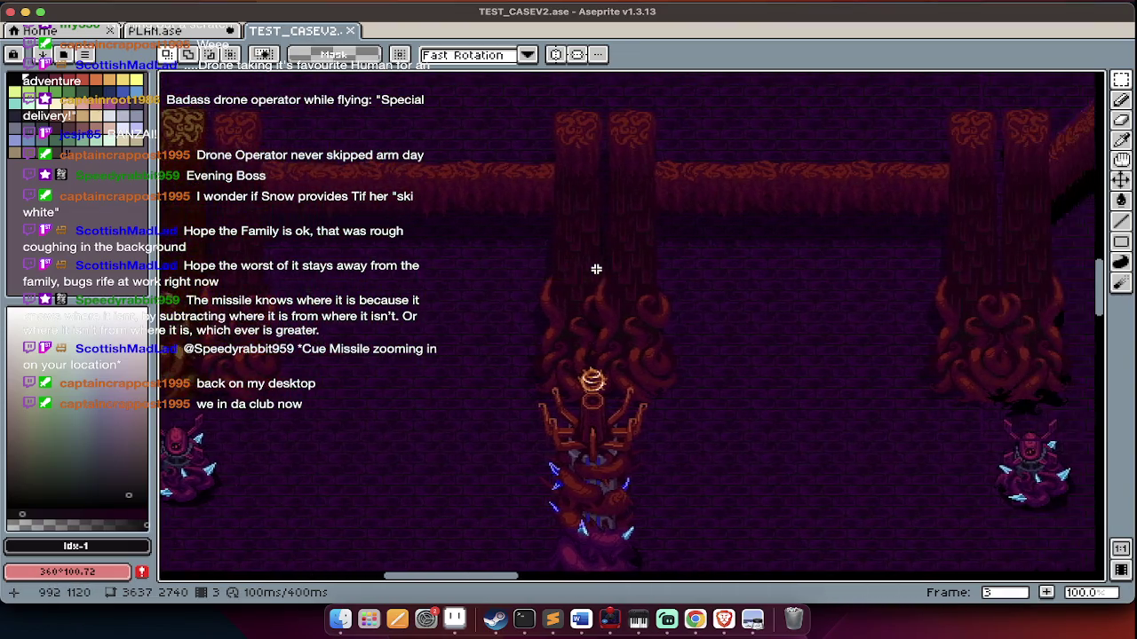
pyautogui.hscroll(3, 505, 272)
pyautogui.hscroll(3, 506, 274)
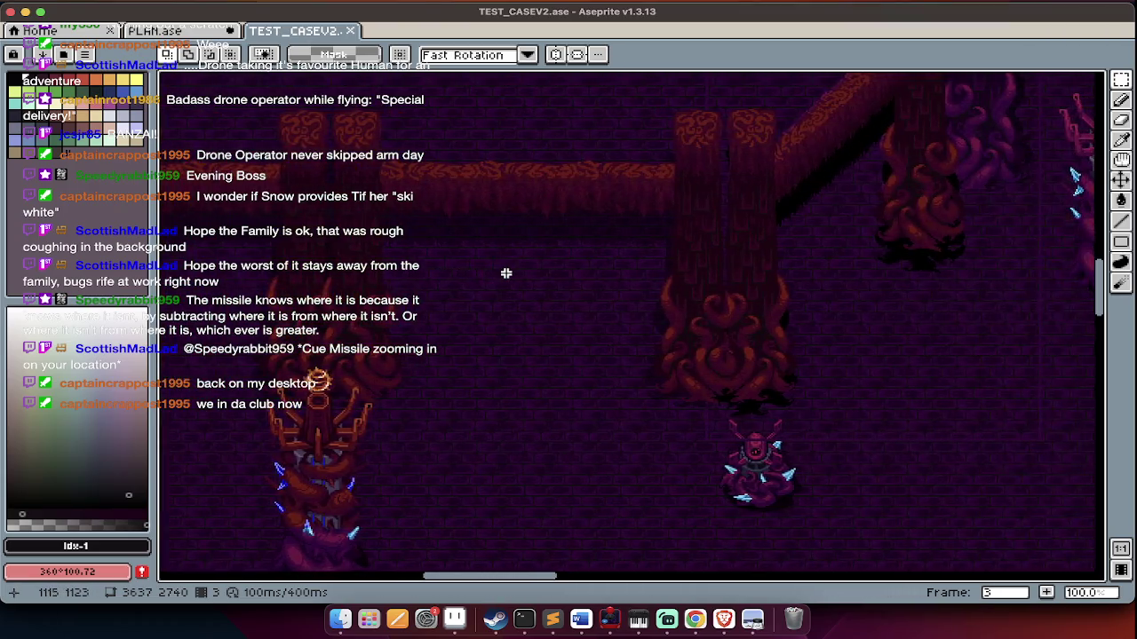
pyautogui.hscroll(-2, 506, 274)
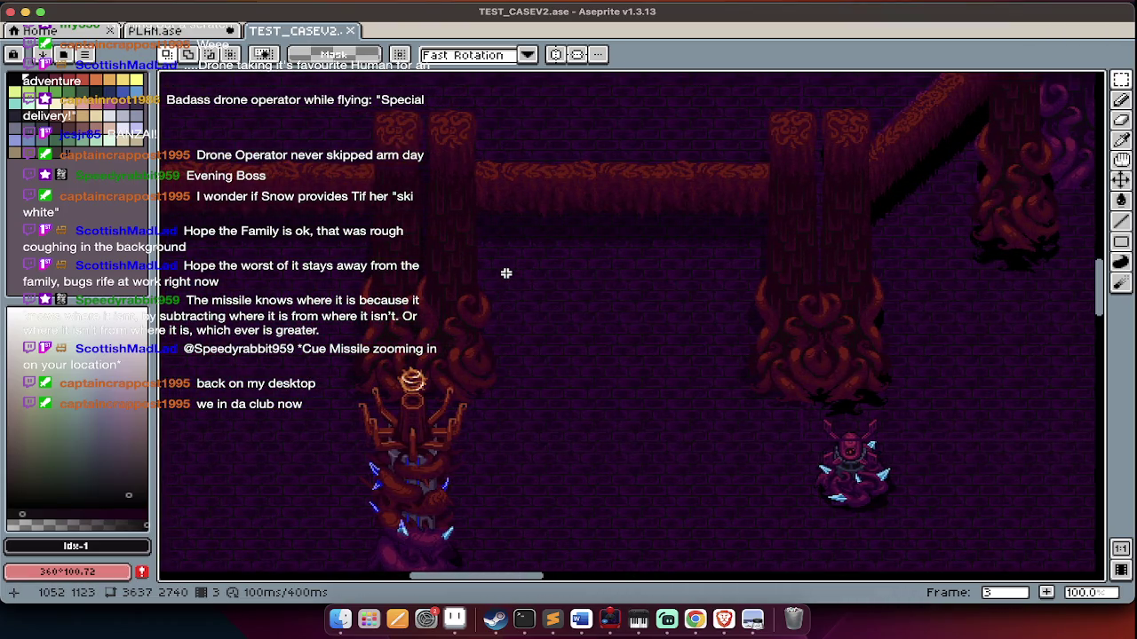
pyautogui.hotkey('ctrl', 'shift', 'Tab')
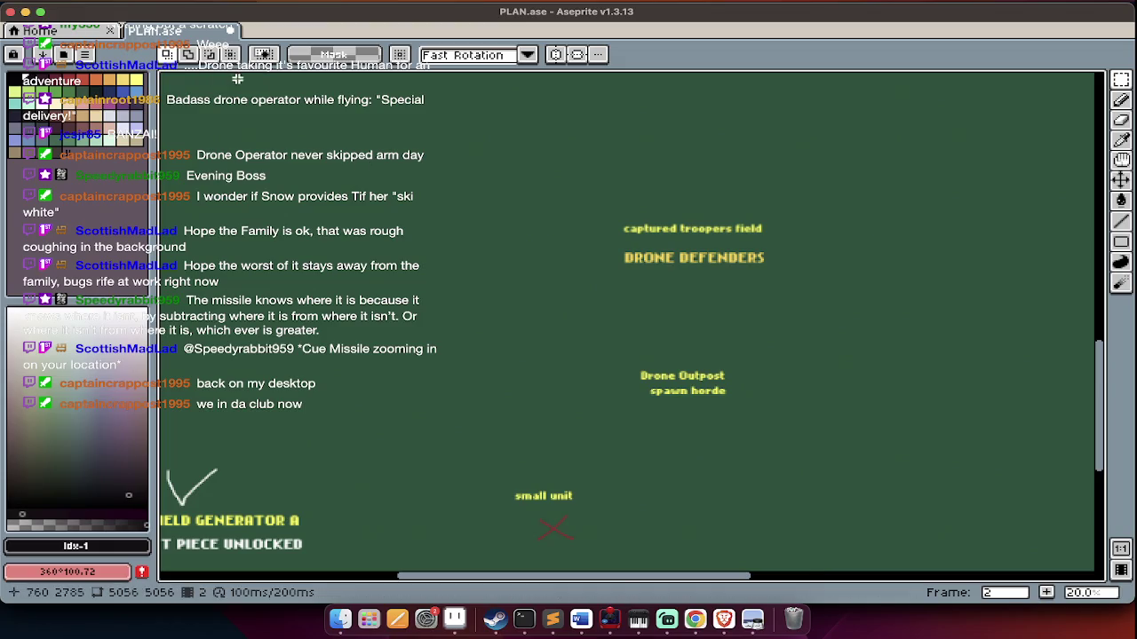
# Browse the SCALED, finalisedMocks and FORGE Finder tabs, then go up to FULL LEVELS
pyautogui.press('super+Tab')
pyautogui.click(694, 46)
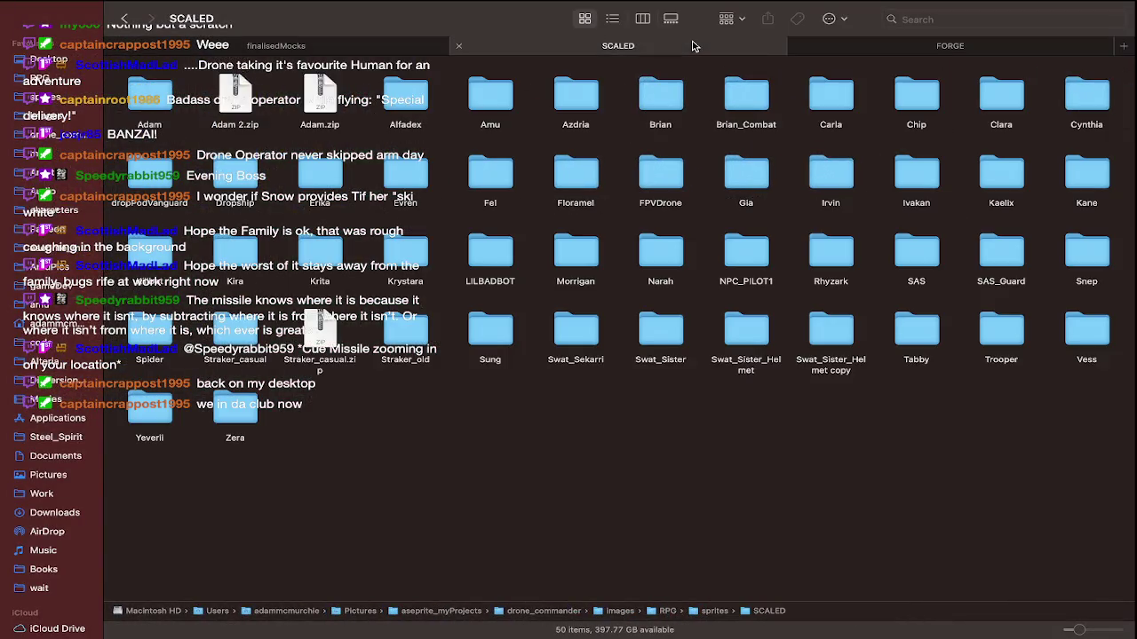
pyautogui.click(323, 51)
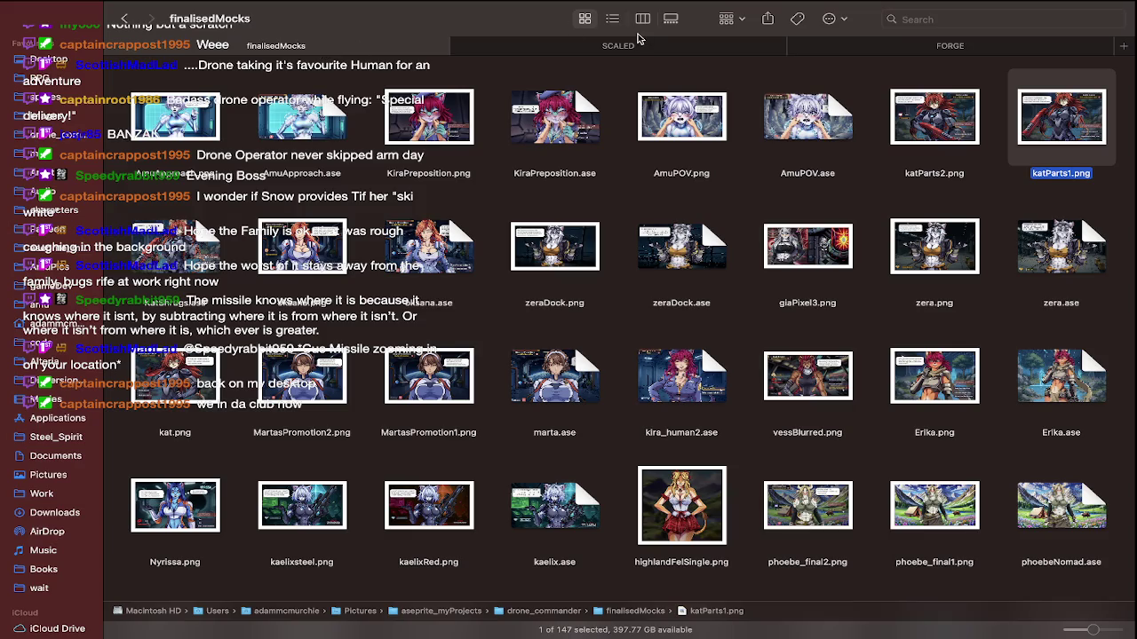
pyautogui.click(916, 46)
pyautogui.press('super+Up')
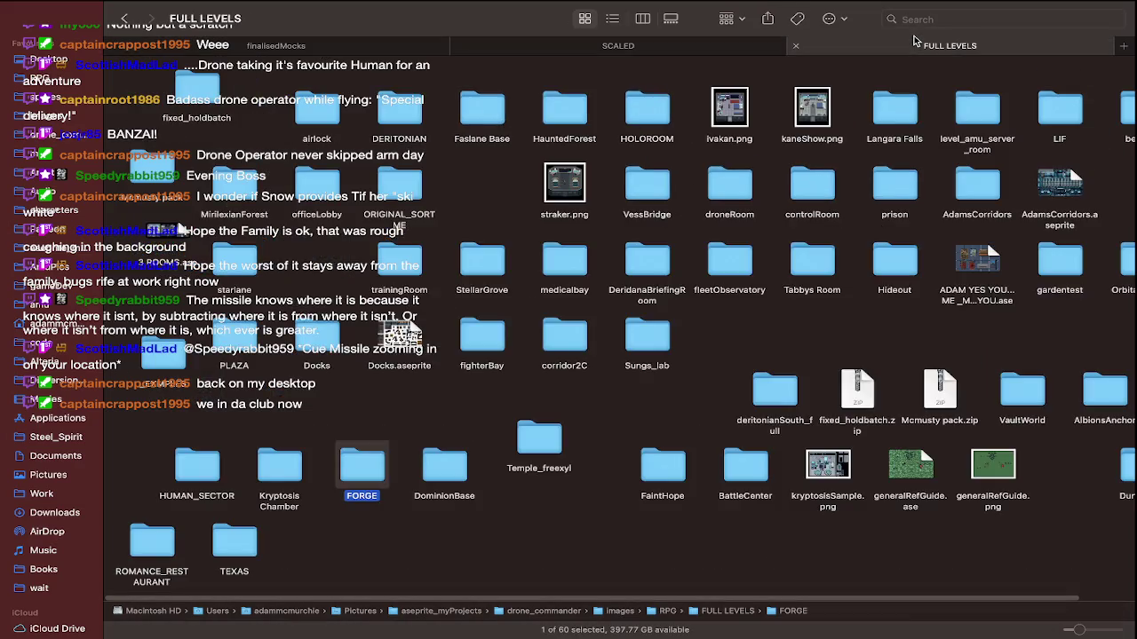
pyautogui.press('super+Tab')
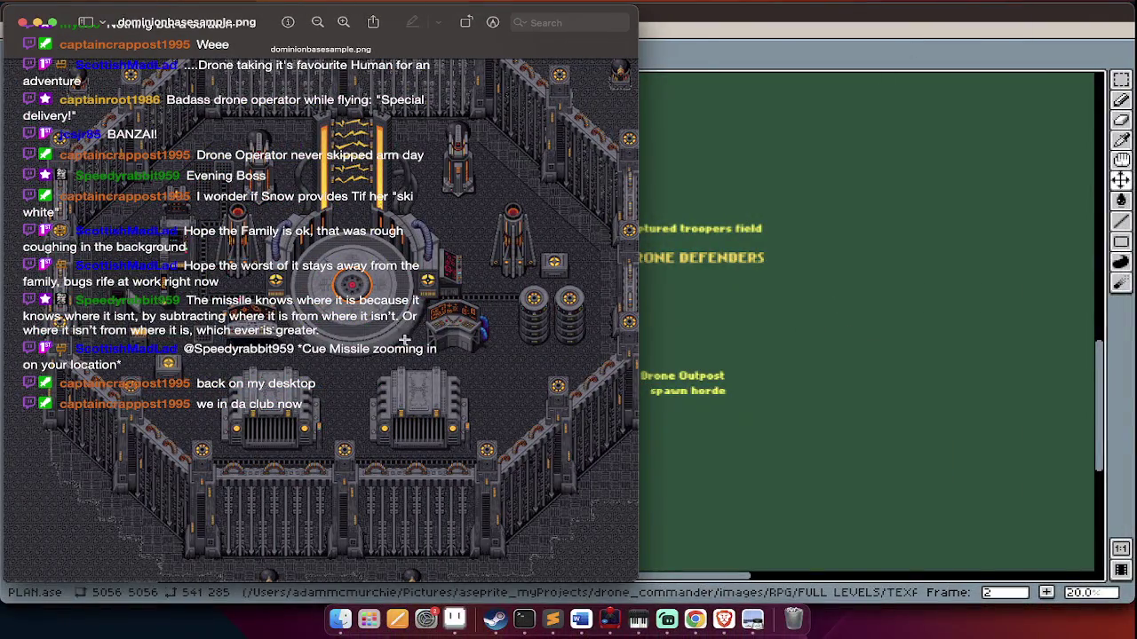
# Zoom in and out on the dominionbasesample.png base map in Preview
pyautogui.scroll(3, 363, 355)
pyautogui.scroll(3, 298, 468)
pyautogui.scroll(3, 297, 468)
pyautogui.scroll(-2, 297, 468)
pyautogui.scroll(-2, 299, 464)
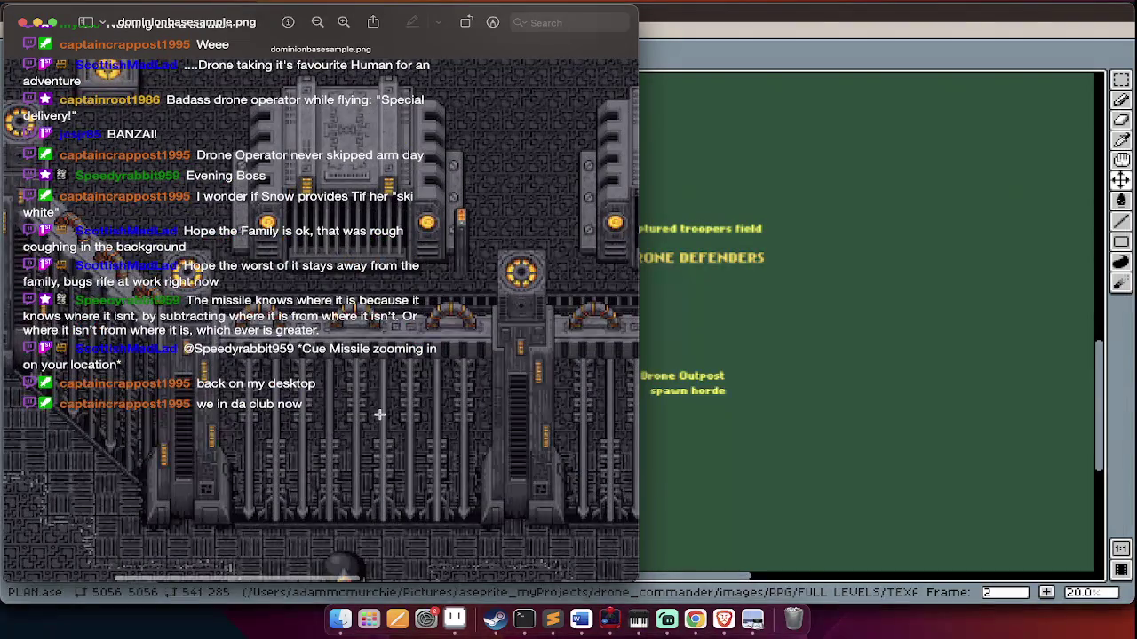
pyautogui.scroll(-3, 379, 415)
pyautogui.scroll(3, 157, 138)
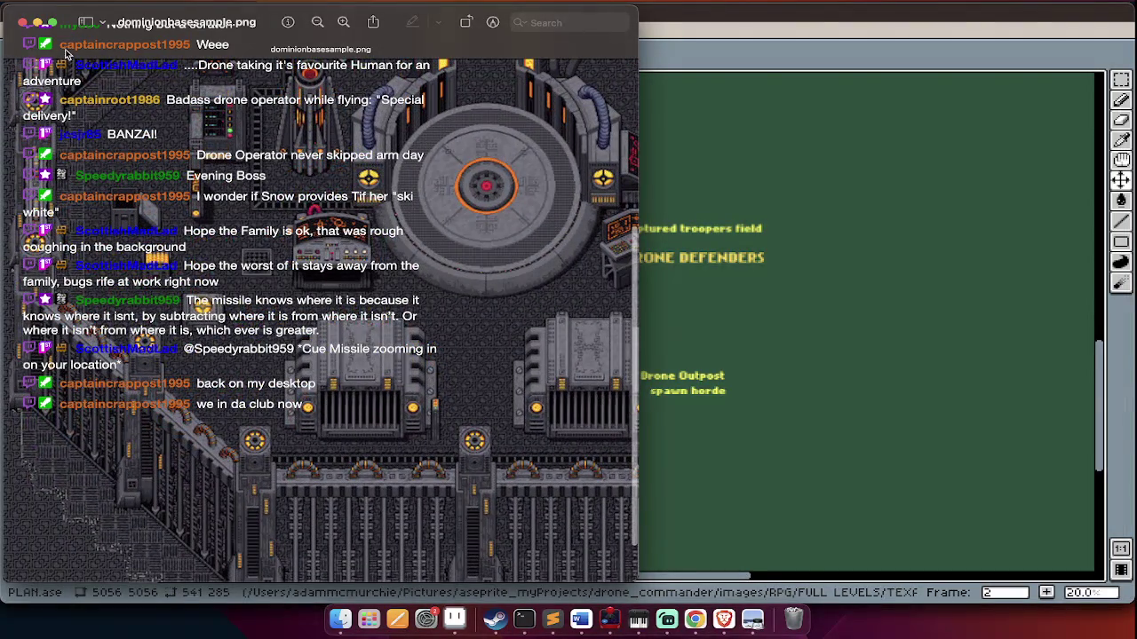
# View the base map full screen, then leave it to return to the PLAN document
pyautogui.click(53, 23)
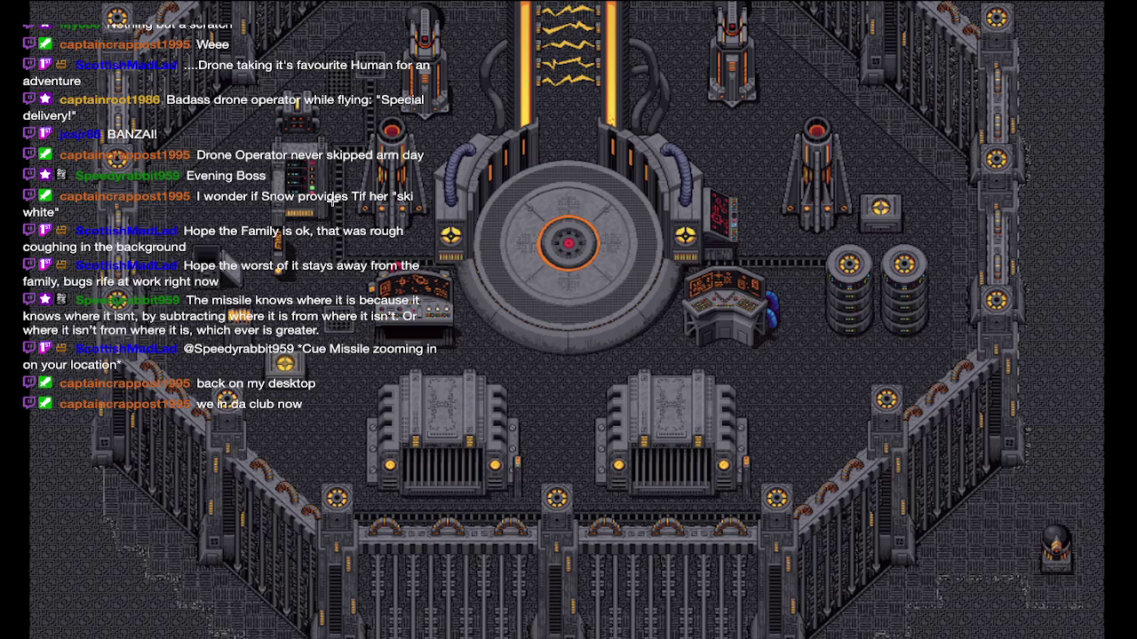
pyautogui.scroll(-2, 333, 200)
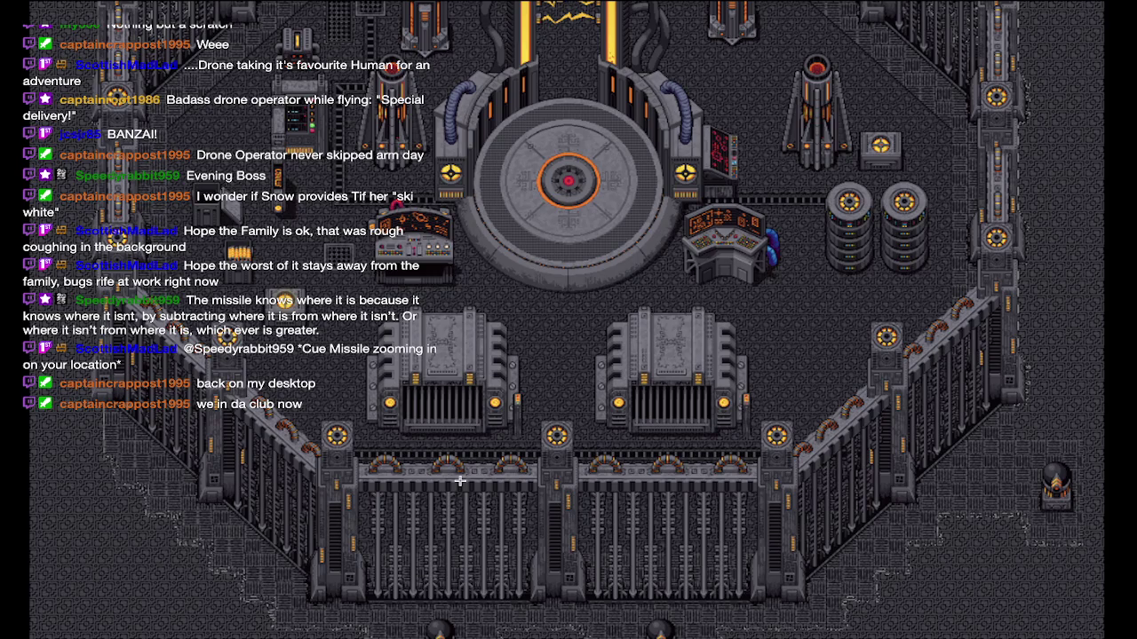
pyautogui.hotkey('alt', 'Tab')
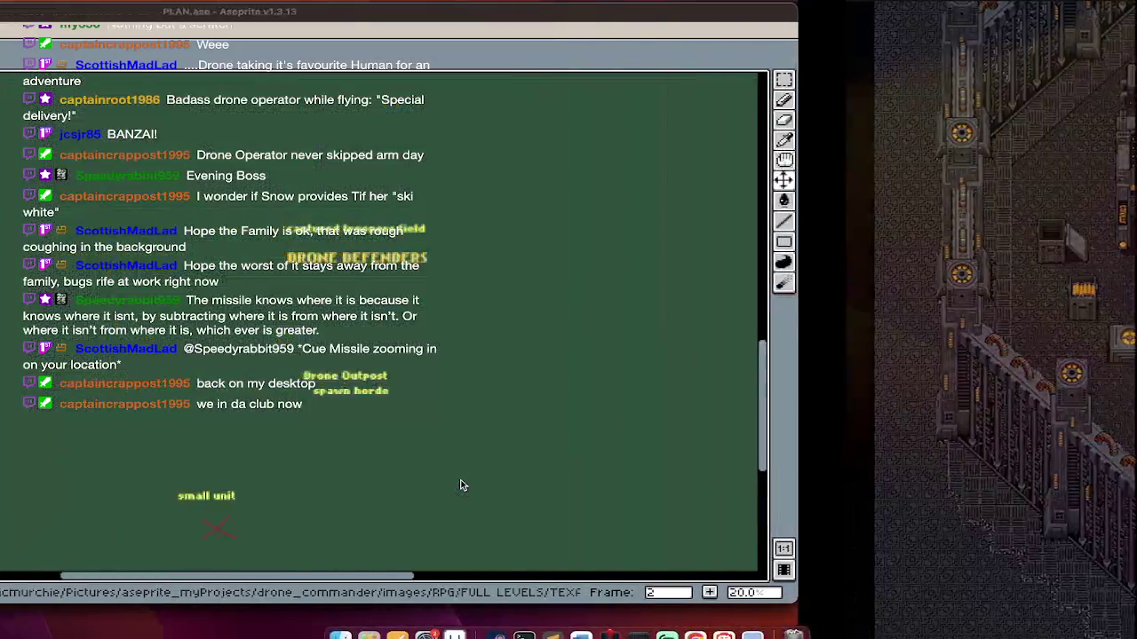
# In Finder list view, open DominionBase and peek into the Dominion animations folder
pyautogui.press('super+Tab')
pyautogui.press('super+Tab')
pyautogui.press('super+Tab')
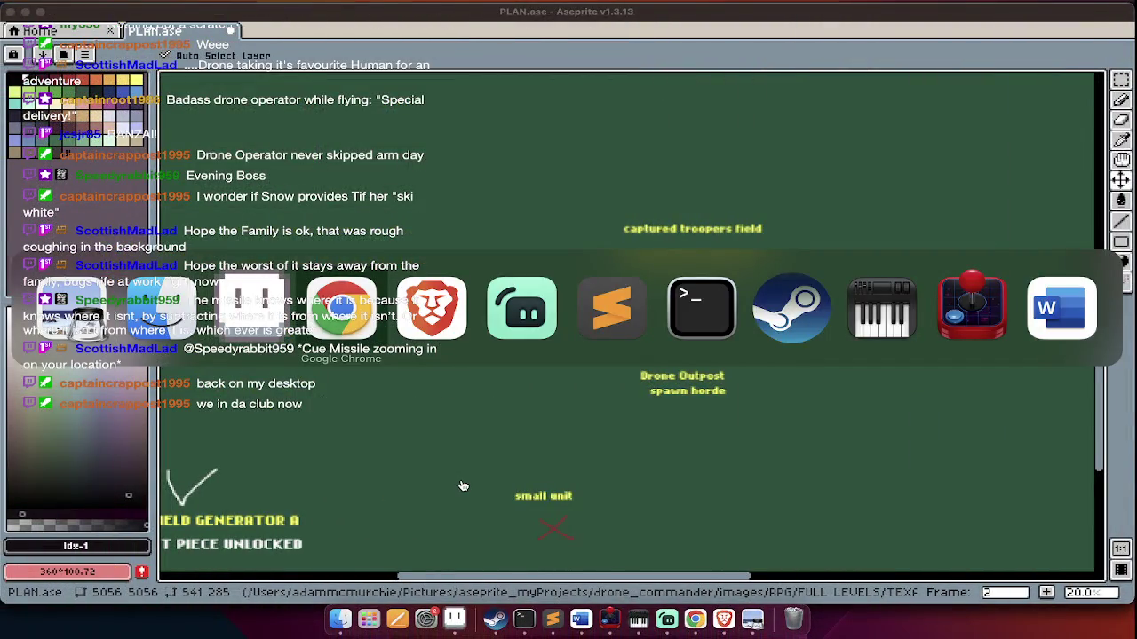
pyautogui.click(157, 314)
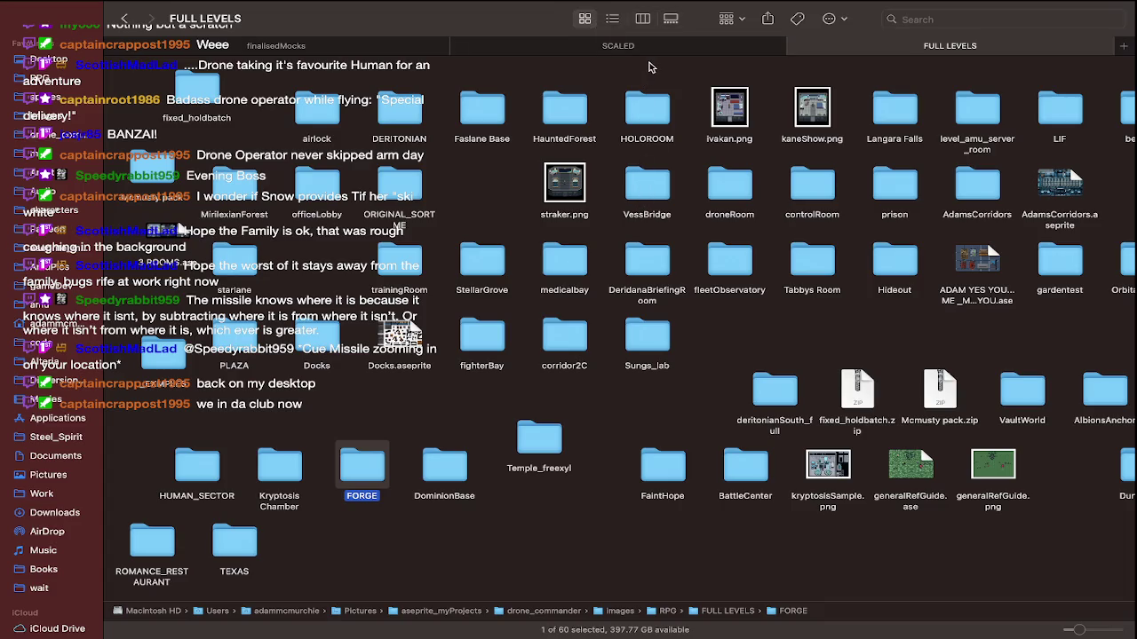
pyautogui.click(615, 19)
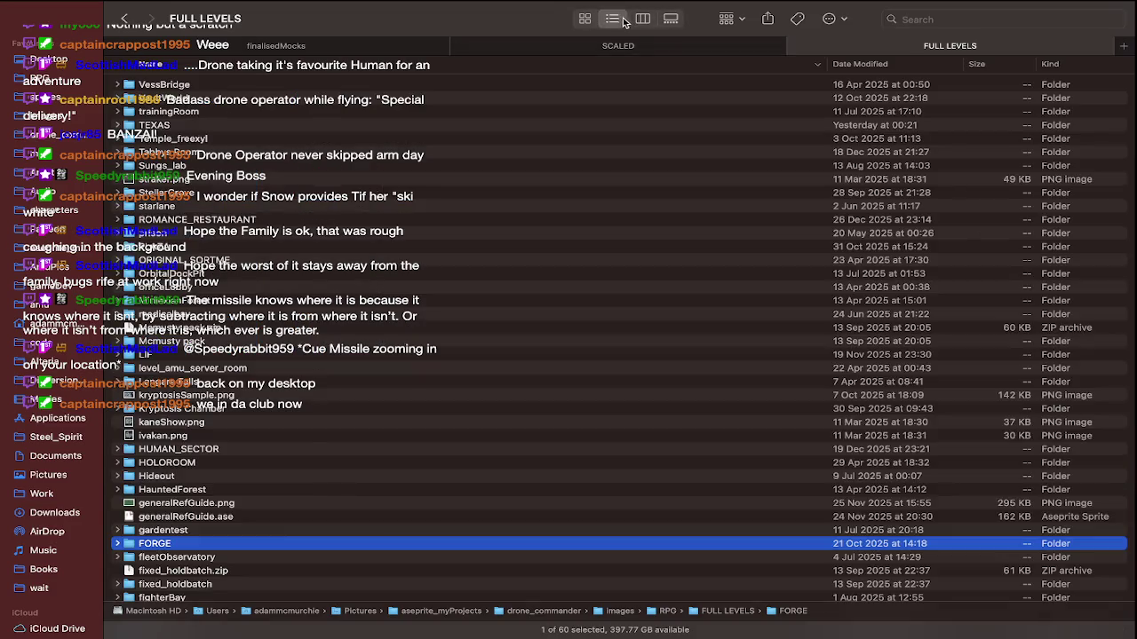
pyautogui.scroll(-3, 332, 497)
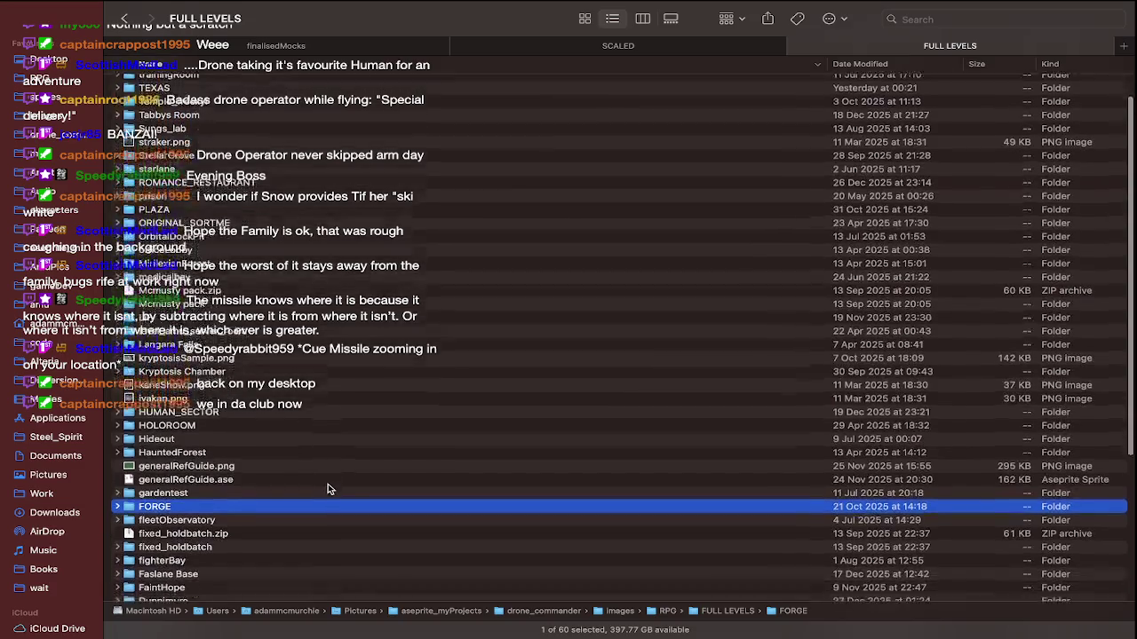
pyautogui.scroll(-3, 338, 467)
pyautogui.scroll(-3, 339, 466)
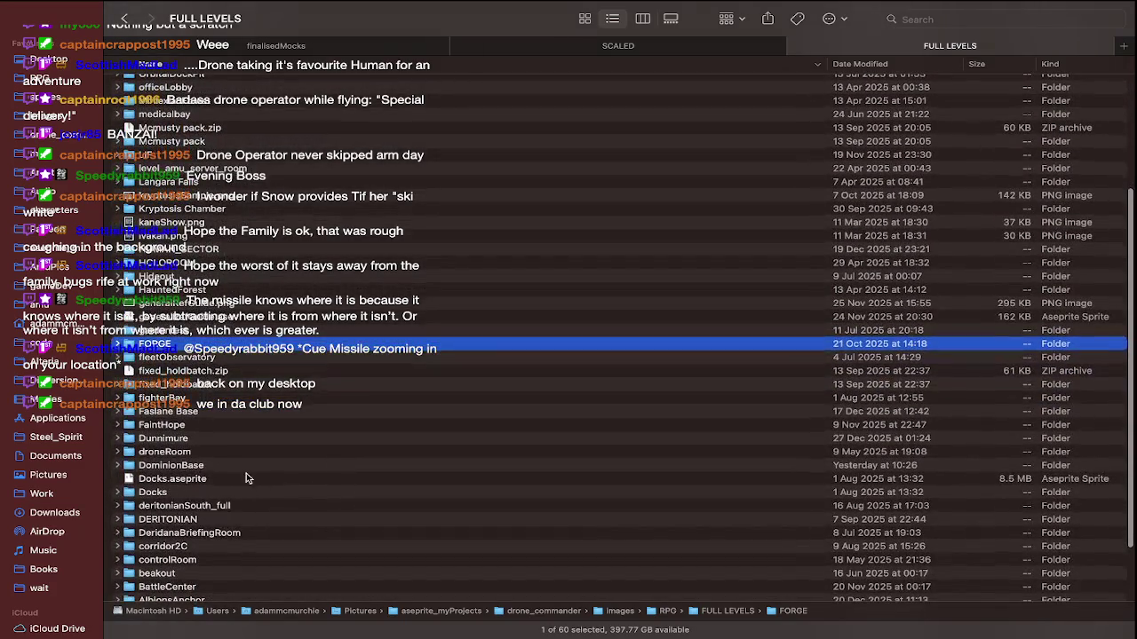
pyautogui.doubleClick(216, 469)
pyautogui.click(255, 98)
pyautogui.doubleClick(255, 98)
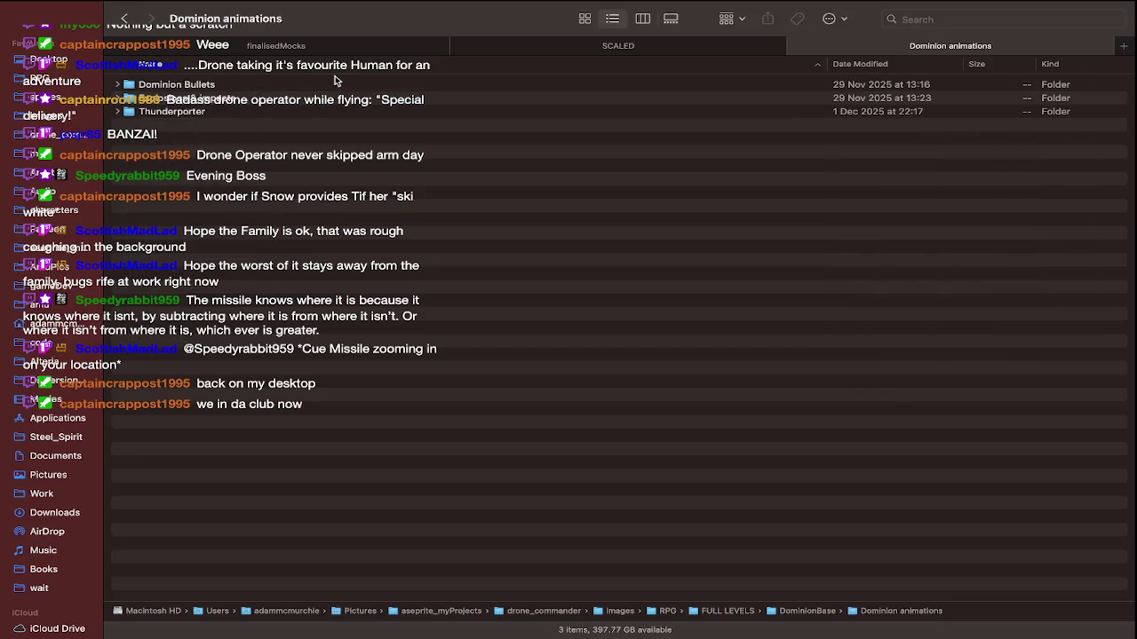
pyautogui.press('super+Up')
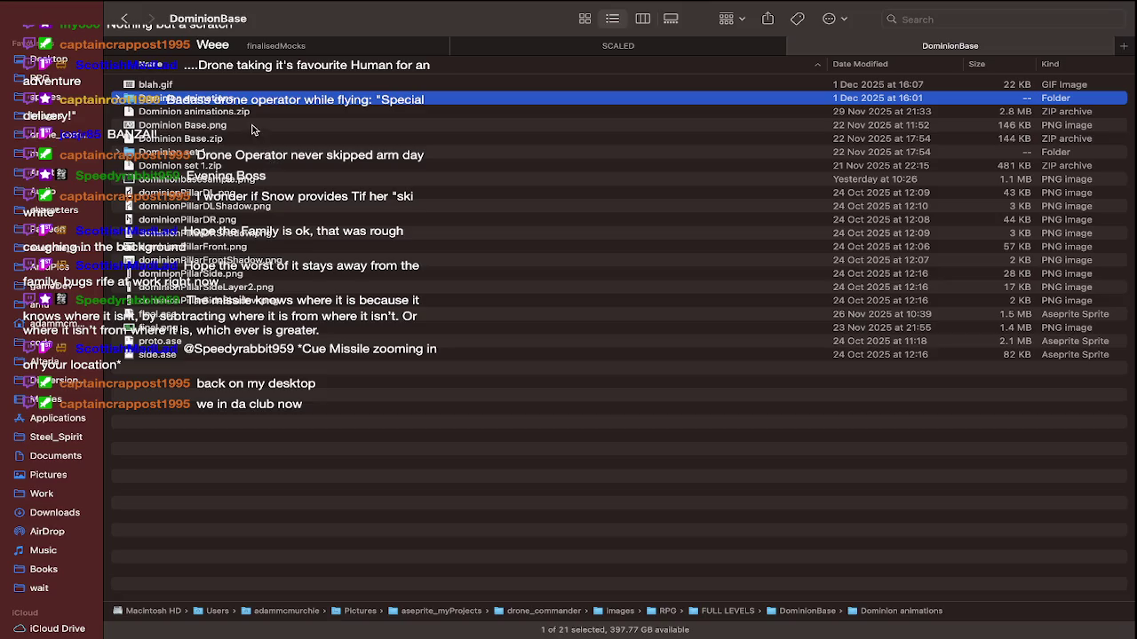
# Quick Look blah.gif, then try gallery and icon views before returning to list view
pyautogui.click(227, 86)
pyautogui.press('space')
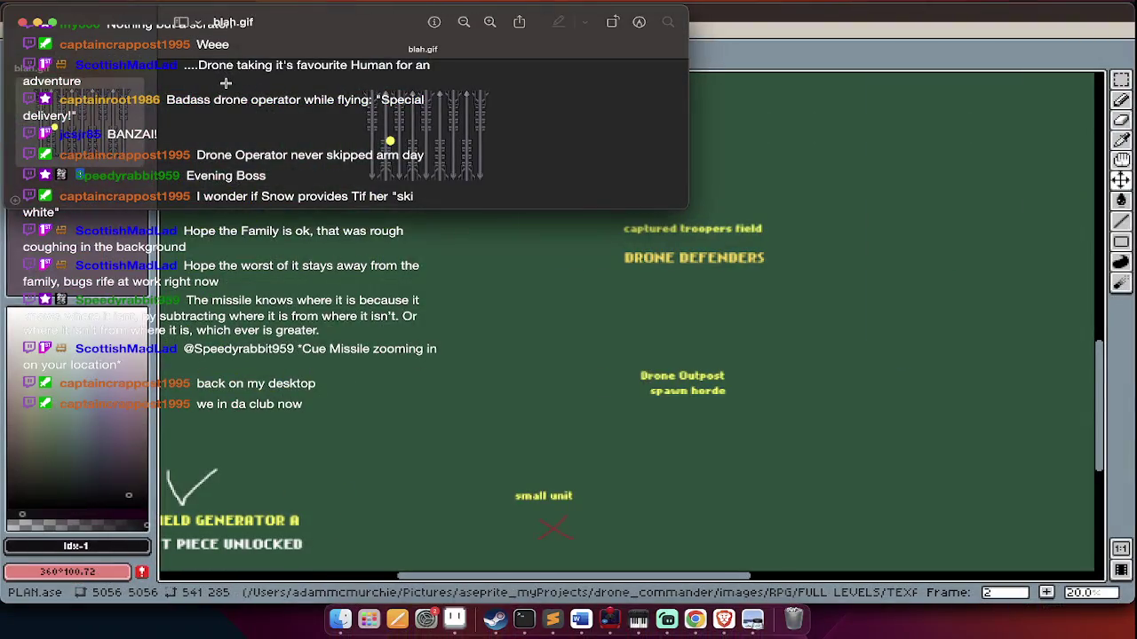
pyautogui.press('space')
pyautogui.click(669, 20)
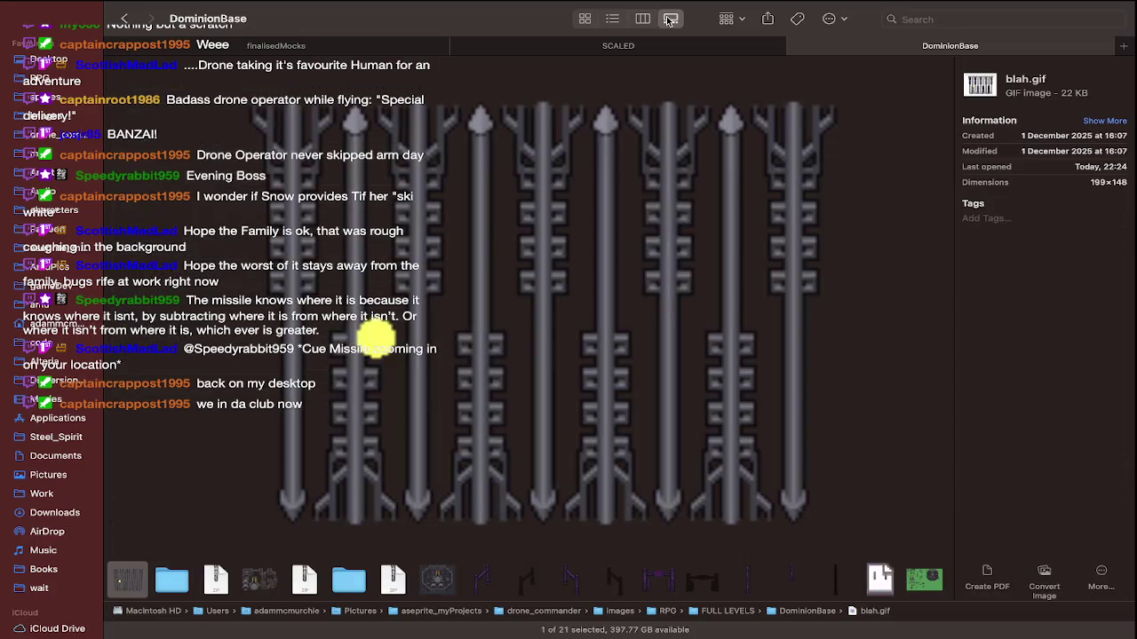
pyautogui.click(586, 19)
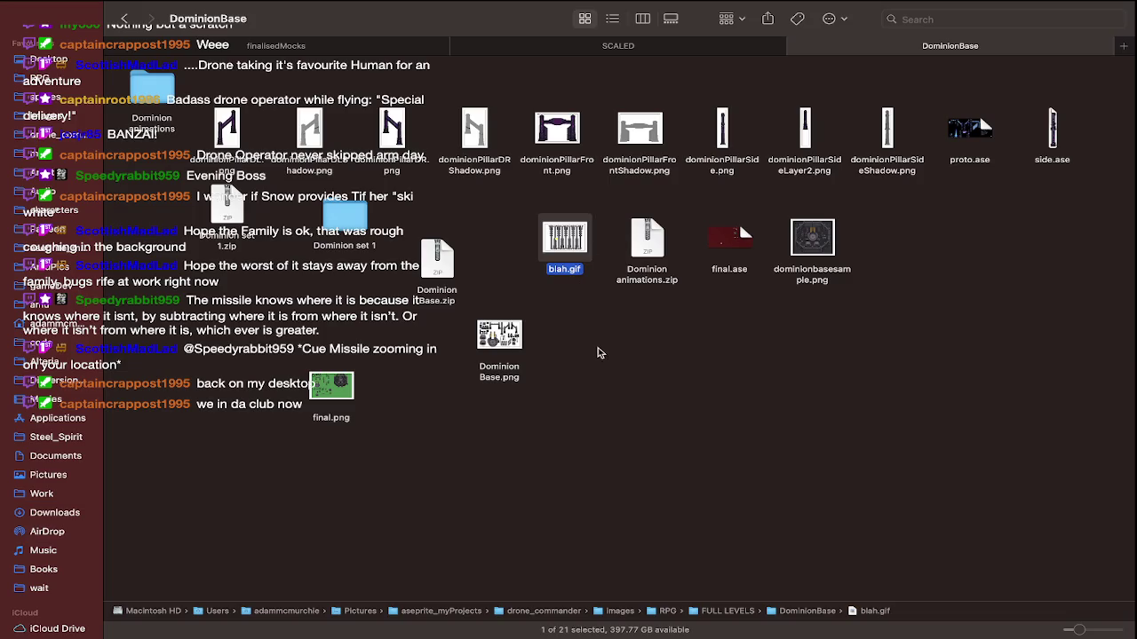
pyautogui.click(612, 18)
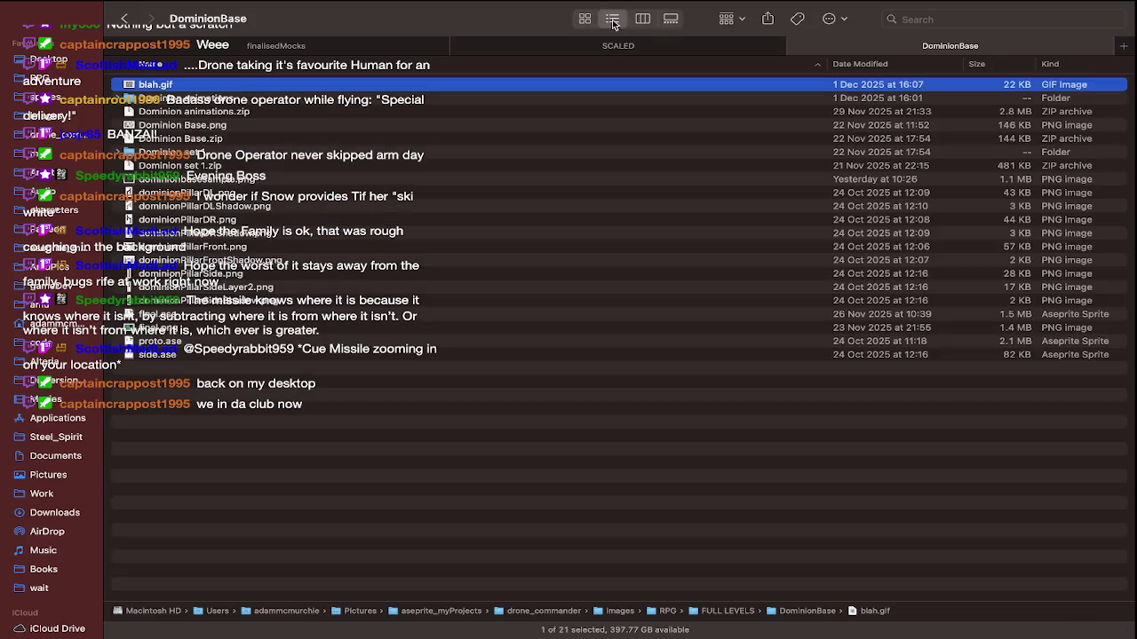
# Check the Dominion animations and Dominion set 1 folders, then leave Finder
pyautogui.click(723, 98)
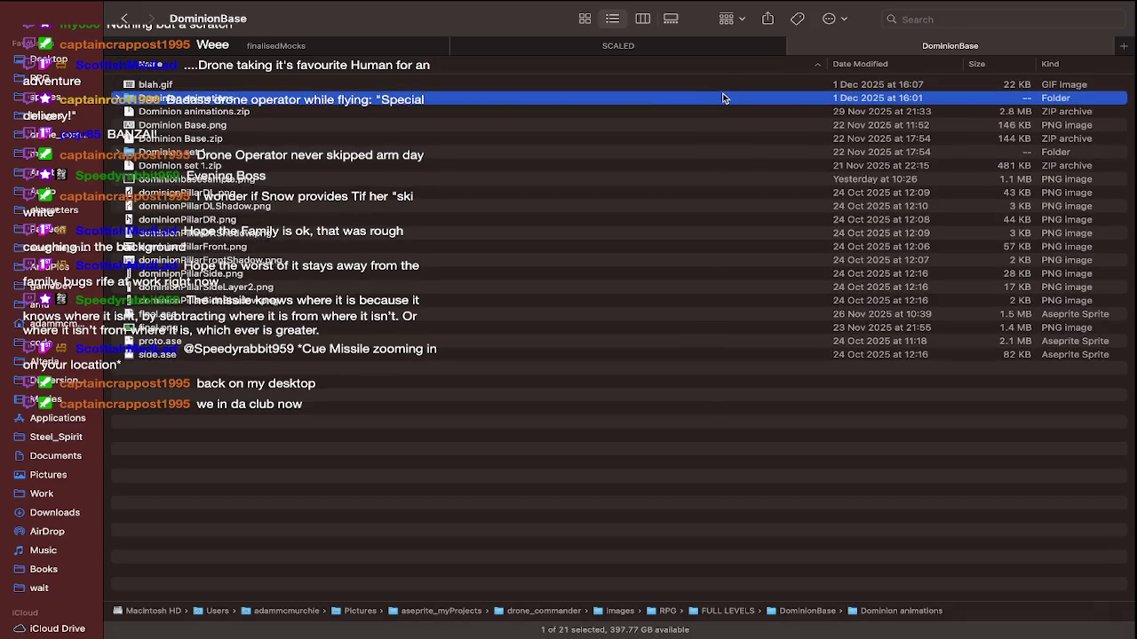
pyautogui.click(569, 155)
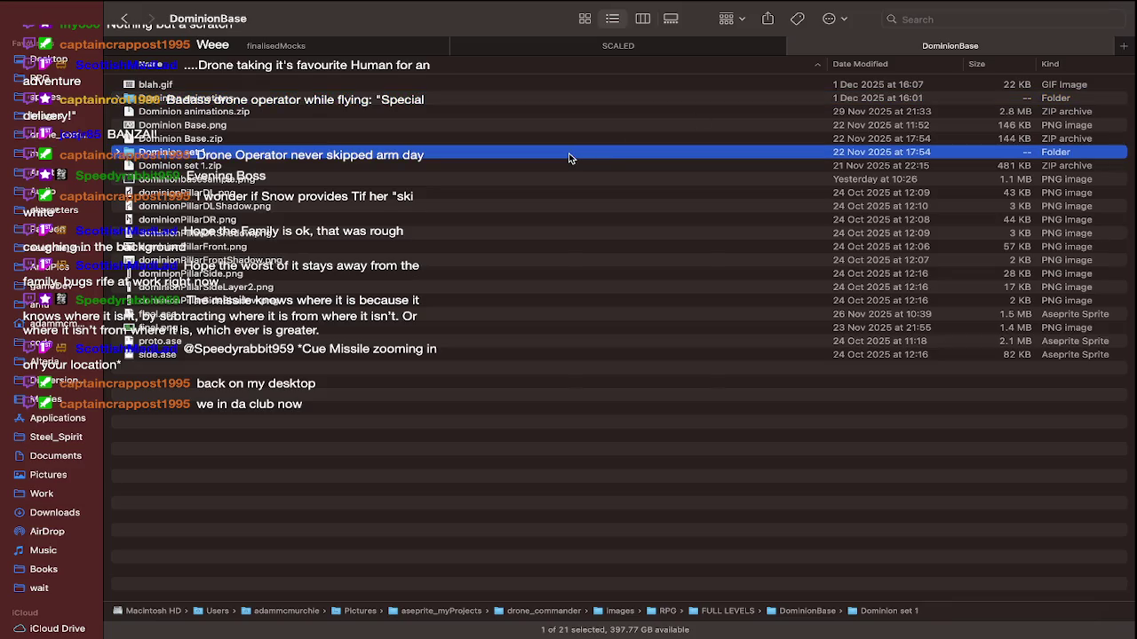
pyautogui.press('super+Tab')
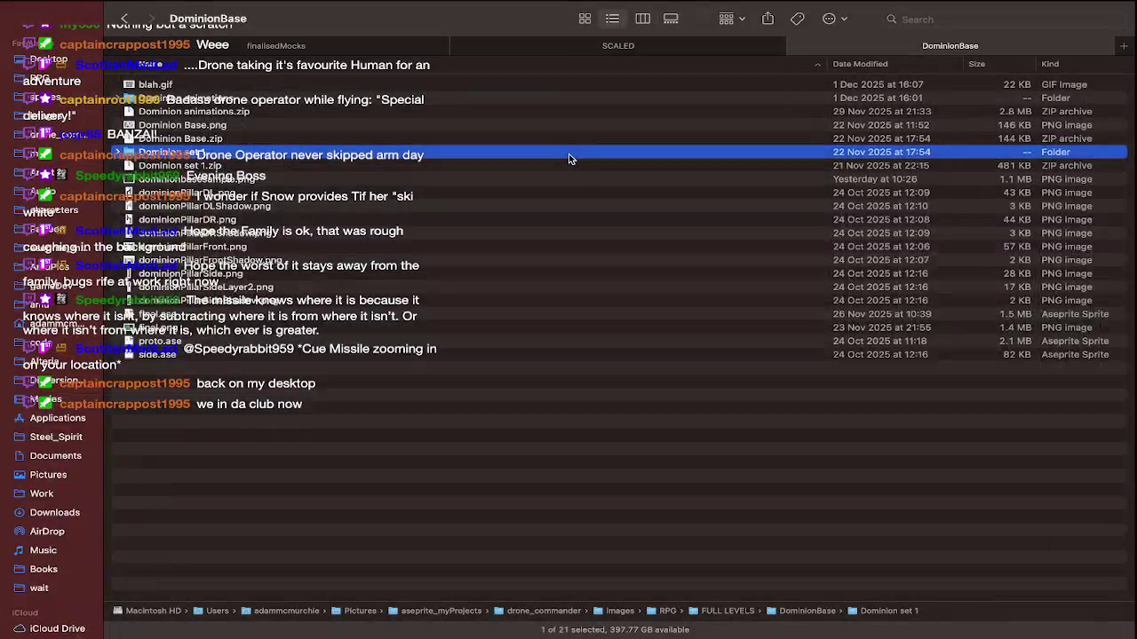
pyautogui.doubleClick(570, 158)
pyautogui.press('super+Up')
pyautogui.press('super+Tab')
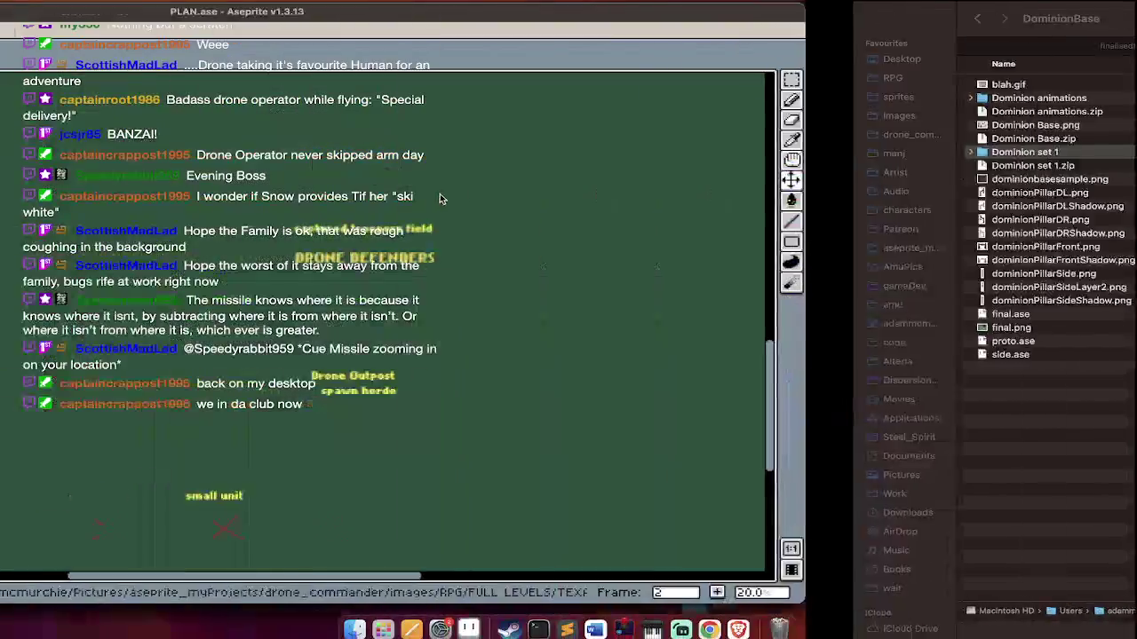
# Load Gmail in a new browser tab by typing 'gmail.com'
pyautogui.press('super+Tab')
pyautogui.press('super+t')
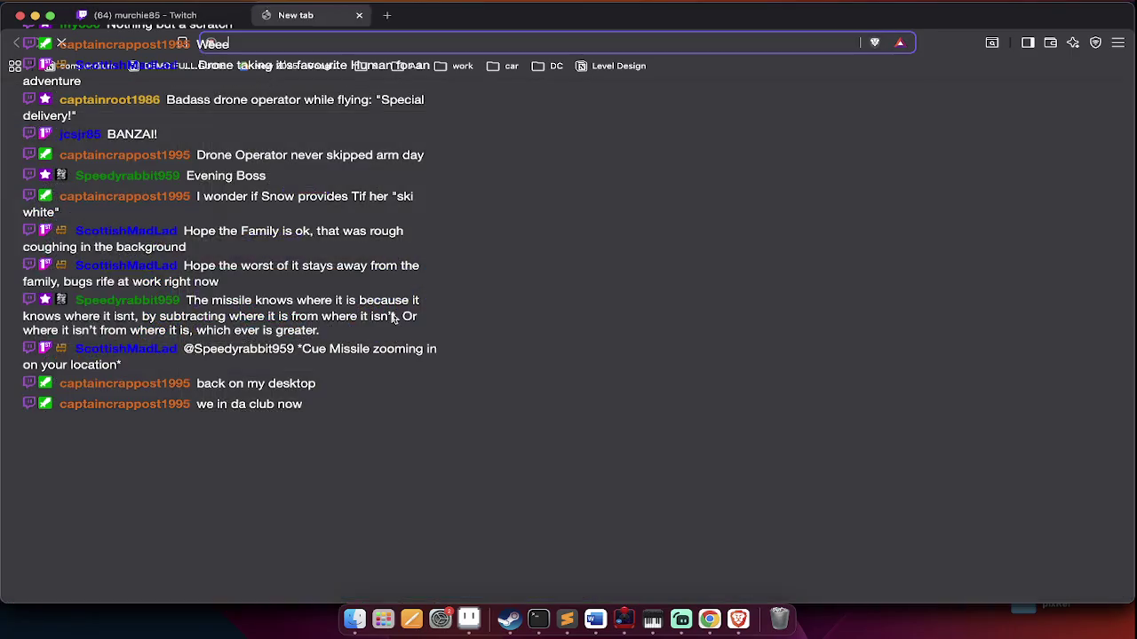
pyautogui.write('gmail.com')
pyautogui.press('Return')
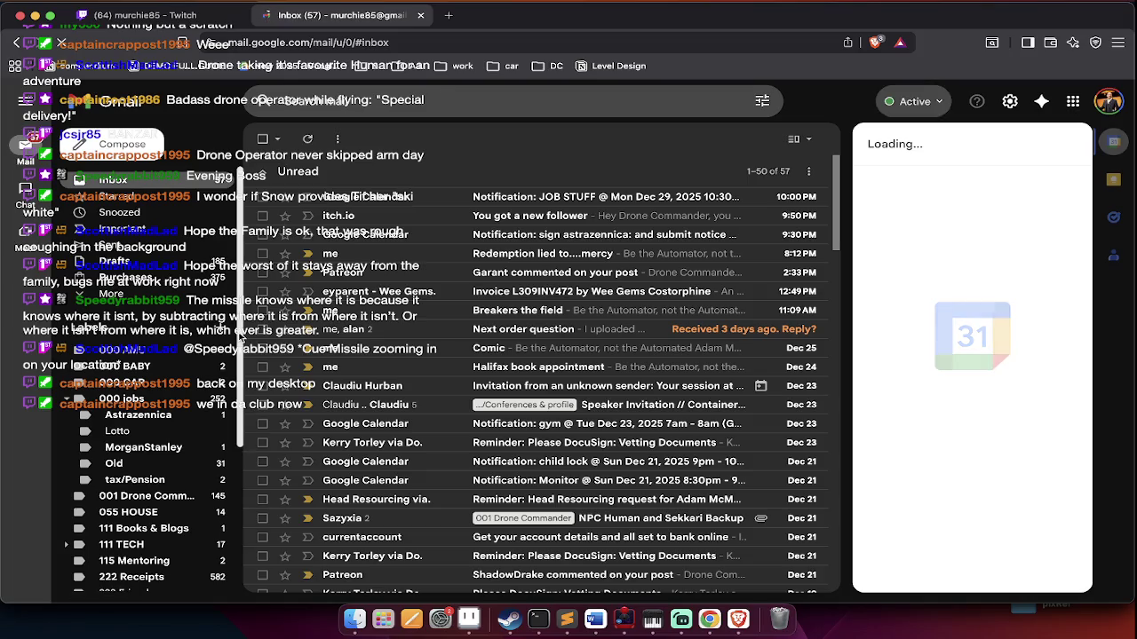
# Open the 'restaurant! love!' email under the 001 Drone Commander label, then return to Finder
pyautogui.scroll(-2, 189, 426)
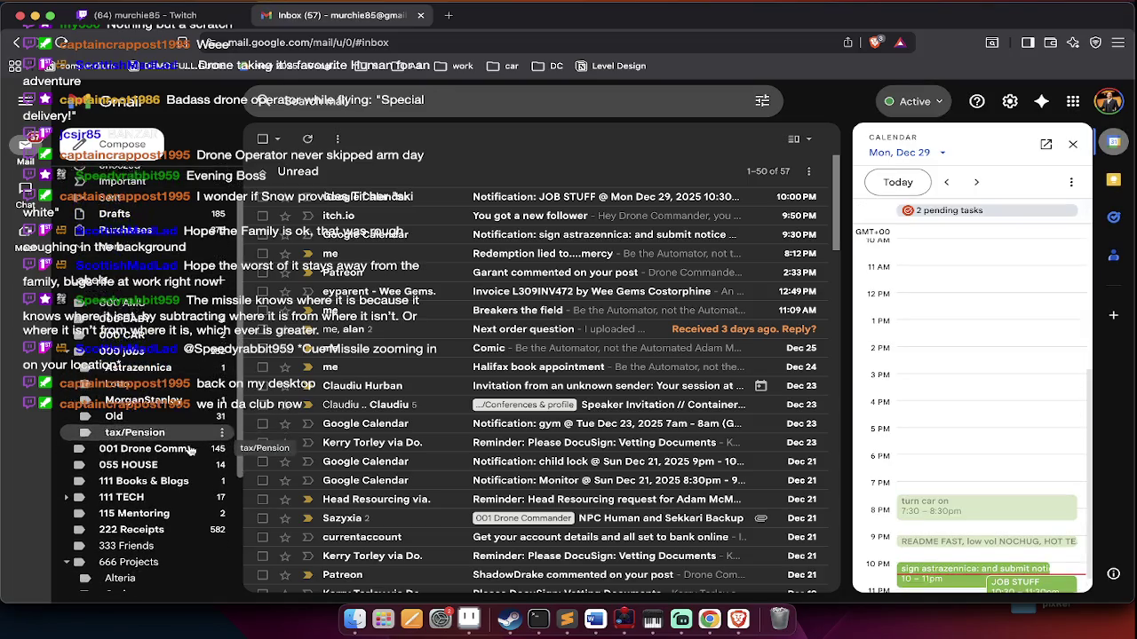
pyautogui.click(149, 445)
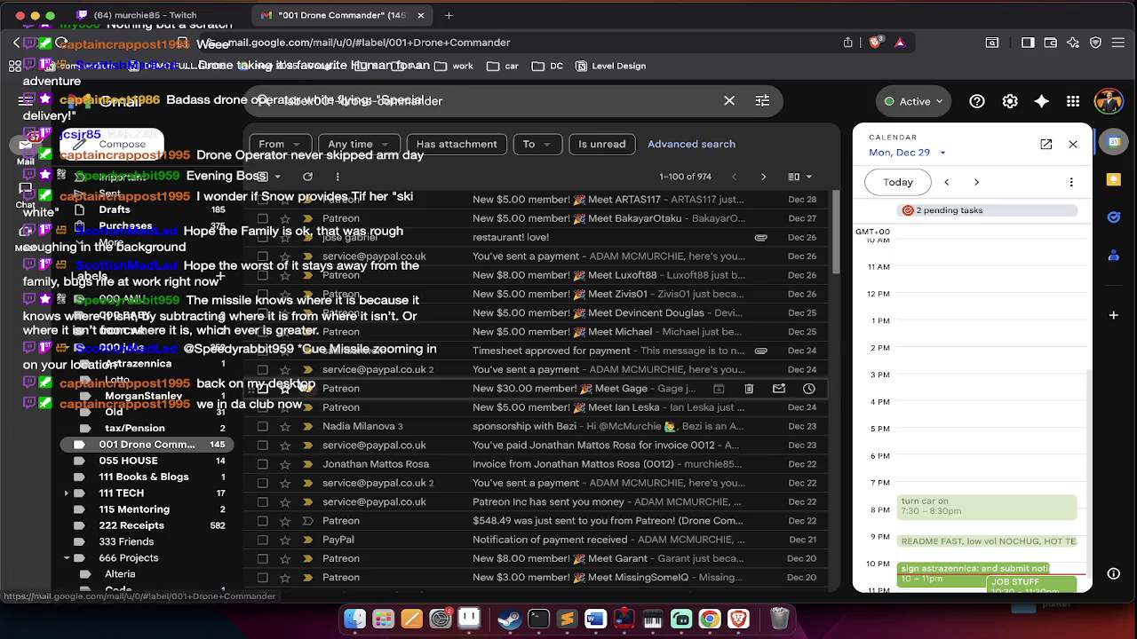
pyautogui.click(401, 246)
pyautogui.press('u')
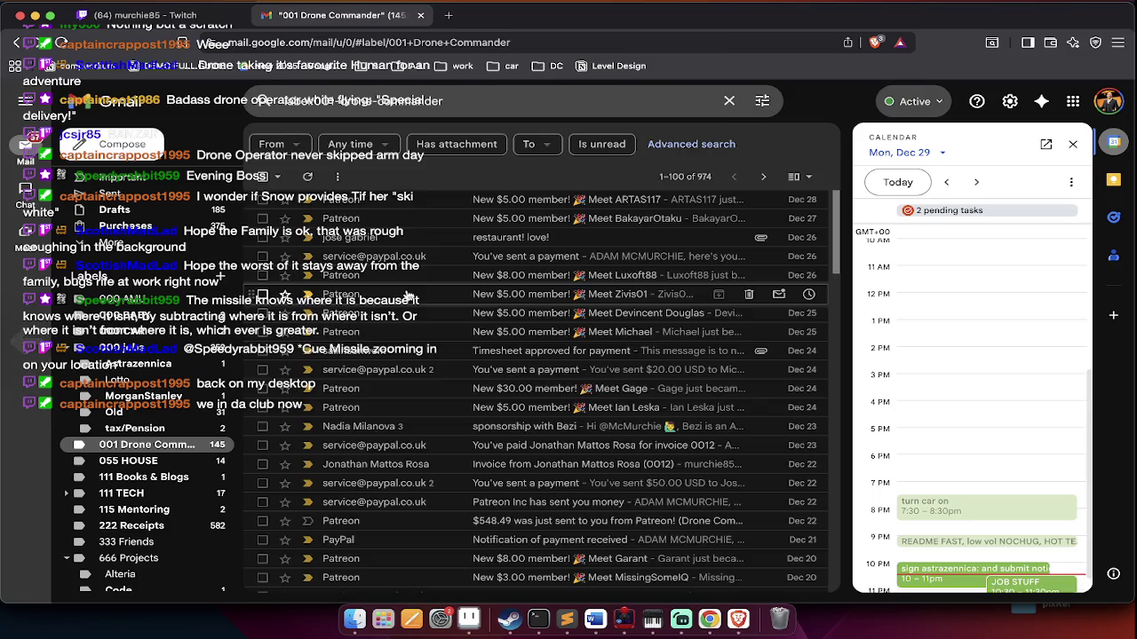
pyautogui.scroll(-2, 397, 303)
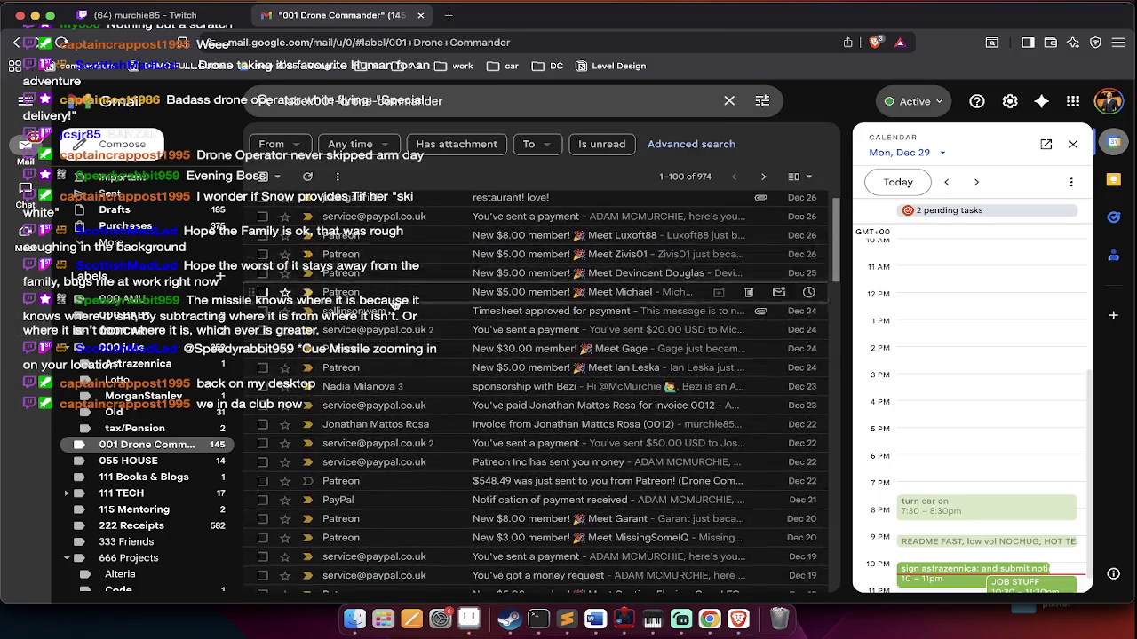
pyautogui.press('super+Tab')
pyautogui.press('super+Up')
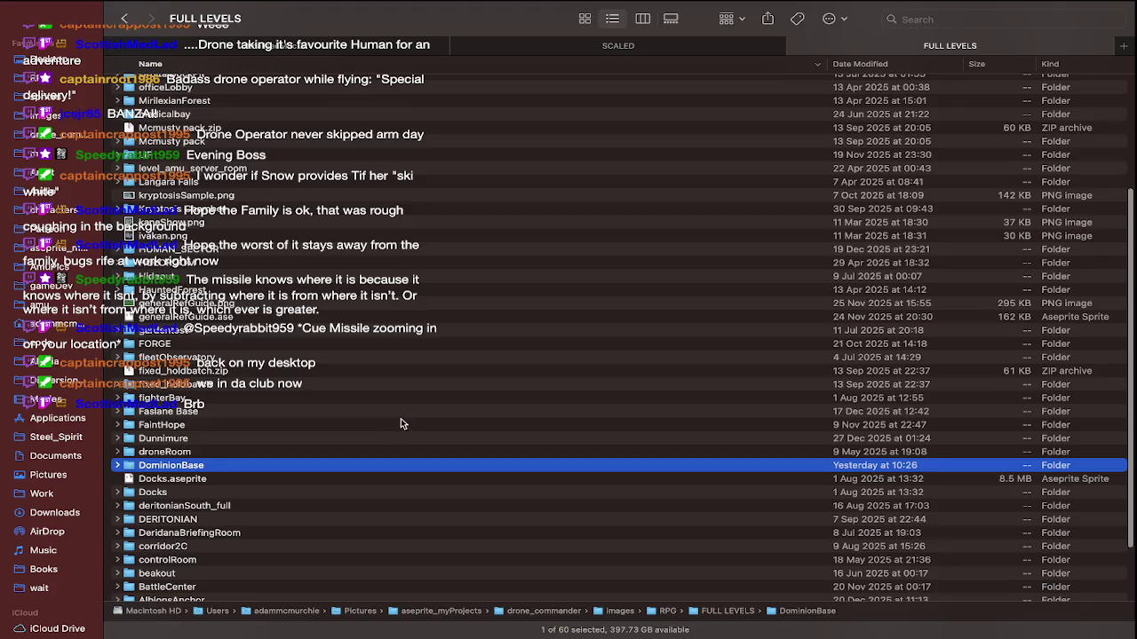
# Sort FULL LEVELS by Date Modified and open Spaceship love restaurant.png from ROMANCE_RESTAURANT
pyautogui.scroll(-3, 401, 424)
pyautogui.scroll(5, 401, 424)
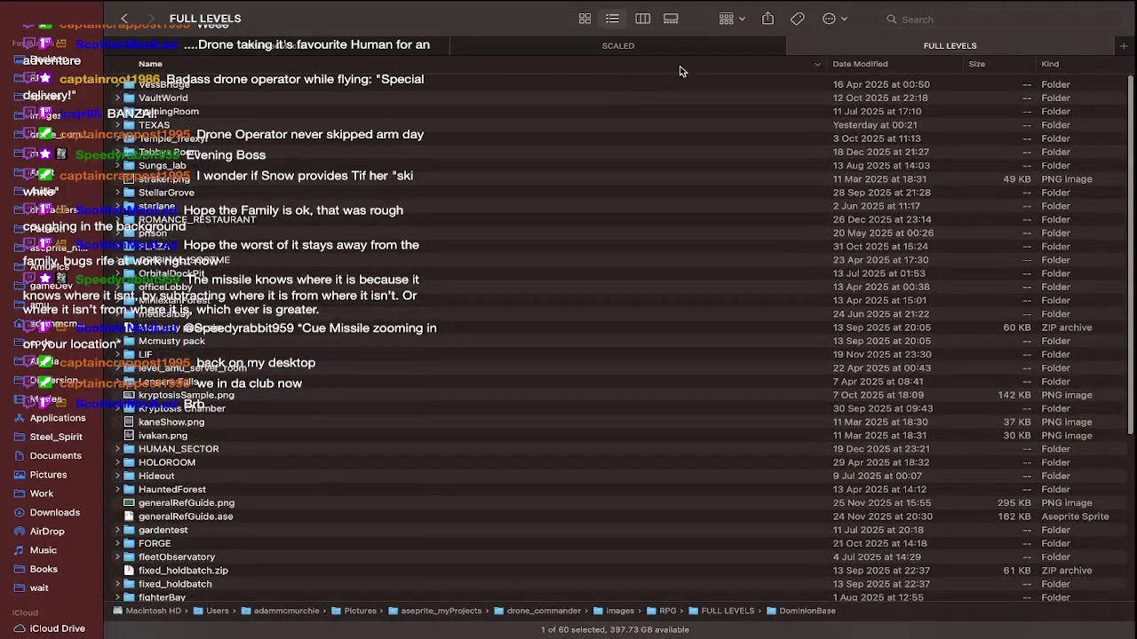
pyautogui.click(858, 65)
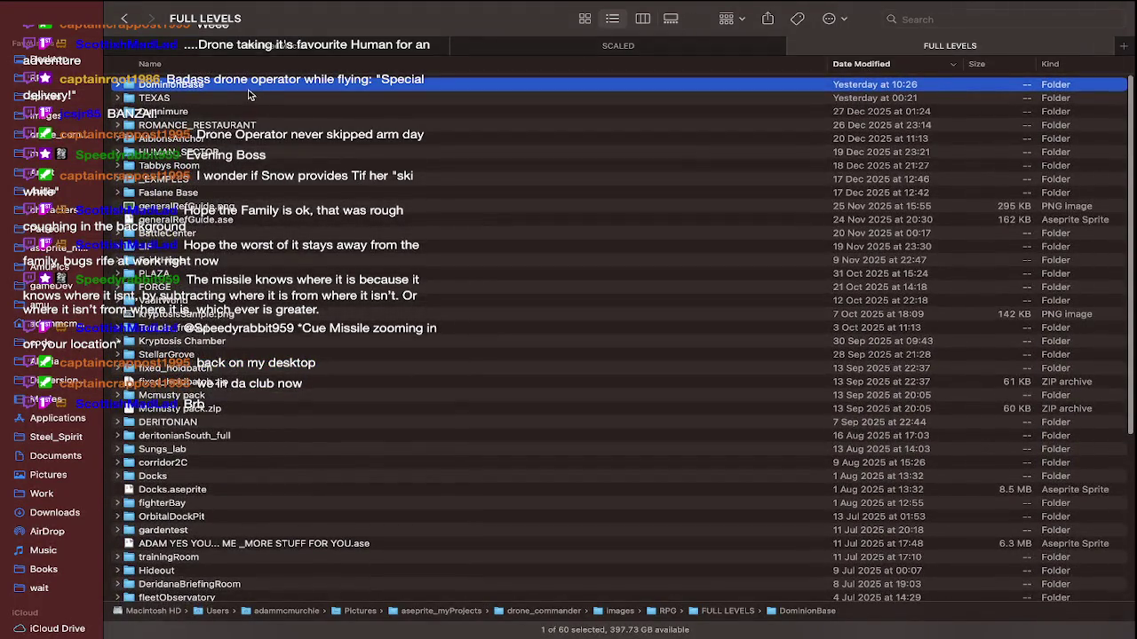
pyautogui.doubleClick(267, 125)
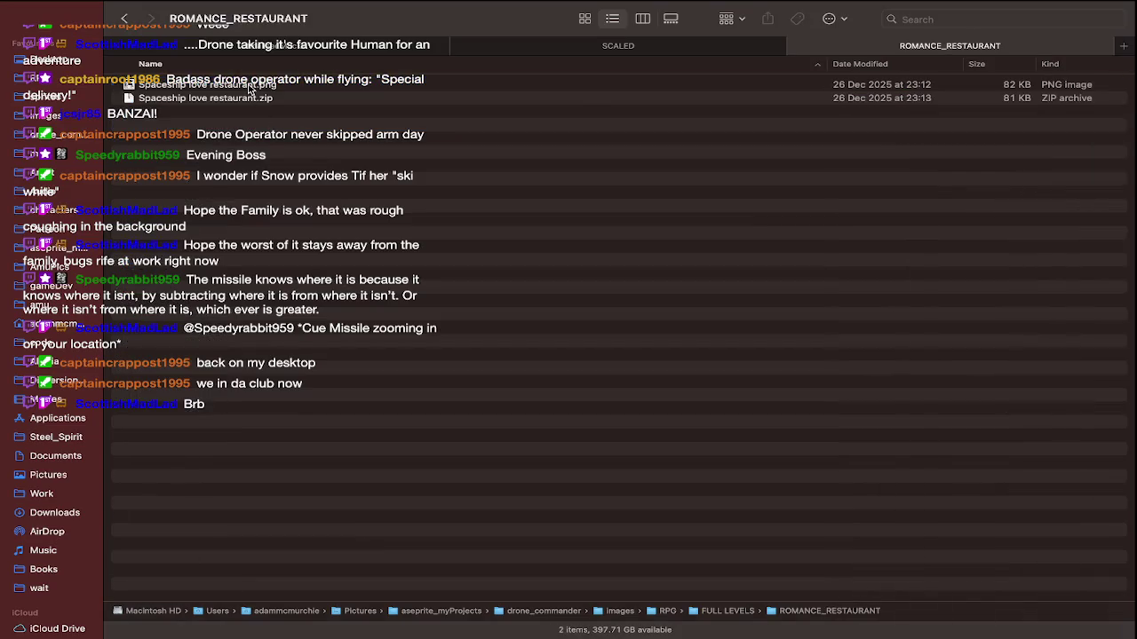
pyautogui.doubleClick(249, 86)
# Make the restaurant image fill the screen in Preview
pyautogui.click(53, 22)
pyautogui.scroll(2, 614, 240)
pyautogui.scroll(3, 615, 240)
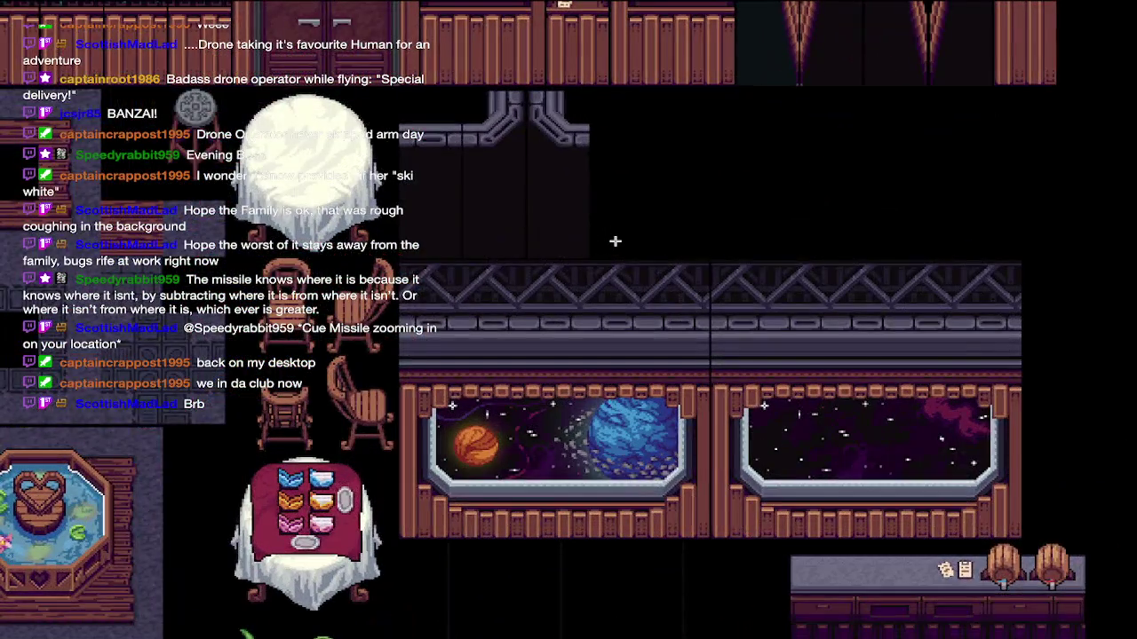
pyautogui.scroll(2, 615, 241)
pyautogui.hscroll(-2, 615, 241)
pyautogui.scroll(1, 614, 241)
pyautogui.scroll(1, 613, 247)
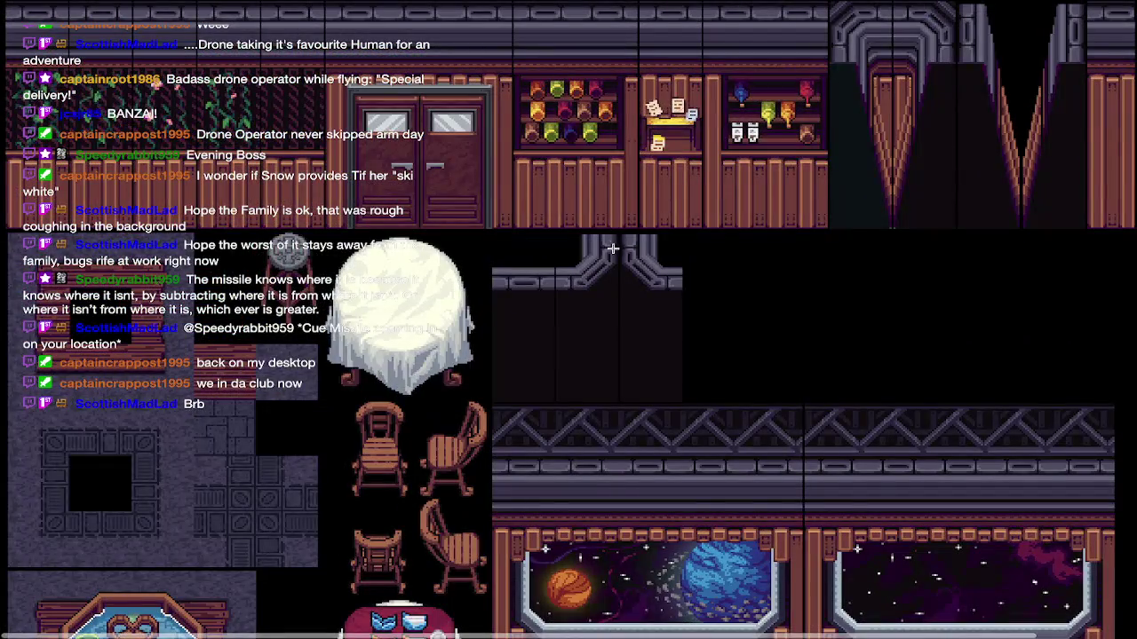
pyautogui.scroll(-3, 613, 247)
pyautogui.scroll(-1, 613, 247)
pyautogui.scroll(-1, 612, 247)
pyautogui.scroll(-2, 612, 250)
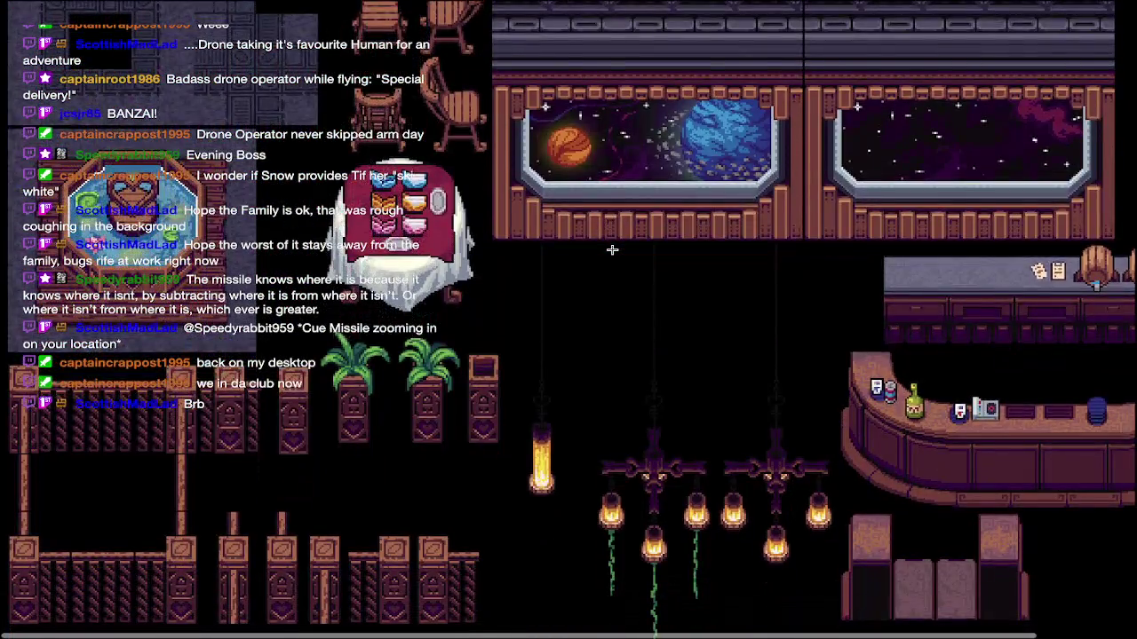
pyautogui.scroll(-1, 612, 249)
pyautogui.hscroll(3, 612, 250)
pyautogui.scroll(2, 612, 249)
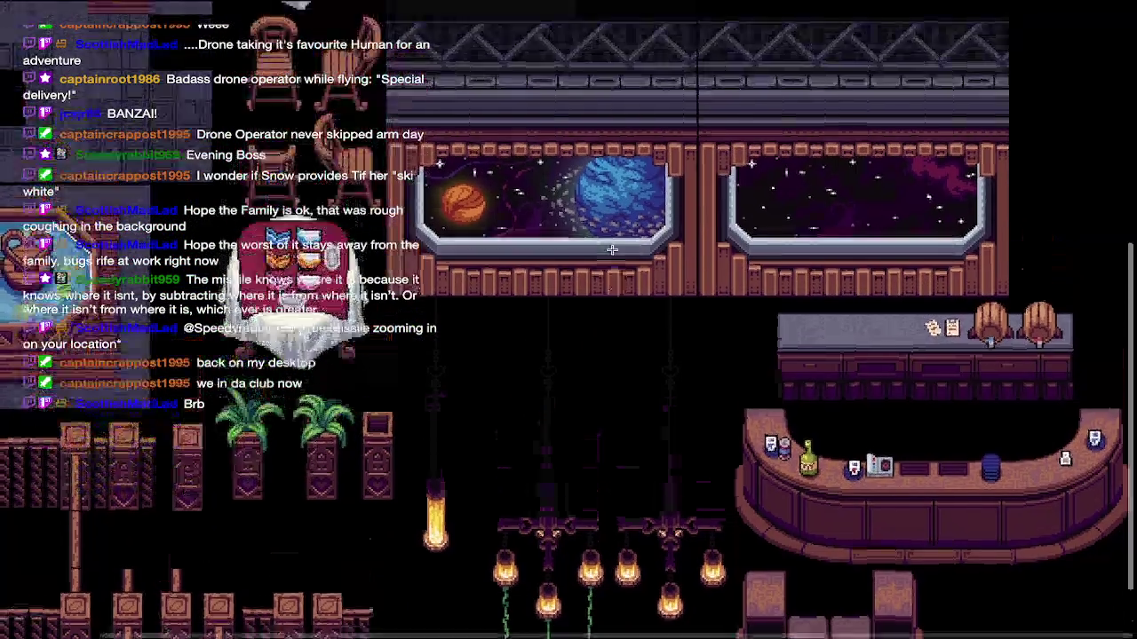
pyautogui.scroll(1, 612, 250)
pyautogui.scroll(3, 612, 249)
pyautogui.scroll(2, 612, 250)
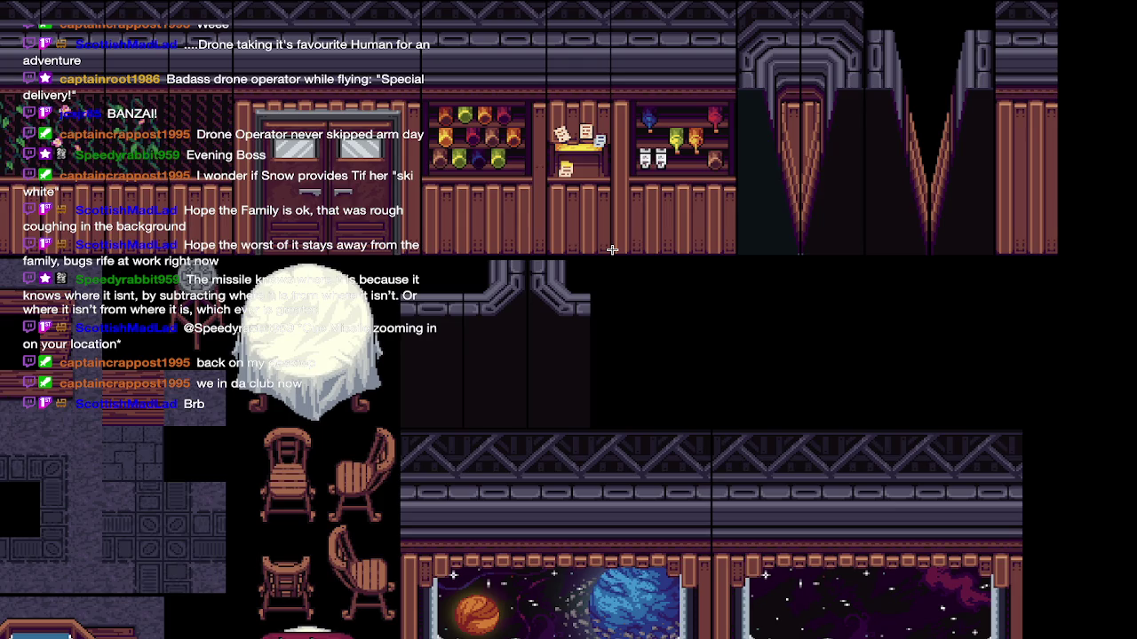
pyautogui.scroll(-1, 612, 250)
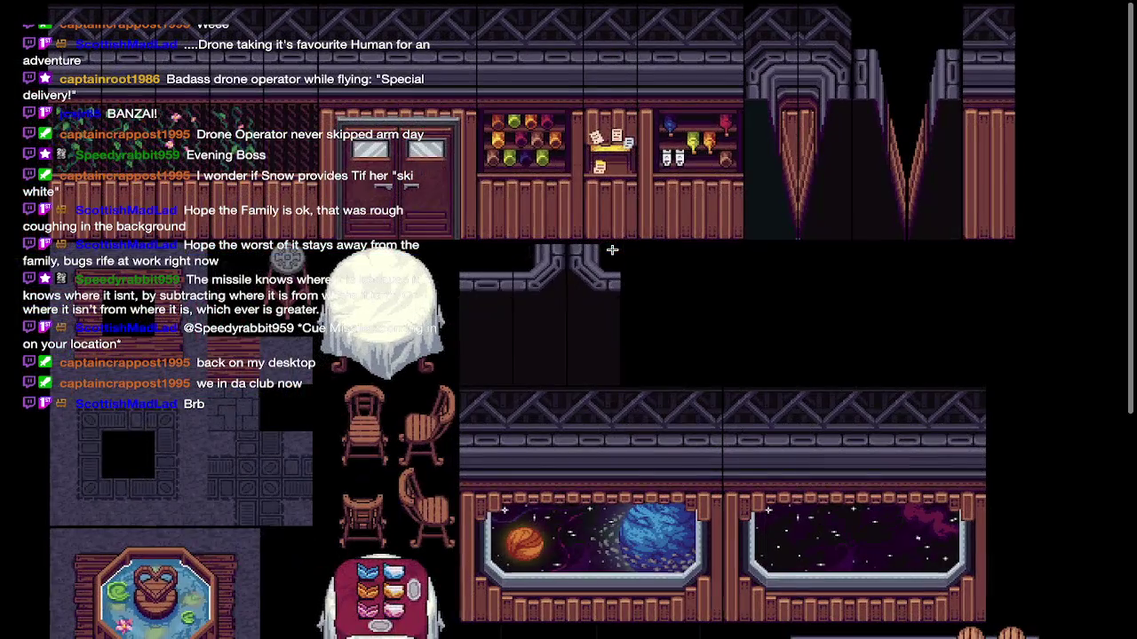
pyautogui.scroll(-1, 612, 332)
pyautogui.scroll(-1, 612, 332)
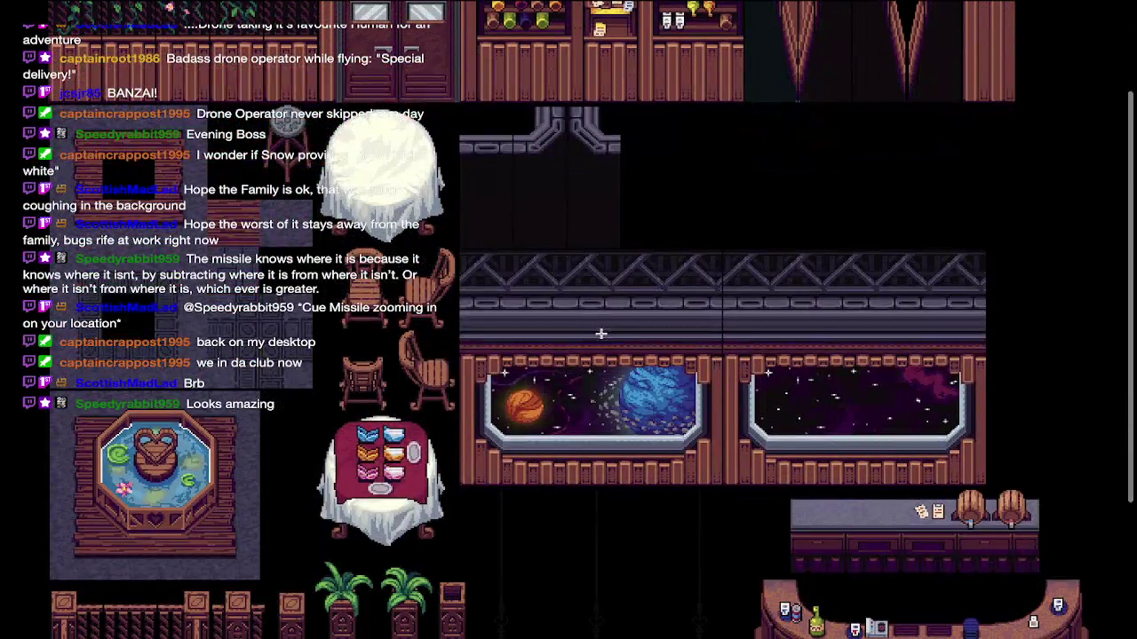
pyautogui.scroll(-1, 542, 368)
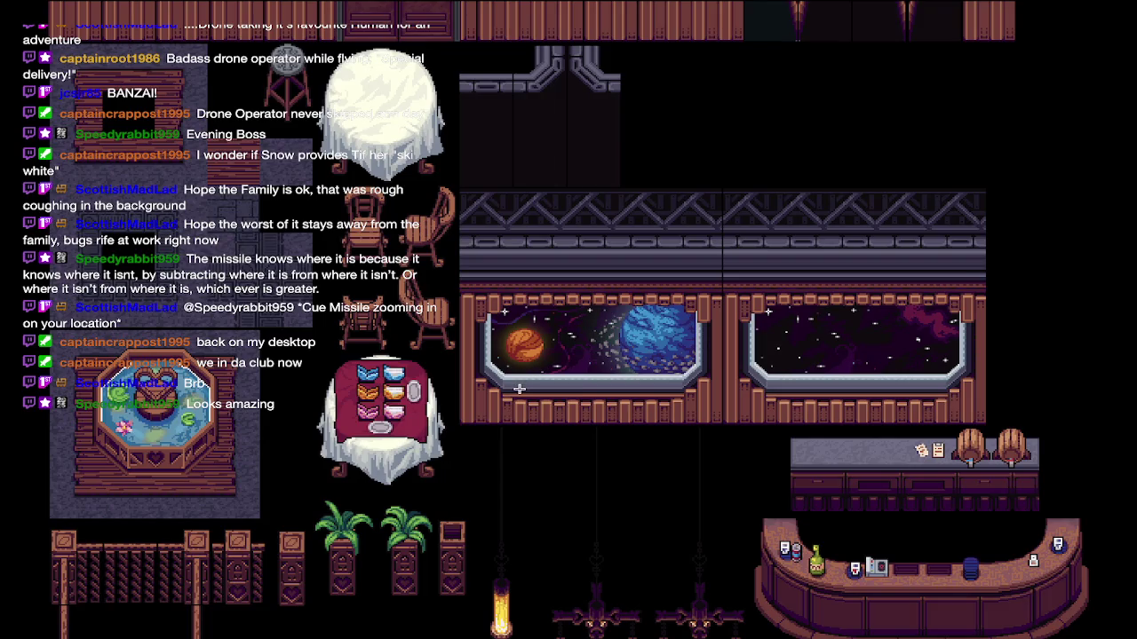
pyautogui.scroll(1, 520, 389)
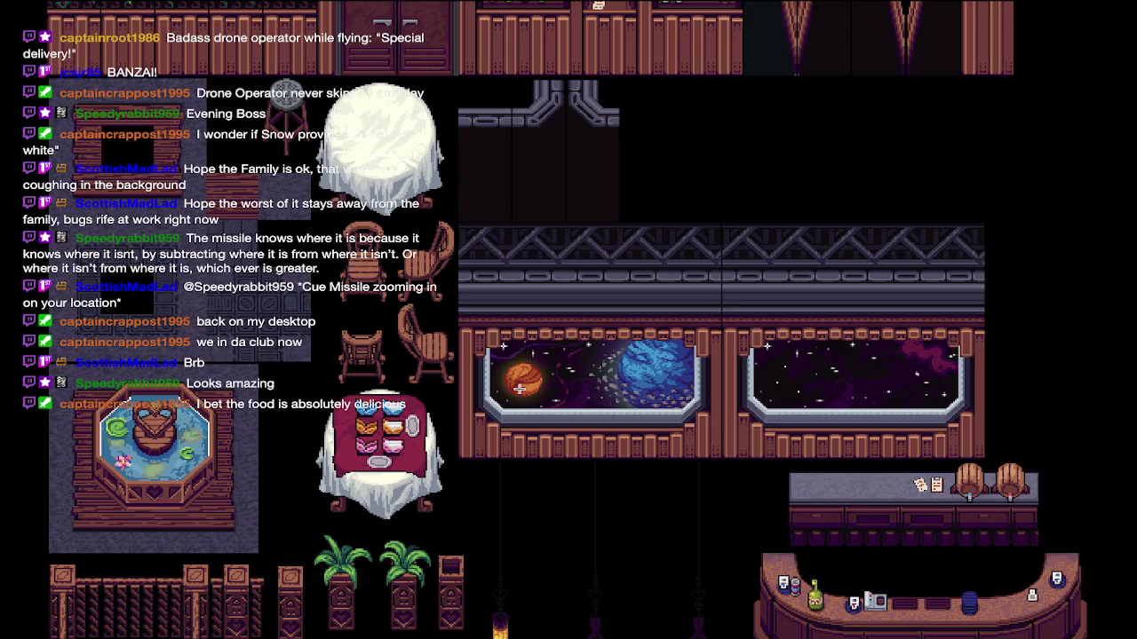
pyautogui.scroll(3, 494, 451)
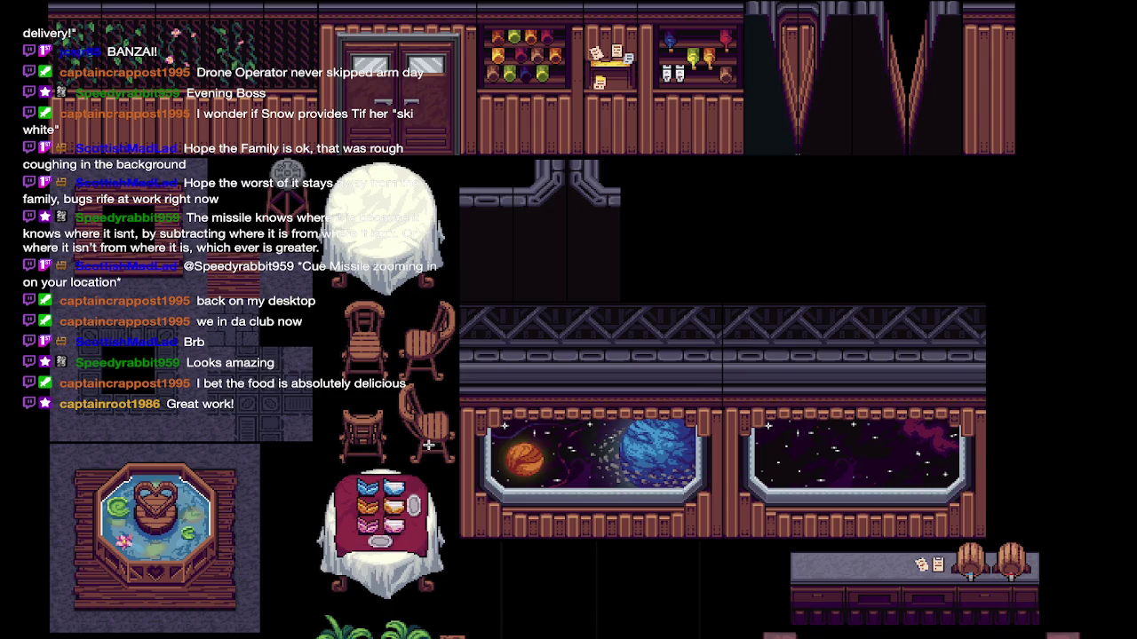
pyautogui.scroll(2, 433, 355)
pyautogui.scroll(2, 433, 356)
pyautogui.scroll(-2, 424, 345)
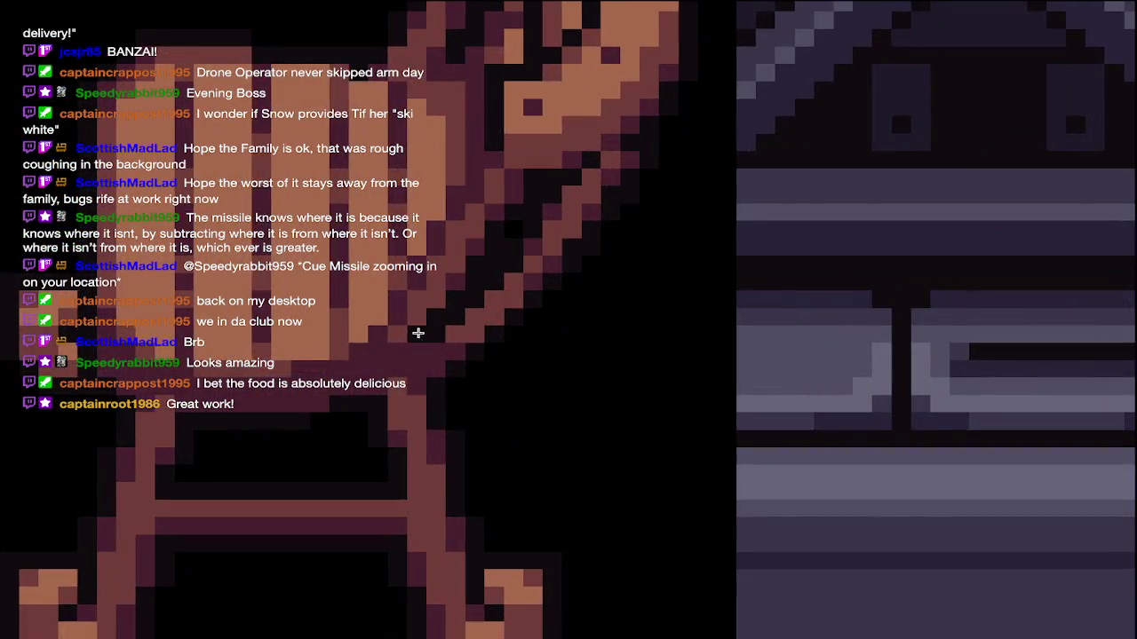
pyautogui.scroll(-2, 423, 383)
pyautogui.scroll(-2, 416, 454)
pyautogui.scroll(-2, 416, 454)
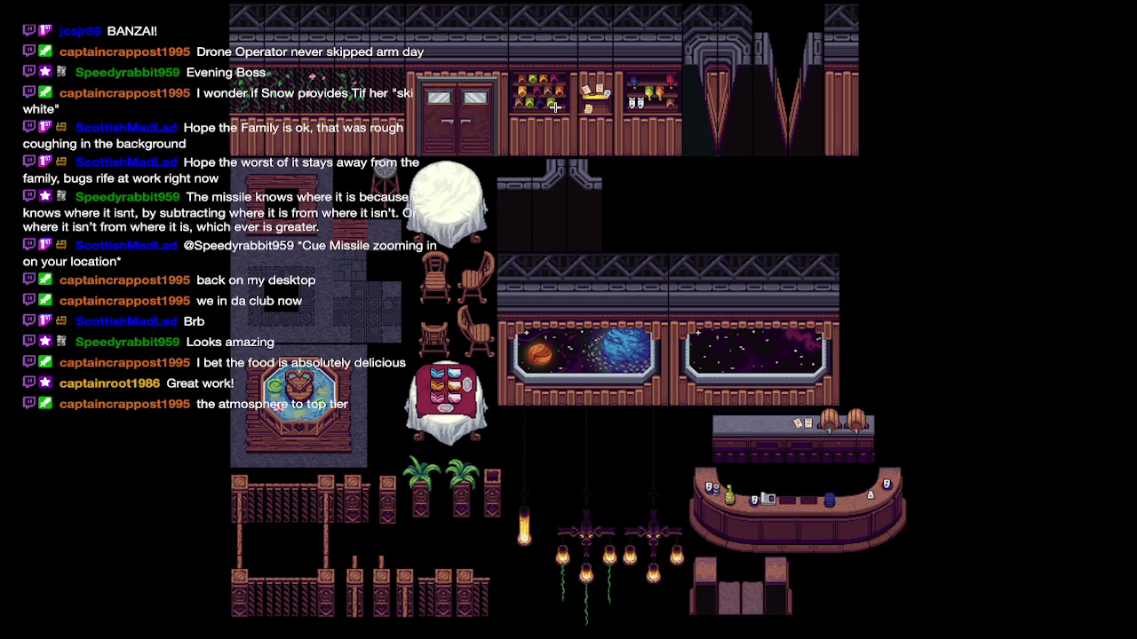
pyautogui.scroll(5, 532, 89)
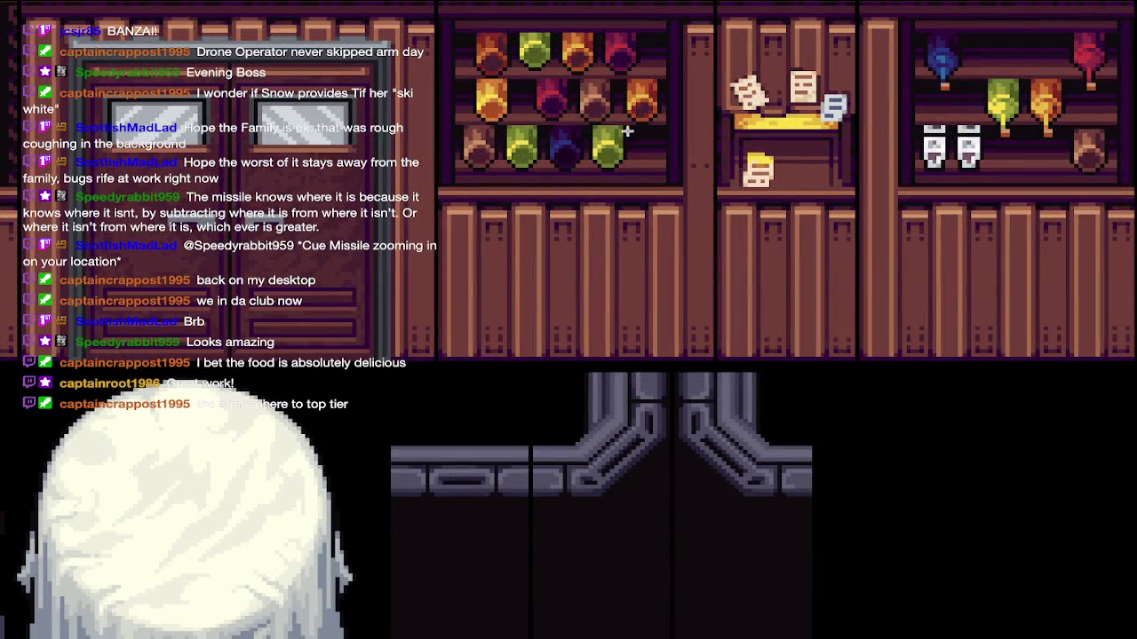
pyautogui.scroll(-5, 556, 170)
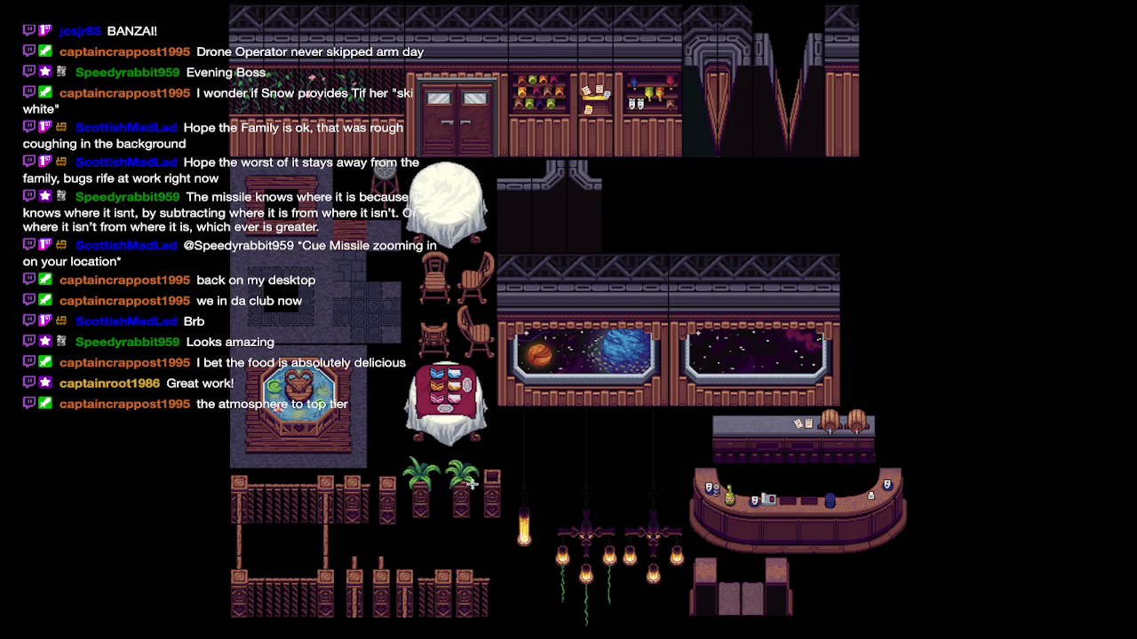
pyautogui.scroll(3, 583, 584)
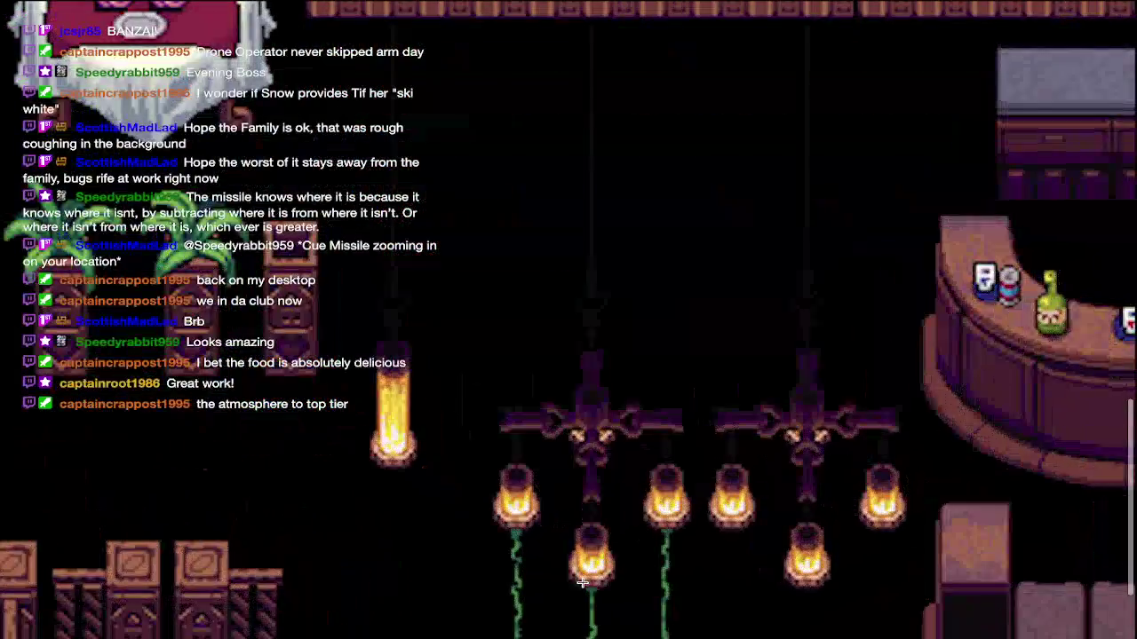
pyautogui.scroll(-2, 565, 454)
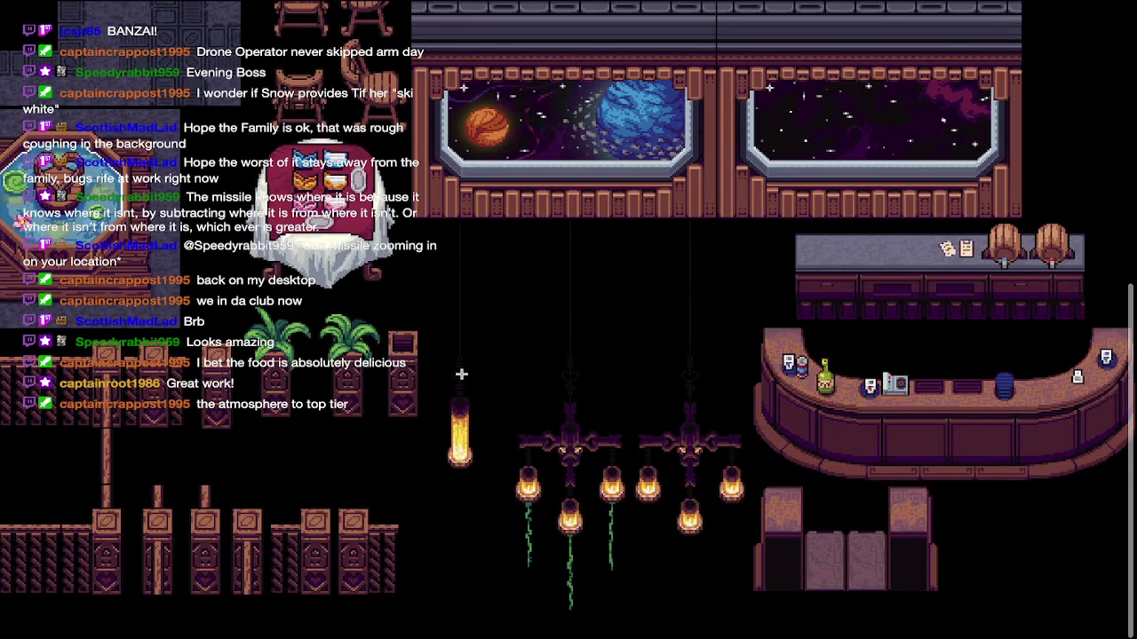
pyautogui.scroll(-2, 461, 374)
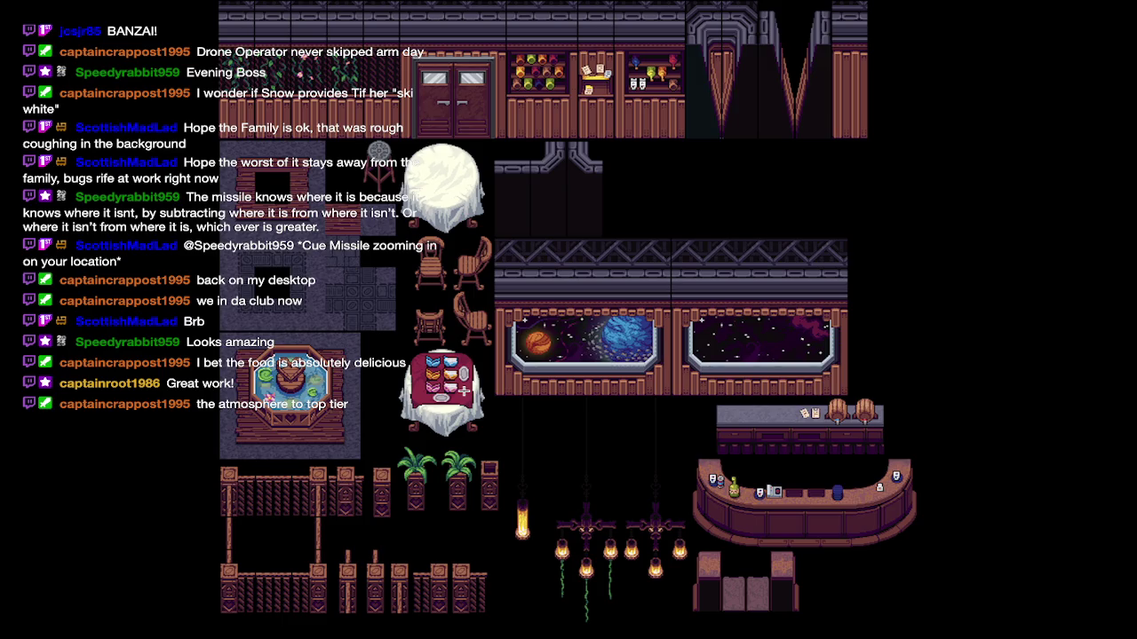
pyautogui.scroll(2, 583, 575)
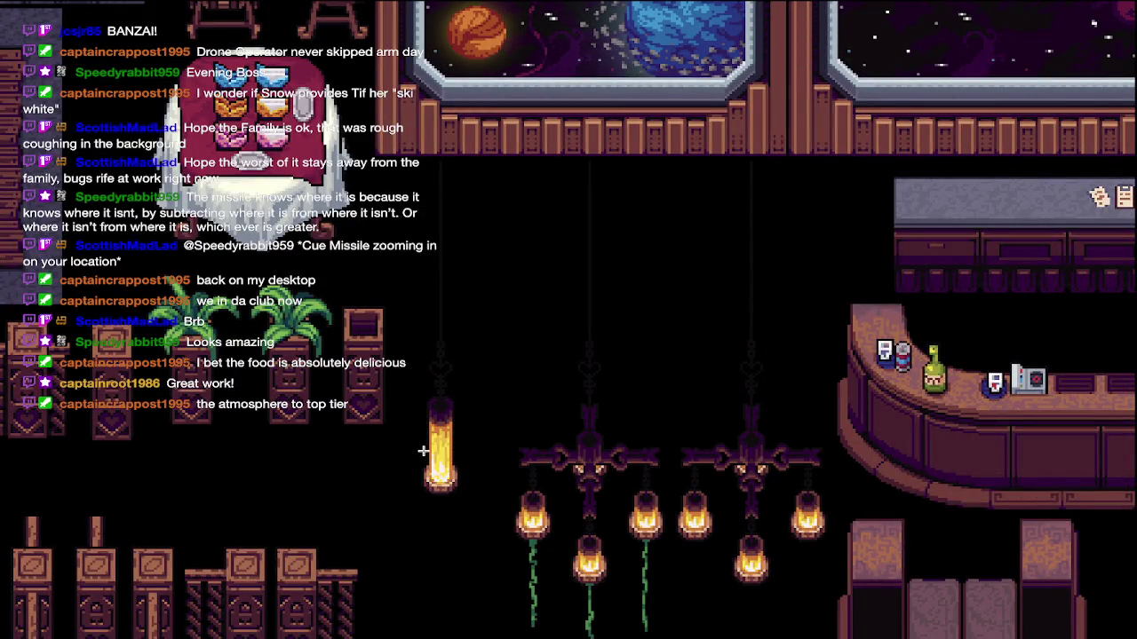
pyautogui.scroll(-2, 423, 452)
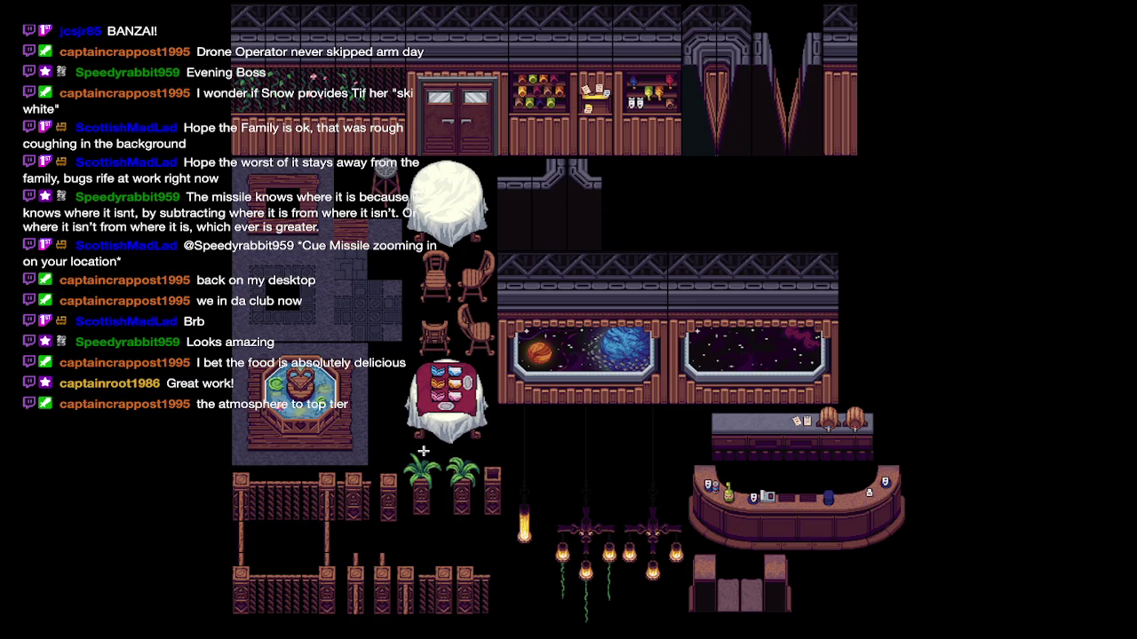
pyautogui.press('super+Tab')
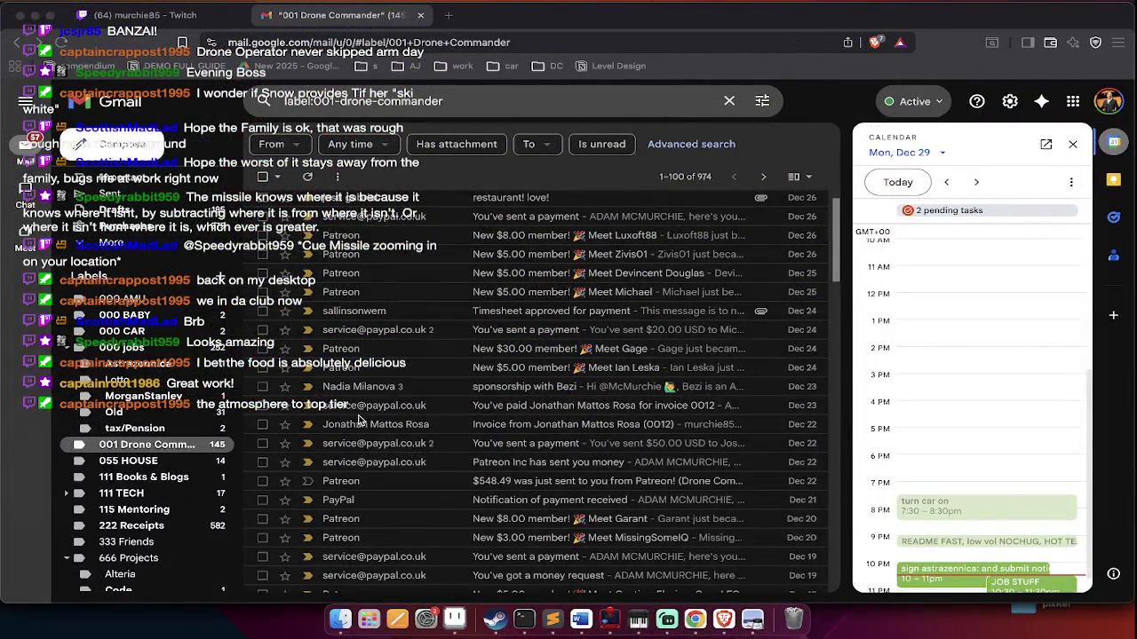
# In Finder, open the PLAZA level folder and peek into the build space ship folder
pyautogui.press('super+Tab')
pyautogui.press('super+shift+Tab')
pyautogui.press('super+shift+Tab')
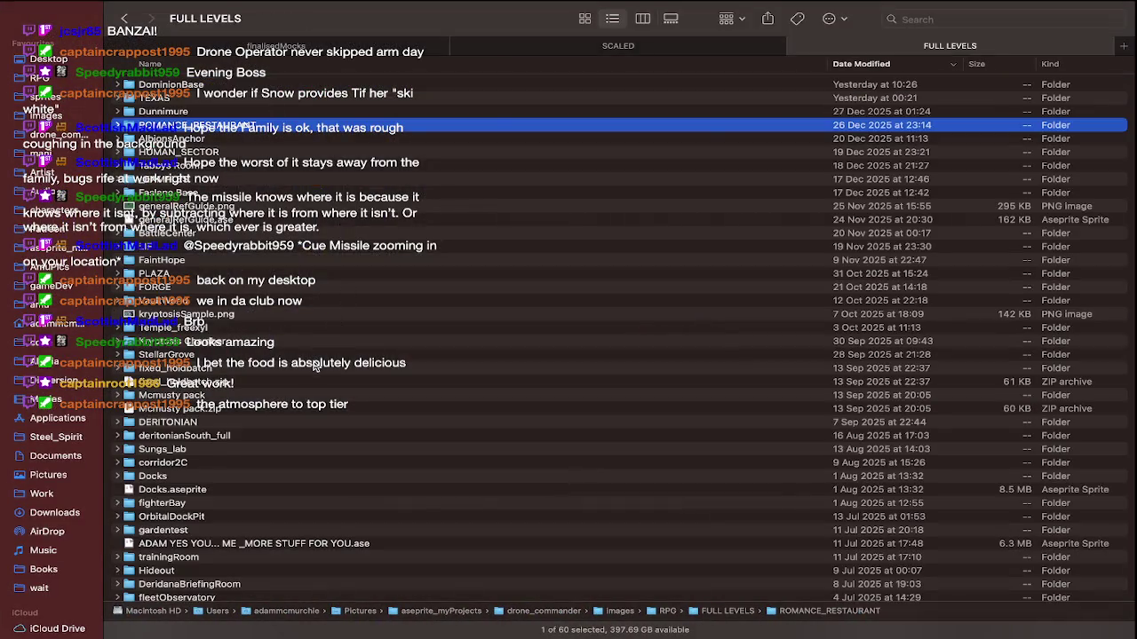
pyautogui.doubleClick(228, 276)
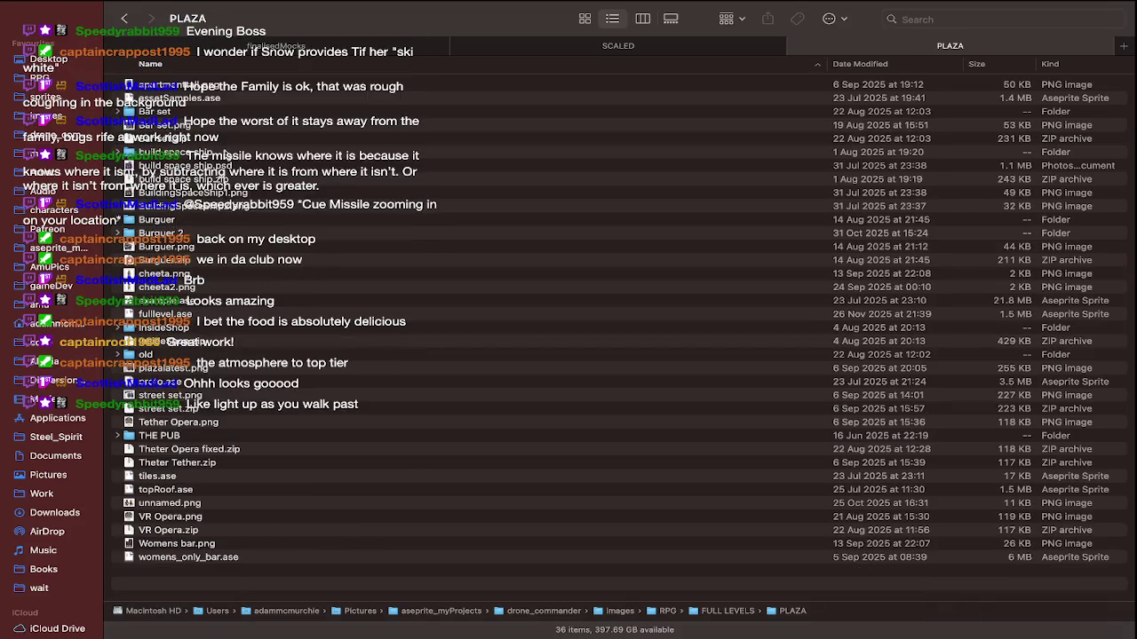
pyautogui.doubleClick(227, 160)
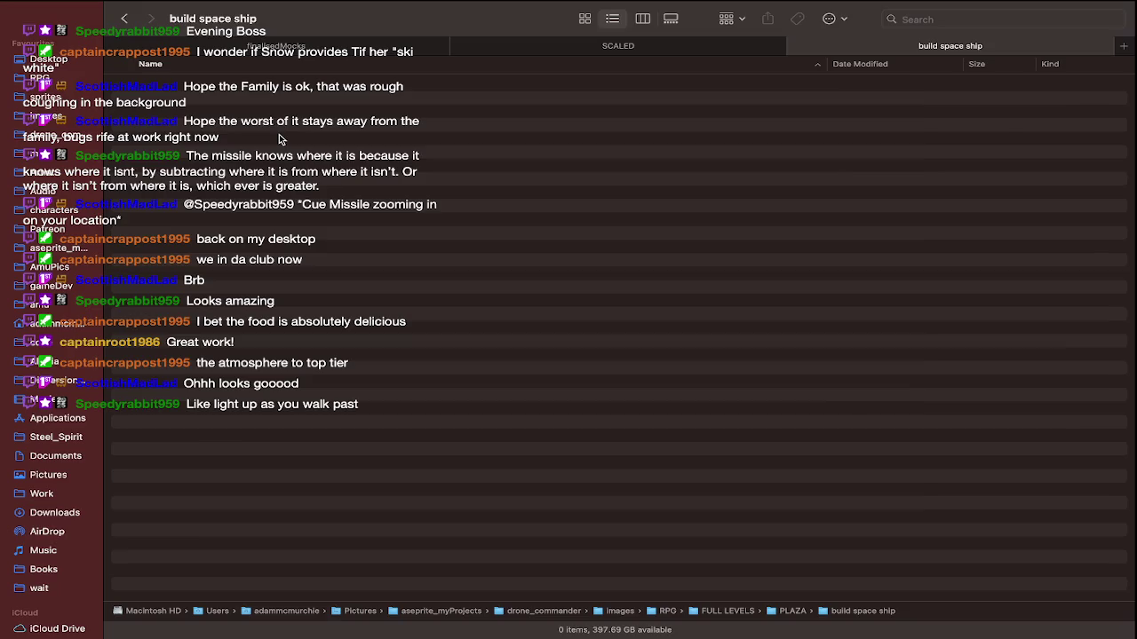
pyautogui.press('super+bracketleft')
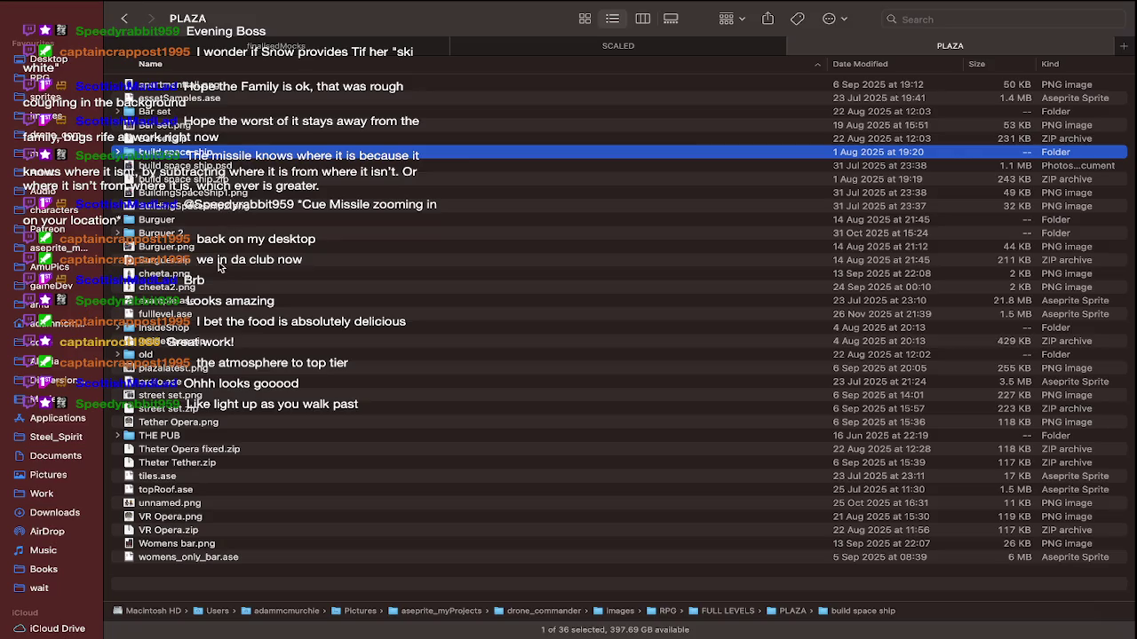
# Open InsideShop.png from the InsideShop folder in Preview
pyautogui.doubleClick(203, 328)
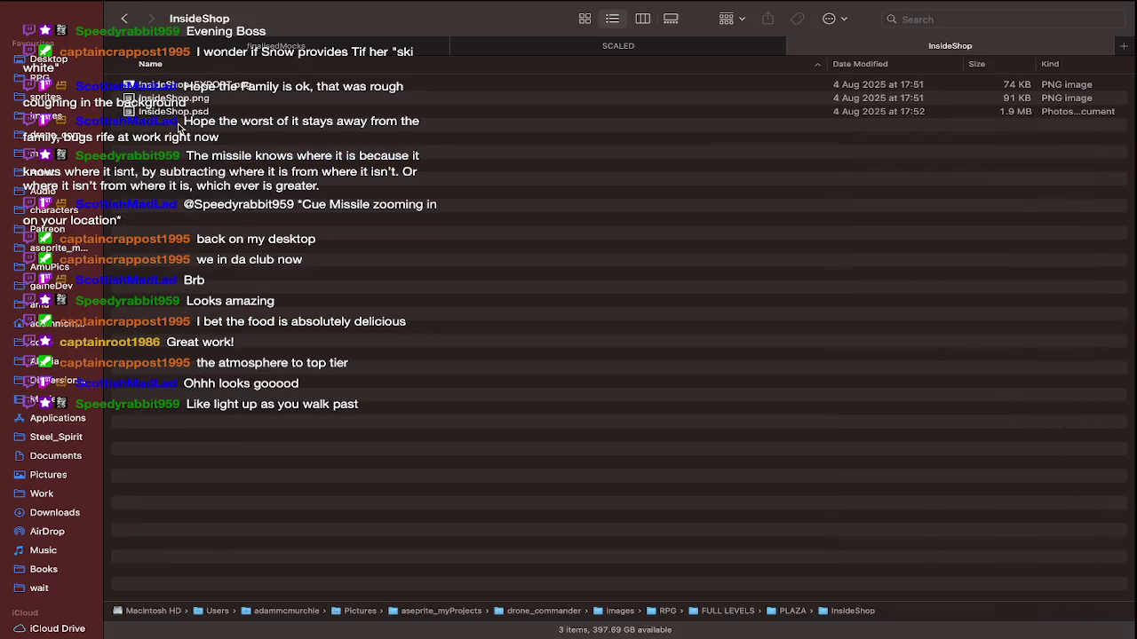
pyautogui.click(207, 110)
pyautogui.click(207, 100)
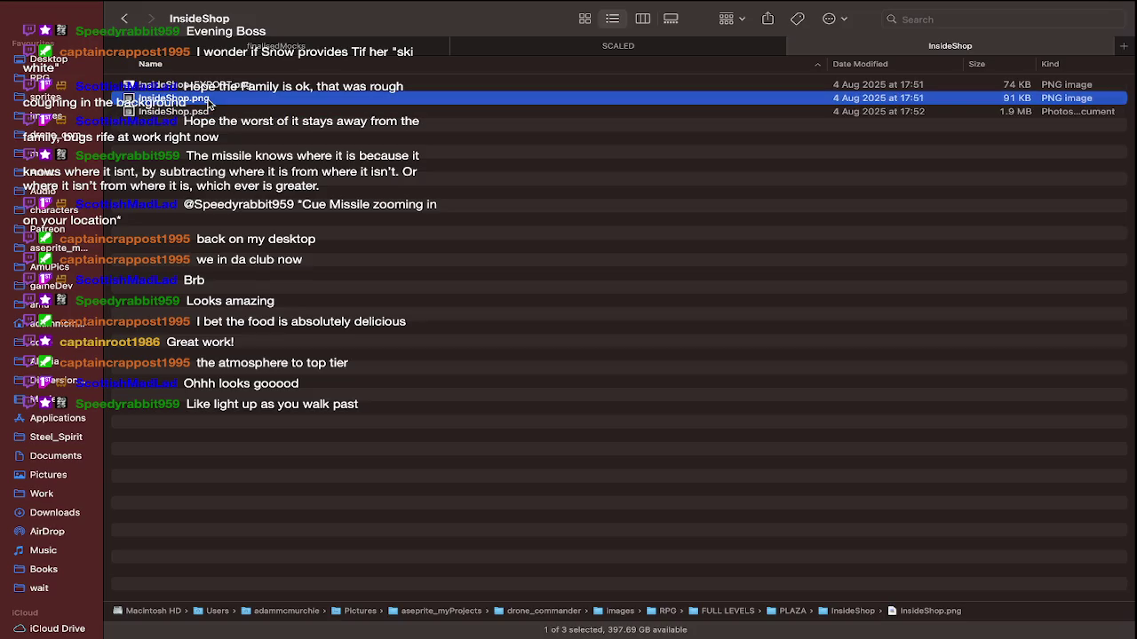
pyautogui.doubleClick(247, 101)
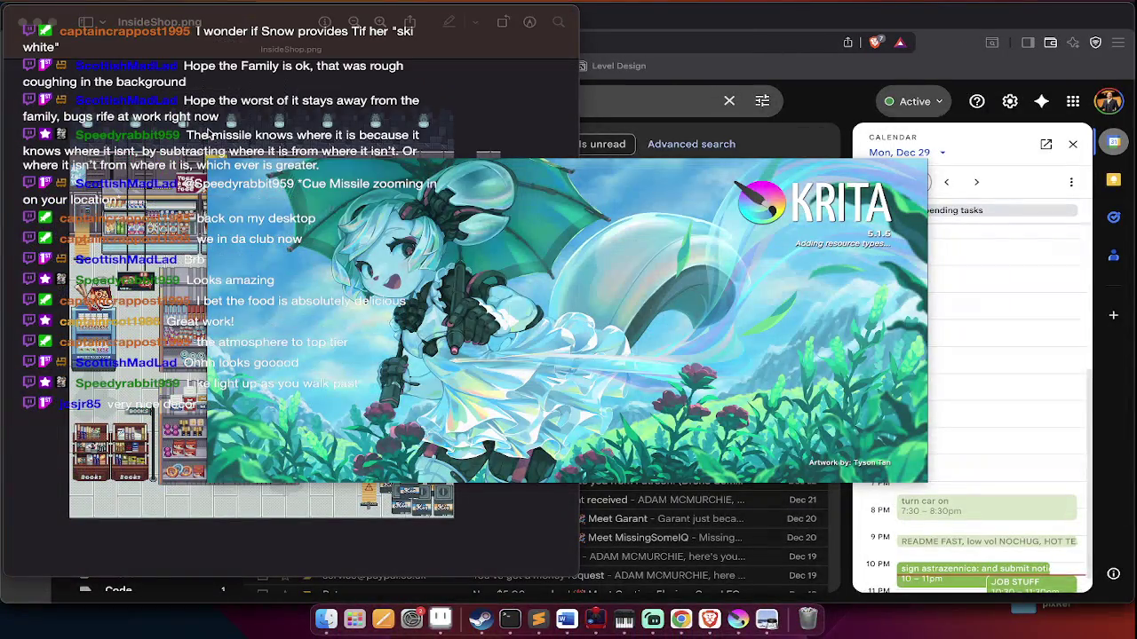
# Show the shop map full screen and mark out the HQ sign
pyautogui.click(55, 21)
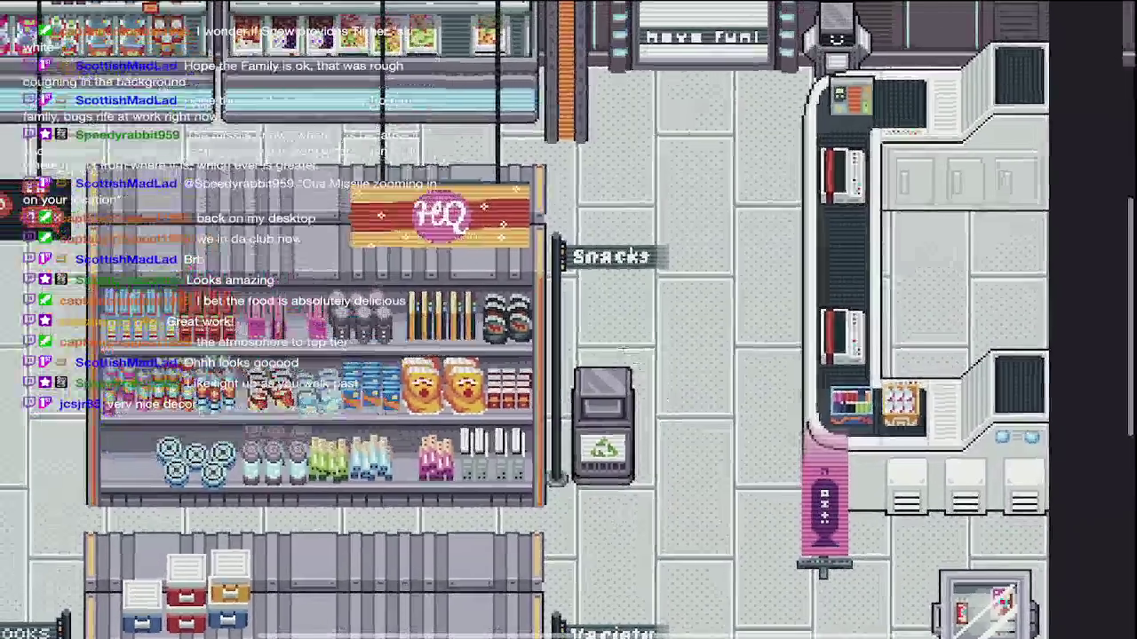
pyautogui.scroll(-2, 598, 235)
pyautogui.moveTo(623, 218); pyautogui.dragTo(398, 284)
pyautogui.scroll(-3, 398, 283)
pyautogui.scroll(3, 399, 301)
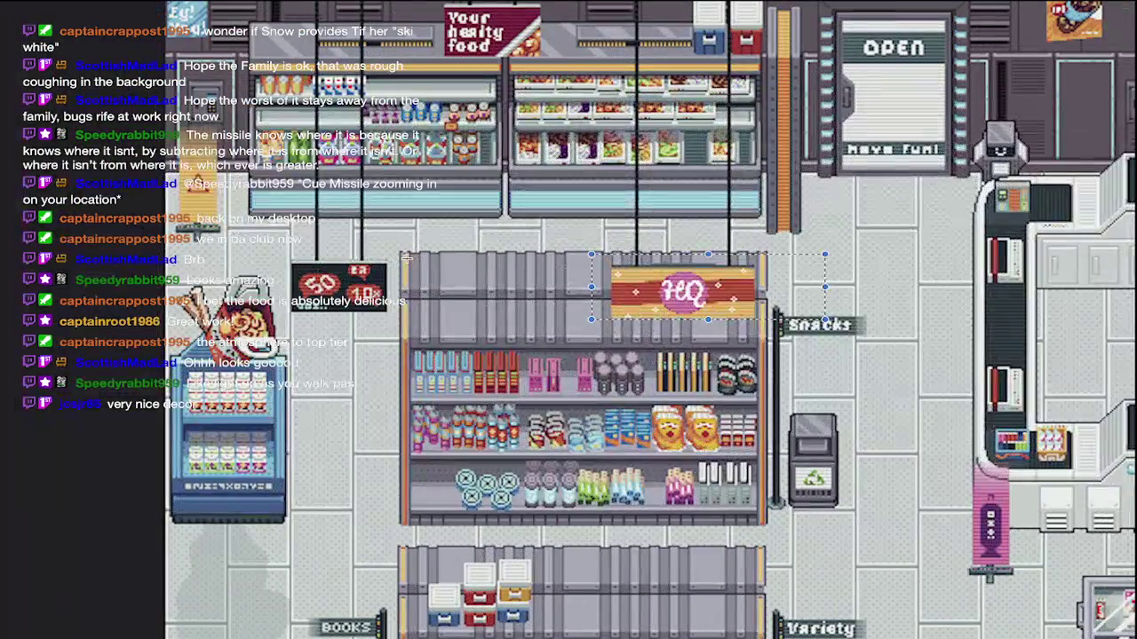
# Mark out the 50/10 sale sign and zoom around the shop shelves
pyautogui.moveTo(302, 215); pyautogui.dragTo(413, 311)
pyautogui.scroll(-2, 413, 311)
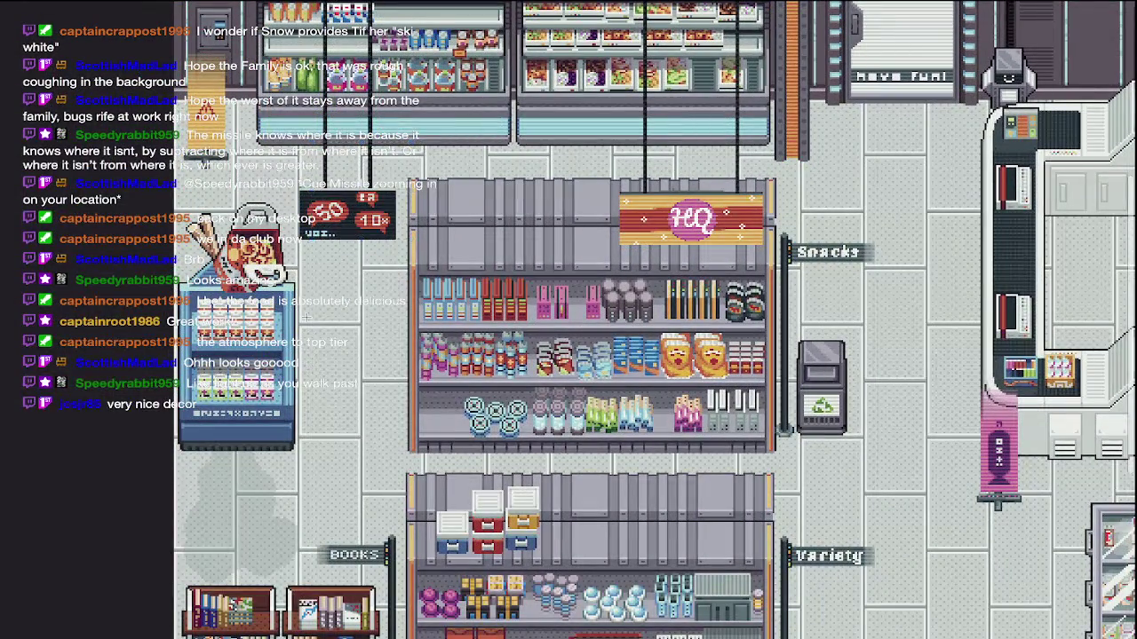
pyautogui.scroll(2, 266, 380)
pyautogui.scroll(-2, 267, 380)
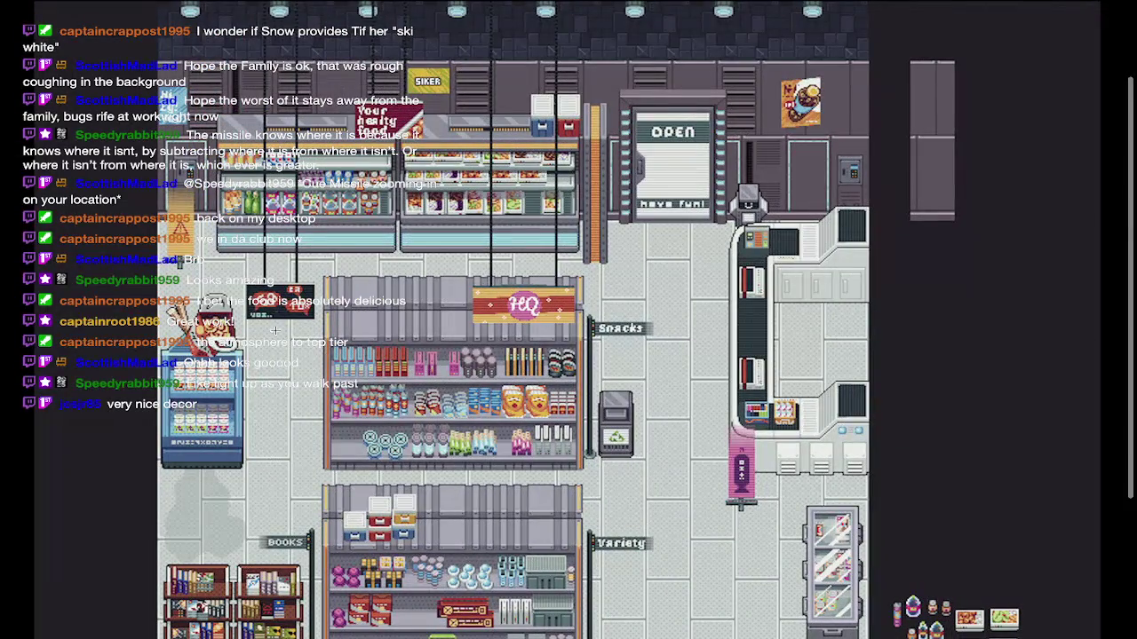
pyautogui.scroll(1, 279, 421)
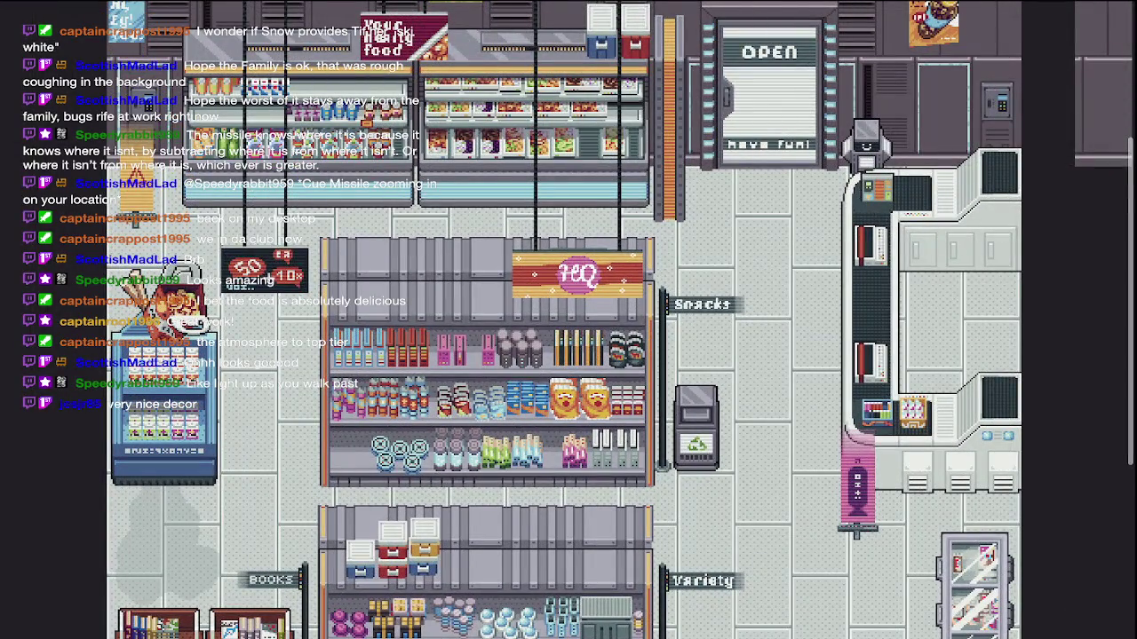
pyautogui.scroll(-2, 408, 267)
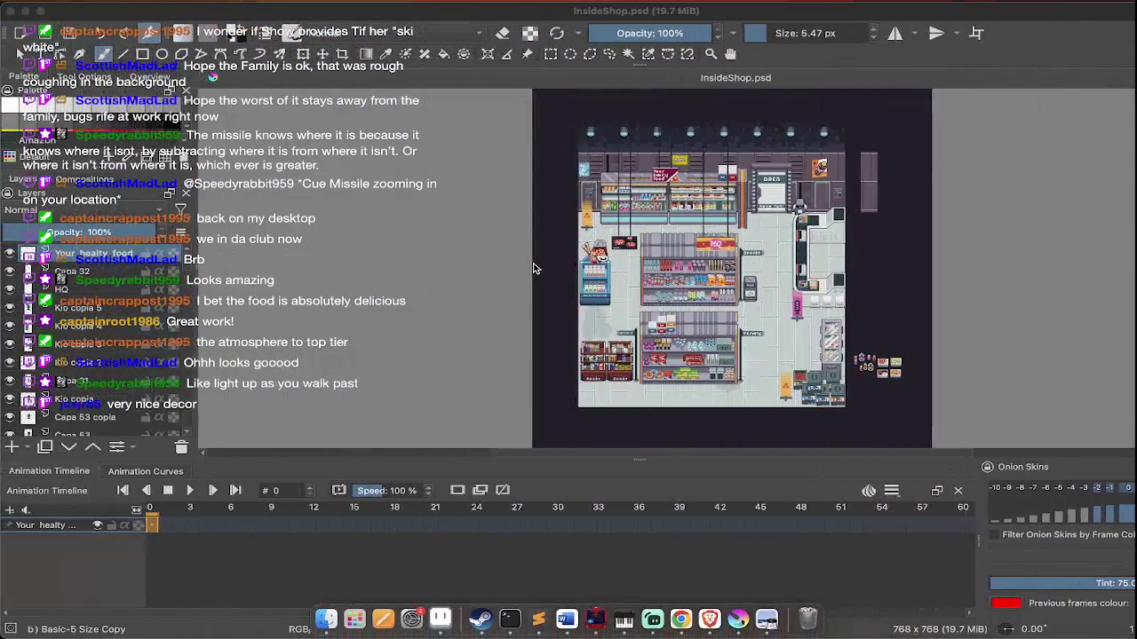
# Leave Krita, show Finder's SCALED folder, then move to Gmail's search box
pyautogui.click(25, 10)
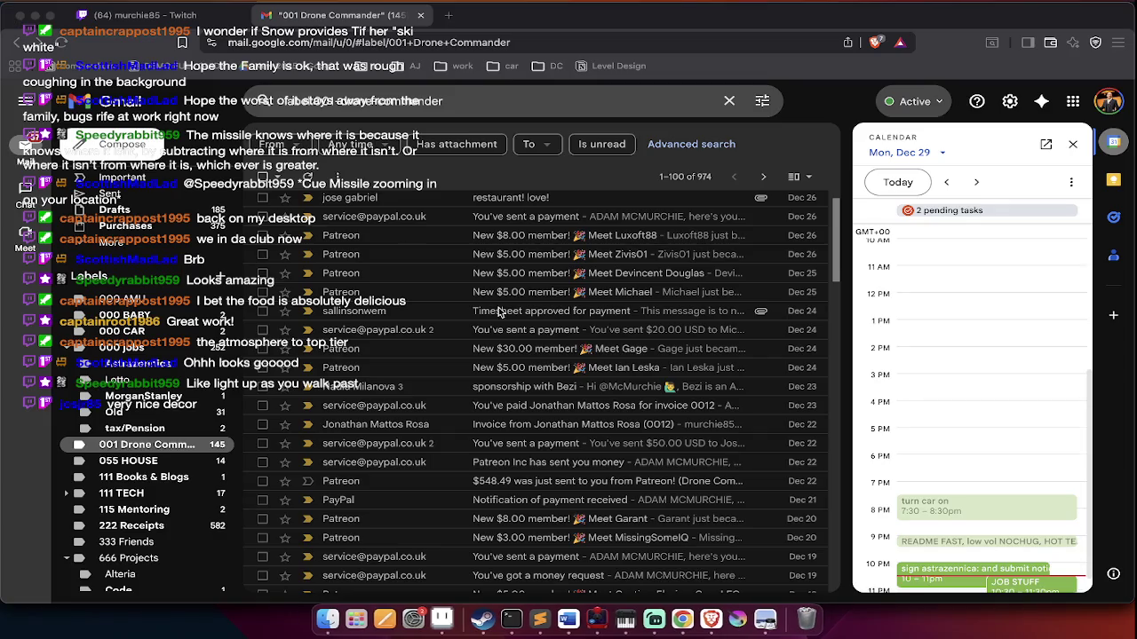
pyautogui.press('super+Tab')
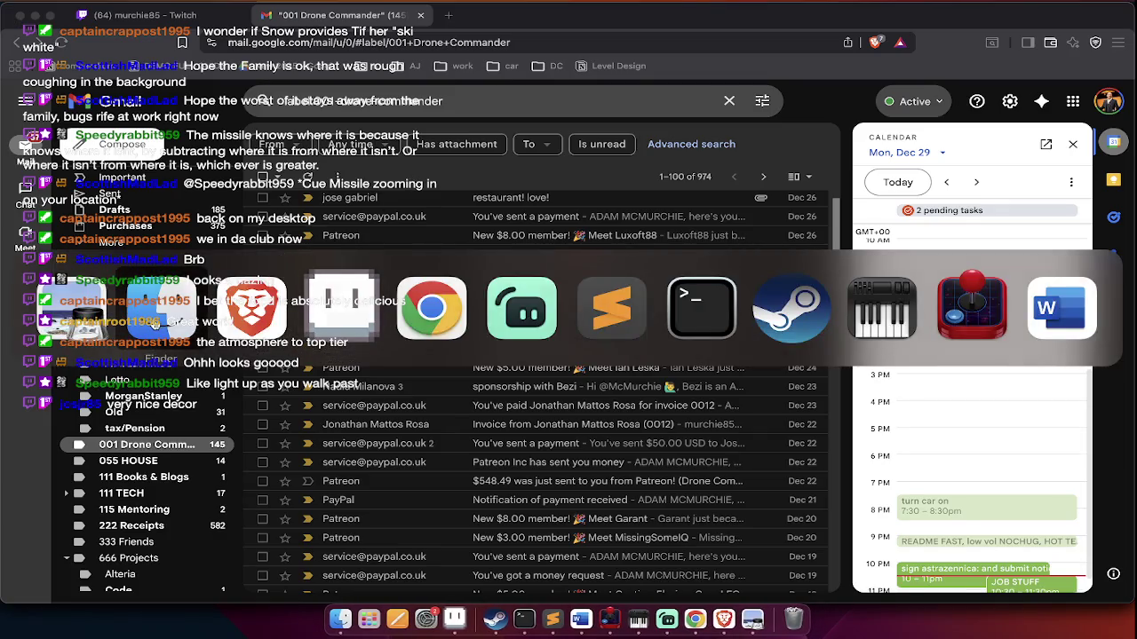
pyautogui.click(158, 318)
pyautogui.click(603, 50)
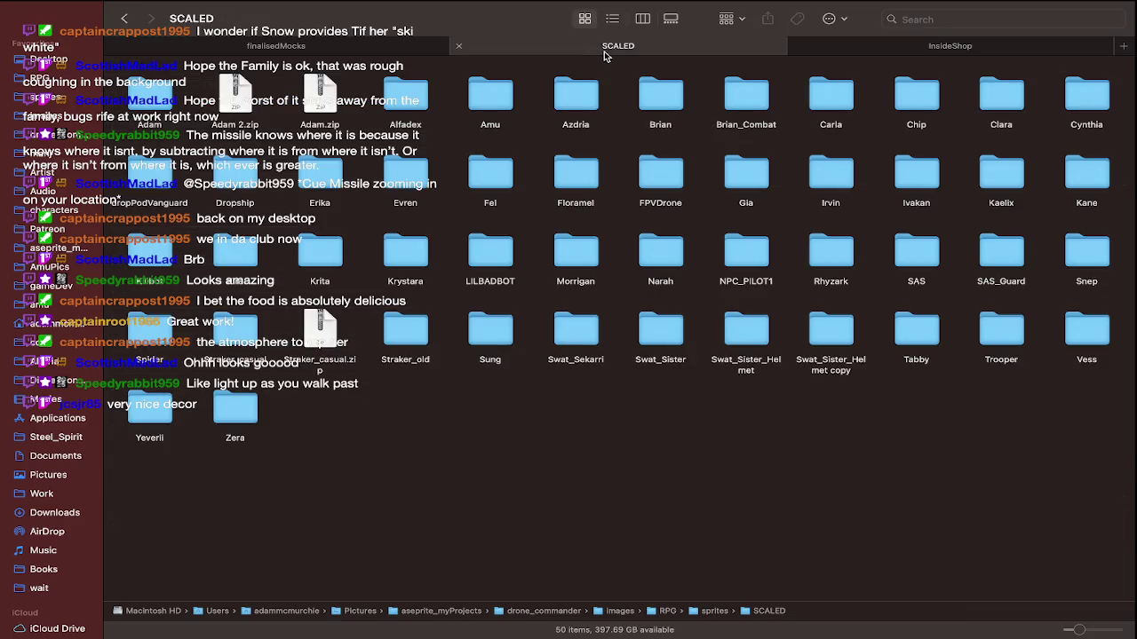
pyautogui.hotkey('ctrl', 'Left')
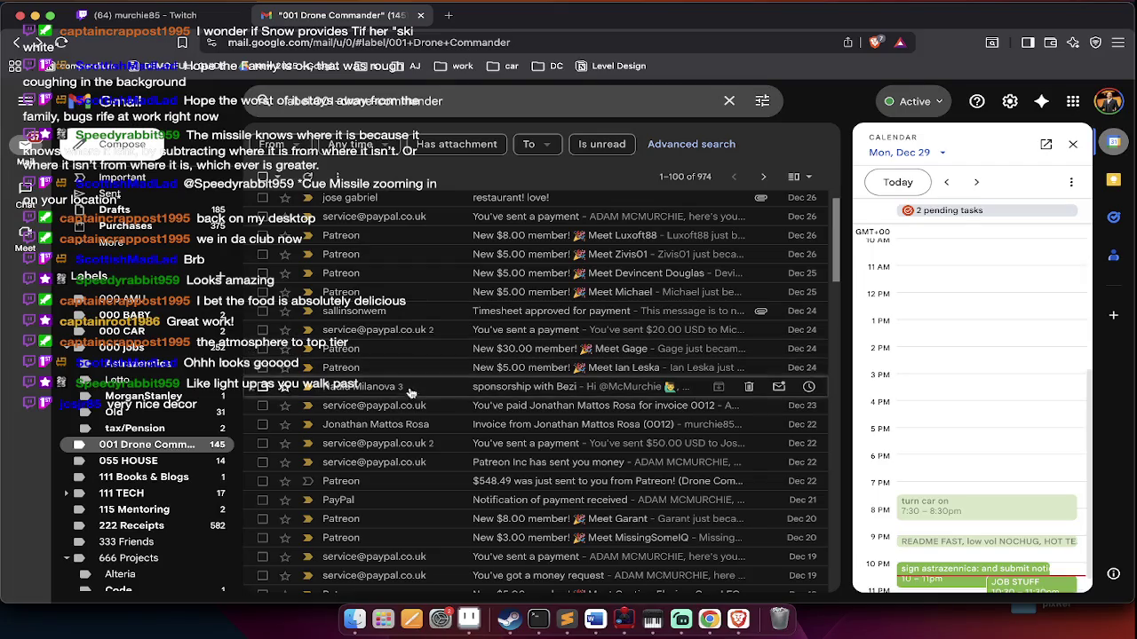
pyautogui.moveTo(374, 405)
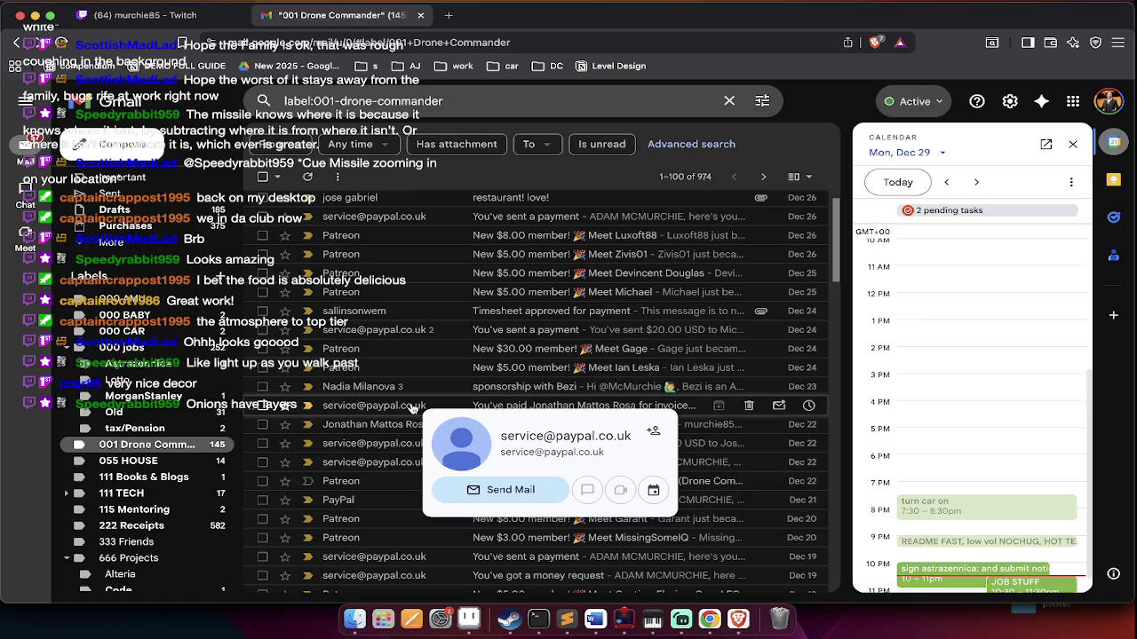
pyautogui.click(348, 100)
# Search the label for the artist's address and download the animations email's Breaking wall.zip
pyautogui.write('jos')
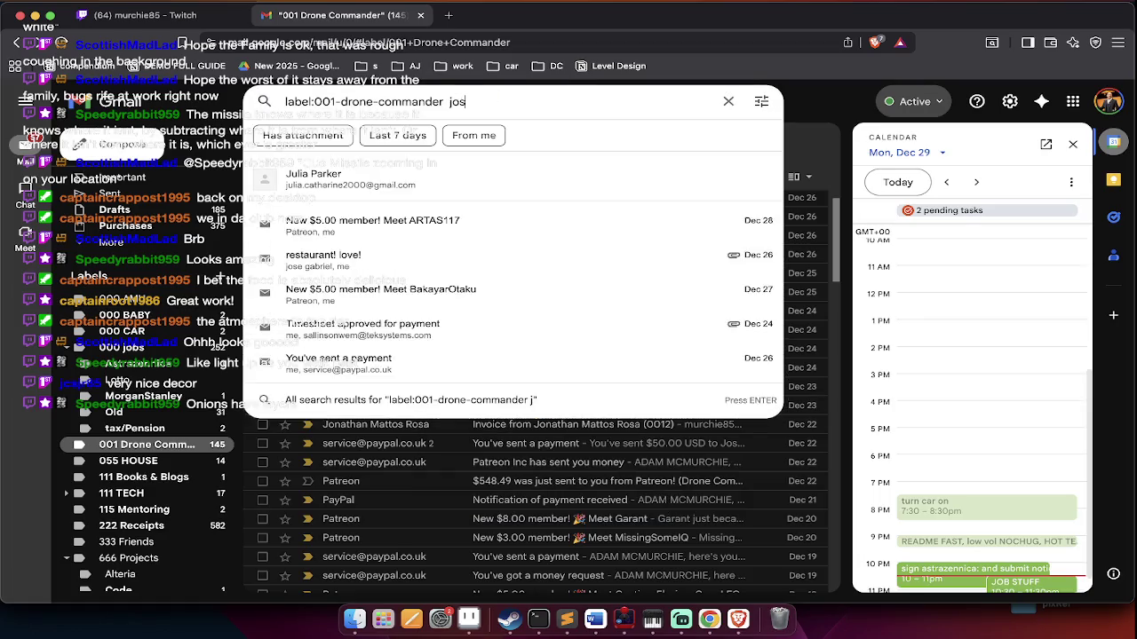
pyautogui.write('e')
pyautogui.click(341, 219)
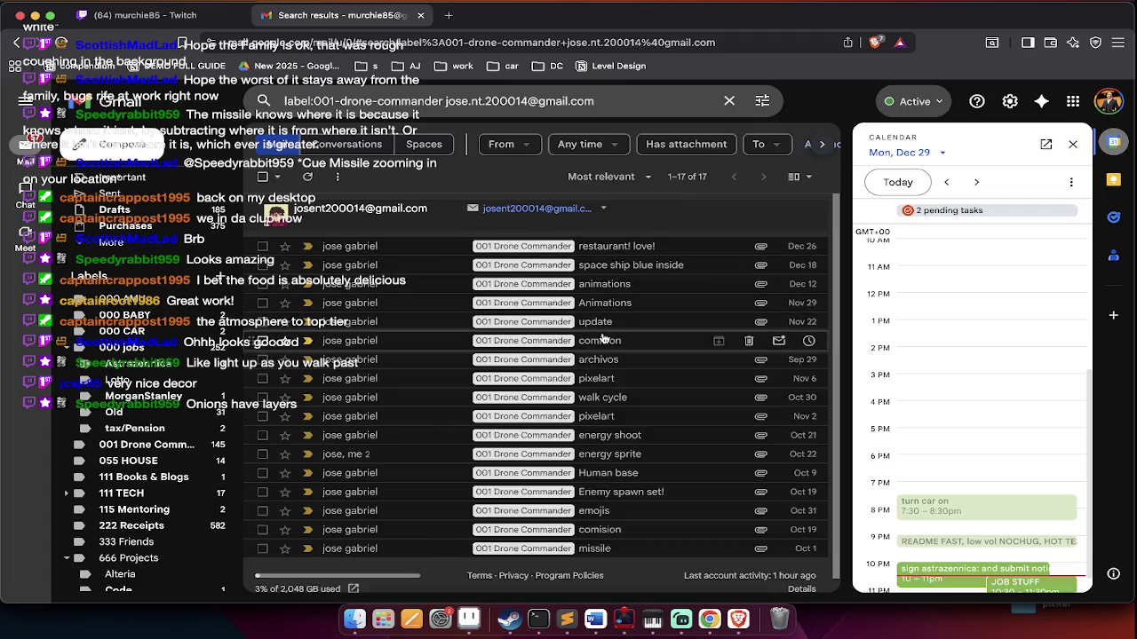
pyautogui.click(625, 289)
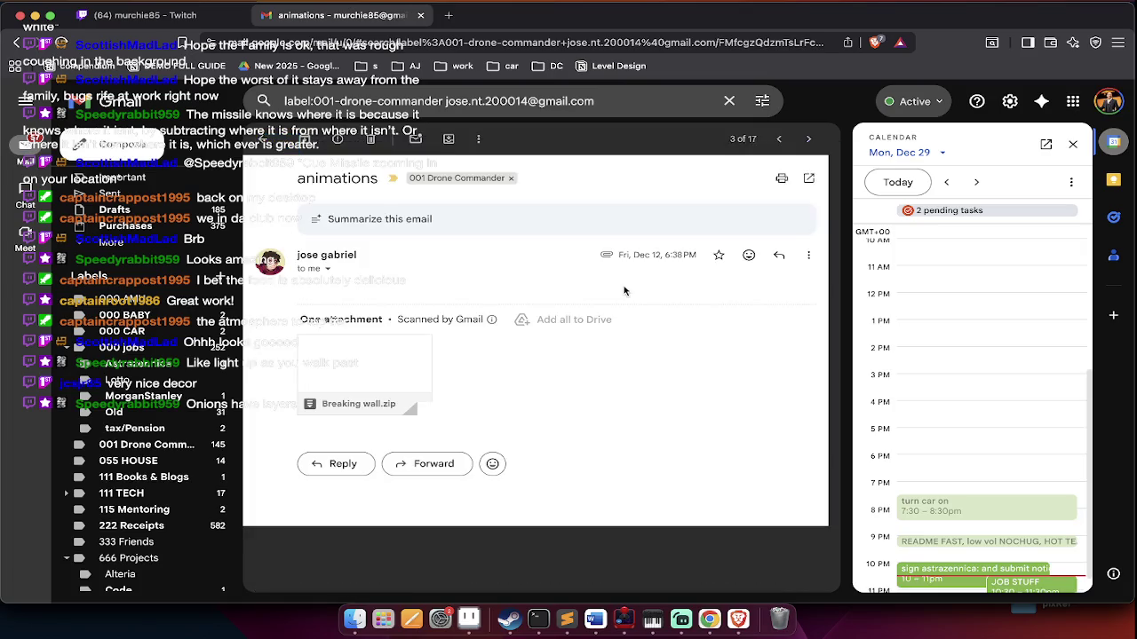
pyautogui.moveTo(364, 373)
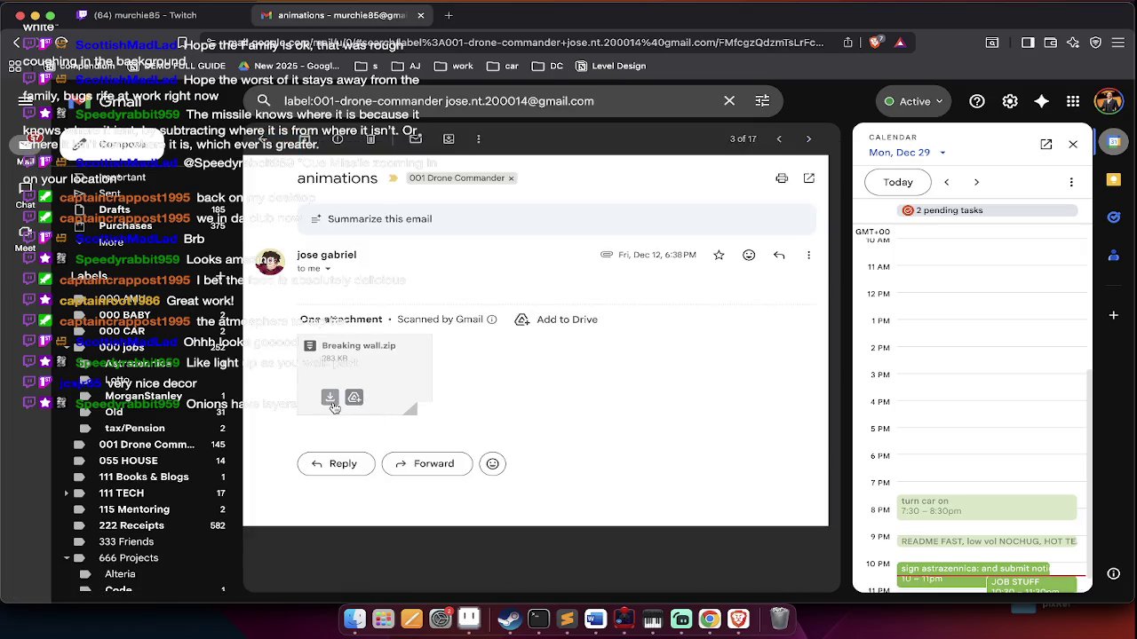
pyautogui.click(333, 404)
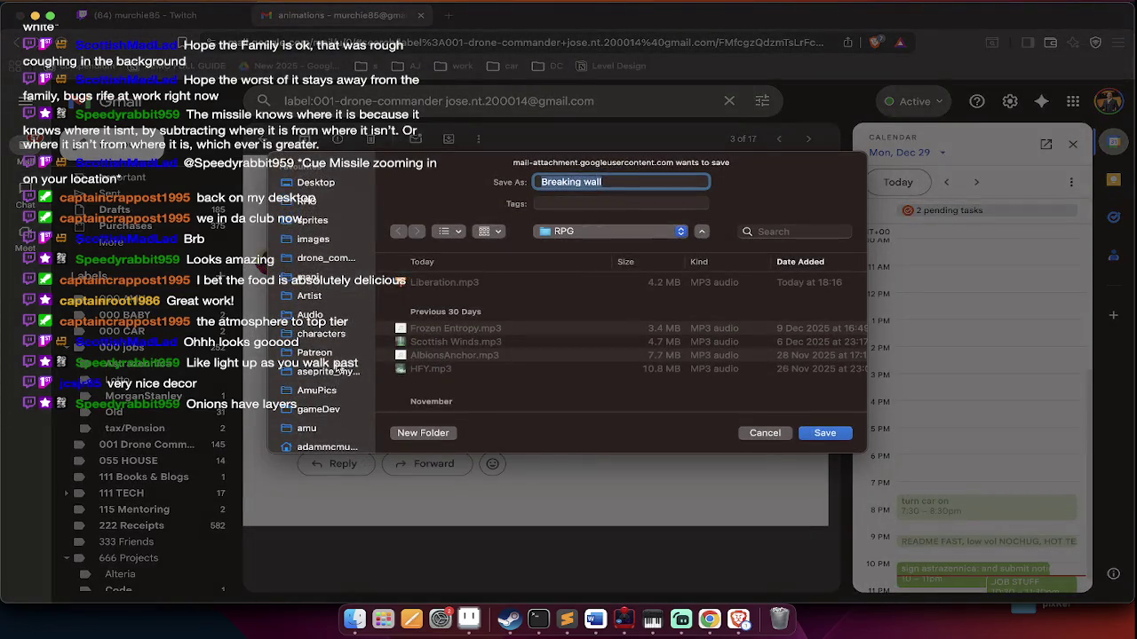
# Navigate the save dialog from drone_commander up to the FULL LEVELS folder
pyautogui.click(344, 259)
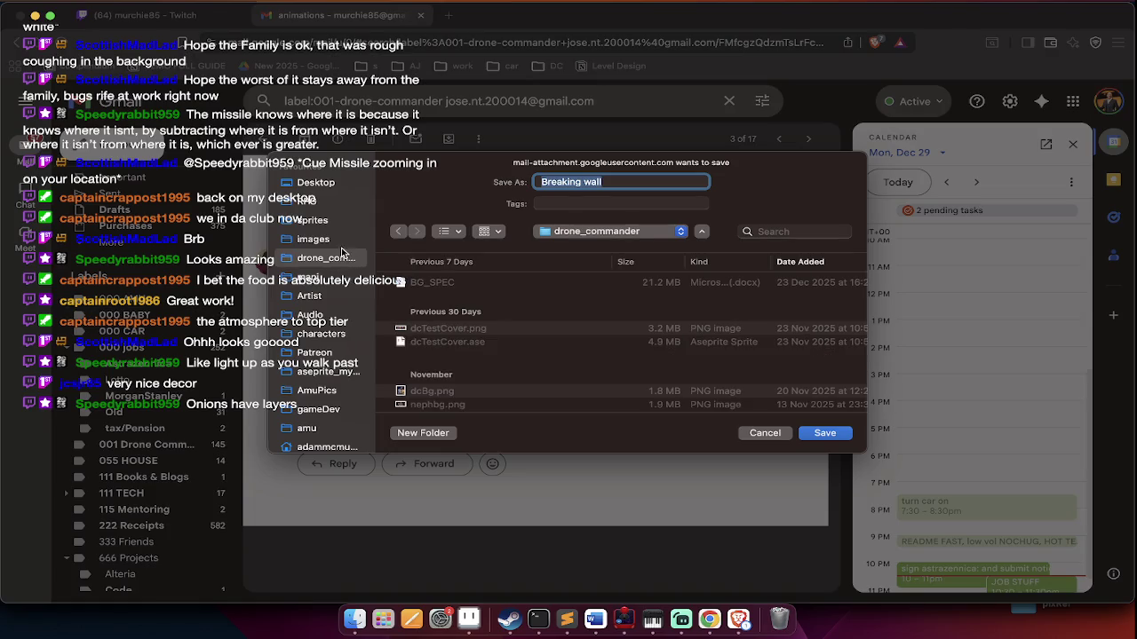
pyautogui.click(316, 201)
pyautogui.scroll(-3, 434, 337)
pyautogui.scroll(-3, 434, 337)
pyautogui.scroll(-3, 434, 337)
pyautogui.doubleClick(434, 337)
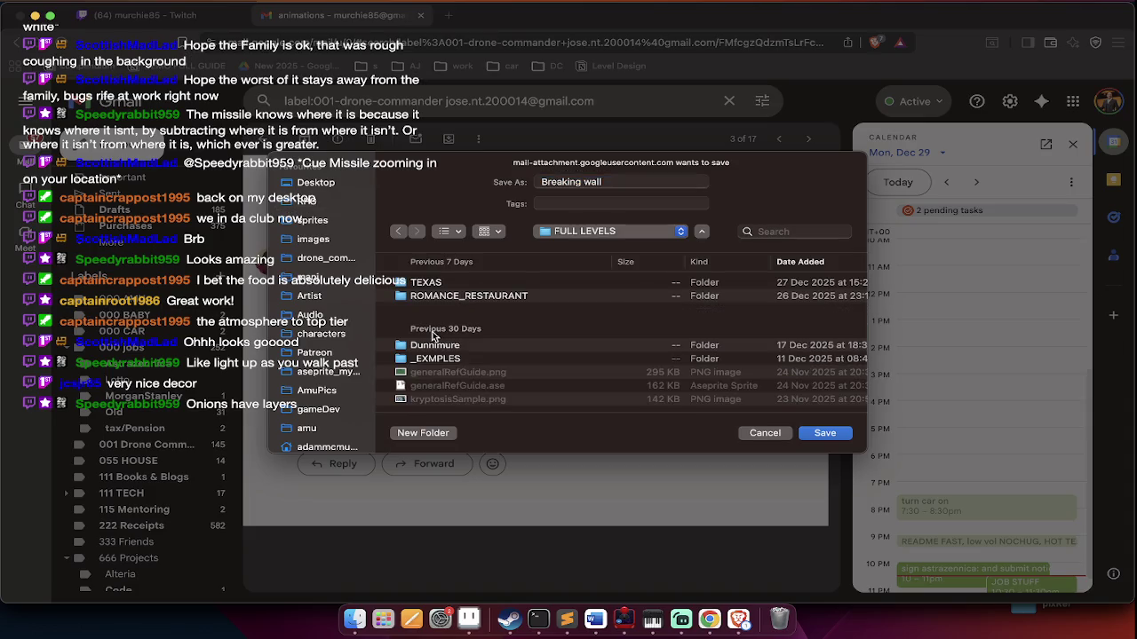
# Save Breaking wall.zip into the FULL LEVELS/DominionBase folder
pyautogui.scroll(1, 438, 385)
pyautogui.scroll(-2, 438, 384)
pyautogui.scroll(-2, 438, 384)
pyautogui.scroll(-2, 438, 385)
pyautogui.scroll(-2, 438, 384)
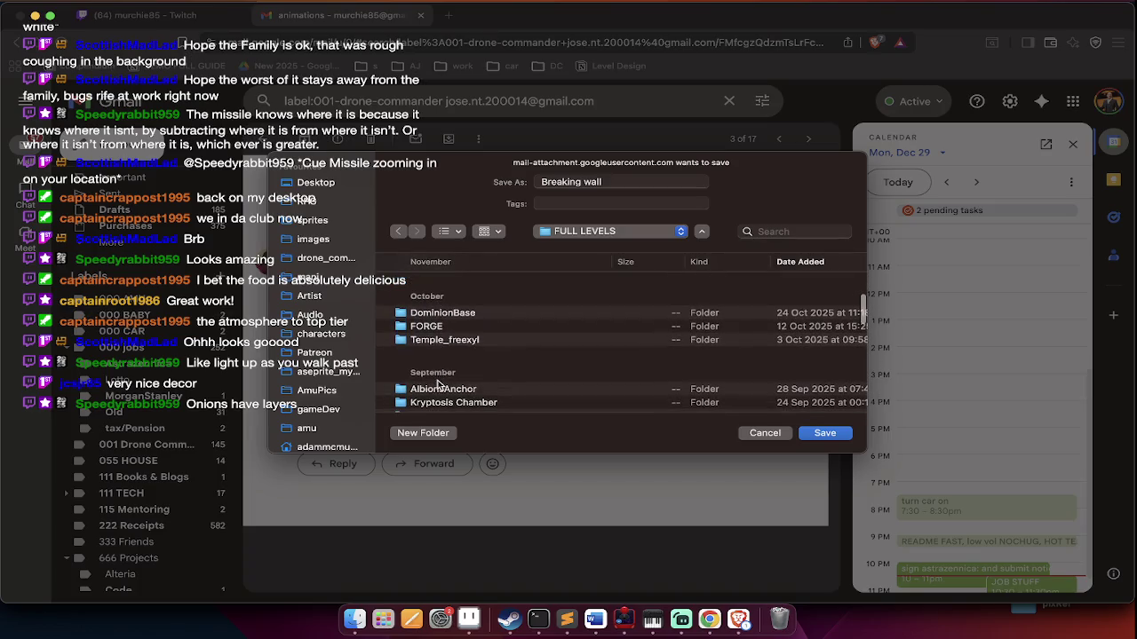
pyautogui.doubleClick(452, 312)
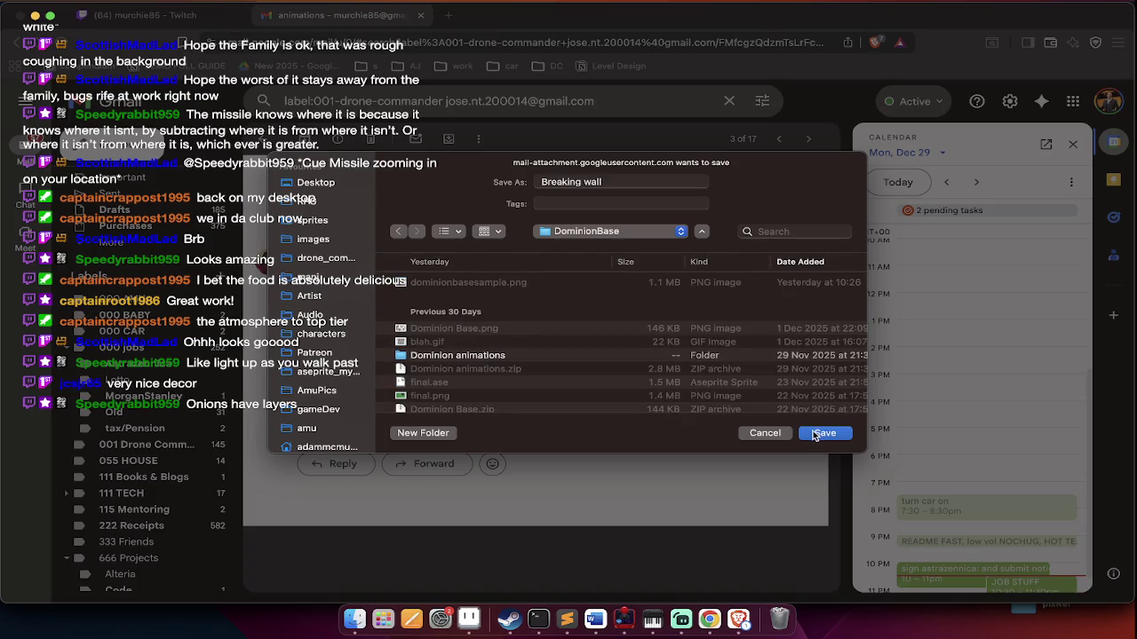
pyautogui.click(816, 434)
# Download the Animations email's attachment, then move to the Finder desktop
pyautogui.press('u')
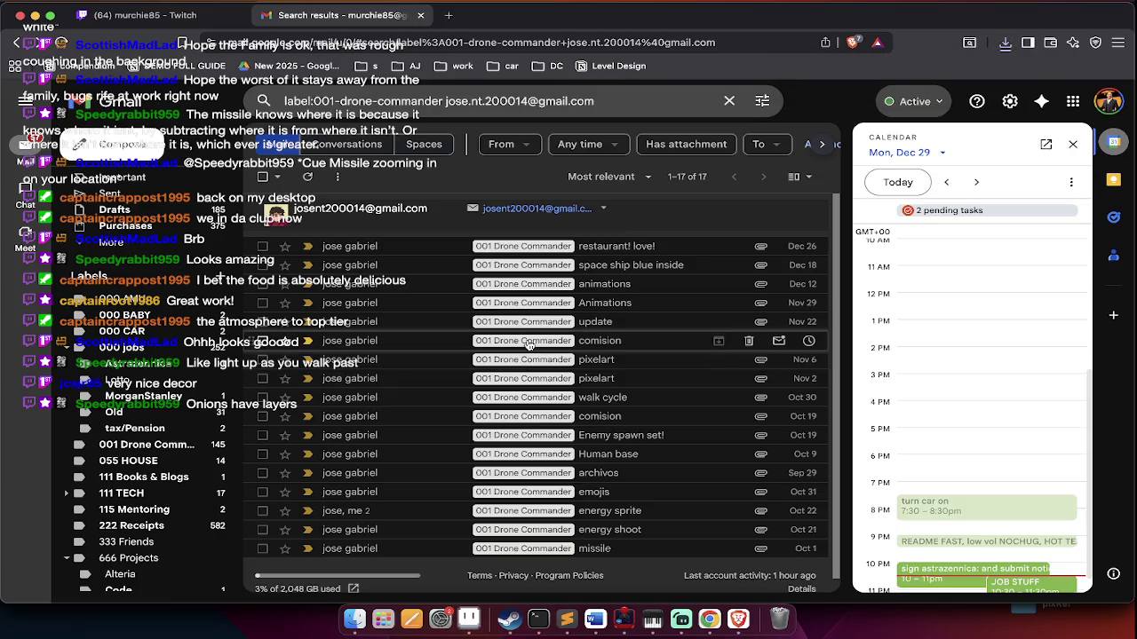
pyautogui.click(626, 316)
pyautogui.moveTo(364, 373)
pyautogui.click(340, 397)
pyautogui.hotkey('ctrl', 'Right')
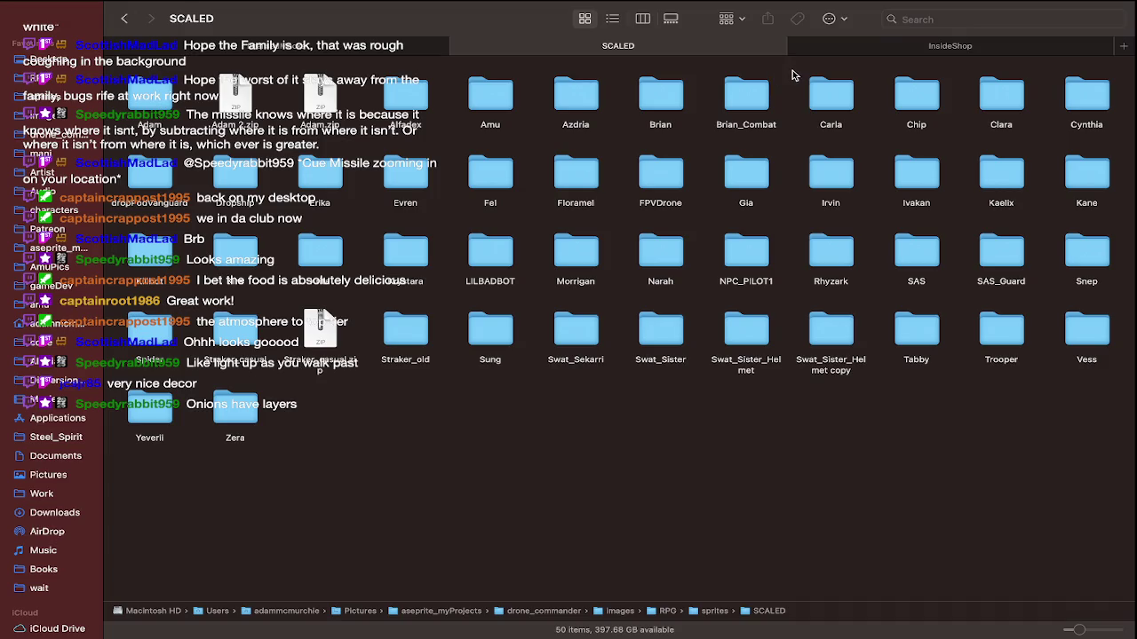
# Go from InsideShop up to FULL LEVELS and into DominionBase's Breaking wall folder
pyautogui.hotkey('ctrl', 'Right')
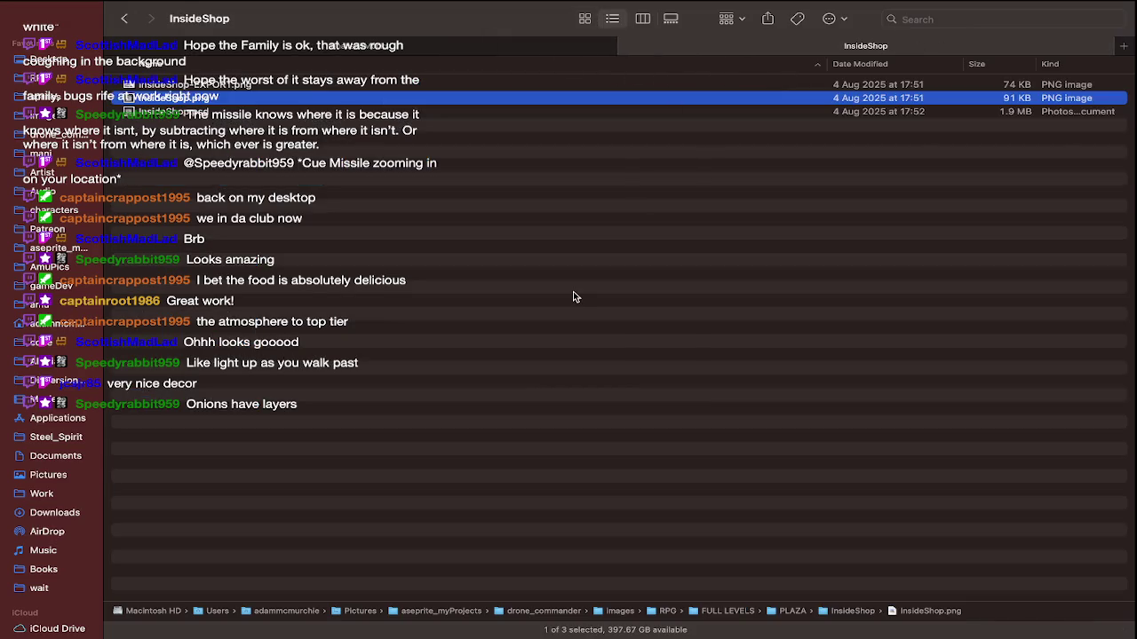
pyautogui.press('super+Up')
pyautogui.press('super+Up')
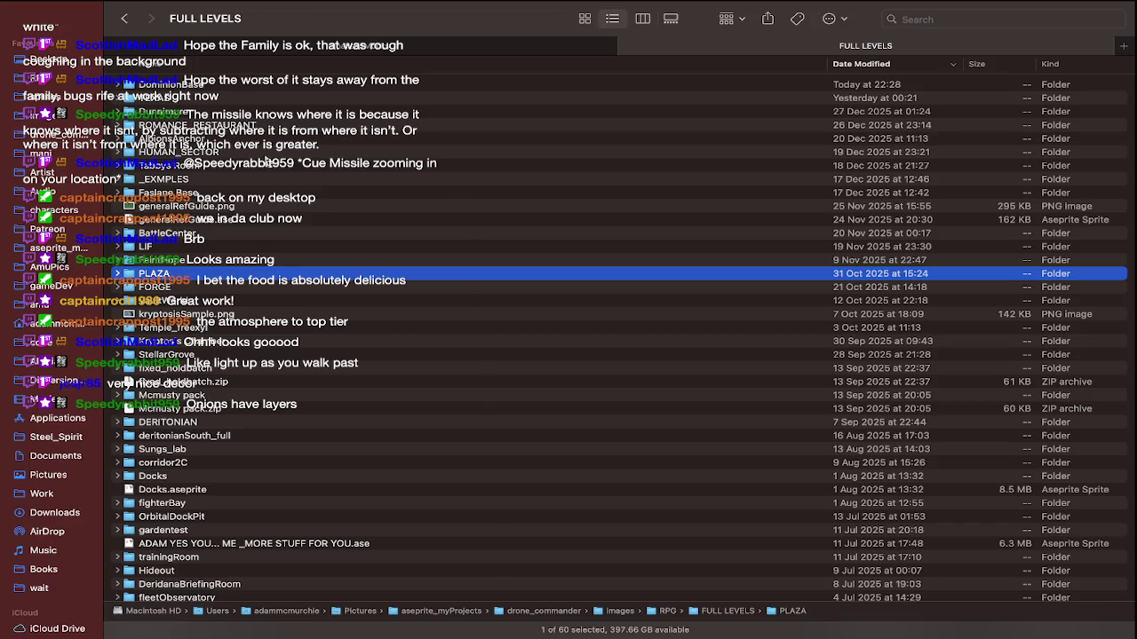
pyautogui.doubleClick(222, 87)
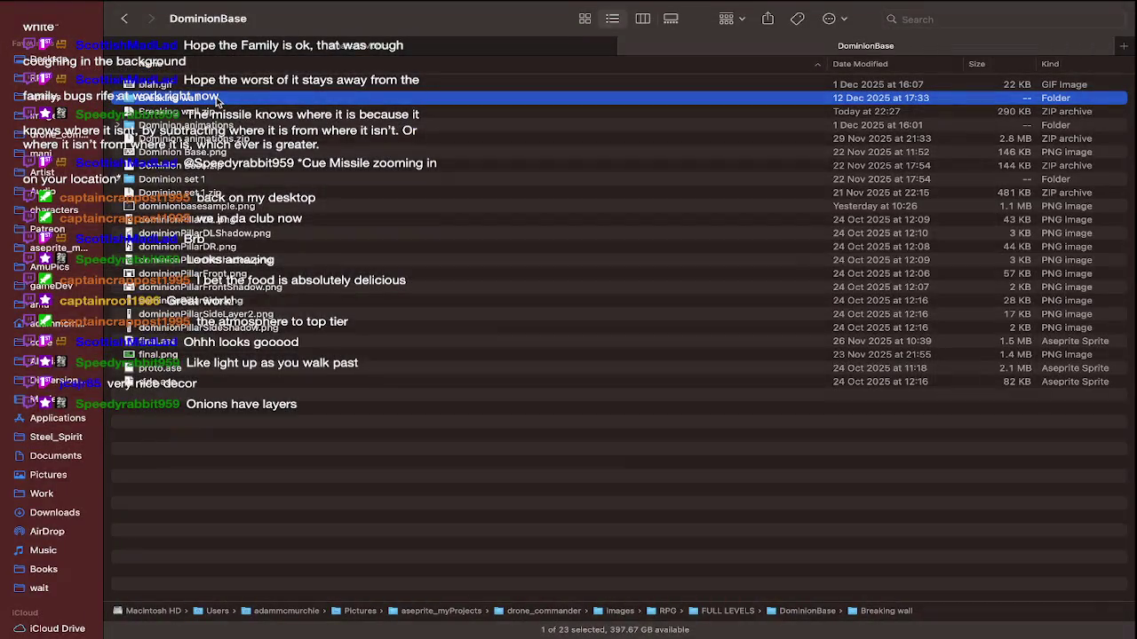
pyautogui.doubleClick(216, 99)
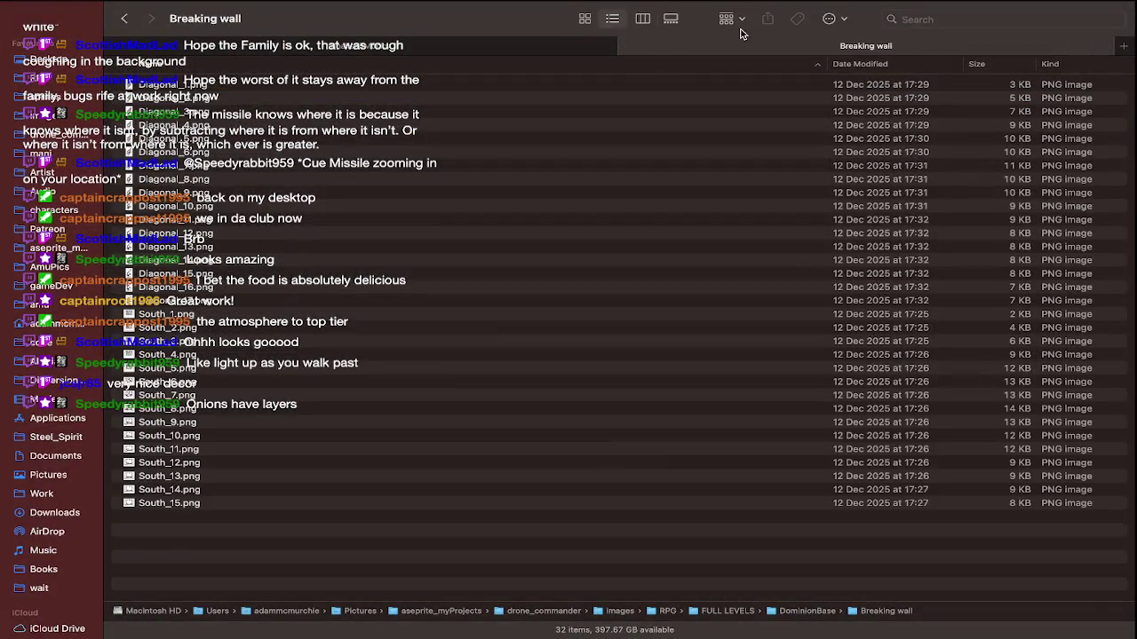
# Show Breaking wall in Gallery view and step through the Diagonal and South frames
pyautogui.click(670, 17)
pyautogui.press('Right')
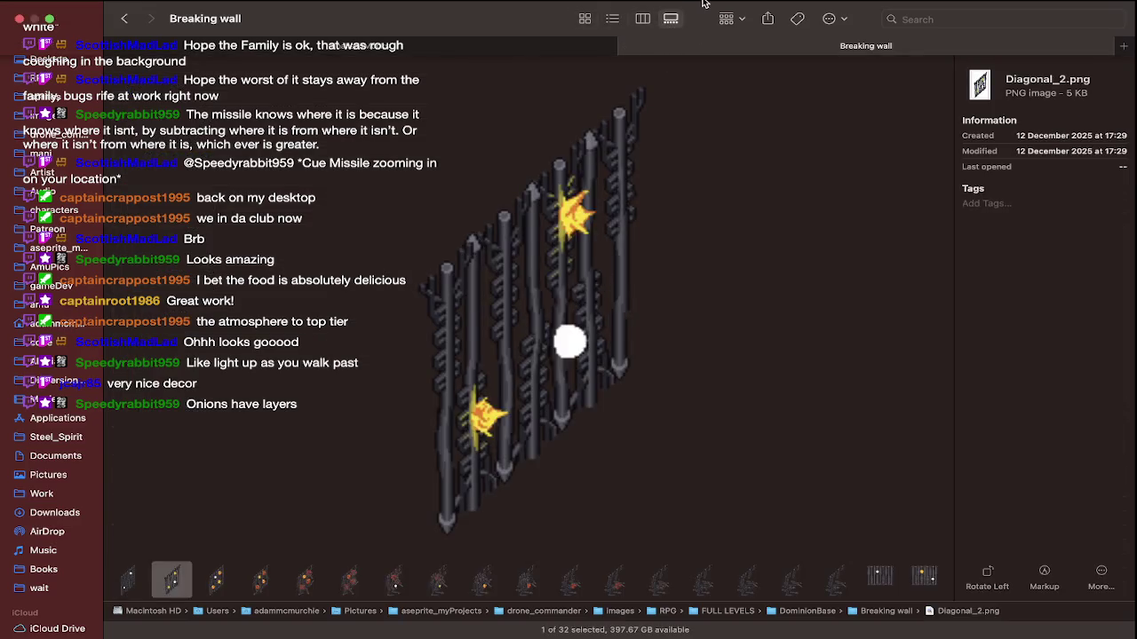
pyautogui.press('Right')
pyautogui.press('Right')
pyautogui.press('Right')
pyautogui.press('Right')
pyautogui.press('Right')
pyautogui.press('Right')
pyautogui.press('Right')
pyautogui.press('Right')
pyautogui.press('Right')
pyautogui.press('Right')
pyautogui.press('Right')
pyautogui.press('Right')
pyautogui.press('Right')
pyautogui.press('Right')
pyautogui.press('Right')
pyautogui.press('Right')
pyautogui.press('Right')
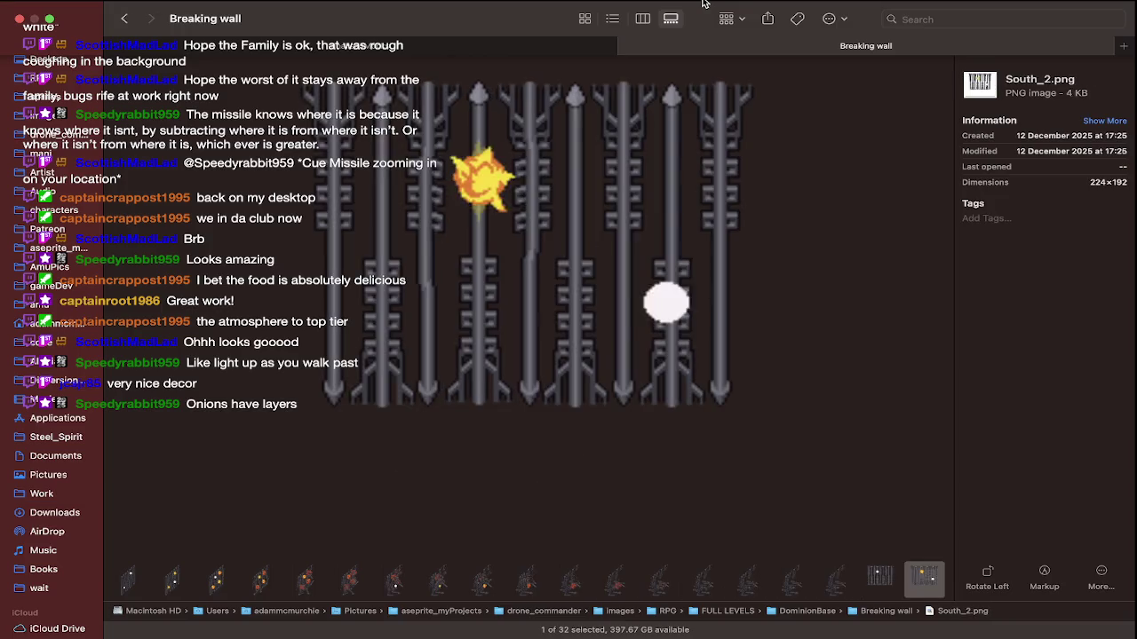
pyautogui.press('Right')
pyautogui.press('Right')
pyautogui.press('Right')
pyautogui.press('Right')
pyautogui.press('Right')
pyautogui.press('Right')
pyautogui.press('Right')
pyautogui.press('Right')
pyautogui.press('Right')
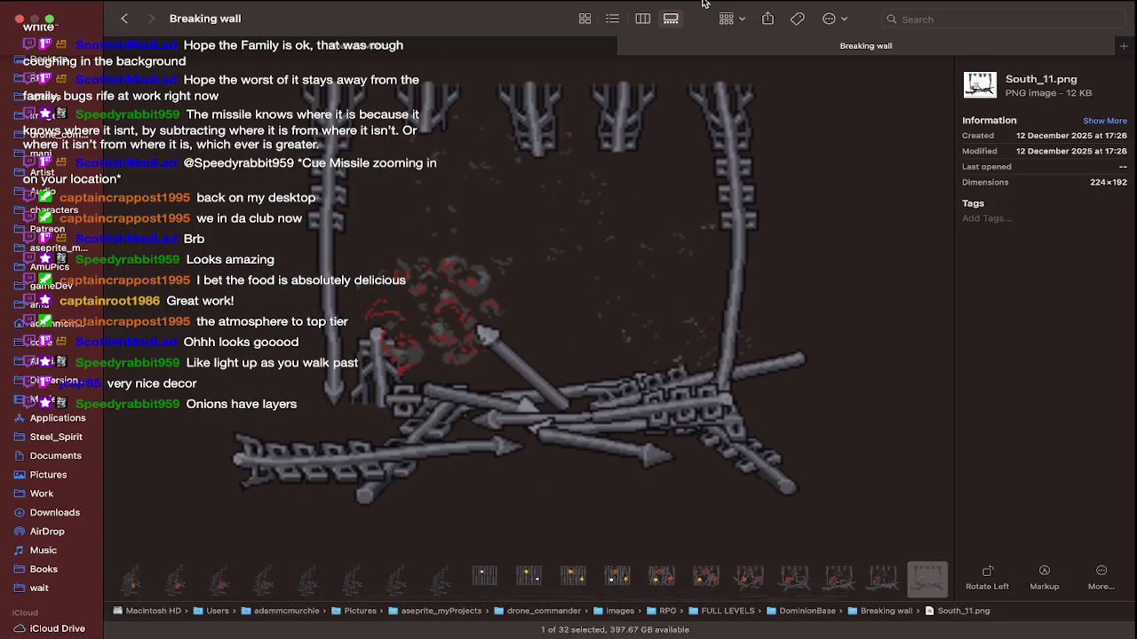
pyautogui.press('Right')
pyautogui.press('Right')
pyautogui.press('Right')
pyautogui.press('Right')
pyautogui.press('Left')
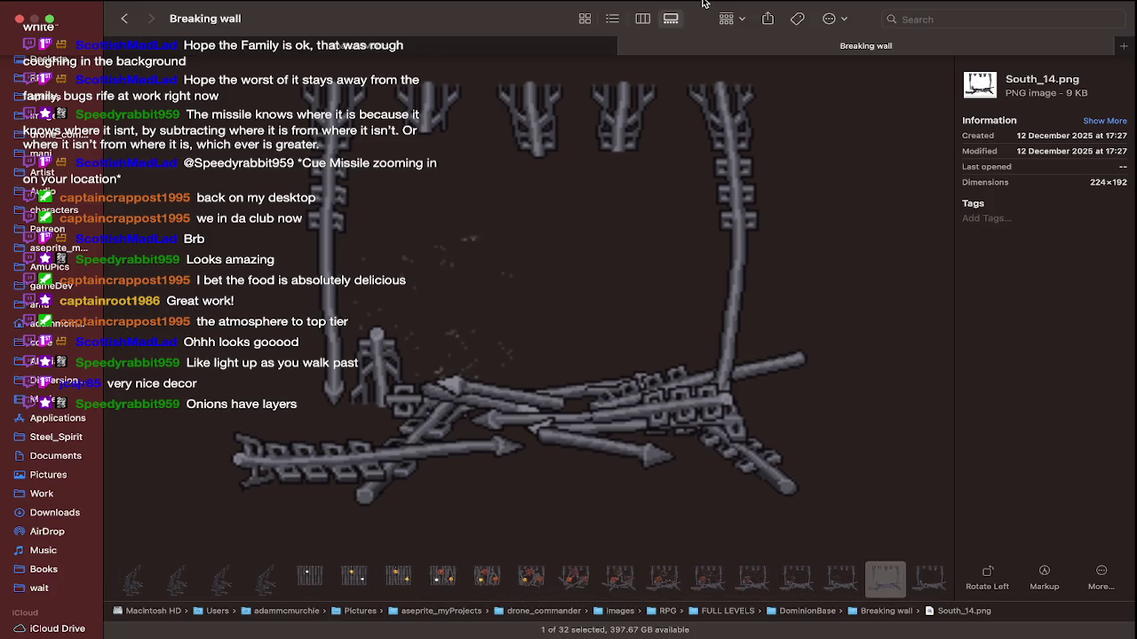
pyautogui.press('Left')
pyautogui.press('Left')
pyautogui.press('Left')
pyautogui.press('Left')
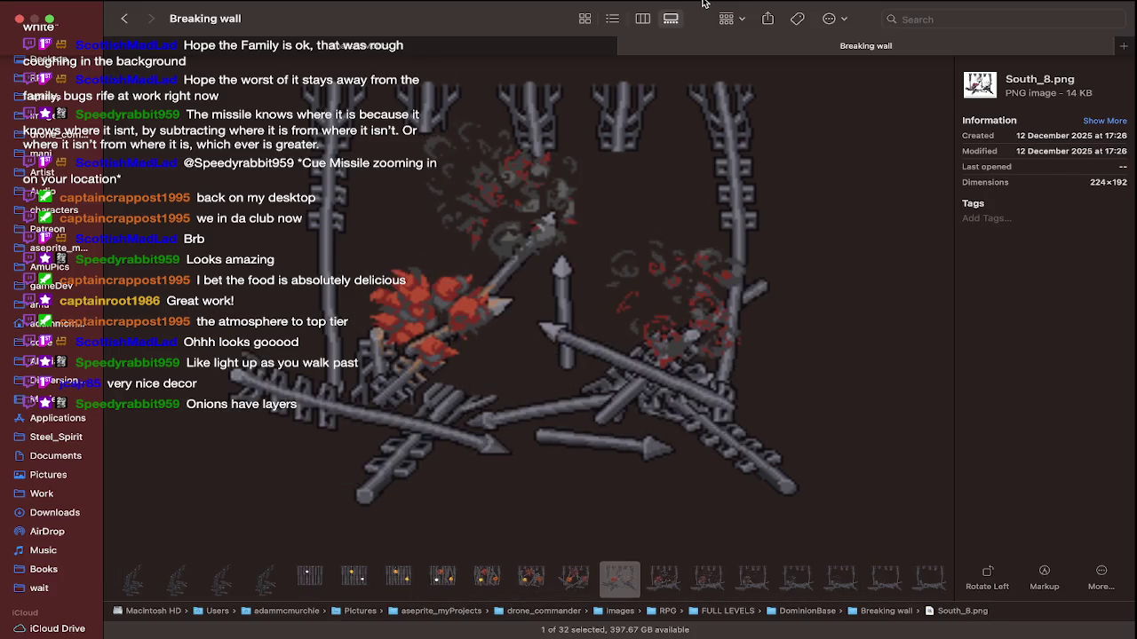
pyautogui.press('Left')
pyautogui.press('Left')
pyautogui.press('Left')
pyautogui.press('Left')
pyautogui.press('Left')
pyautogui.press('Left')
pyautogui.press('Left')
pyautogui.press('Left')
pyautogui.press('Left')
pyautogui.press('Left')
pyautogui.press('Left')
pyautogui.press('Left')
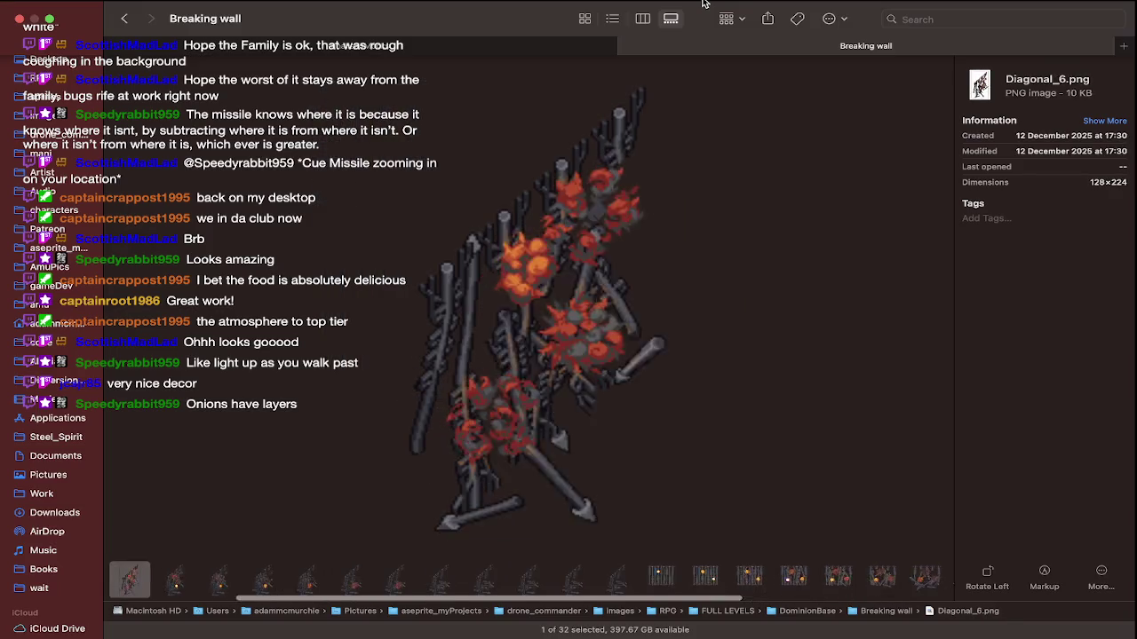
pyautogui.press('Left')
pyautogui.press('Left')
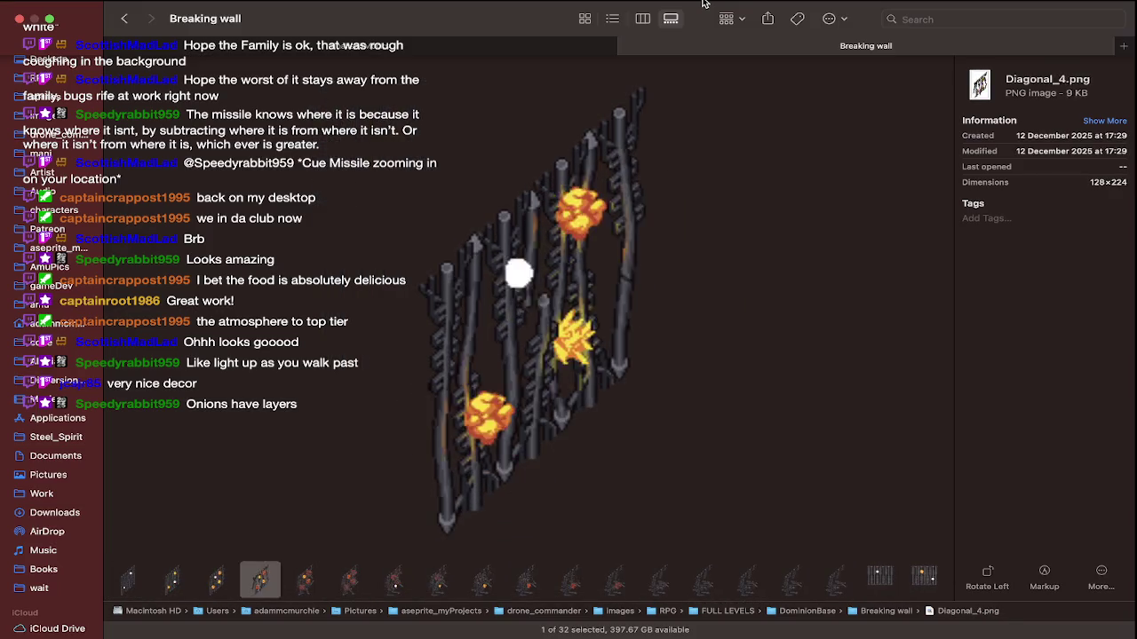
# Replay the Diagonal and South wall-breaking frames, then move to the Gmail desktop
pyautogui.press('Right')
pyautogui.press('Right')
pyautogui.press('Right')
pyautogui.press('Right')
pyautogui.press('Right')
pyautogui.press('Right')
pyautogui.press('Right')
pyautogui.press('Right')
pyautogui.press('Right')
pyautogui.press('Right')
pyautogui.press('Right')
pyautogui.press('Right')
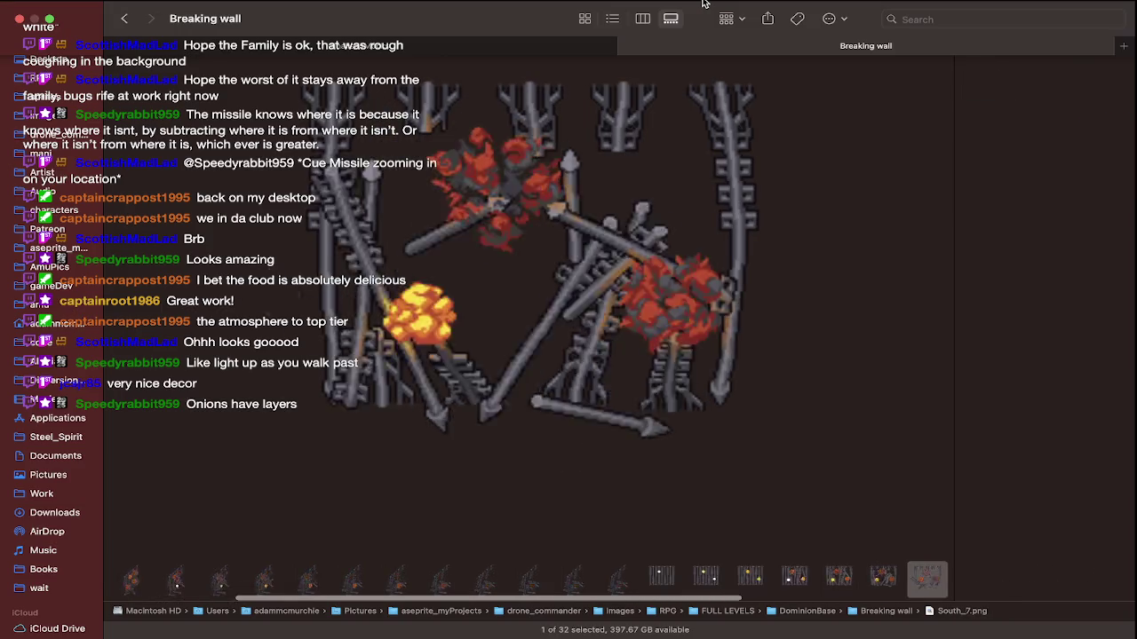
pyautogui.press('Right')
pyautogui.press('Right')
pyautogui.press('Right')
pyautogui.press('Right')
pyautogui.press('Right')
pyautogui.press('Right')
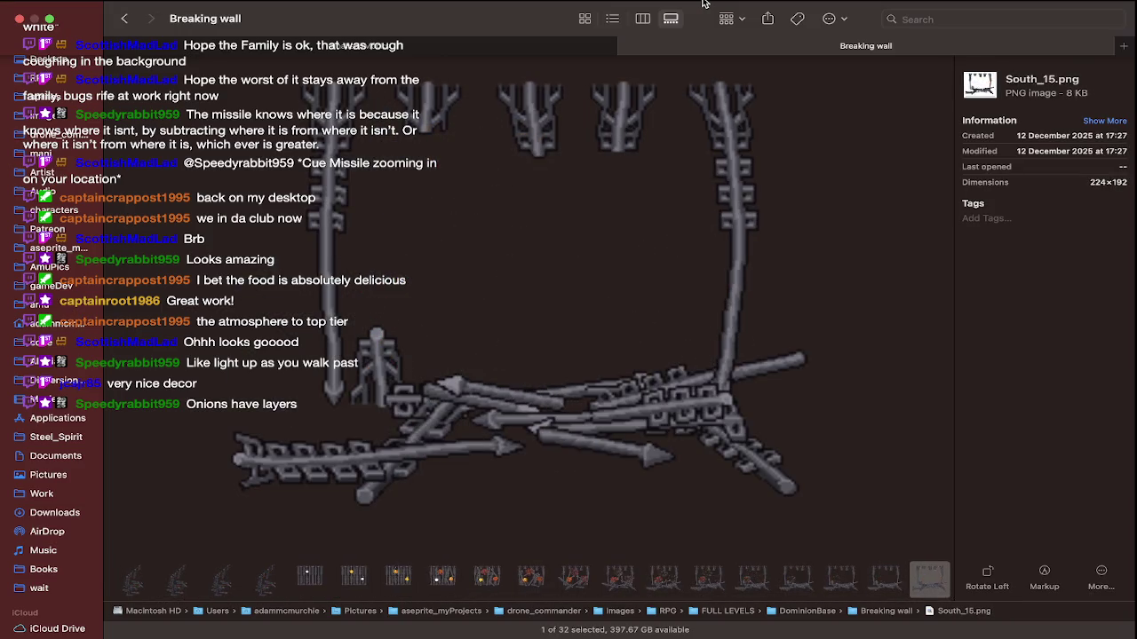
pyautogui.press('Left')
pyautogui.press('Left')
pyautogui.press('Left')
pyautogui.press('Left')
pyautogui.press('Left')
pyautogui.press('Left')
pyautogui.press('Left')
pyautogui.press('Left')
pyautogui.press('Left')
pyautogui.press('Left')
pyautogui.press('Left')
pyautogui.press('Left')
pyautogui.press('Left')
pyautogui.press('Left')
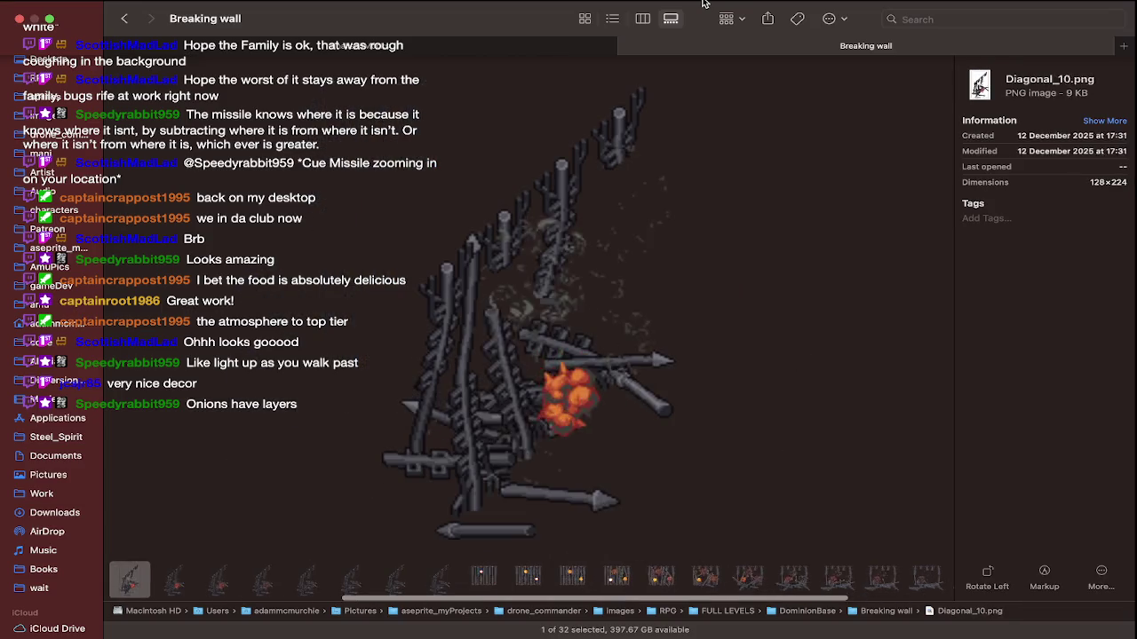
pyautogui.press('Left')
pyautogui.press('Left')
pyautogui.press('Left')
pyautogui.press('Left')
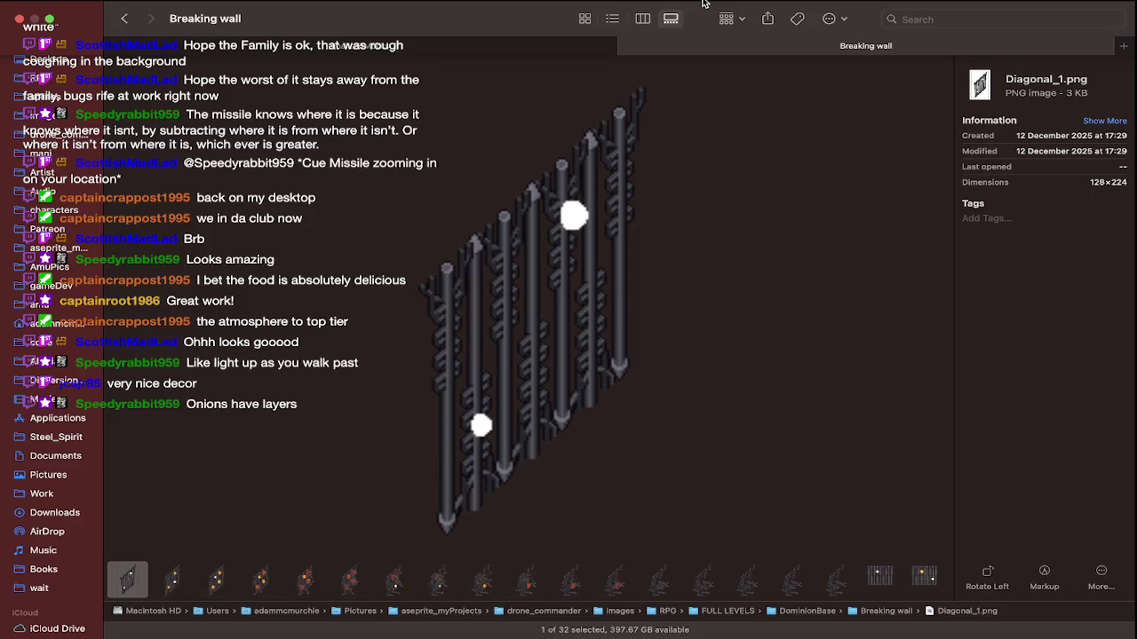
pyautogui.press('Right')
pyautogui.press('Right')
pyautogui.press('Right')
pyautogui.press('Right')
pyautogui.press('Right')
pyautogui.press('Right')
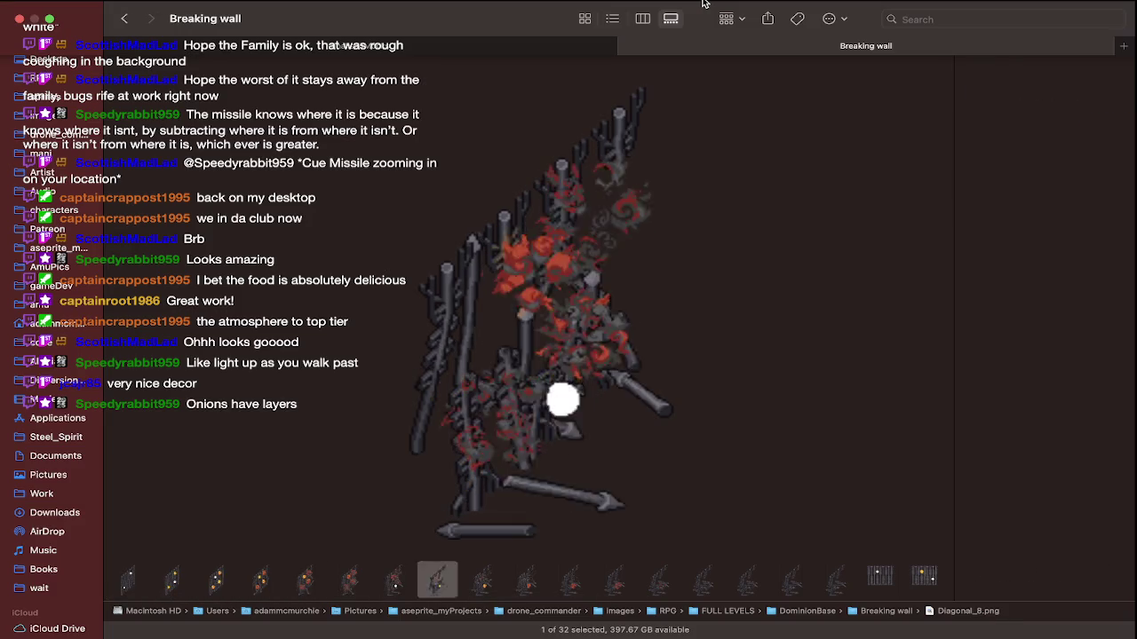
pyautogui.press('Right')
pyautogui.press('Right')
pyautogui.press('Right')
pyautogui.press('Right')
pyautogui.press('Right')
pyautogui.press('Right')
pyautogui.press('Right')
pyautogui.press('Right')
pyautogui.press('Right')
pyautogui.press('Right')
pyautogui.press('Right')
pyautogui.press('Right')
pyautogui.press('Right')
pyautogui.press('Right')
pyautogui.press('Right')
pyautogui.press('Right')
pyautogui.press('Right')
pyautogui.press('Right')
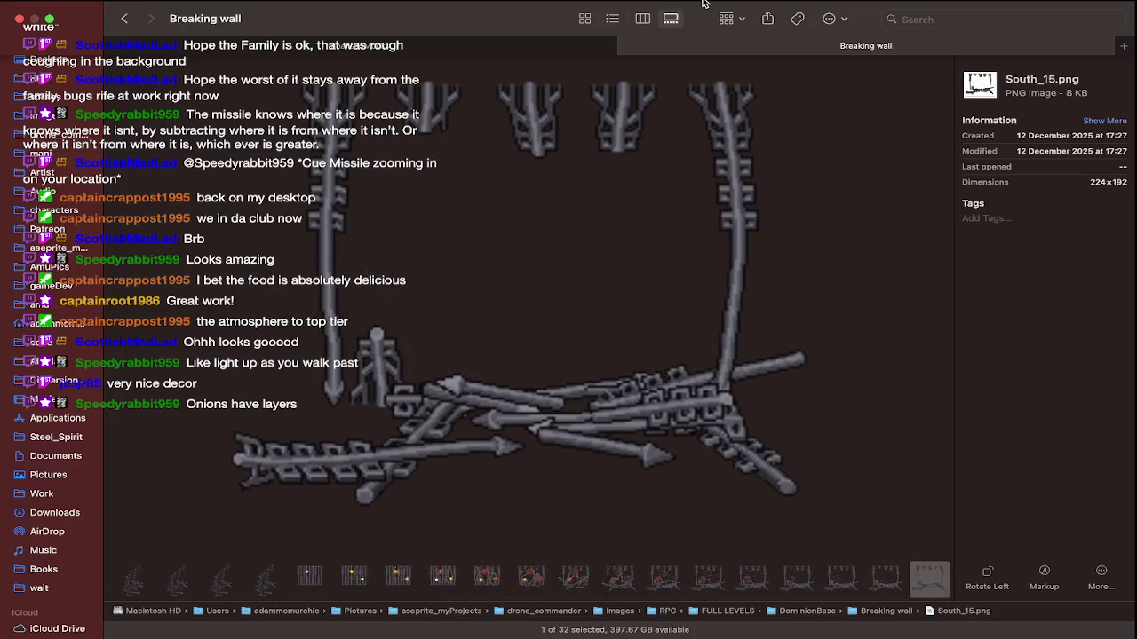
pyautogui.press('Left')
pyautogui.press('Left')
pyautogui.press('Left')
pyautogui.press('Left')
pyautogui.press('Left')
pyautogui.press('Left')
pyautogui.press('Left')
pyautogui.press('Left')
pyautogui.press('Left')
pyautogui.press('Left')
pyautogui.press('Left')
pyautogui.press('Left')
pyautogui.press('Left')
pyautogui.press('Right')
pyautogui.press('Right')
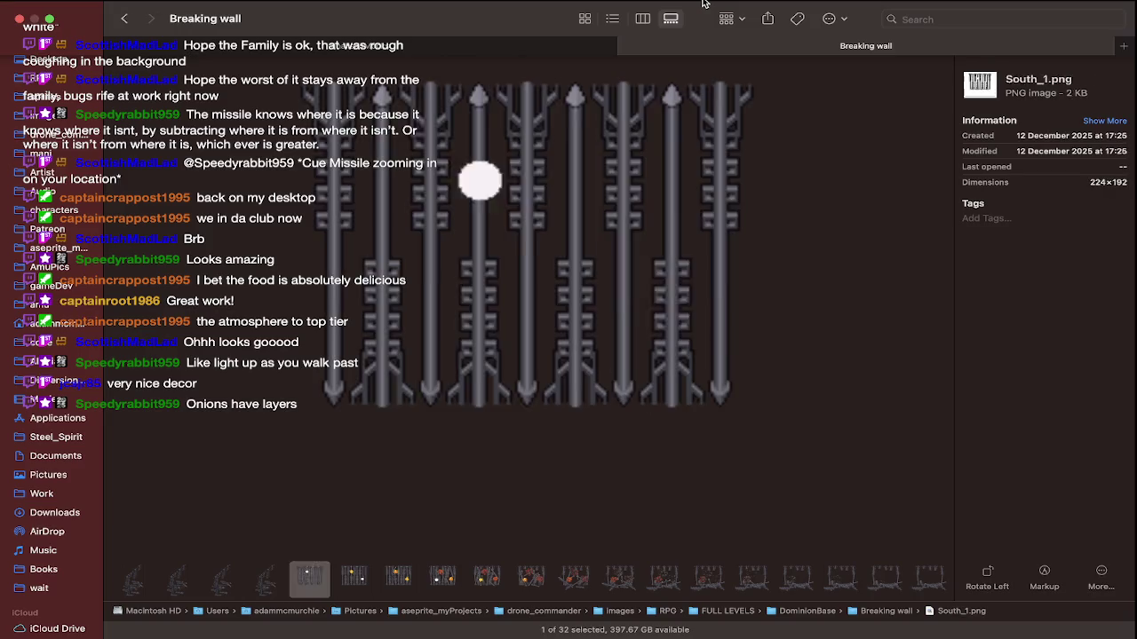
pyautogui.press('Right')
pyautogui.press('Right')
pyautogui.press('Right')
pyautogui.press('Right')
pyautogui.press('Right')
pyautogui.press('Right')
pyautogui.press('Right')
pyautogui.press('Right')
pyautogui.press('Right')
pyautogui.press('Left')
pyautogui.press('Left')
pyautogui.press('Left')
pyautogui.press('Left')
pyautogui.press('Left')
pyautogui.press('Left')
pyautogui.press('Left')
pyautogui.press('Left')
pyautogui.press('Left')
pyautogui.press('Left')
pyautogui.hotkey('ctrl', 'Left')
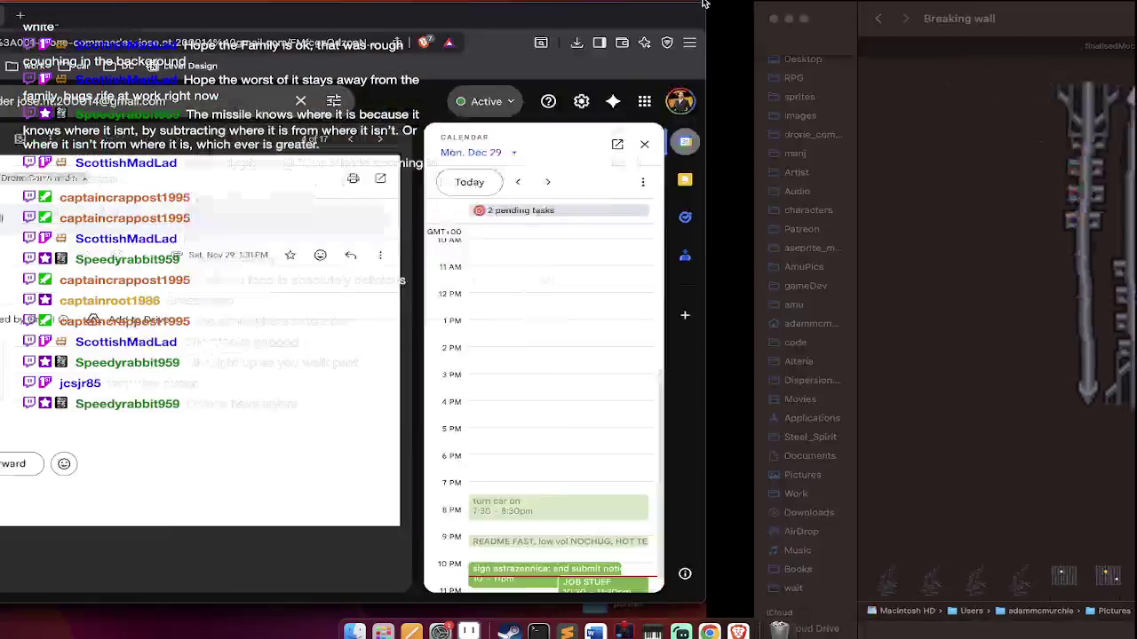
# Cycle through open apps to bring the Streamlabs Desktop streaming dashboard forward
pyautogui.press('super+Tab')
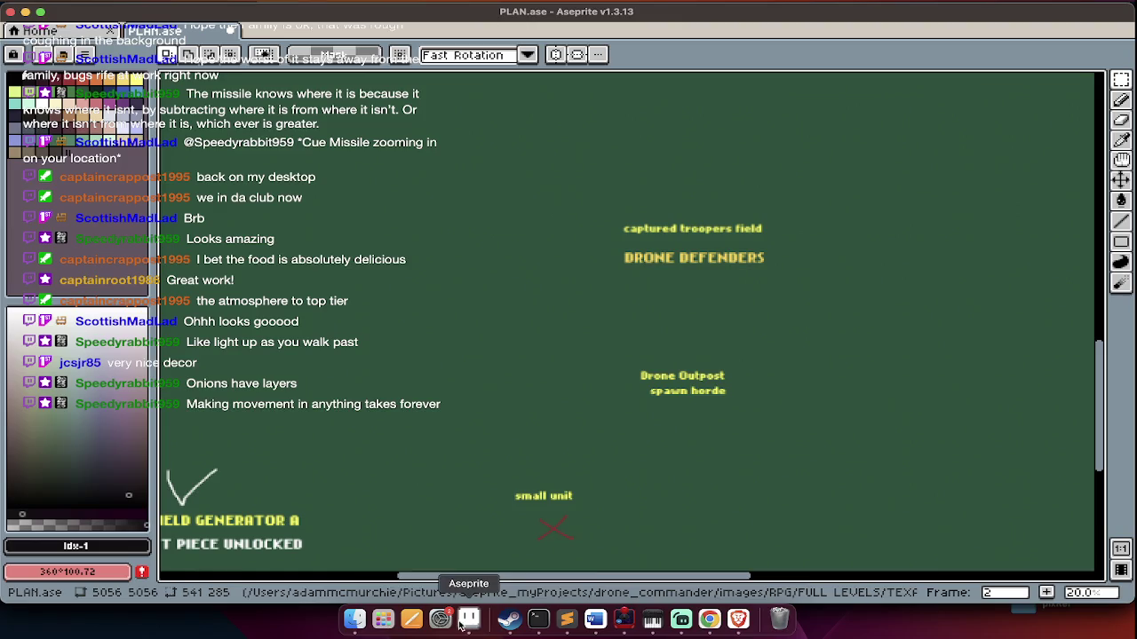
pyautogui.click(364, 632)
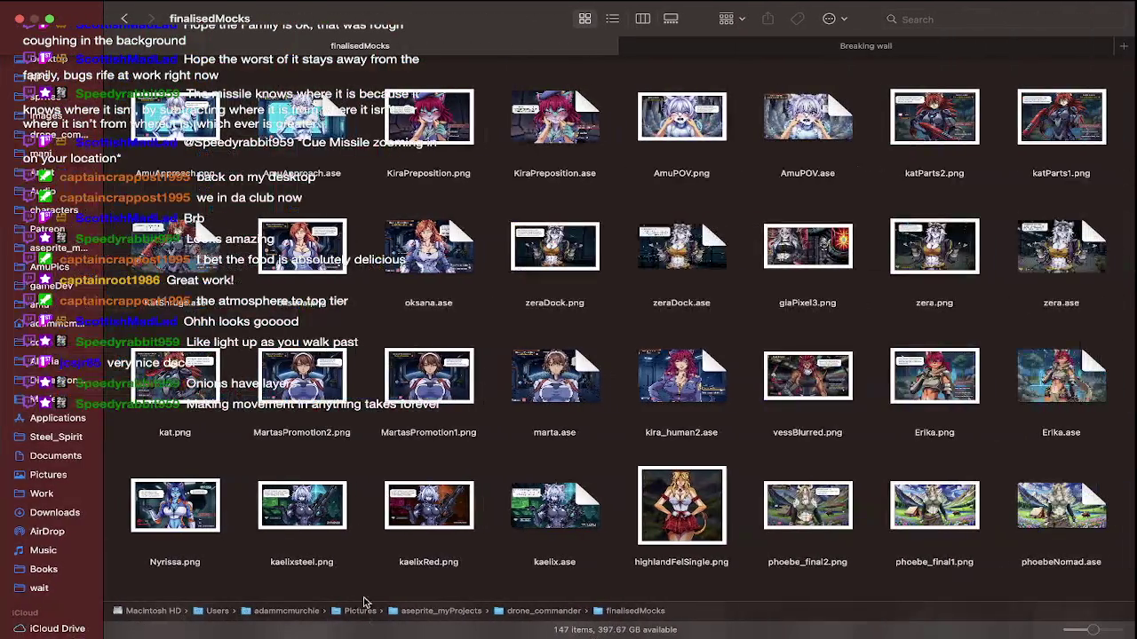
pyautogui.press('super+Tab')
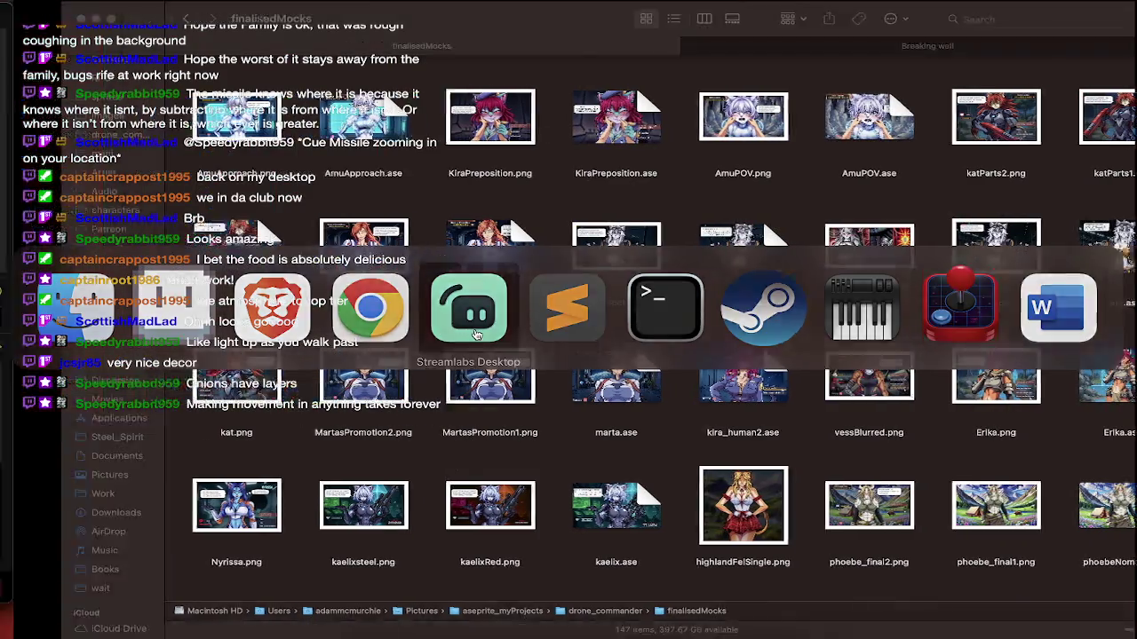
pyautogui.click(476, 334)
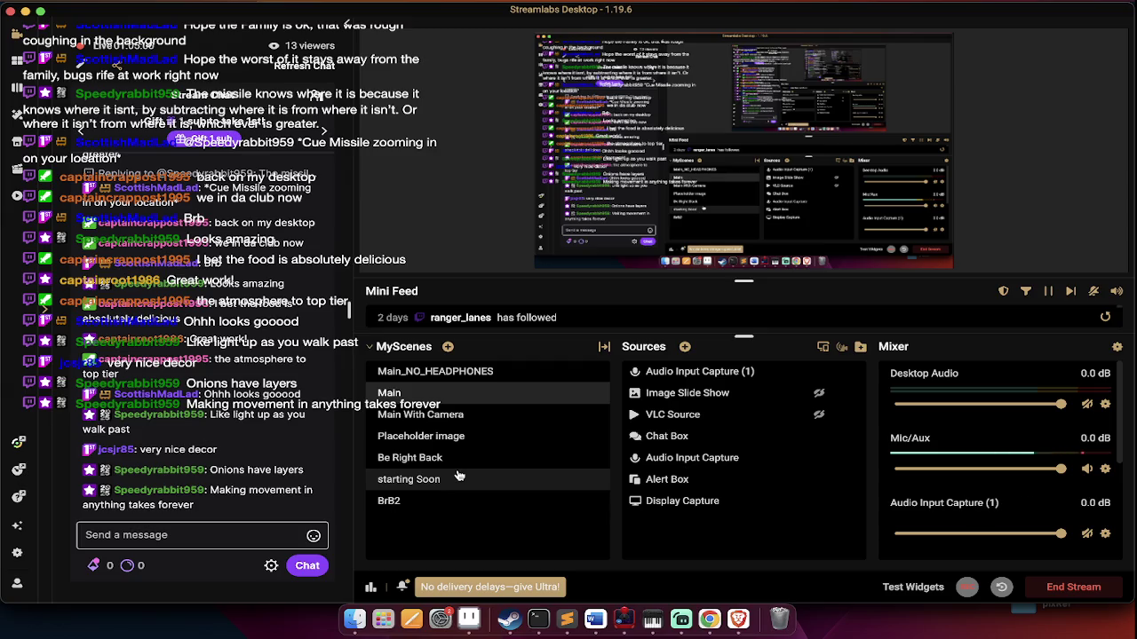
pyautogui.press('super+Tab')
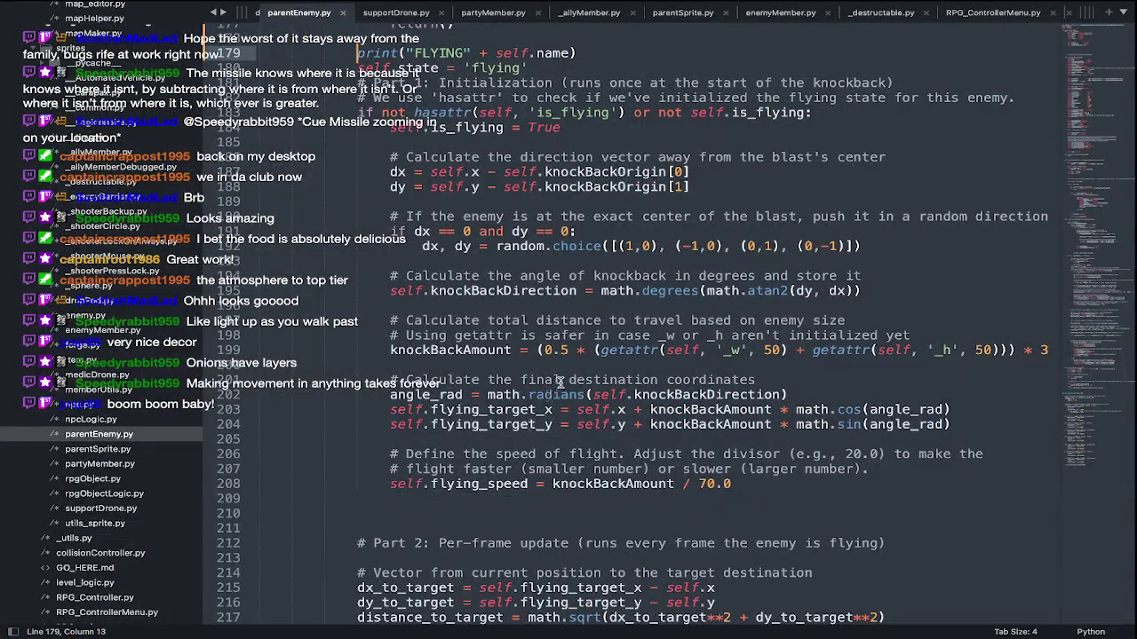
# Leave the FLYING print line on line 179 of parentEnemy.py at its original indent
pyautogui.press('Tab')
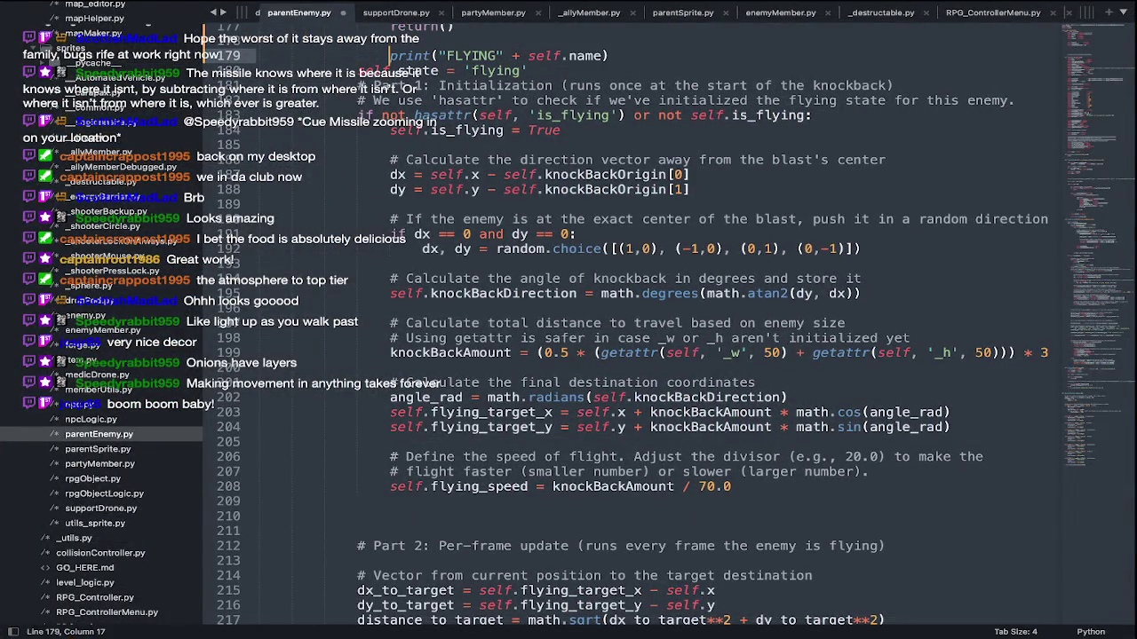
pyautogui.press('super+Tab')
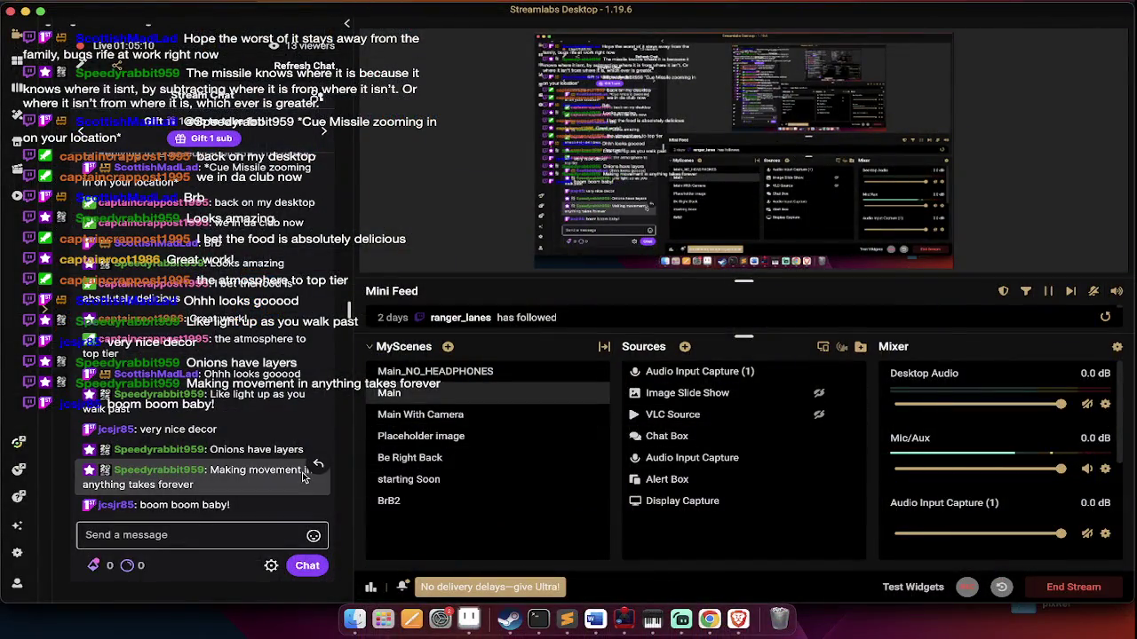
pyautogui.press('super+Tab')
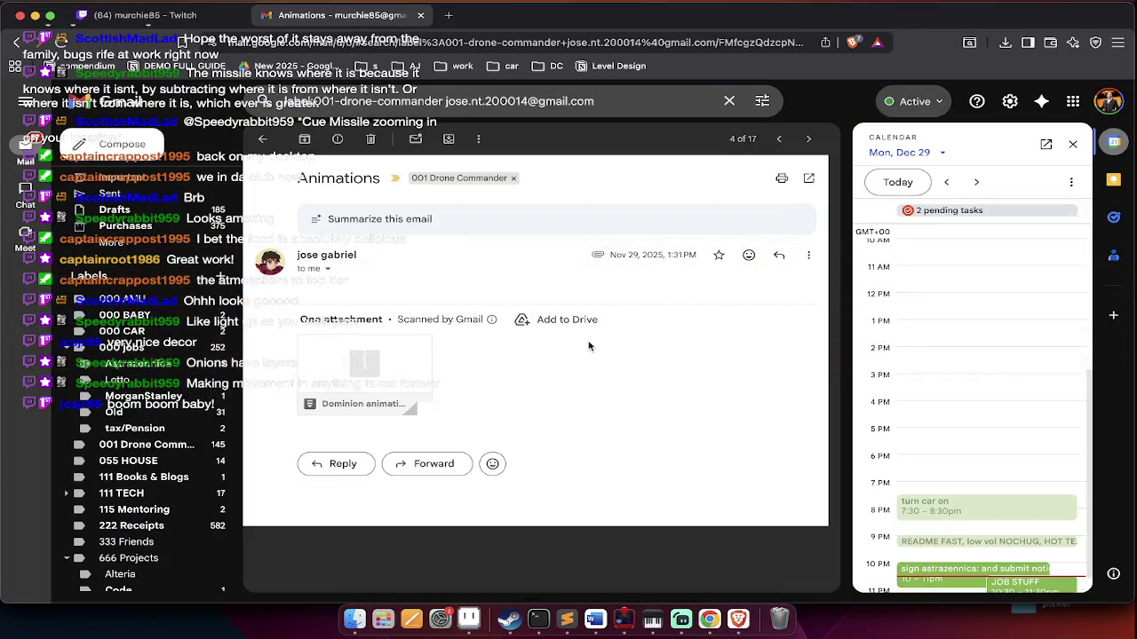
pyautogui.press('super+Tab')
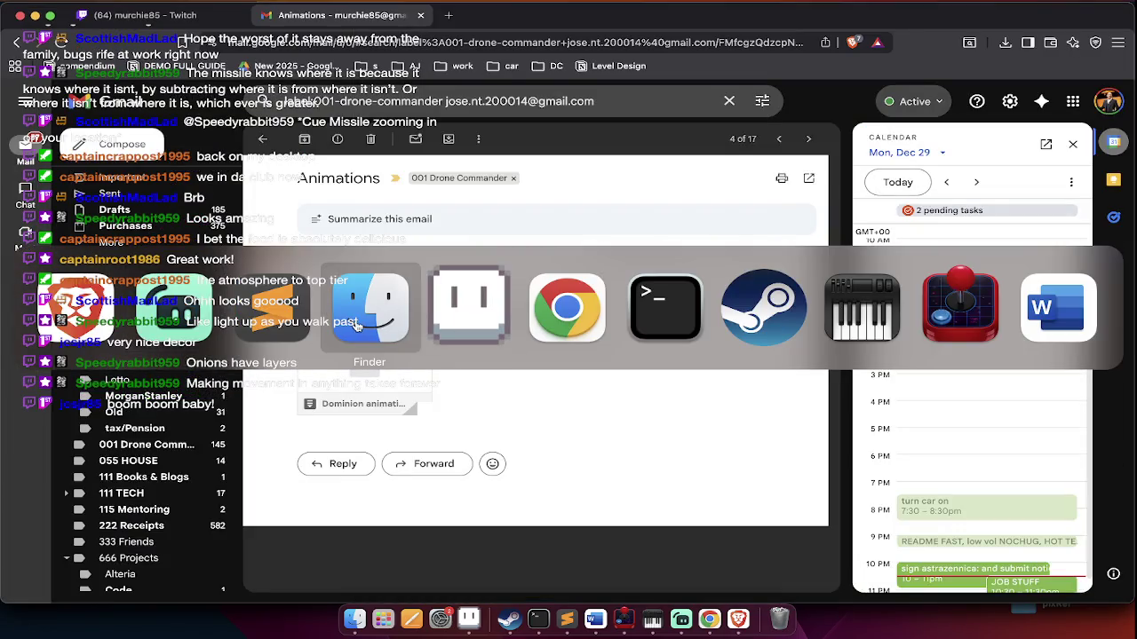
pyautogui.click(304, 324)
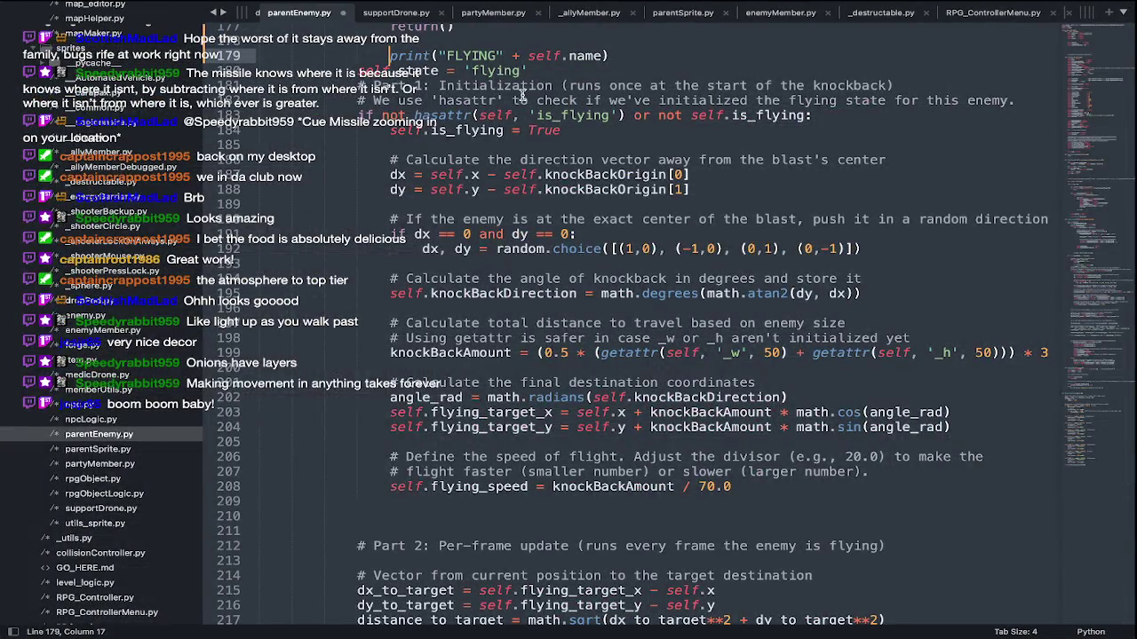
pyautogui.press('BackSpace')
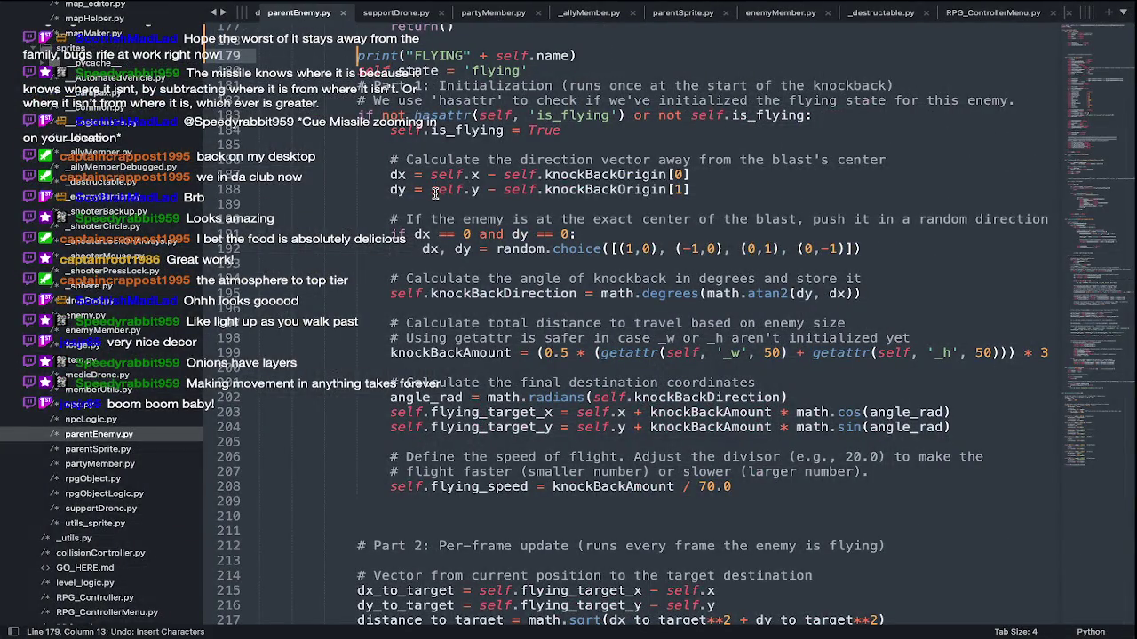
# Relaunch the game from Terminal with the drone command
pyautogui.press('super+Tab')
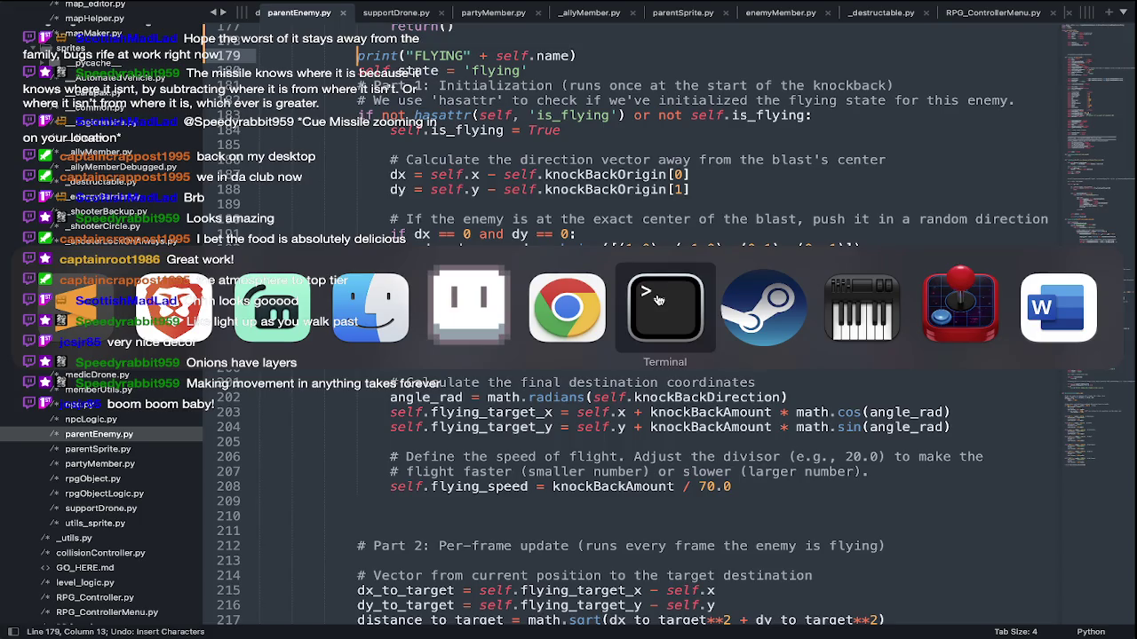
pyautogui.click(658, 300)
pyautogui.write('drone')
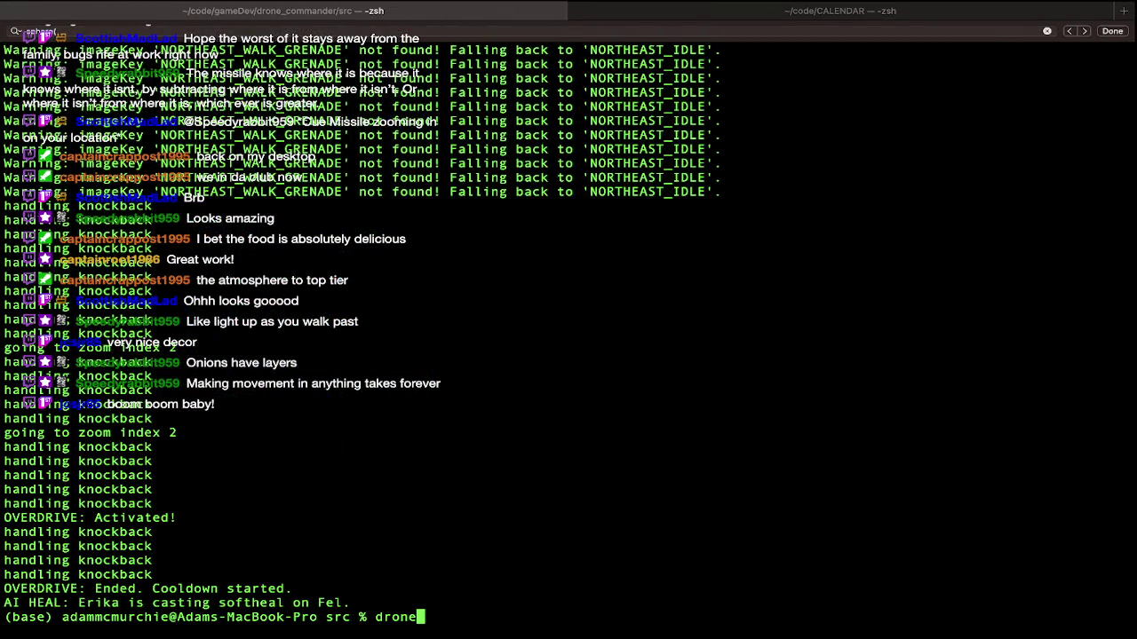
pyautogui.press('Return')
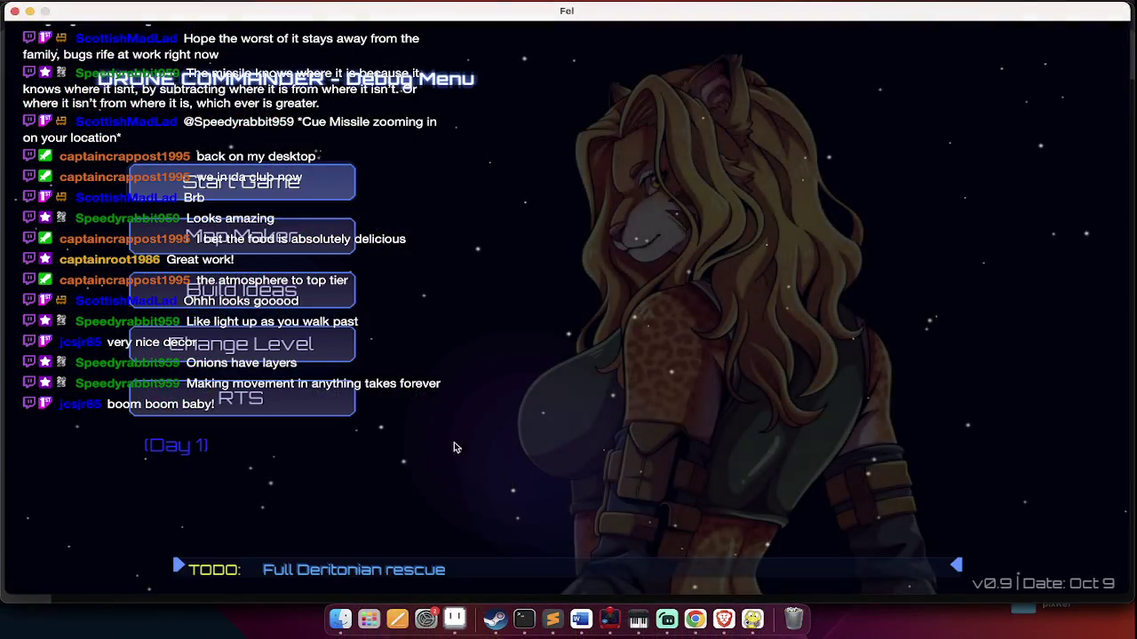
# Load the Soul Tax level from the Debug Menu's level list and play until it crashes
pyautogui.click(304, 350)
pyautogui.scroll(-3, 609, 400)
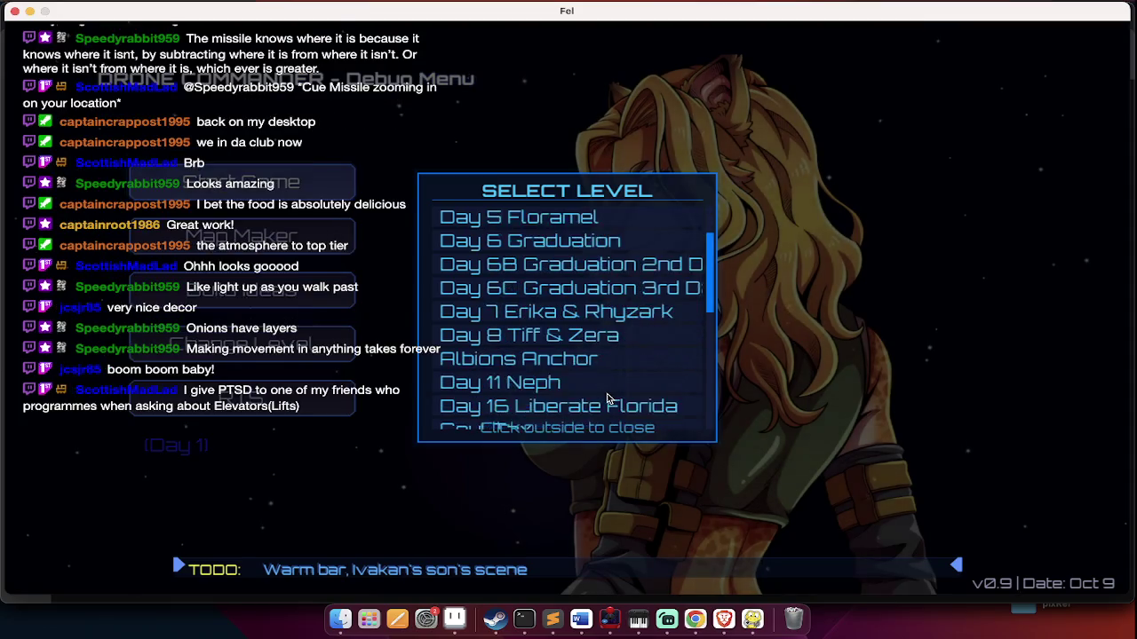
pyautogui.scroll(-3, 609, 399)
pyautogui.scroll(-1, 609, 400)
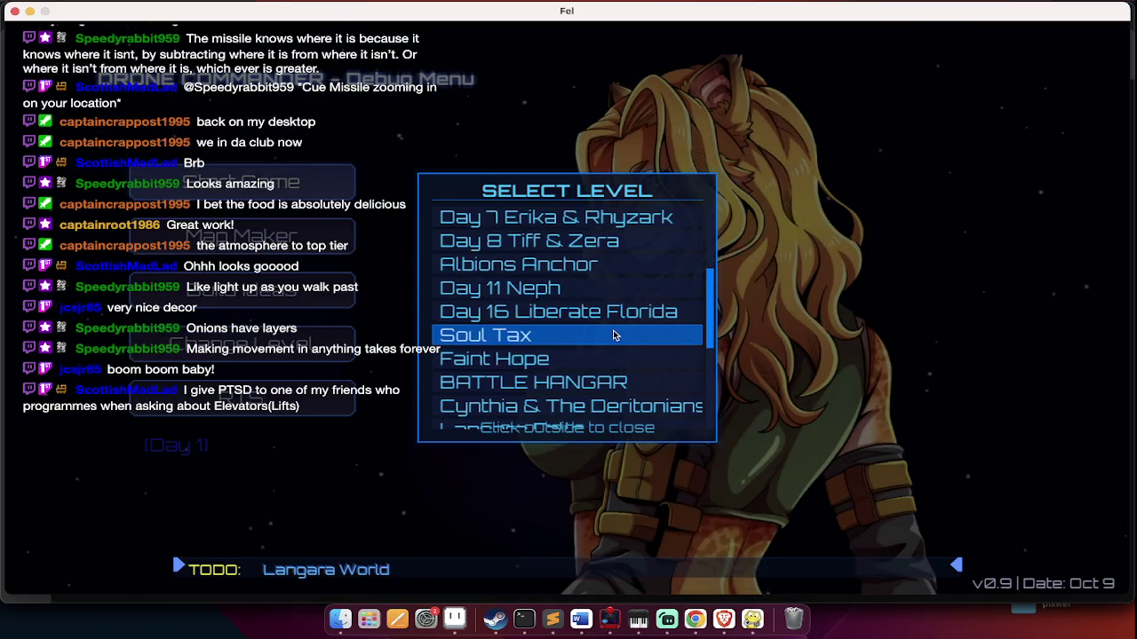
pyautogui.click(612, 335)
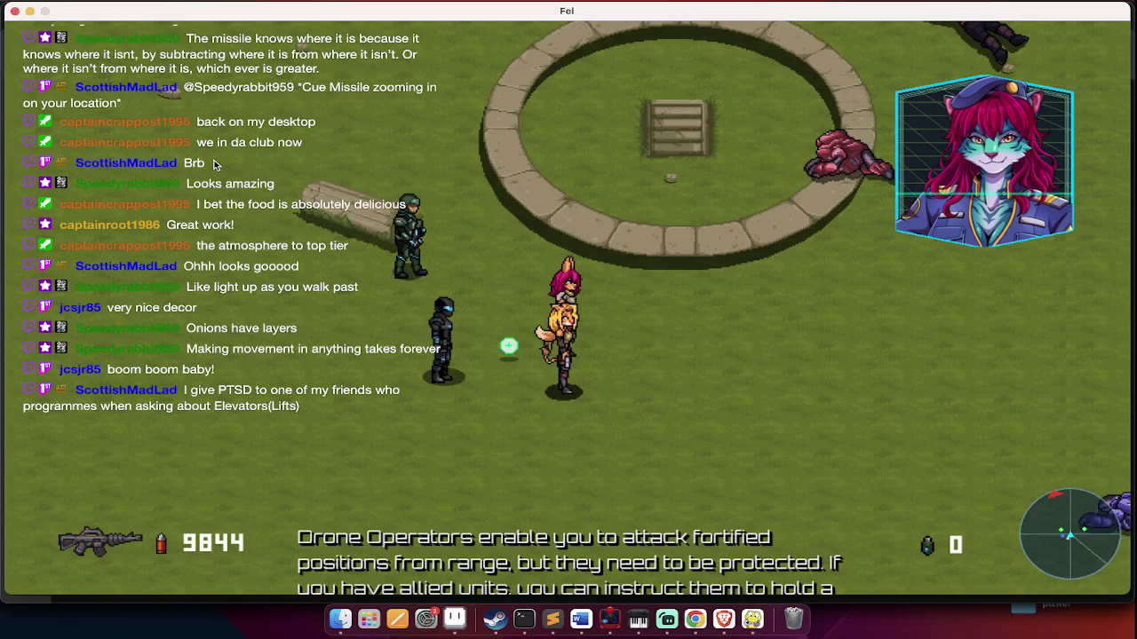
pyautogui.press('super+Tab')
pyautogui.press('super+Tab')
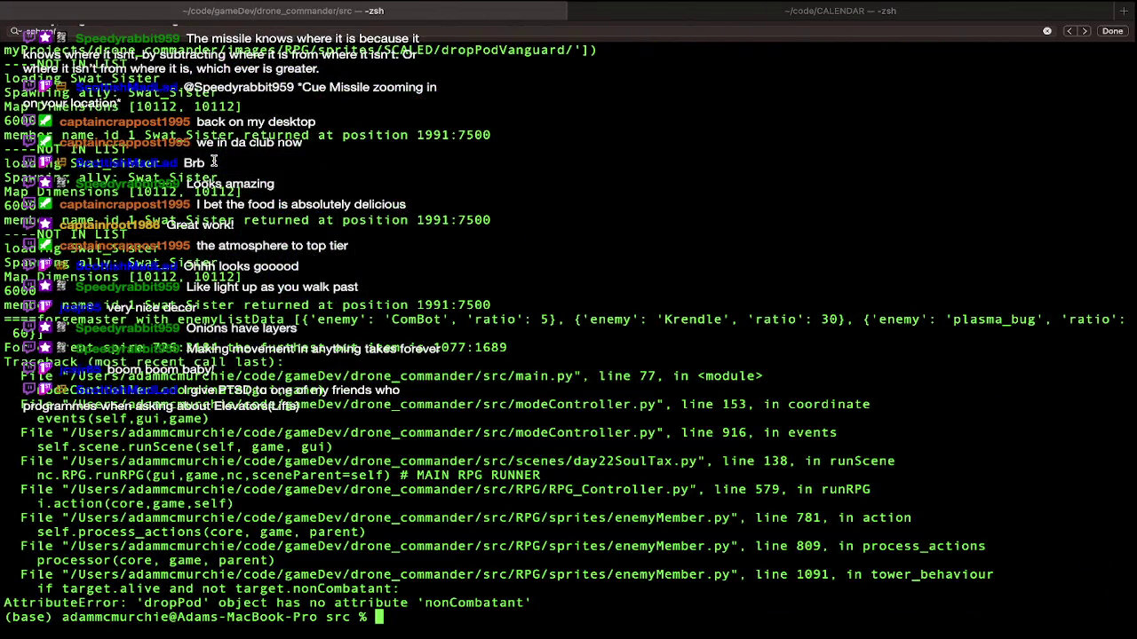
# Pick out the missing nonCombatant attribute name in the Terminal traceback
pyautogui.doubleClick(477, 605)
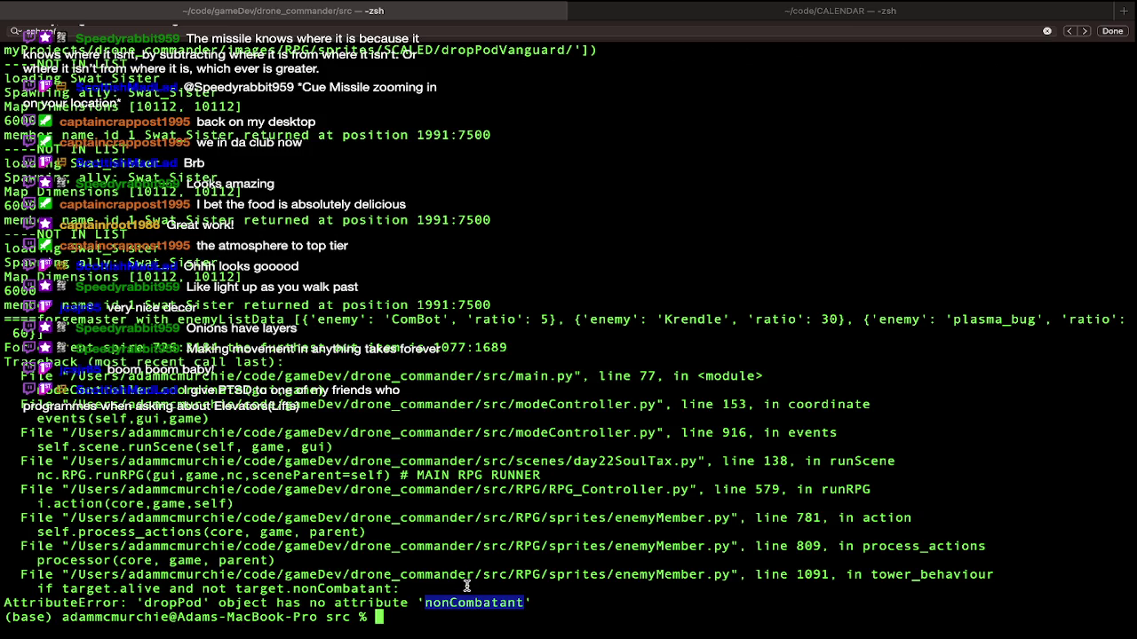
pyautogui.press('super+Tab')
pyautogui.press('super+Tab')
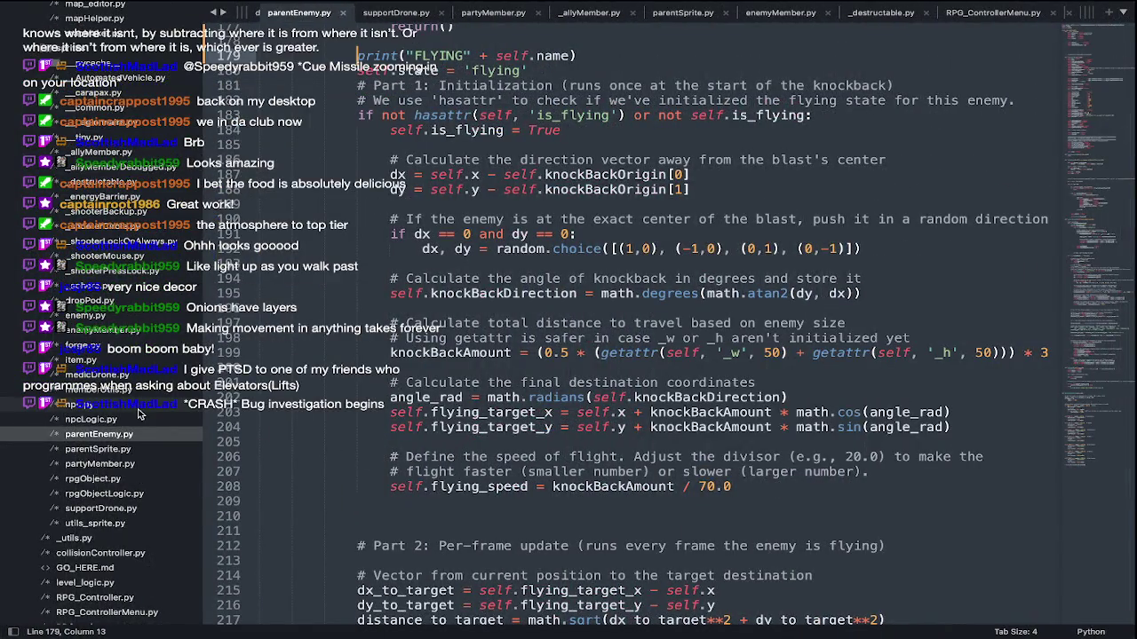
pyautogui.press('super+Tab')
pyautogui.press('super+Tab')
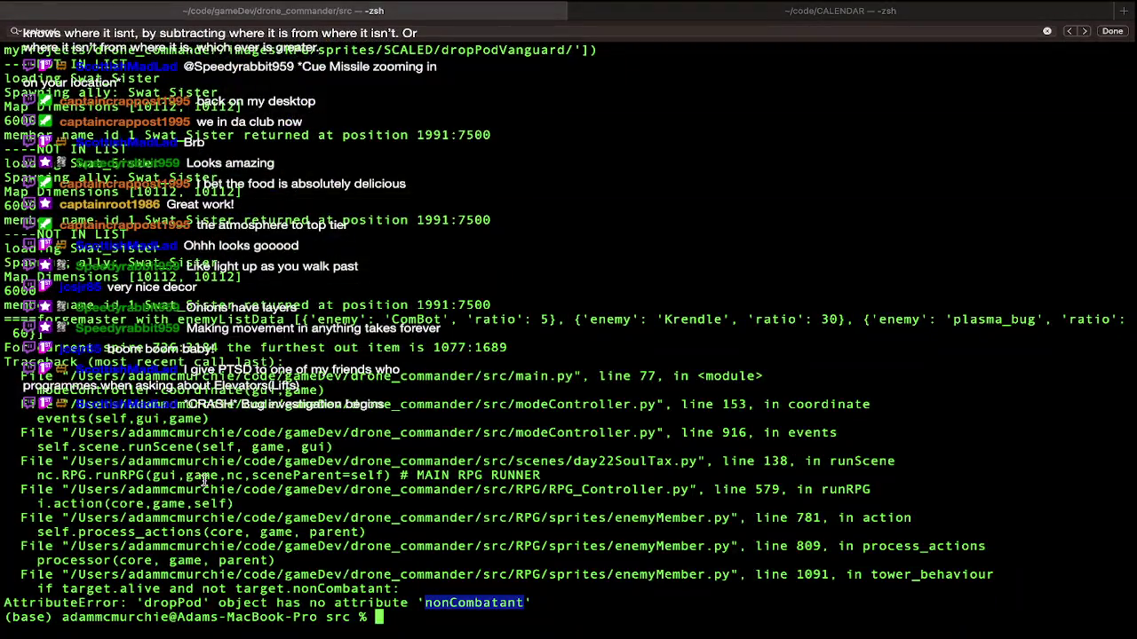
pyautogui.press('super+Tab')
pyautogui.press('super+Tab')
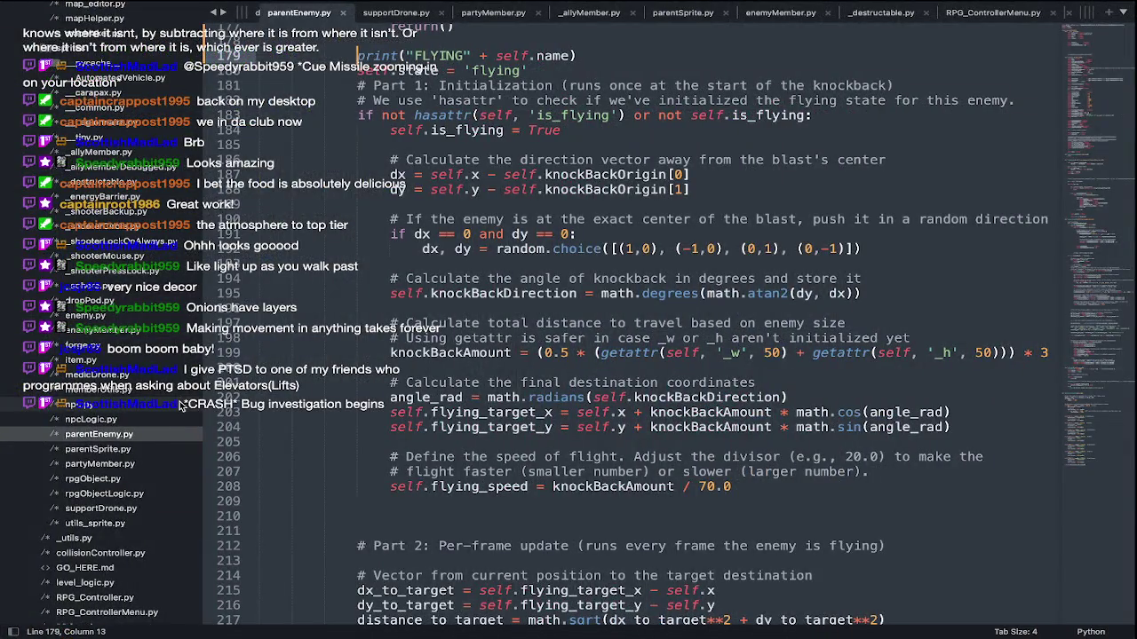
# Add self.nonCombatant = False to dropPod.py's initialiser and copy the line
pyautogui.scroll(3, 181, 405)
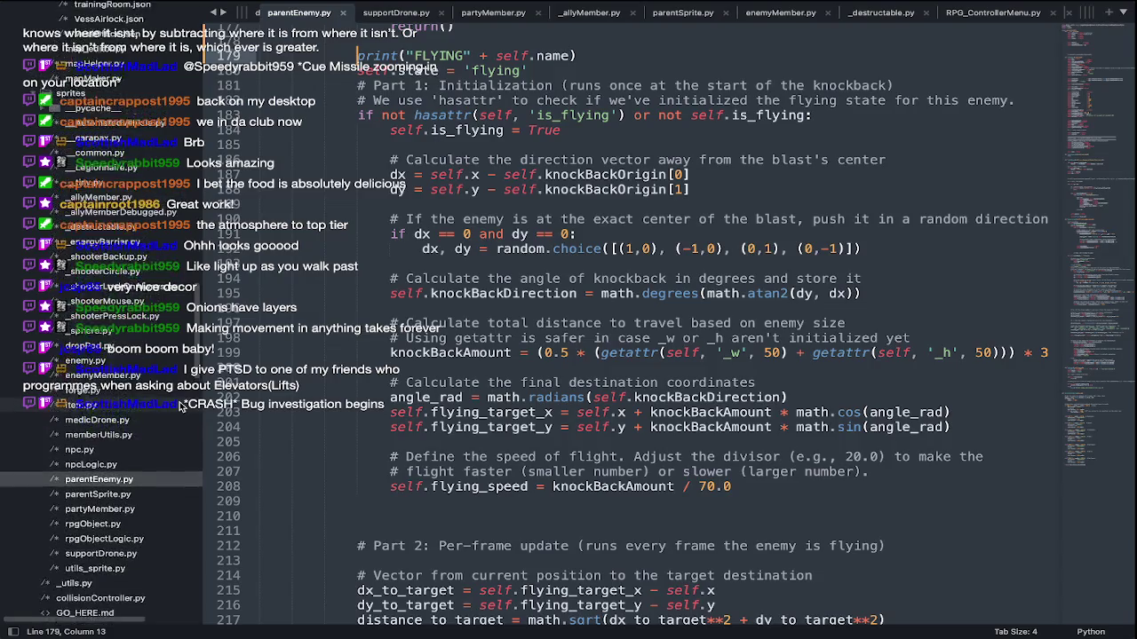
pyautogui.click(88, 357)
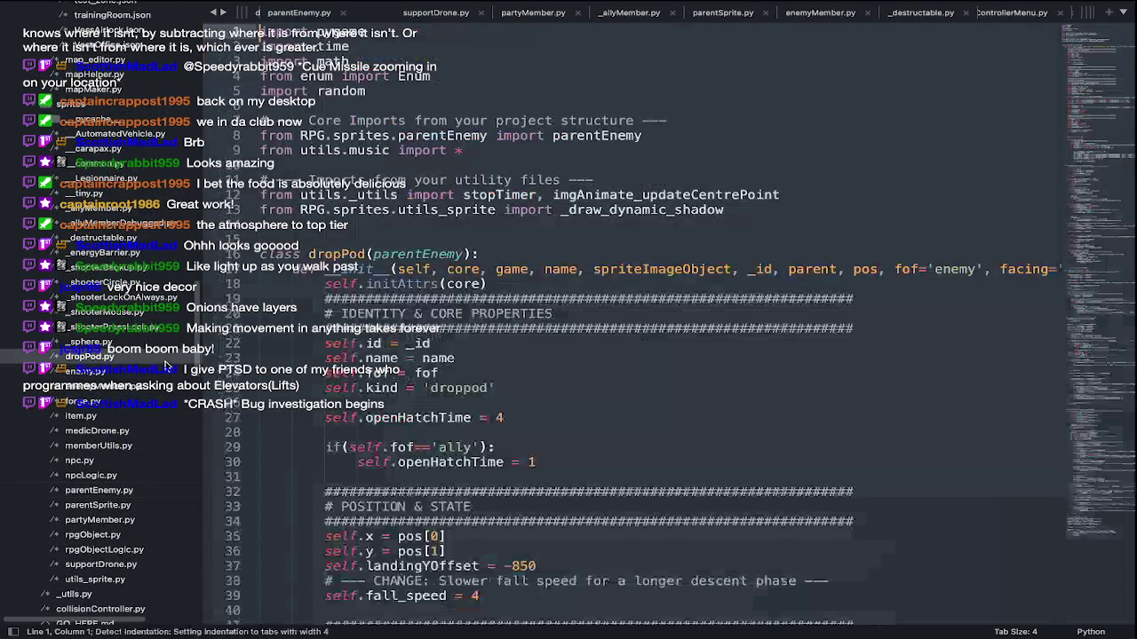
pyautogui.click(547, 391)
pyautogui.press('Return')
pyautogui.write('self.canCombatant = F')
pyautogui.press('Tab')
pyautogui.hotkey('shift', 'Home')
pyautogui.hotkey('ctrl', 'c')
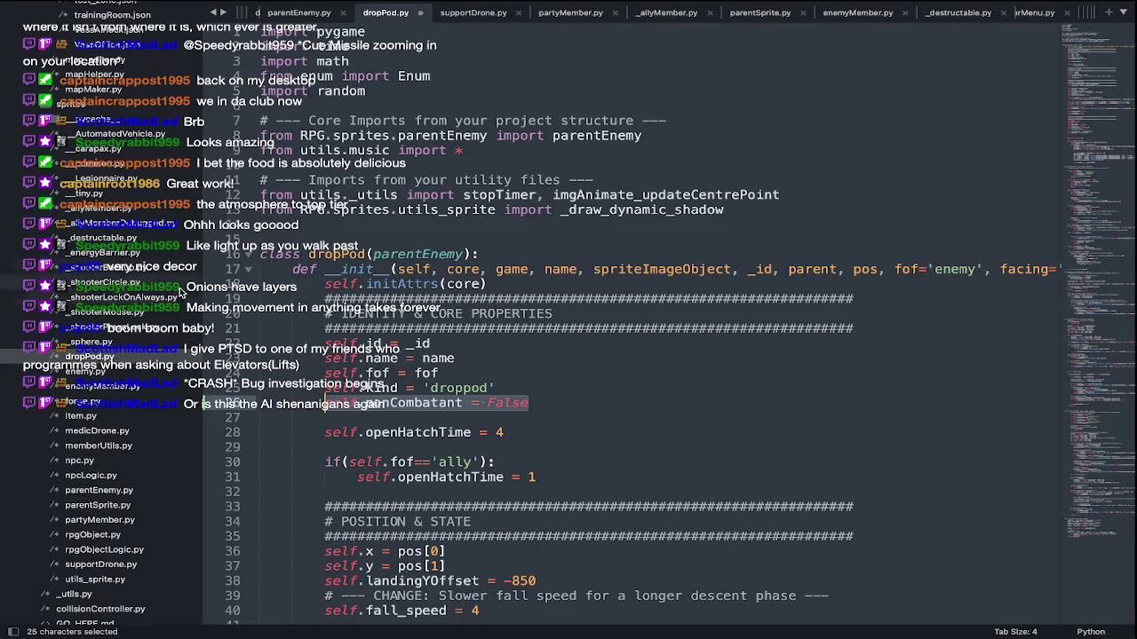
# Open medicDrone.py from the project file list
pyautogui.scroll(-1, 164, 373)
pyautogui.scroll(-2, 164, 373)
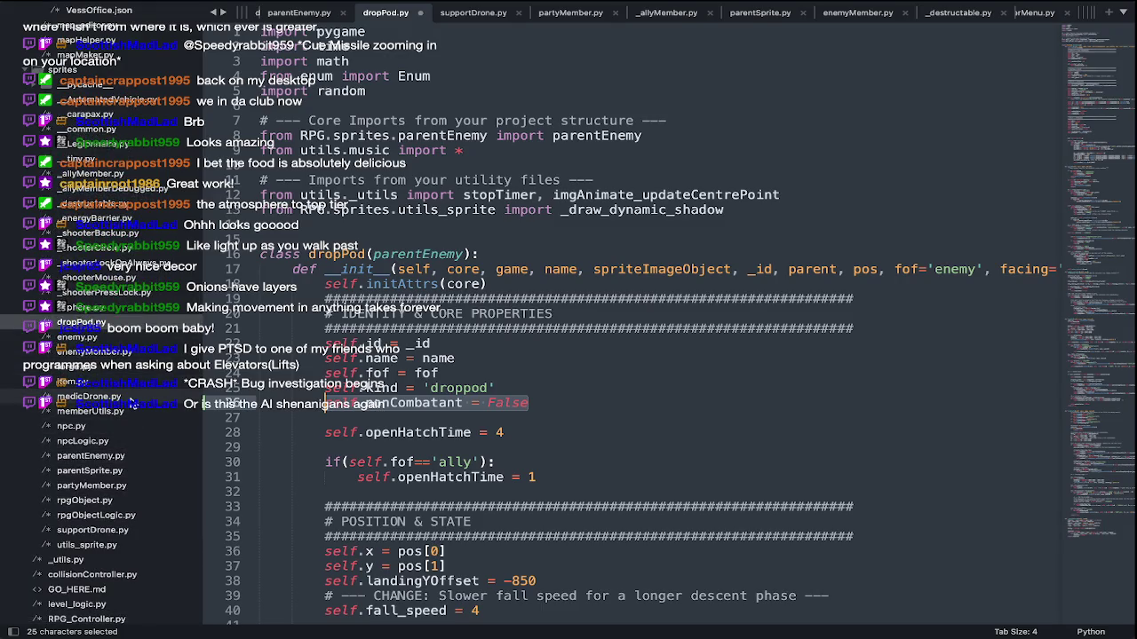
pyautogui.click(132, 399)
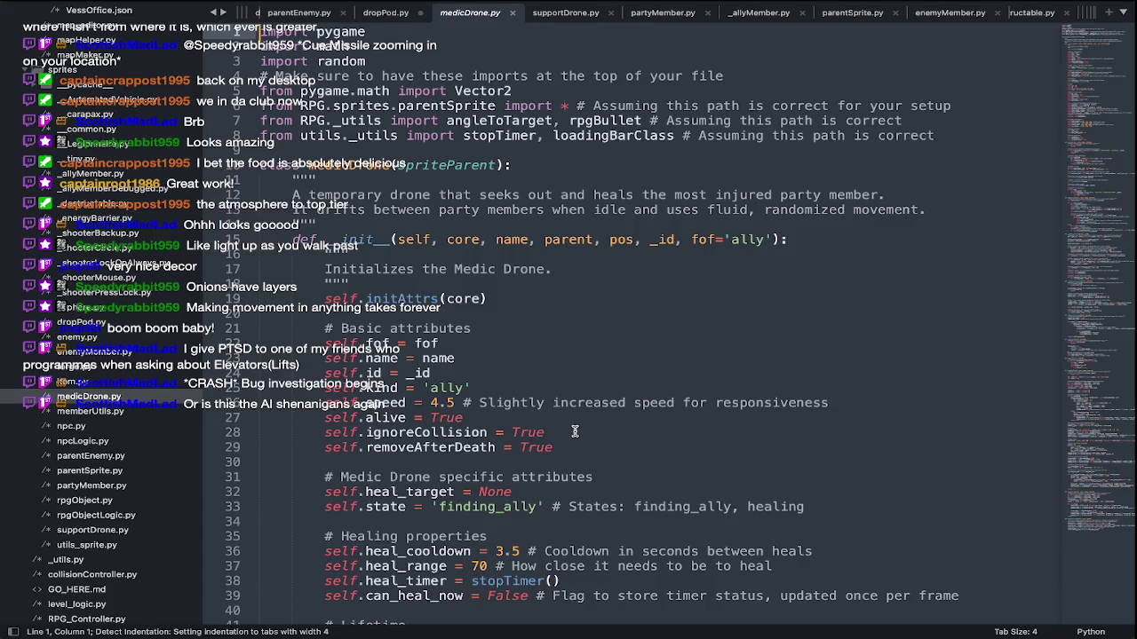
# Add self.nonCombatant = False to medicDrone.py, copy the line, and save
pyautogui.hotkey('ctrl', 'f')
pyautogui.write('noncom')
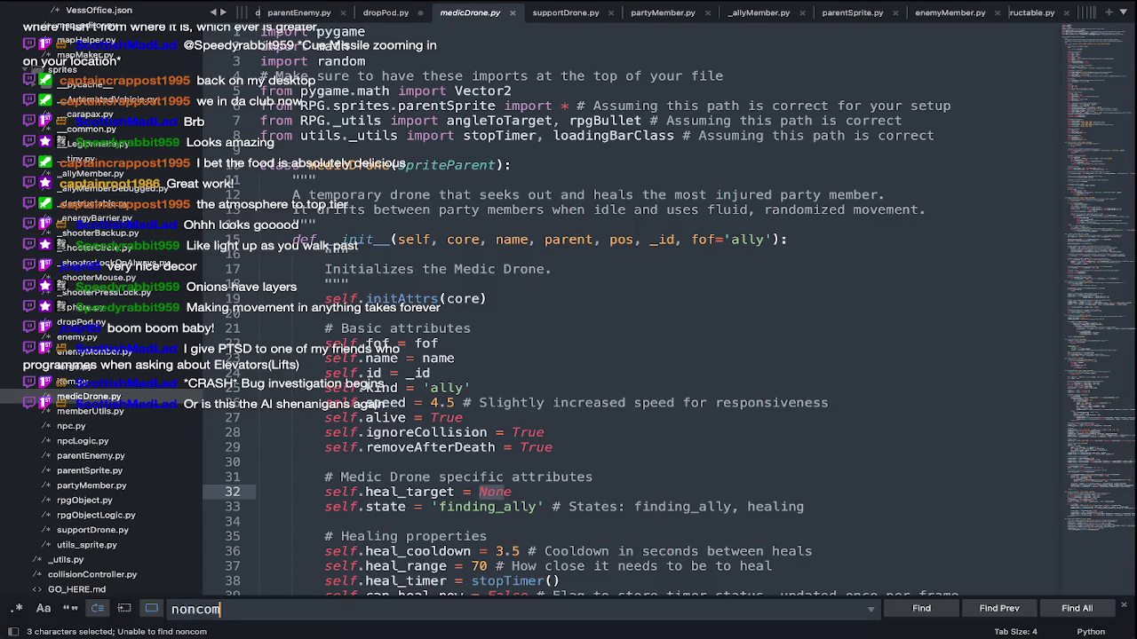
pyautogui.press('Return')
pyautogui.write('self')
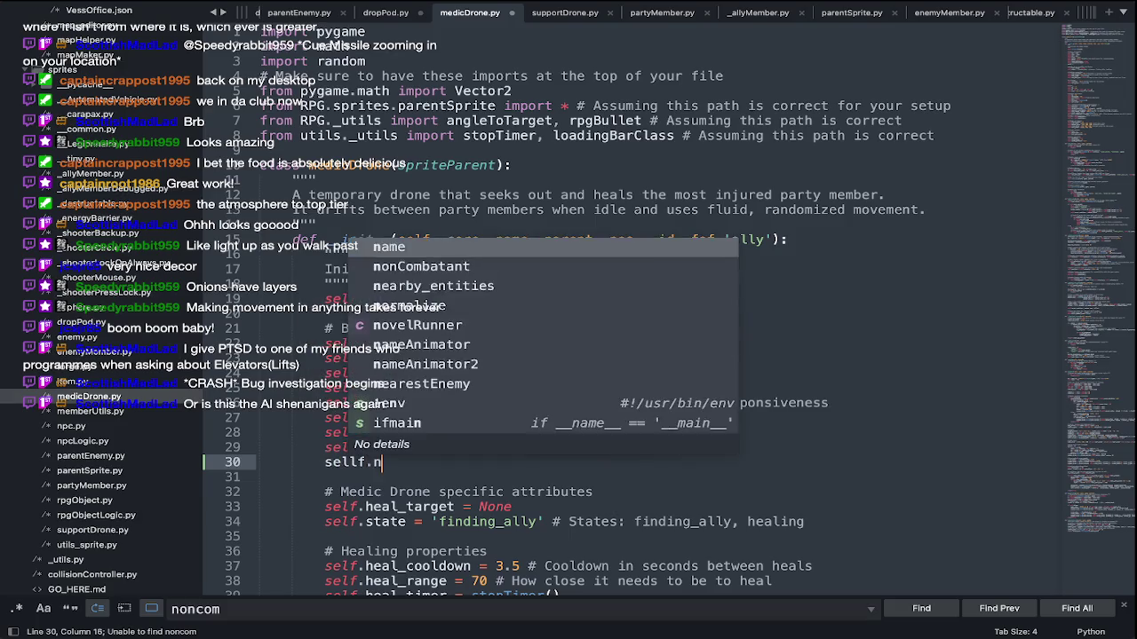
pyautogui.press('Escape')
pyautogui.write('.non')
pyautogui.press('Return')
pyautogui.write('= F')
pyautogui.press('Return')
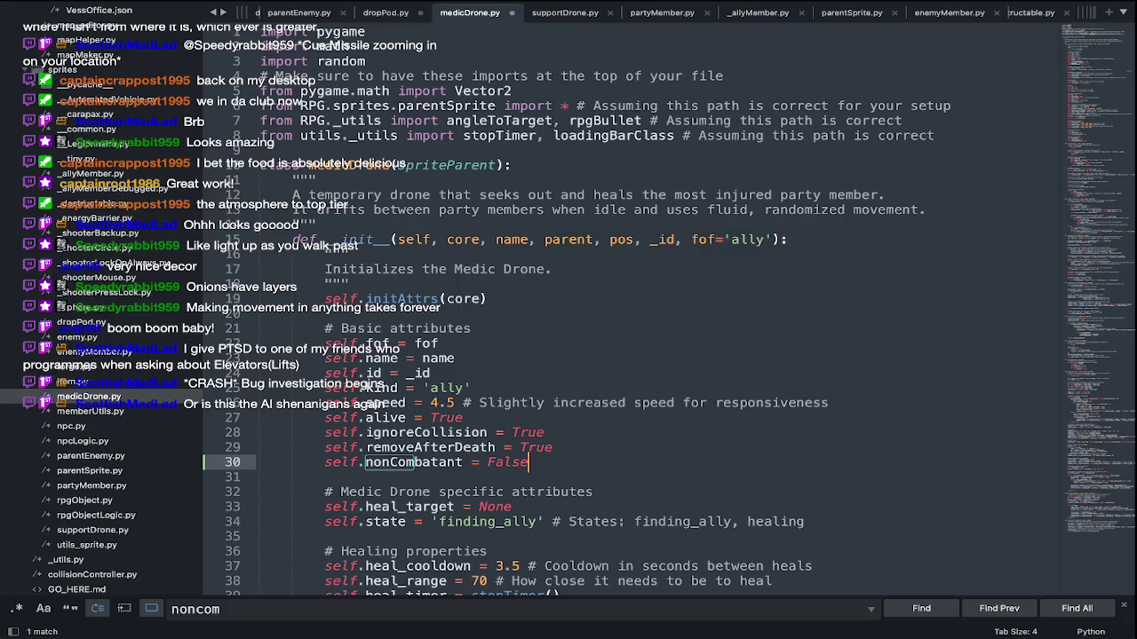
pyautogui.hotkey('shift', 'Home')
pyautogui.hotkey('ctrl', 'c')
pyautogui.hotkey('ctrl', 's')
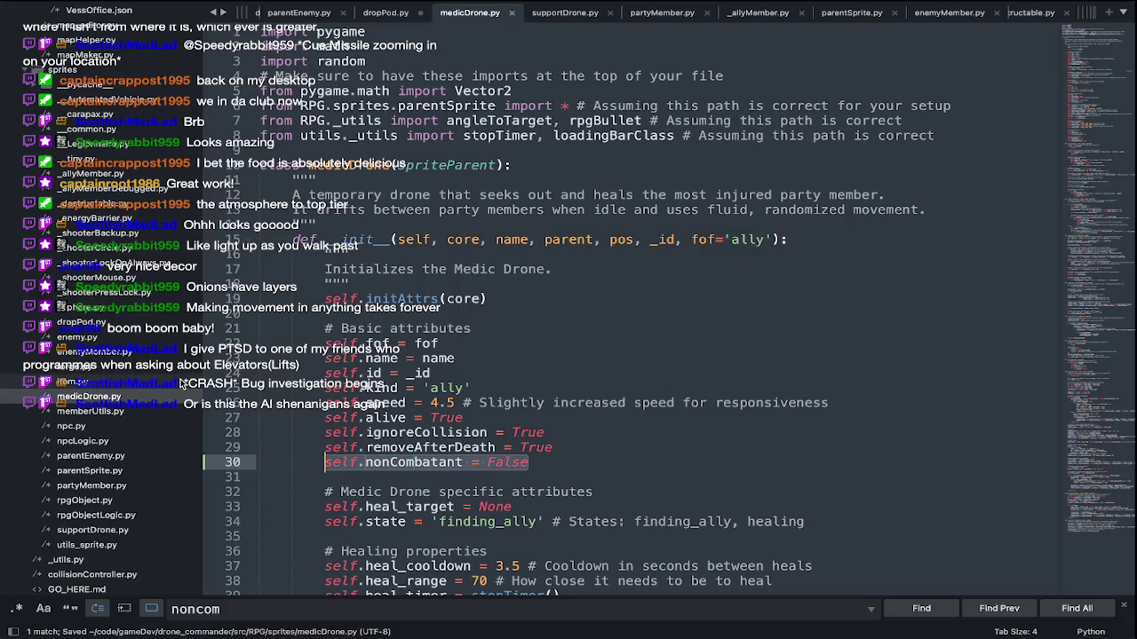
# Paste self.nonCombatant = False below line 21 in forge.py and save it
pyautogui.click(181, 384)
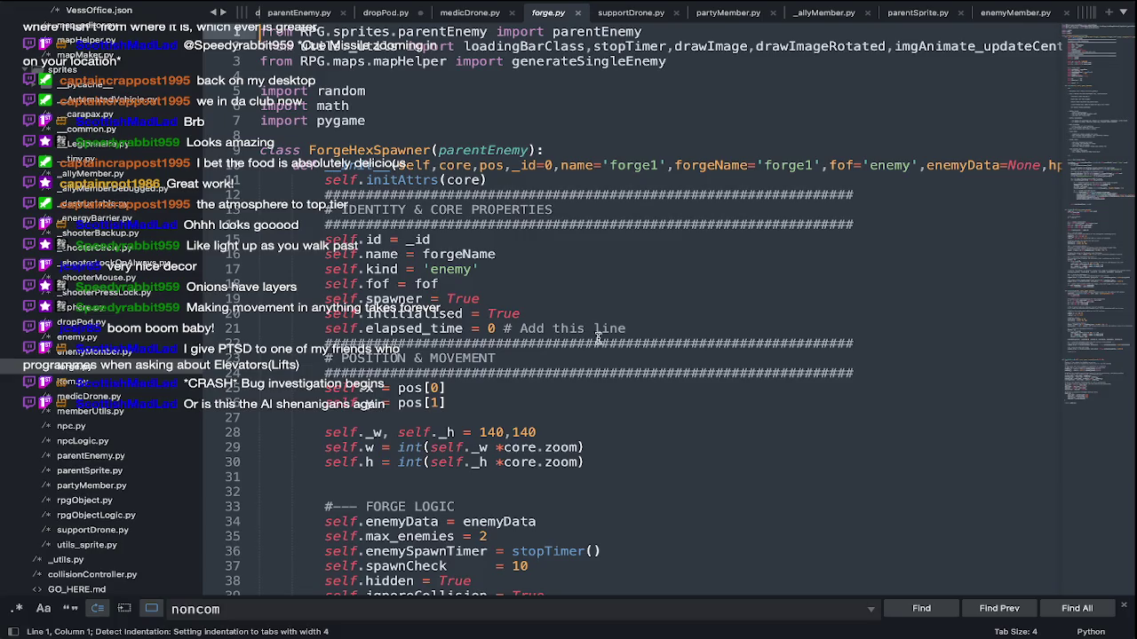
pyautogui.click(687, 333)
pyautogui.press('Return')
pyautogui.hotkey('ctrl', 'v')
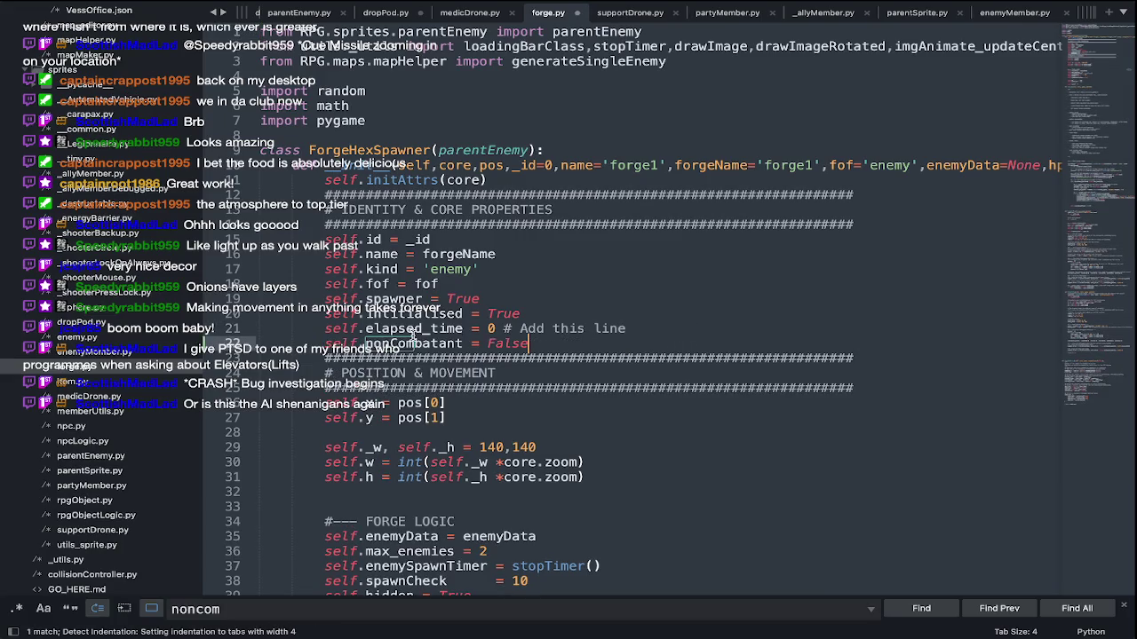
pyautogui.doubleClick(414, 343)
pyautogui.hotkey('ctrl', 'f')
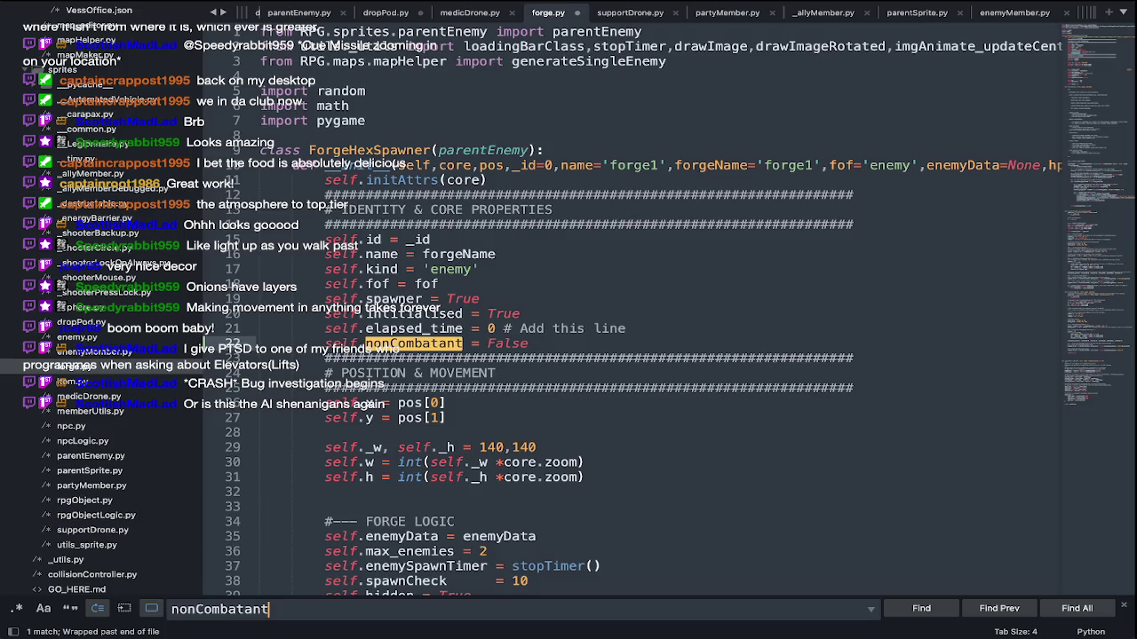
pyautogui.click(503, 328)
pyautogui.hotkey('ctrl', 's')
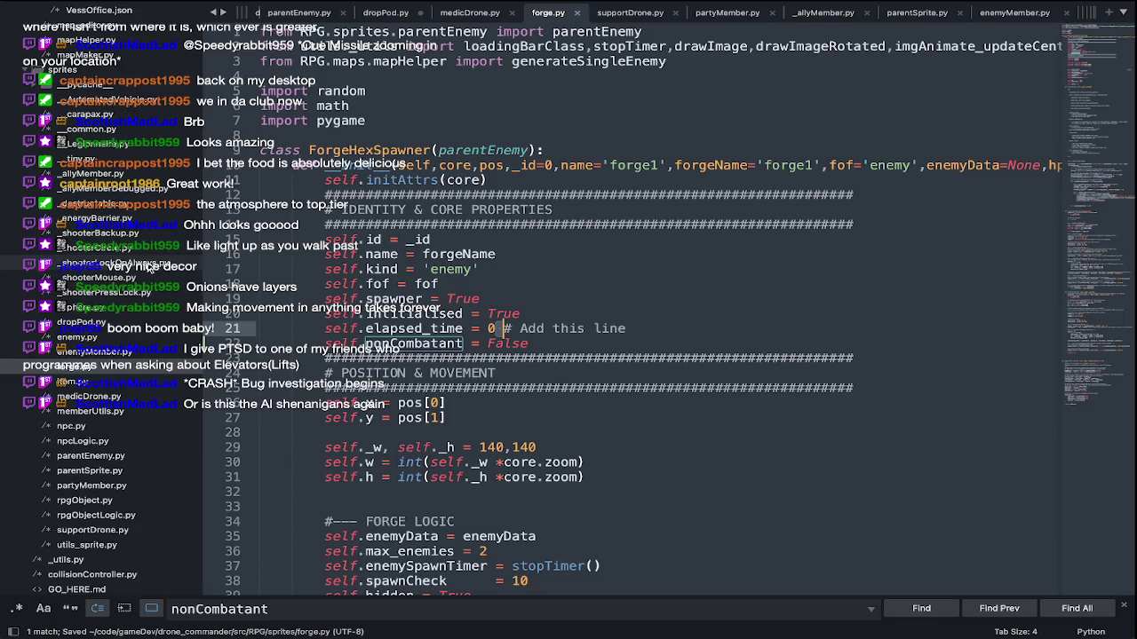
pyautogui.press('super+Tab')
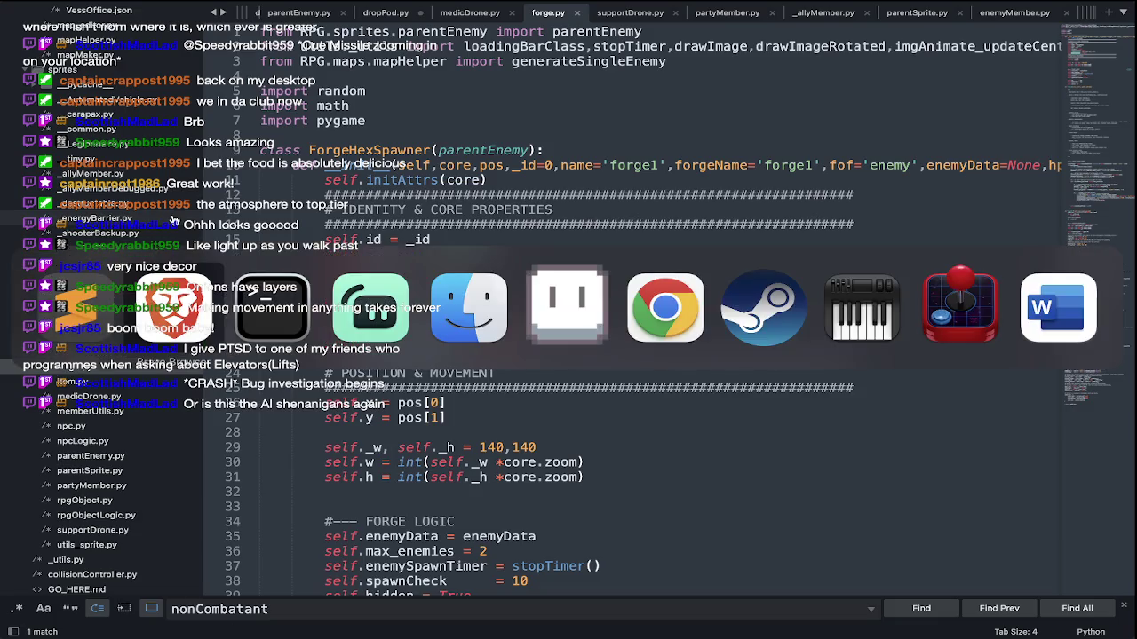
# Check the live stream in Streamlabs Desktop, then move on to the Gmail Animations email
pyautogui.press('super+Tab')
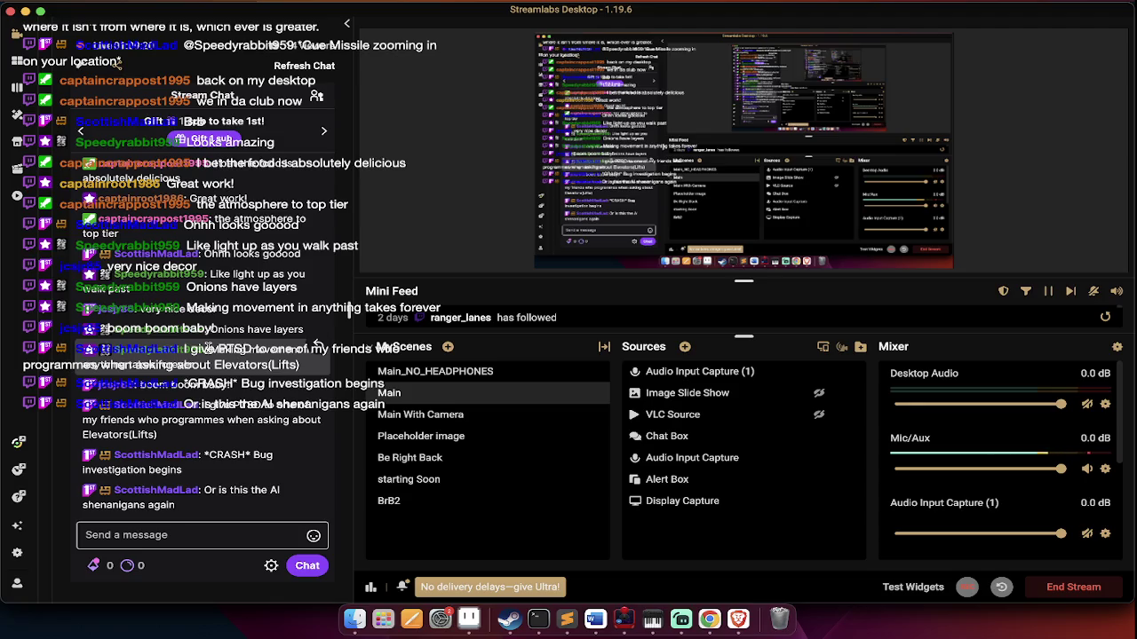
pyautogui.press('super+Tab')
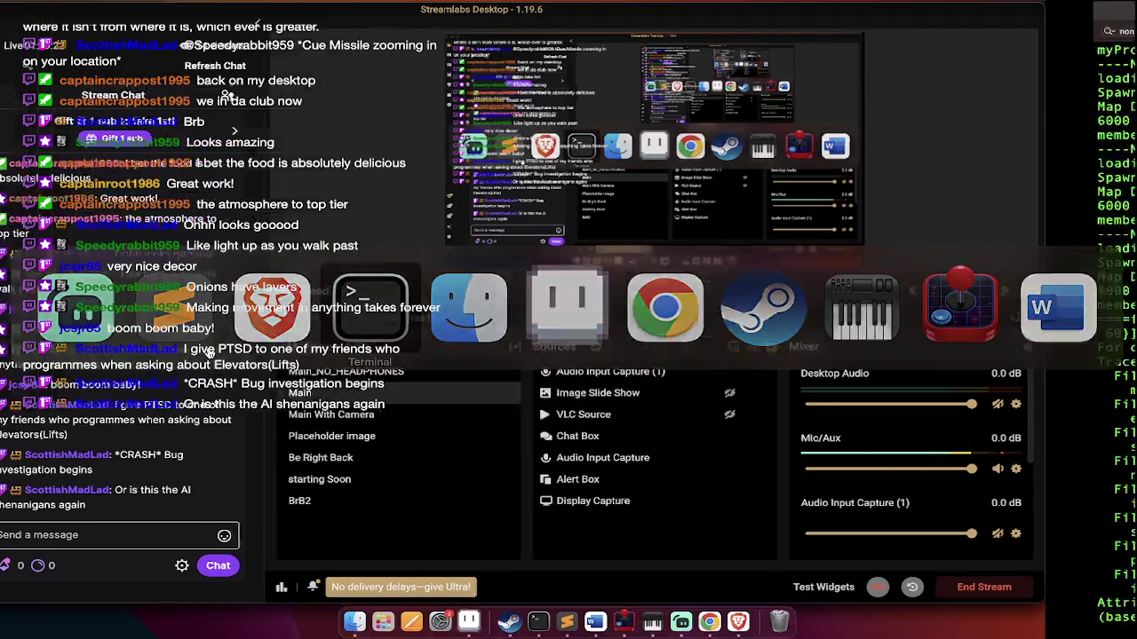
pyautogui.press('super+Tab')
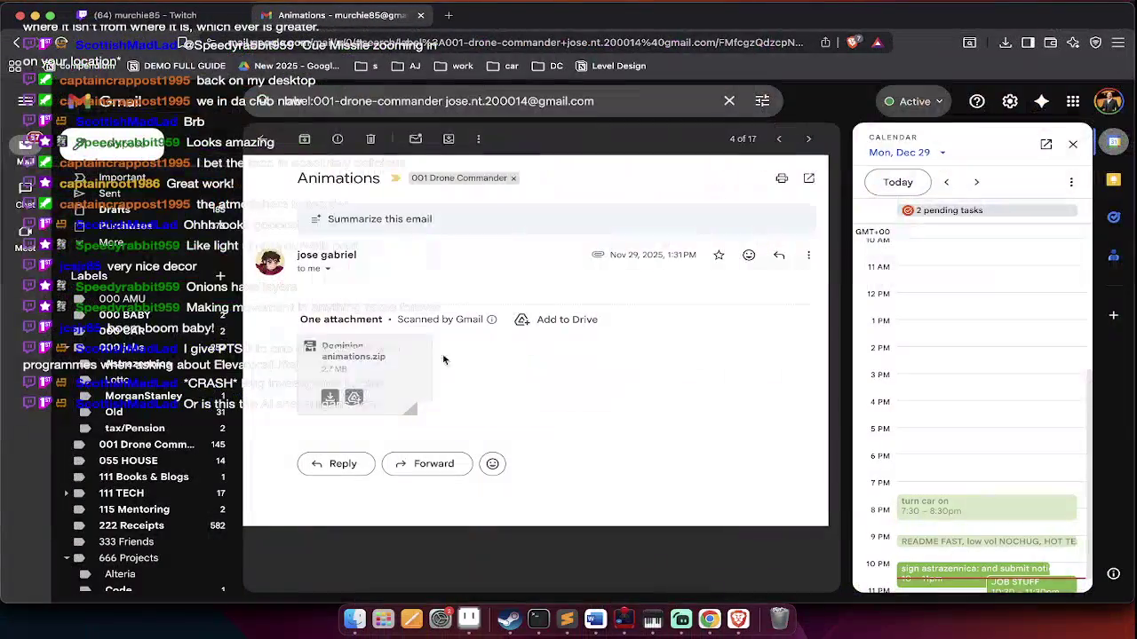
# Run the drone command in Terminal to relaunch Drone Commander
pyautogui.press('super+Tab')
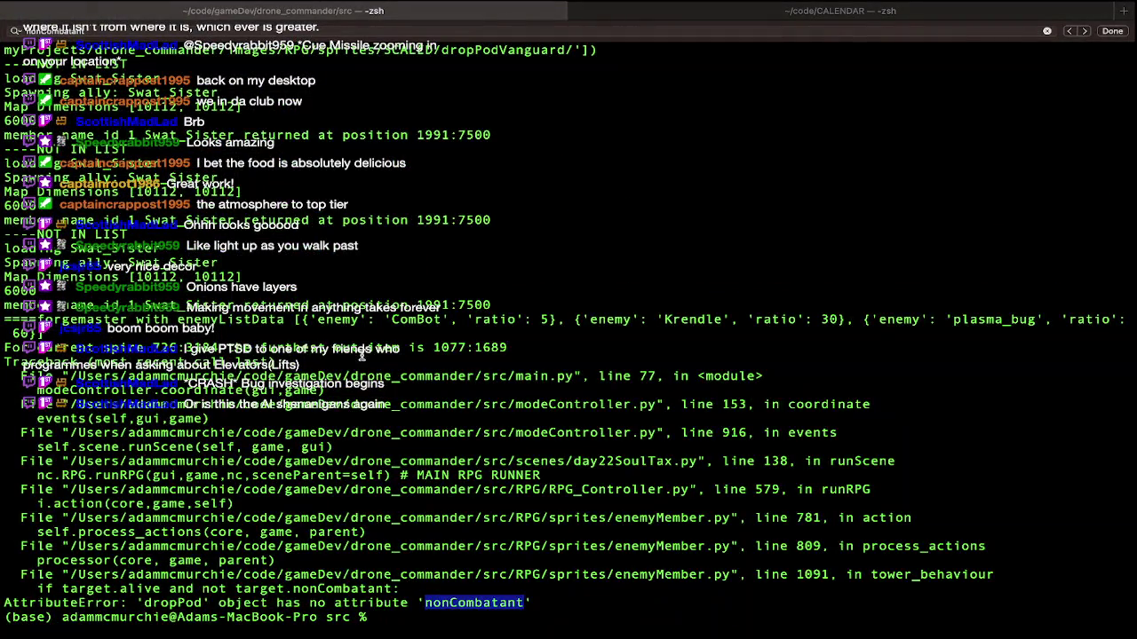
pyautogui.write('drone')
pyautogui.press('Return')
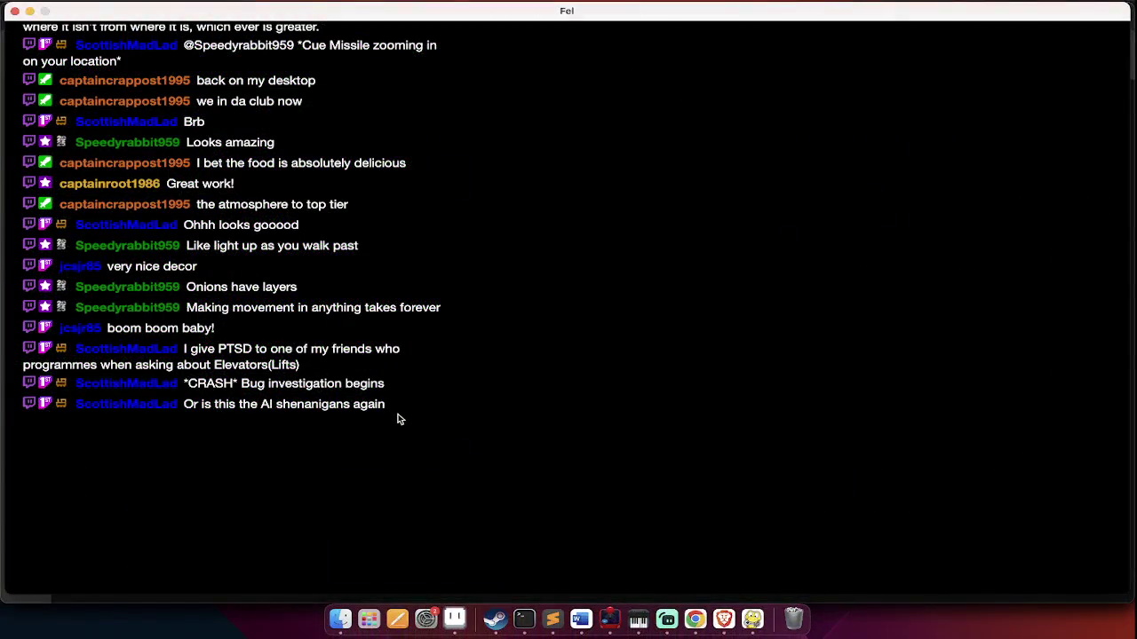
# Load the Soul Tax level and fire the rifle at enemies during the garrison briefing
pyautogui.click(298, 346)
pyautogui.scroll(-2, 533, 382)
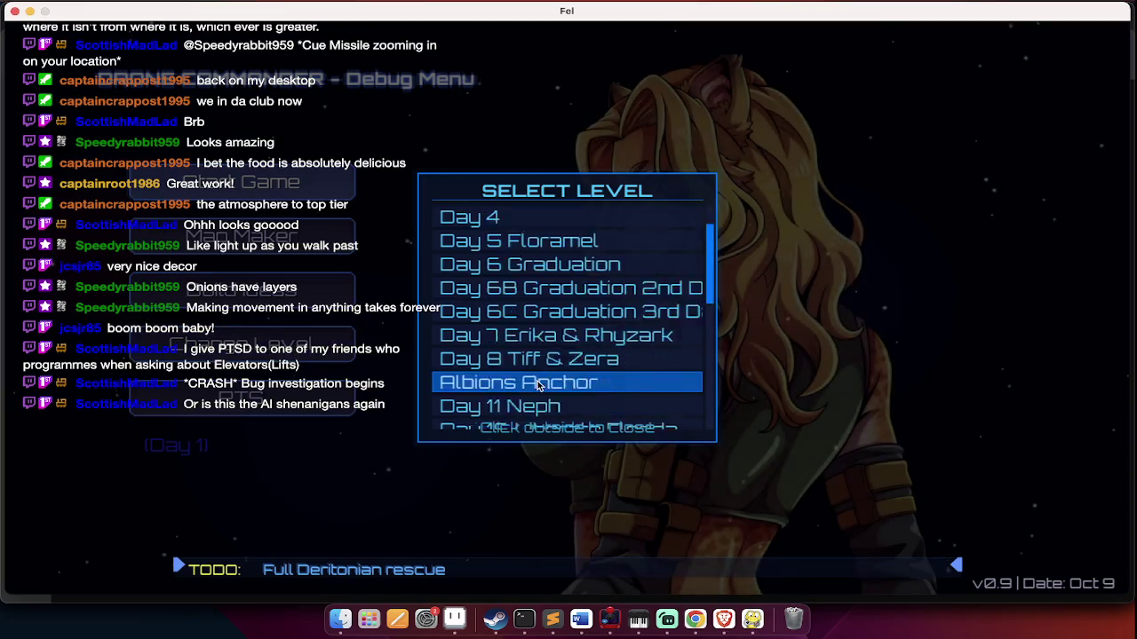
pyautogui.scroll(-4, 540, 384)
pyautogui.scroll(-2, 538, 384)
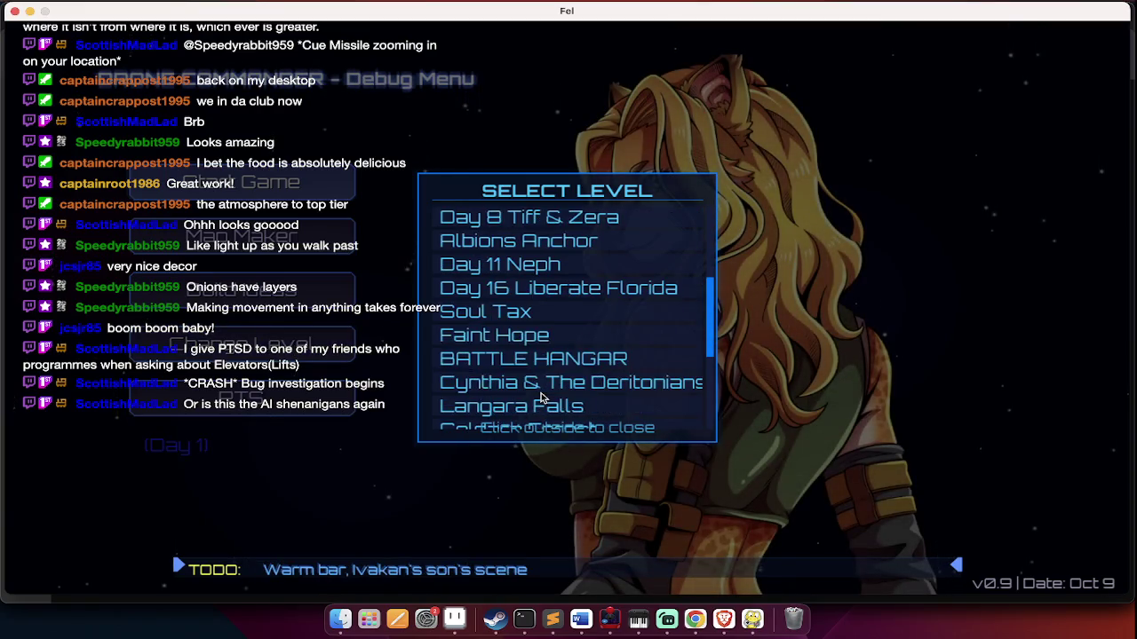
pyautogui.scroll(-3, 541, 394)
pyautogui.scroll(2, 555, 338)
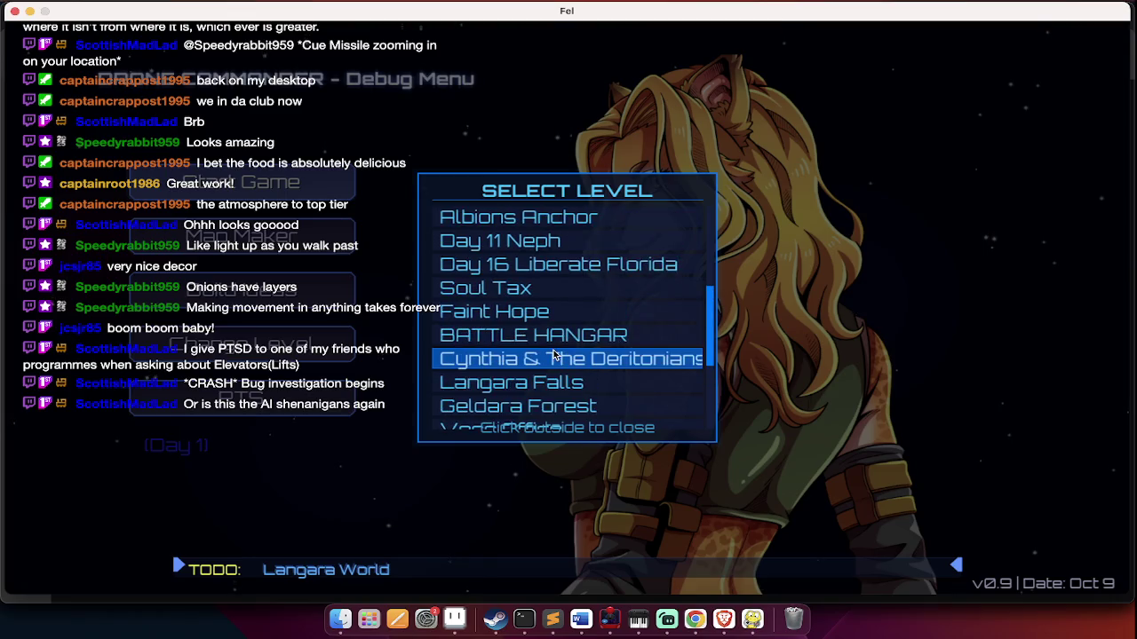
pyautogui.click(565, 293)
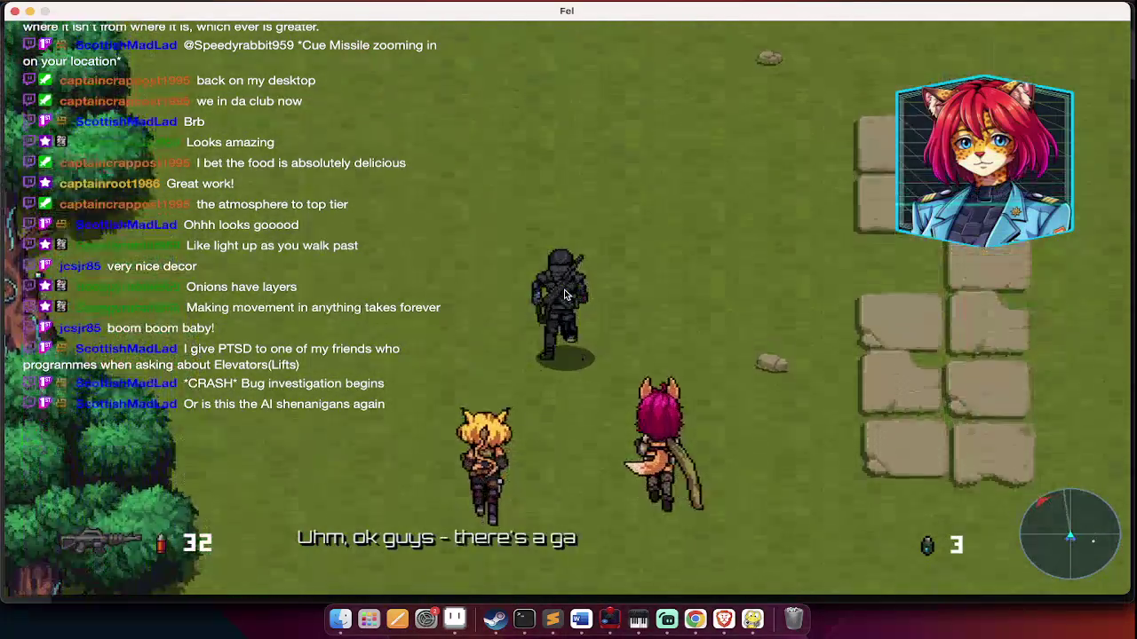
pyautogui.click(564, 295)
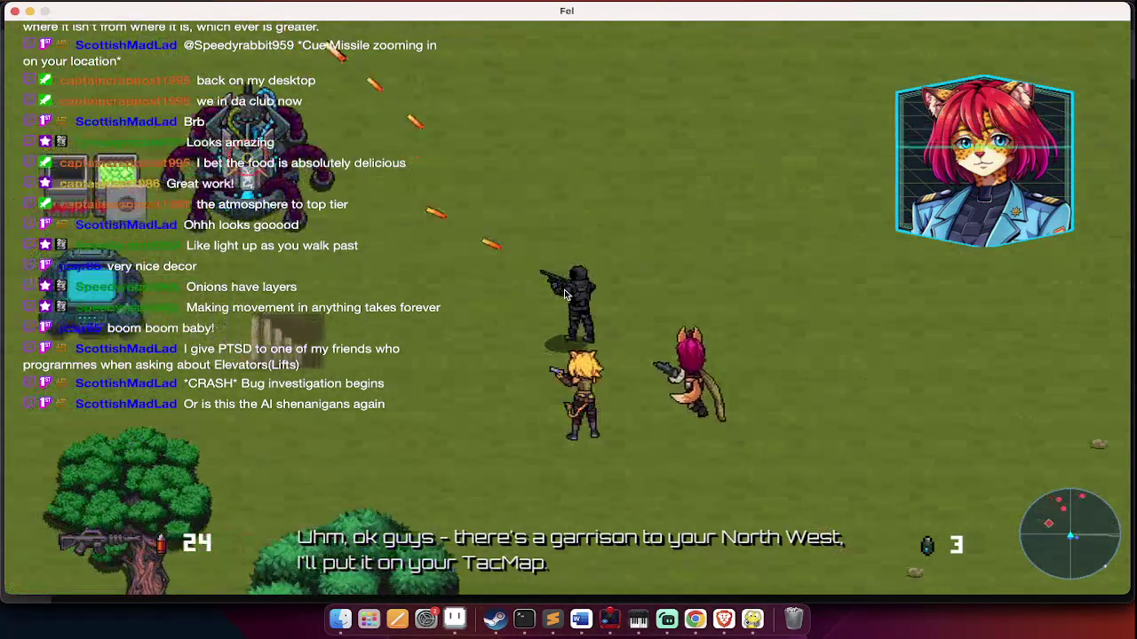
pyautogui.press('super+Tab')
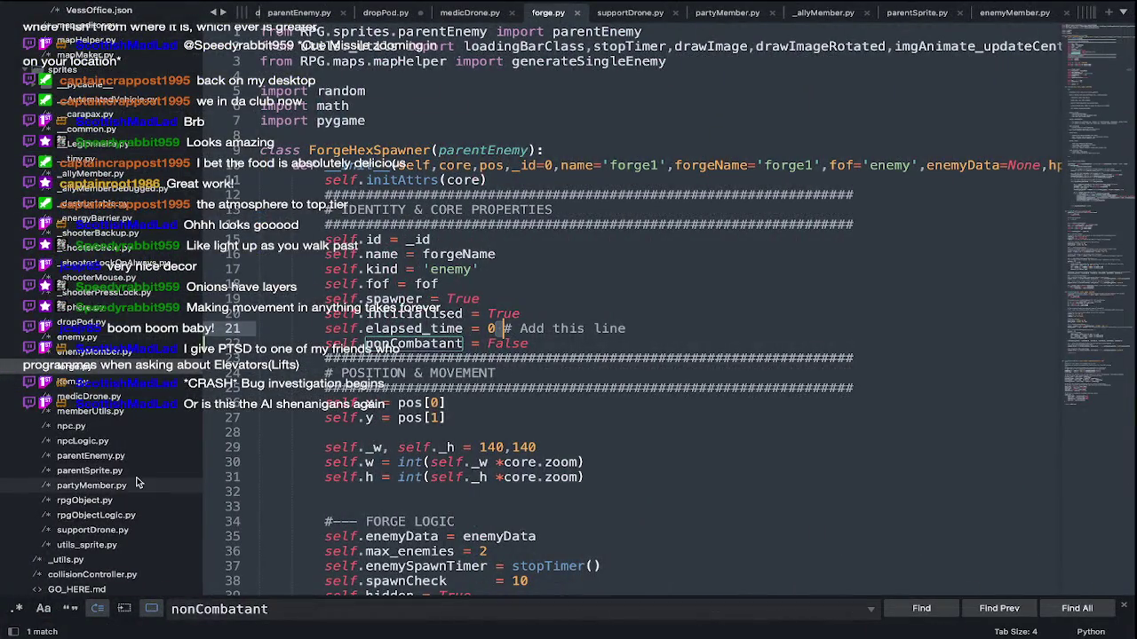
# Accept the False value for self.nonCombatant in dropPod.py and save it
pyautogui.scroll(-1, 133, 426)
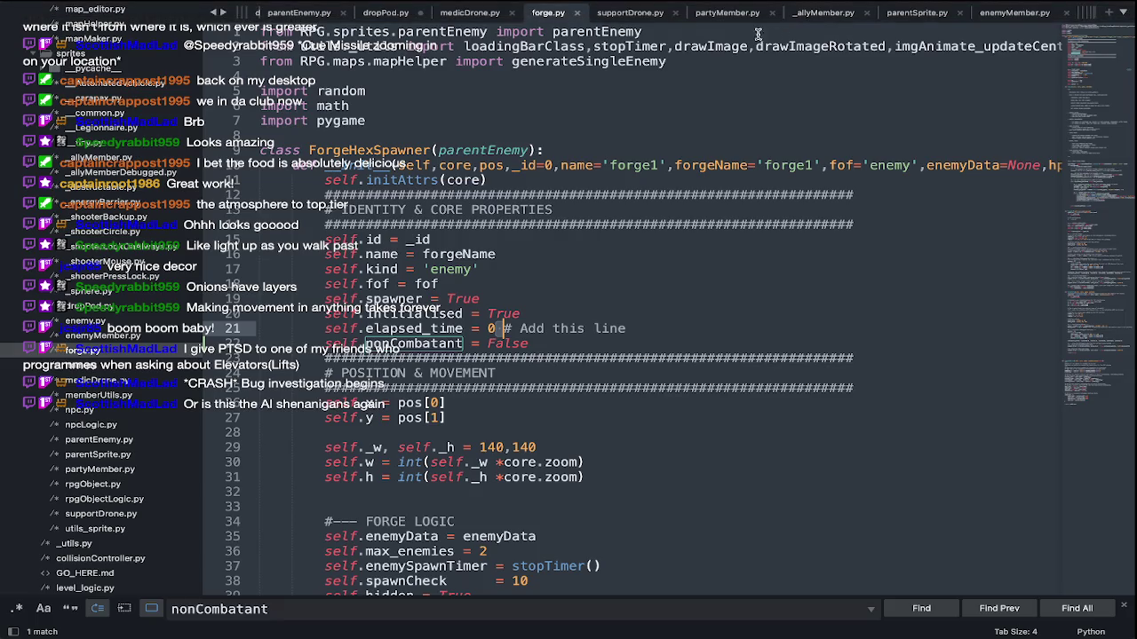
pyautogui.scroll(-10, 106, 399)
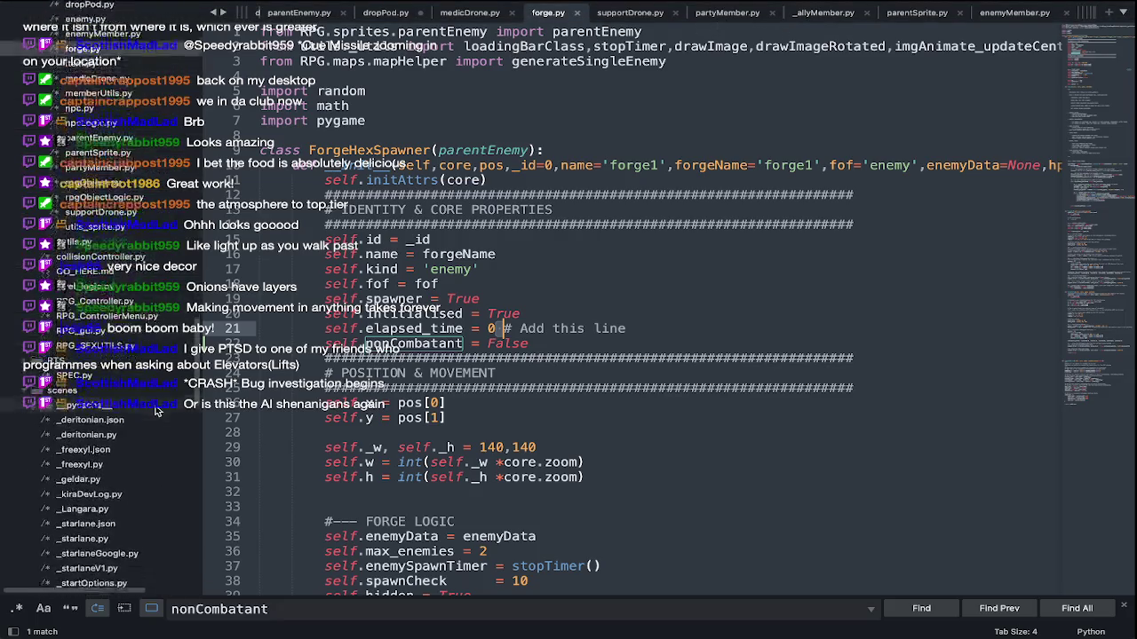
pyautogui.click(396, 14)
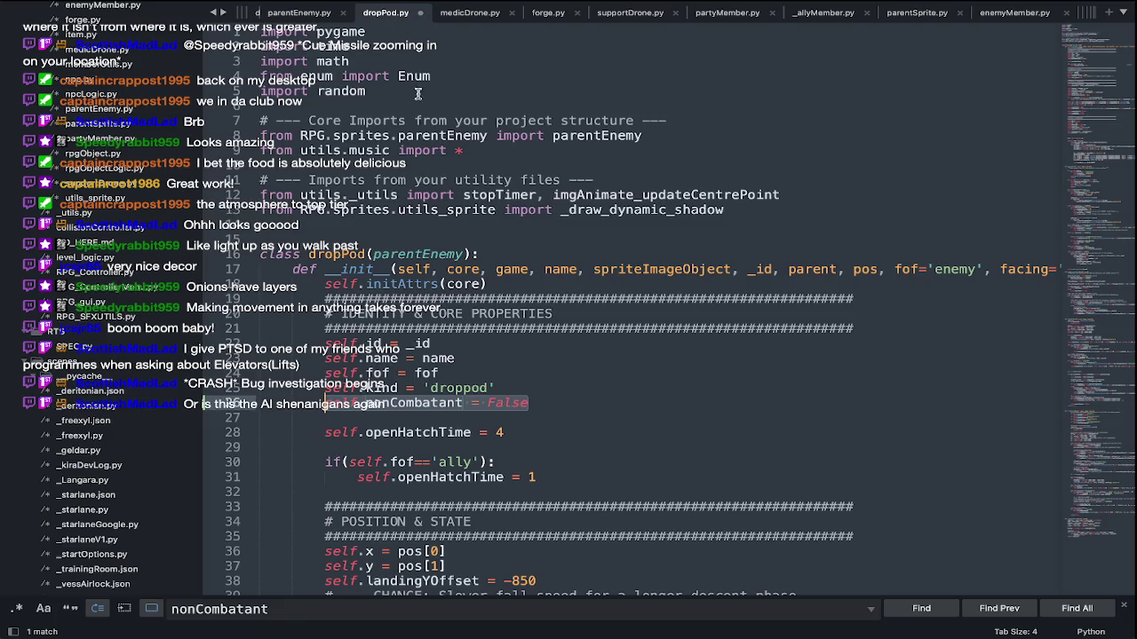
pyautogui.press('Tab')
pyautogui.hotkey('ctrl', 's')
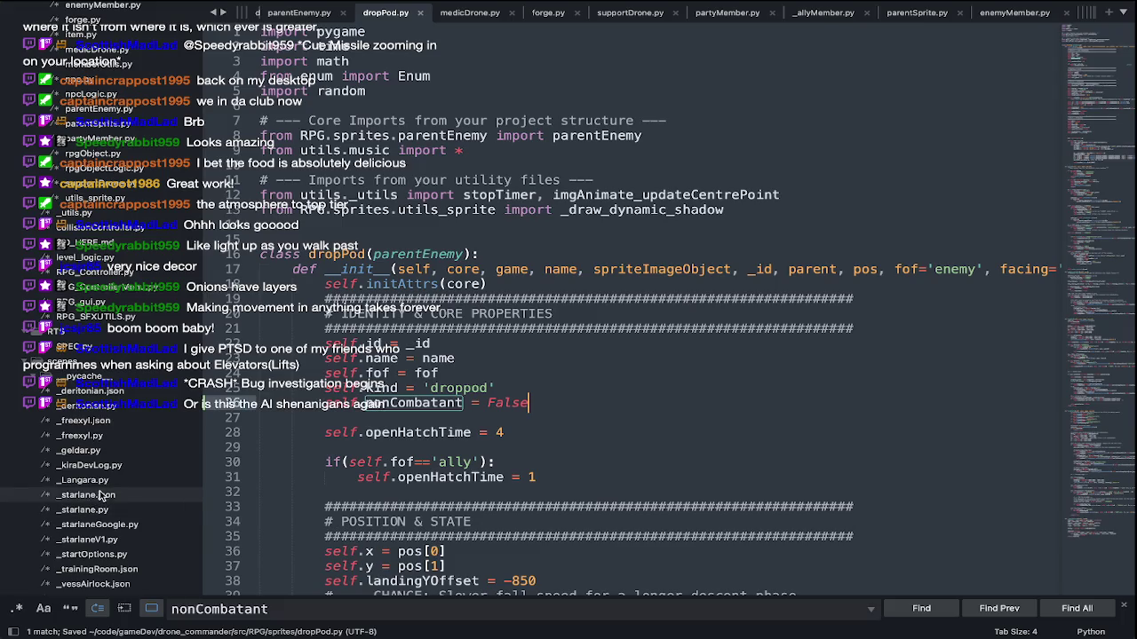
# Scroll through the project files and open RPG_GUI.py
pyautogui.scroll(1, 103, 493)
pyautogui.scroll(2, 102, 493)
pyautogui.scroll(1, 103, 493)
pyautogui.scroll(1, 102, 493)
pyautogui.scroll(3, 102, 493)
pyautogui.scroll(3, 125, 400)
pyautogui.scroll(3, 153, 293)
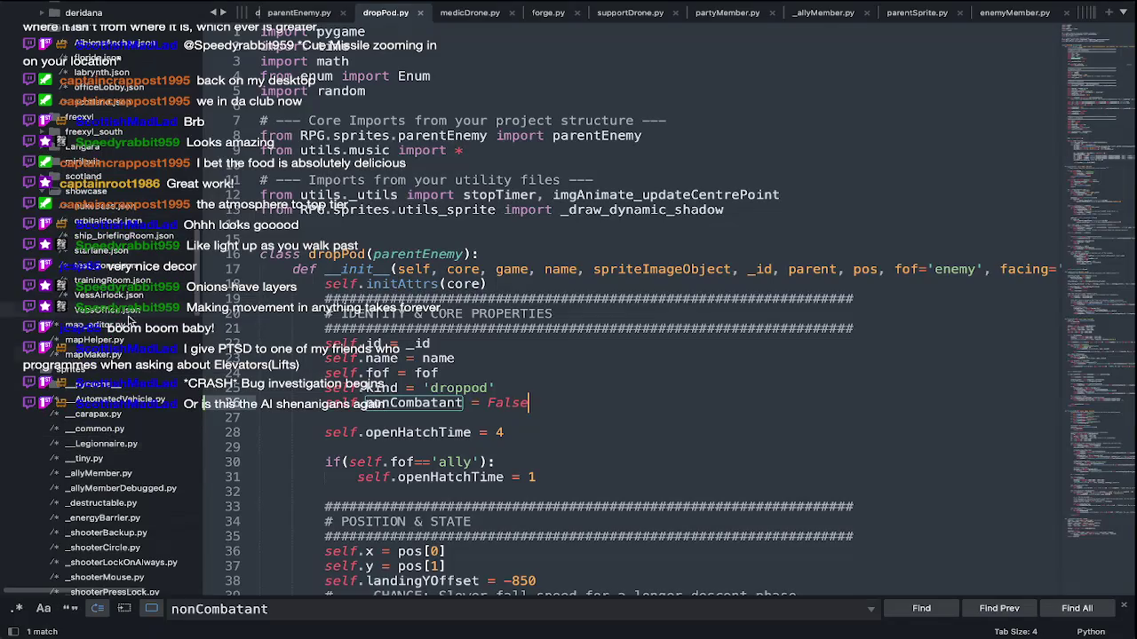
pyautogui.scroll(2, 153, 293)
pyautogui.scroll(1, 153, 294)
pyautogui.scroll(2, 153, 294)
pyautogui.scroll(1, 153, 293)
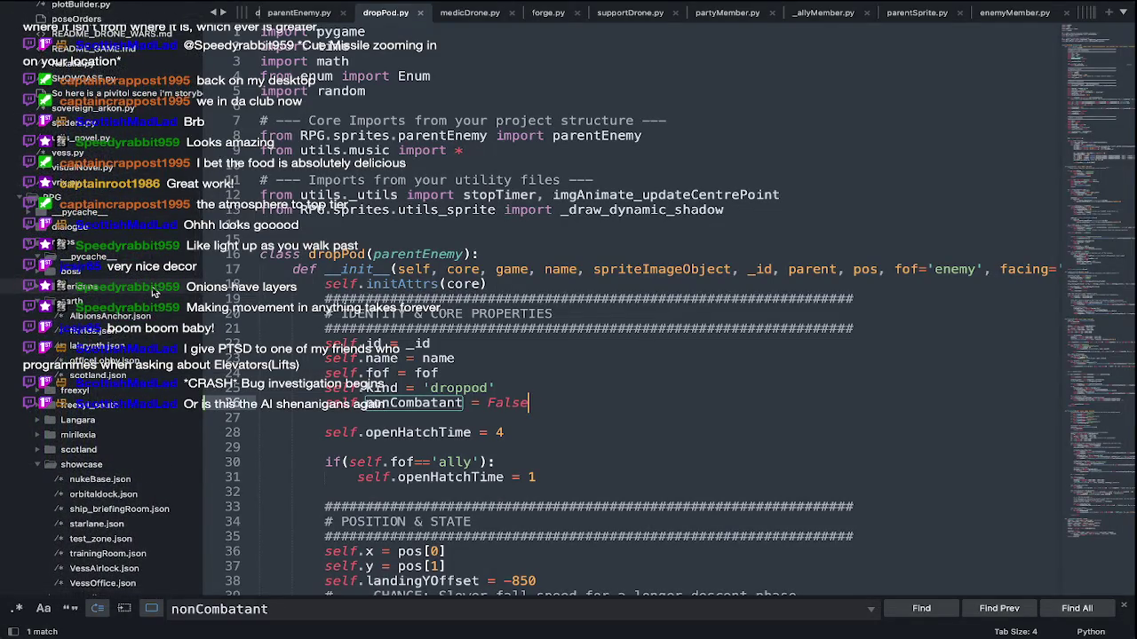
pyautogui.scroll(2, 152, 293)
pyautogui.scroll(2, 153, 293)
pyautogui.scroll(2, 153, 293)
pyautogui.scroll(2, 153, 293)
pyautogui.scroll(-2, 152, 293)
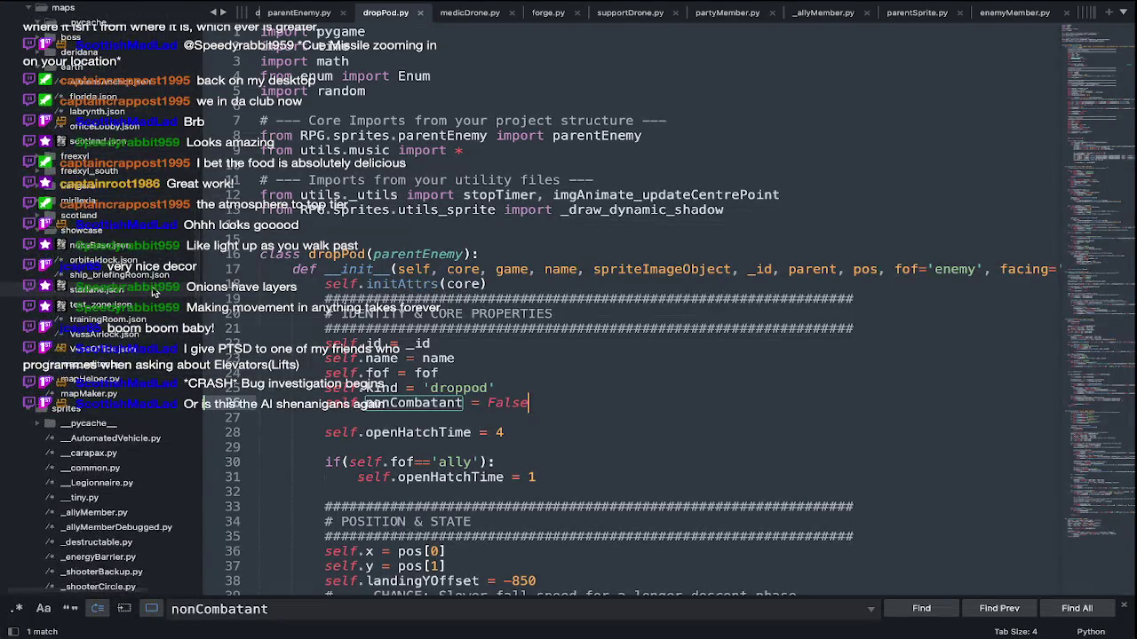
pyautogui.scroll(-2, 153, 293)
pyautogui.scroll(-2, 153, 293)
pyautogui.scroll(-3, 152, 293)
pyautogui.scroll(-3, 153, 293)
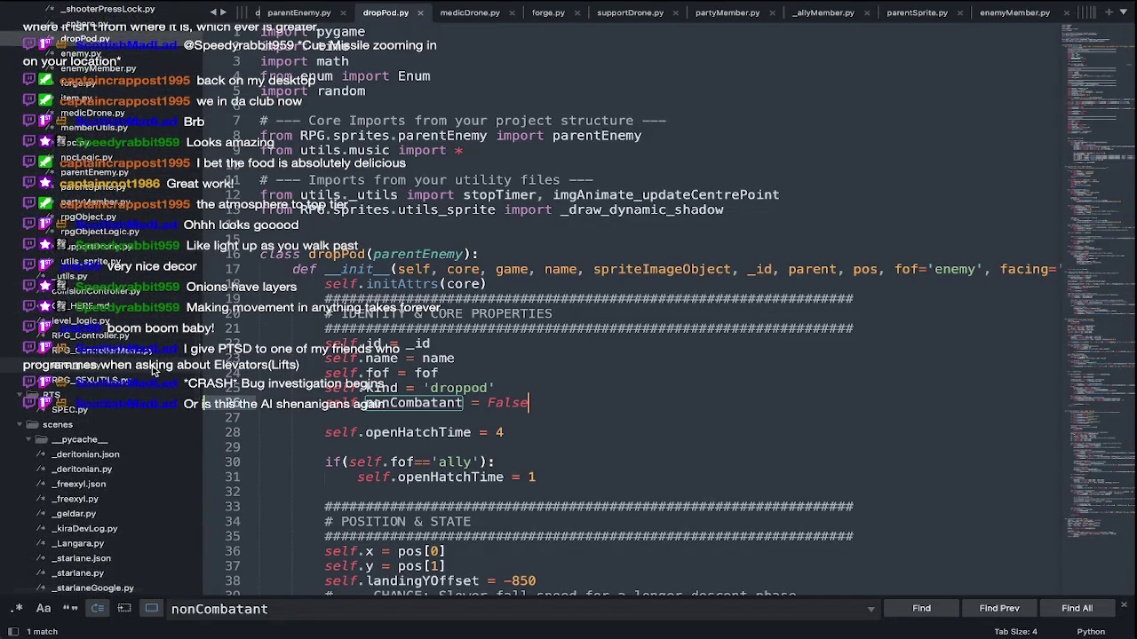
pyautogui.click(89, 365)
pyautogui.scroll(-15, 417, 397)
pyautogui.scroll(2, 417, 397)
# Find 'waypoint' in RPG_GUI.py and jump to waypoint_indicator's definition in RPG_SFXUTILS.py
pyautogui.hotkey('ctrl', 'f')
pyautogui.write('waypoint')
pyautogui.press('Return')
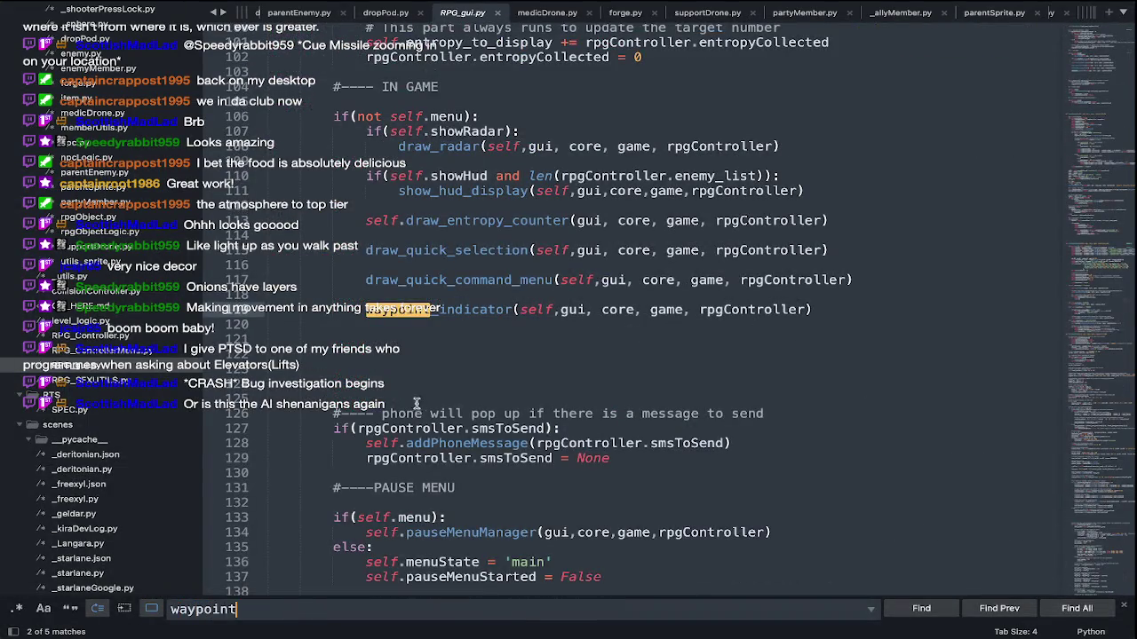
pyautogui.click(471, 413)
pyautogui.moveTo(426, 309)
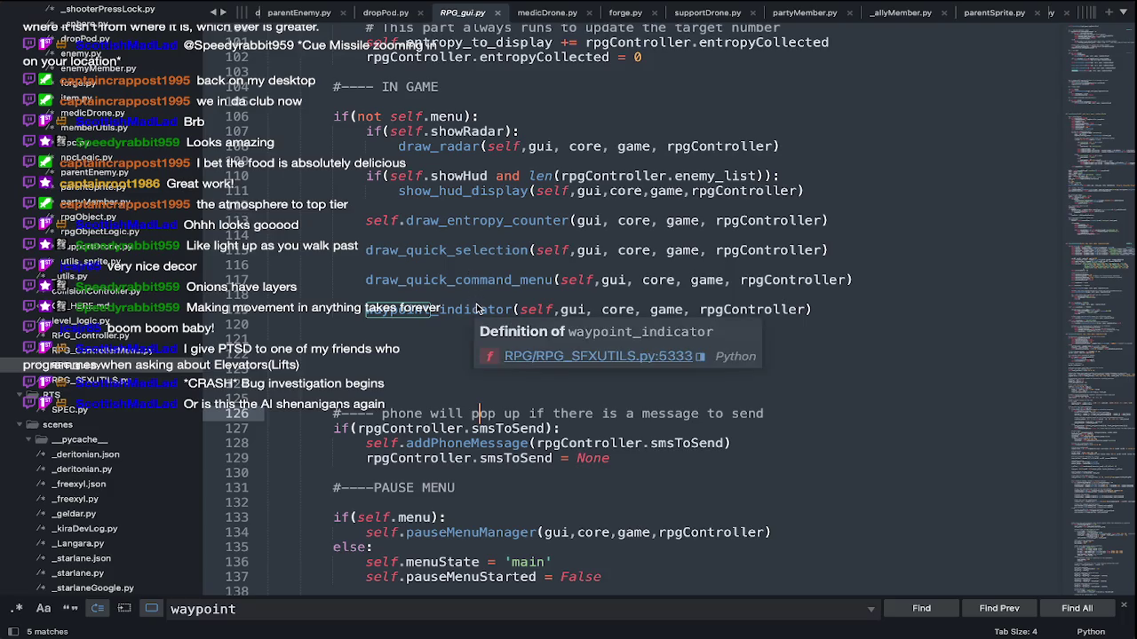
pyautogui.click(524, 356)
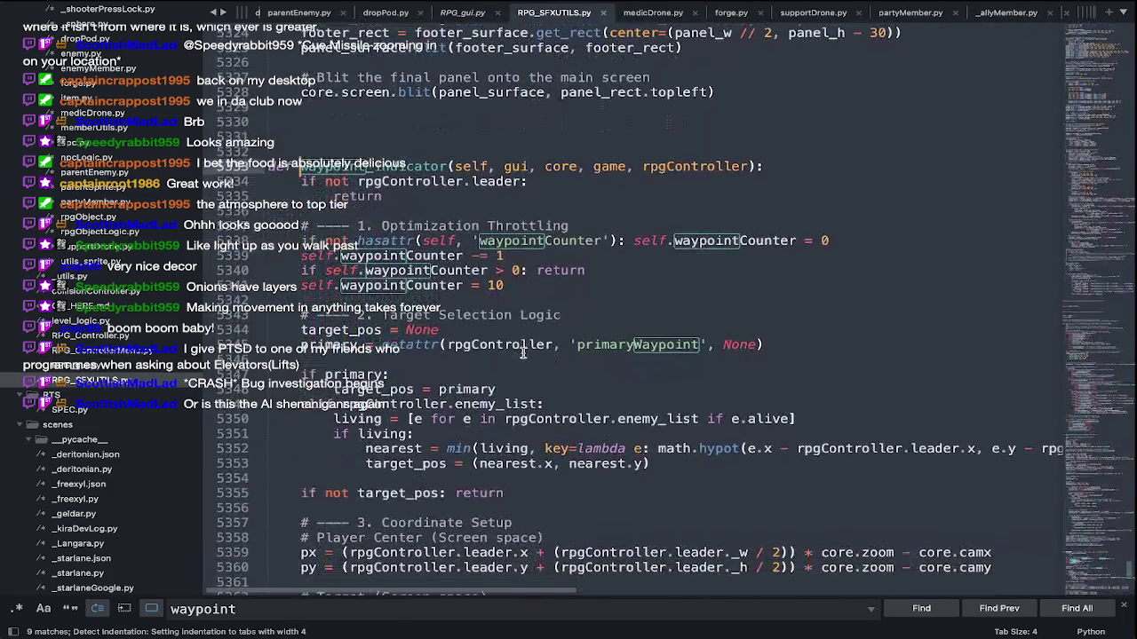
# Comment out throttling lines 5339–5341, save RPG_SFXUTILS.py, and recall the drone command in Terminal
pyautogui.moveTo(530, 281)
pyautogui.mouseDown()
pyautogui.moveTo(137, 252)
pyautogui.moveTo(135, 238)
pyautogui.moveTo(138, 256)
pyautogui.mouseUp()
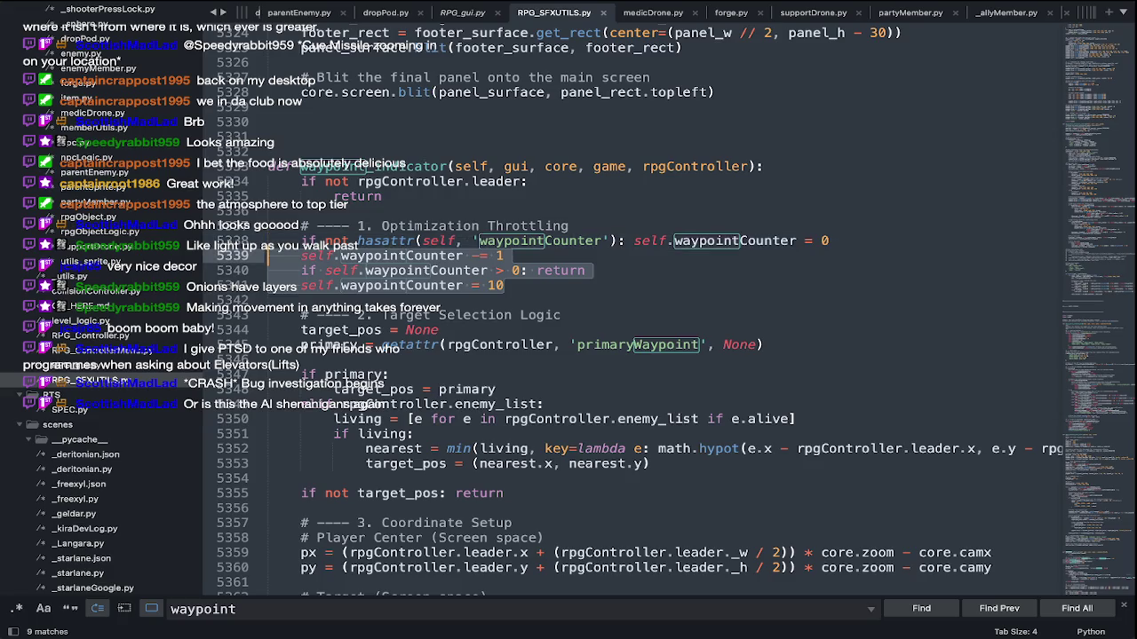
pyautogui.press('super+slash')
pyautogui.press('super+s')
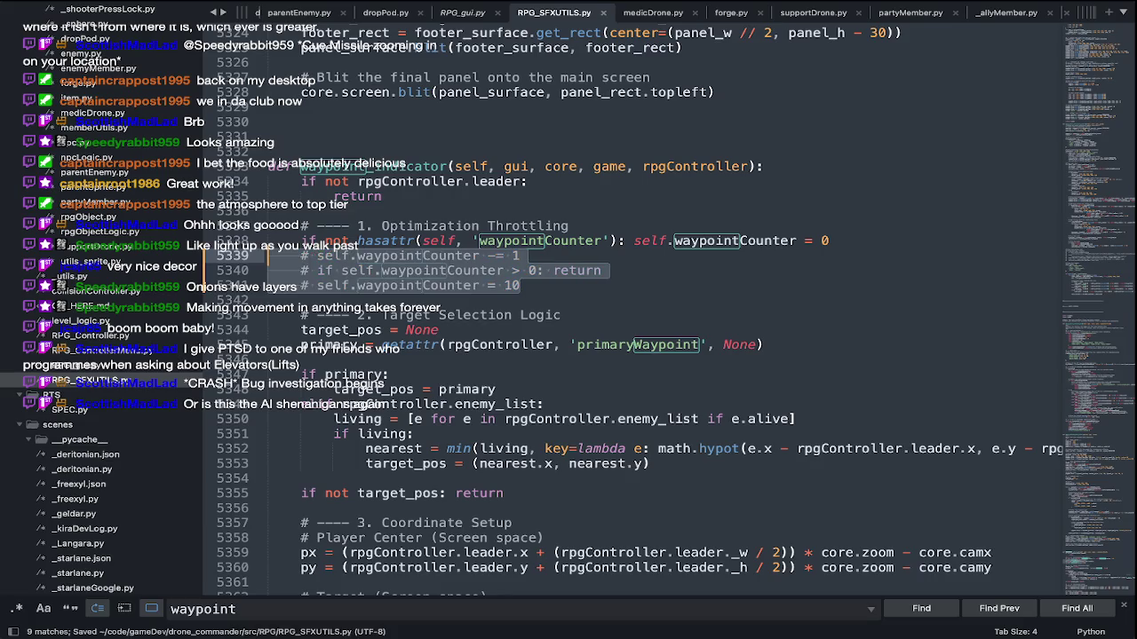
pyautogui.press('super+Tab')
pyautogui.press('Up')
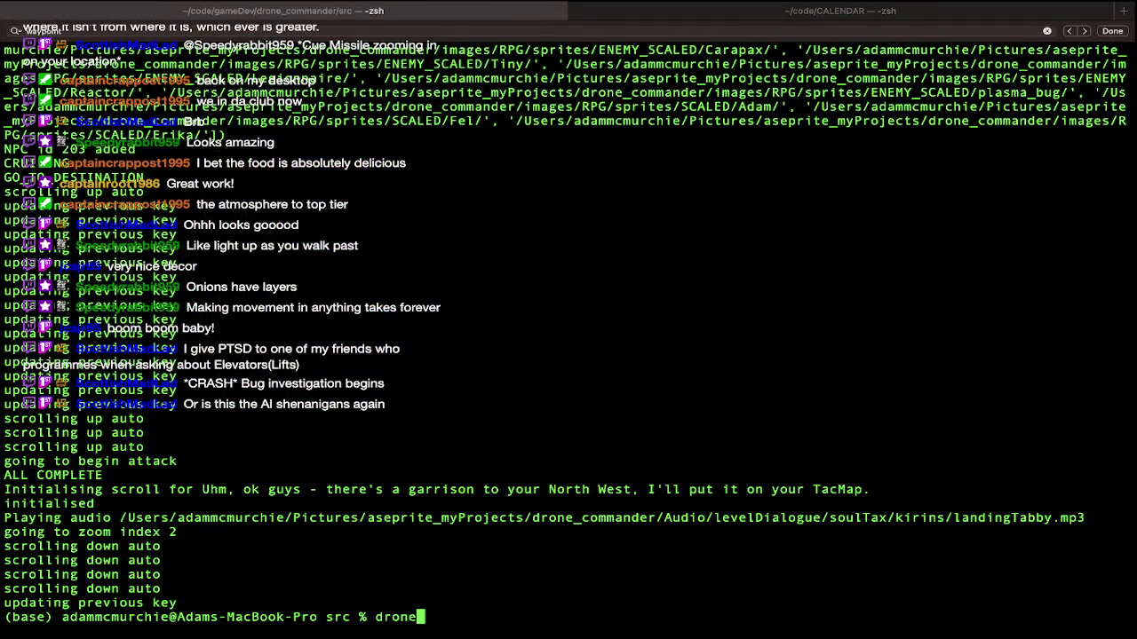
# Launch Drone Commander and try loading a level from the Change Level list
pyautogui.press('Return')
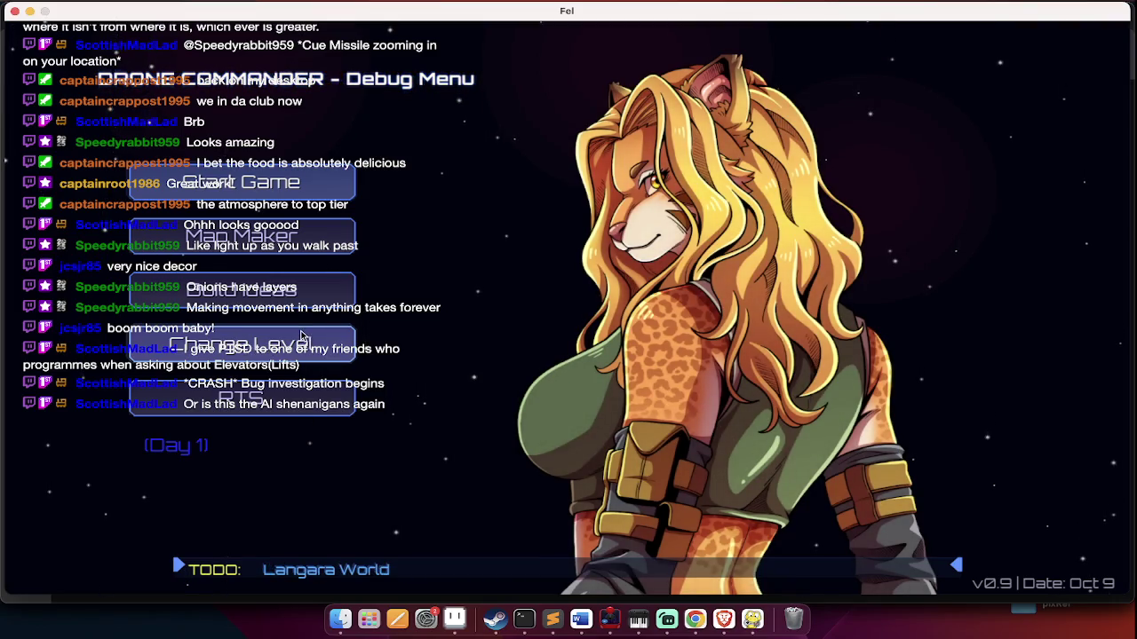
pyautogui.click(300, 340)
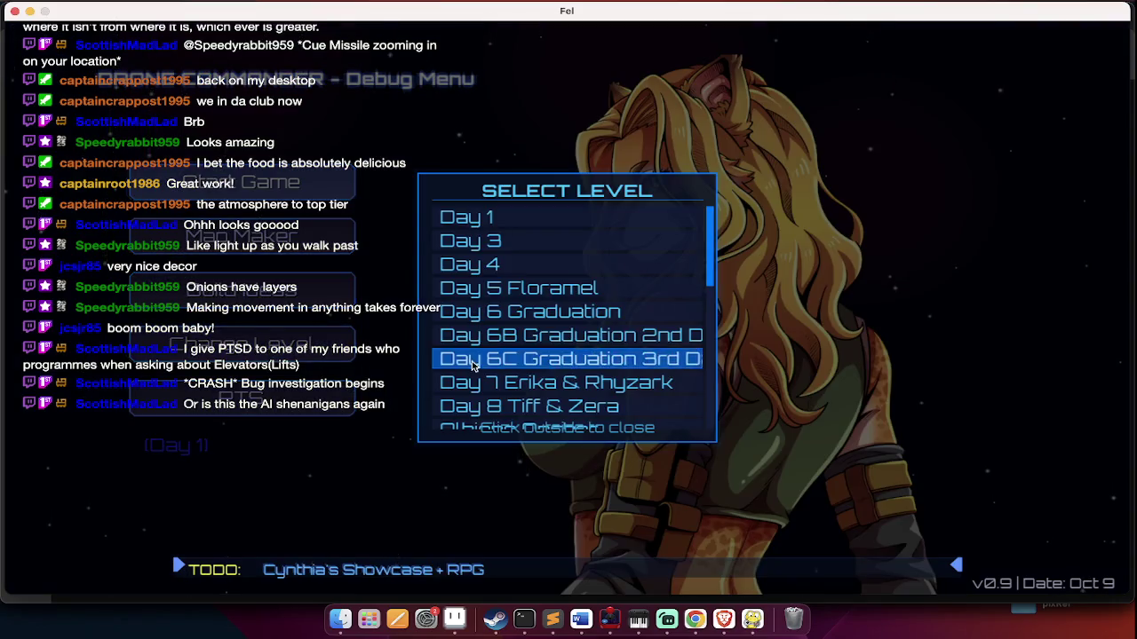
pyautogui.scroll(-5, 472, 397)
pyautogui.scroll(-2, 471, 397)
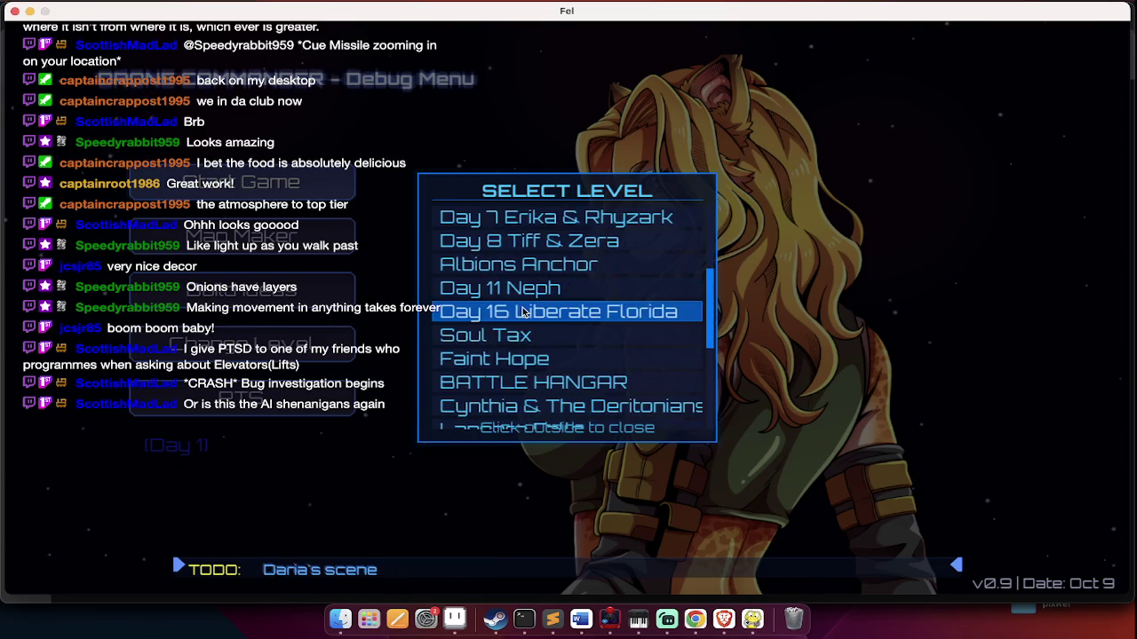
pyautogui.click(522, 312)
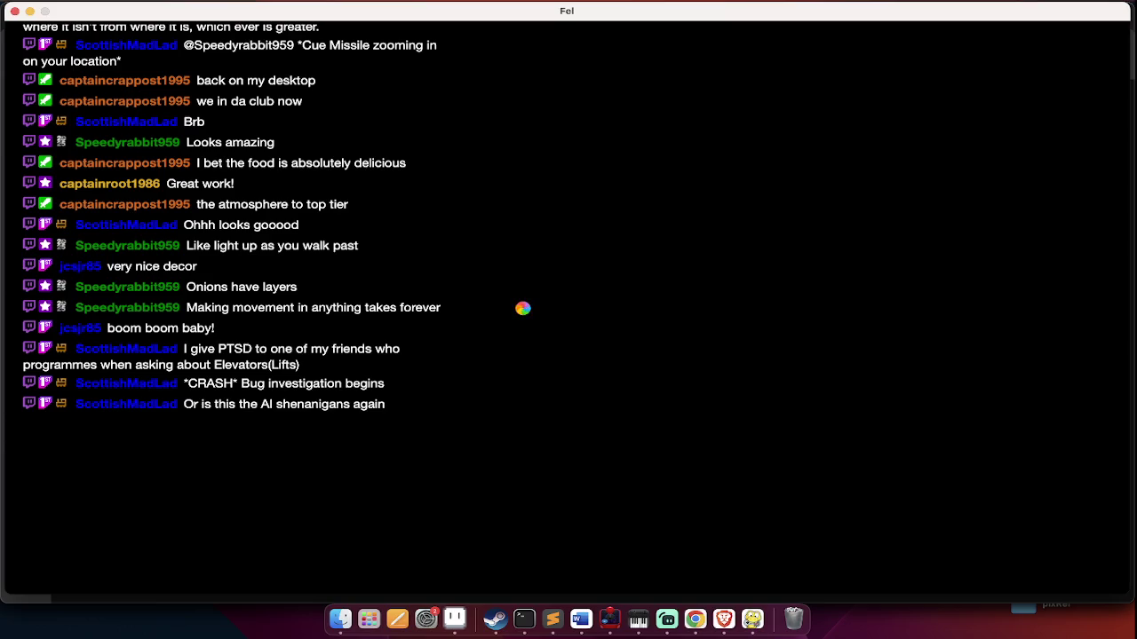
# Kill the hung game process in Terminal and relaunch the drone command
pyautogui.press('super+Tab')
pyautogui.hotkey('ctrl', 'c')
pyautogui.press('Up')
pyautogui.press('Up')
pyautogui.press('Return')
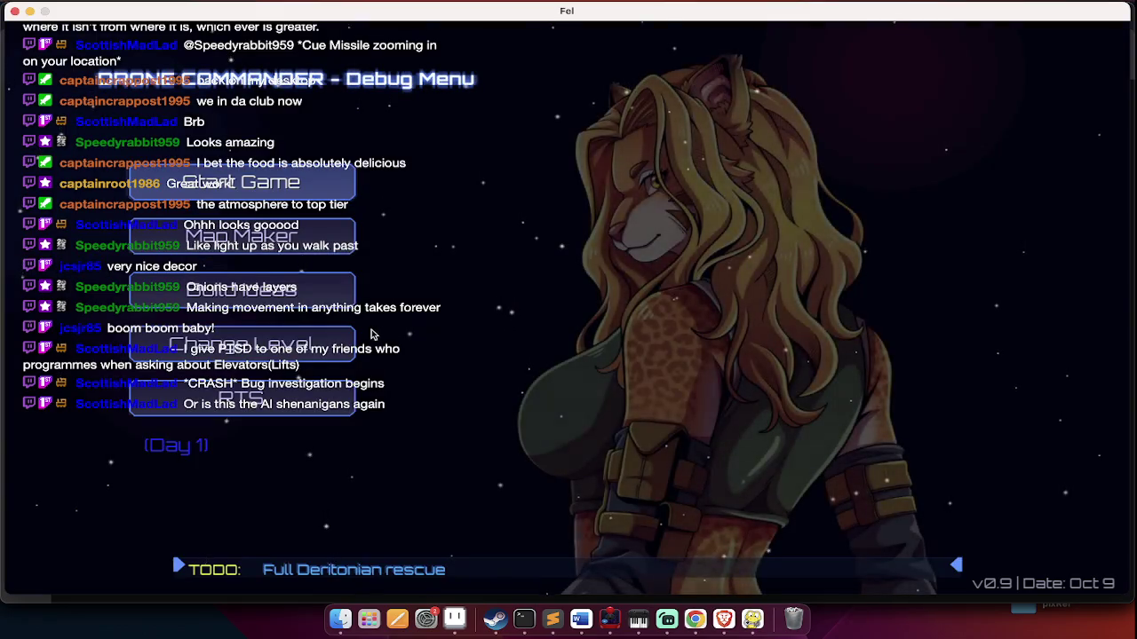
# Choose the Soul Tax level from the debug menu's Select Level list
pyautogui.click(329, 345)
pyautogui.scroll(-2, 447, 345)
pyautogui.scroll(-6, 447, 344)
pyautogui.scroll(-2, 447, 345)
pyautogui.scroll(-2, 447, 344)
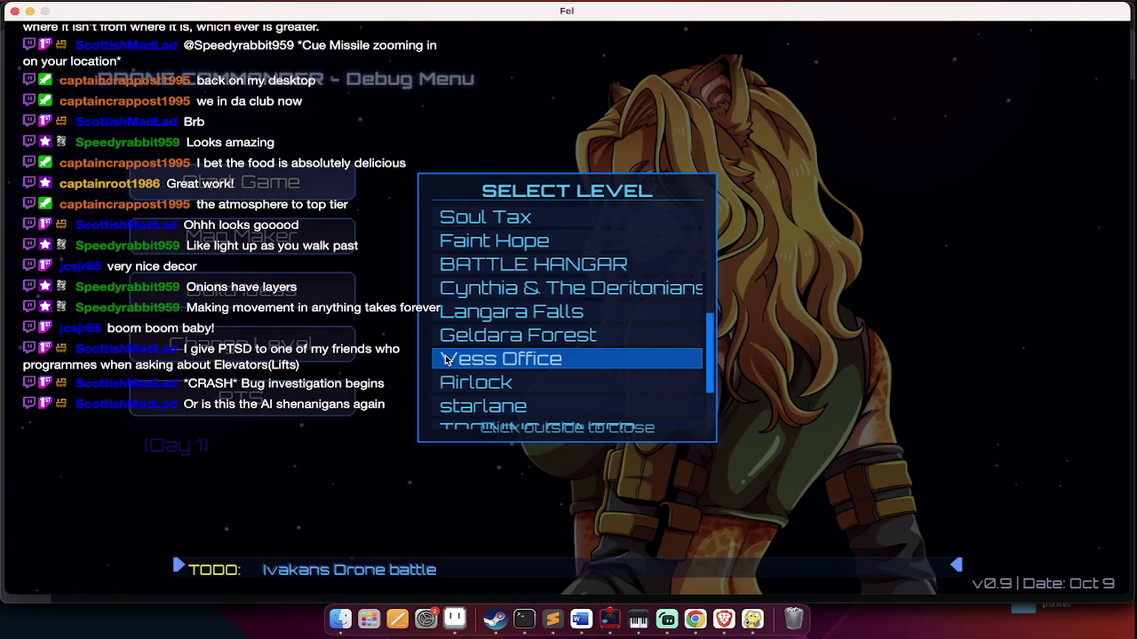
pyautogui.scroll(2, 447, 359)
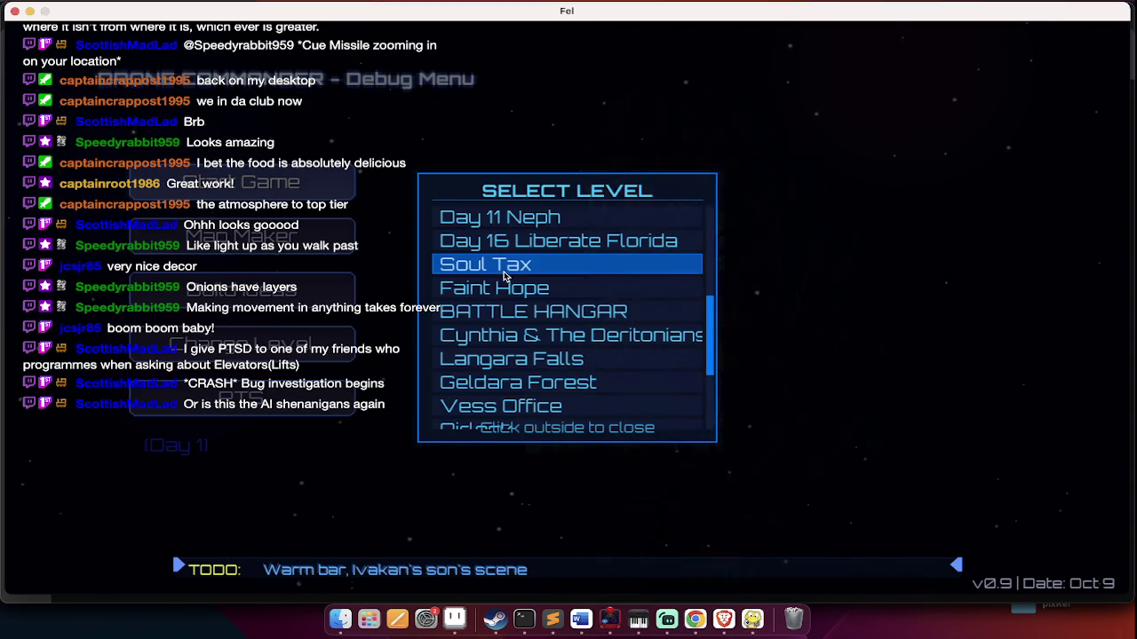
pyautogui.click(504, 276)
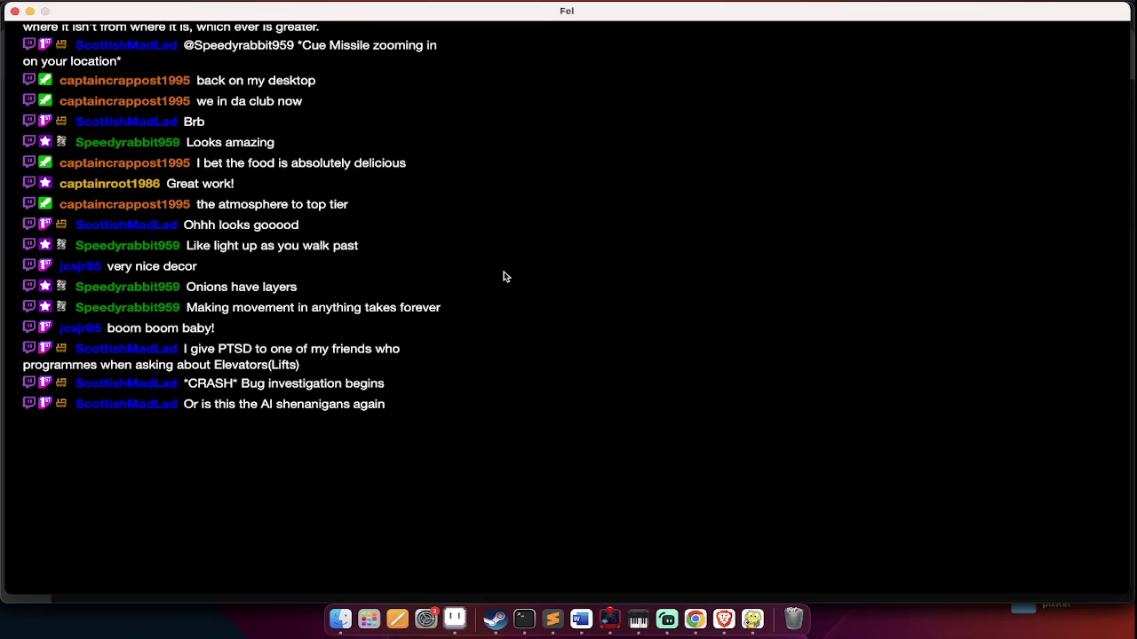
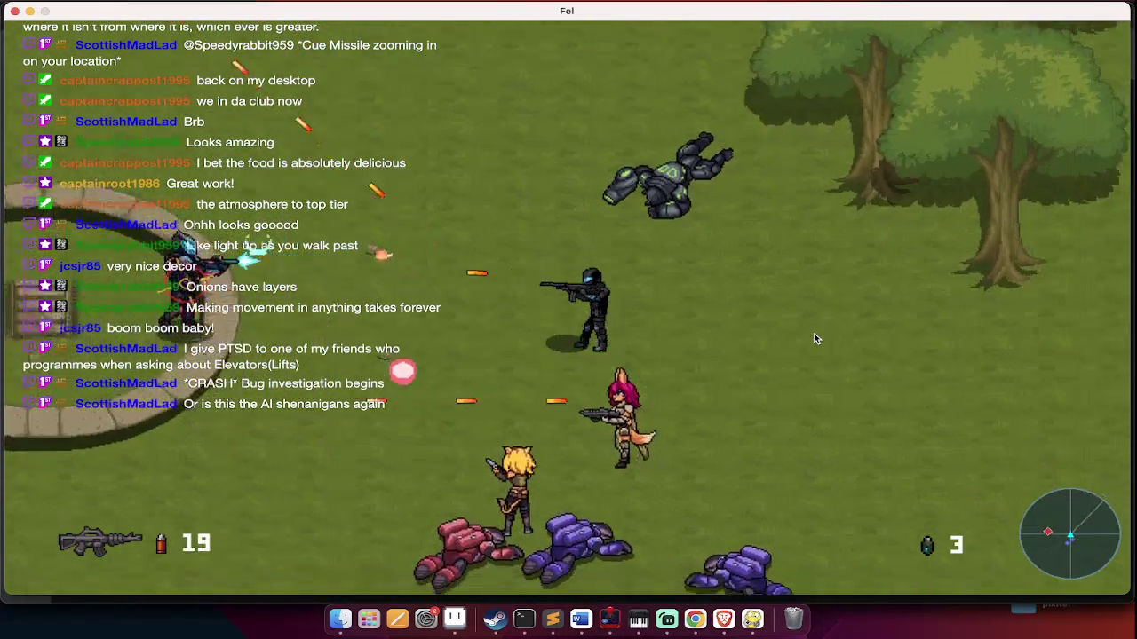
# Advance north while shooting until the red armored attacker in the clearing falls
pyautogui.press('d')
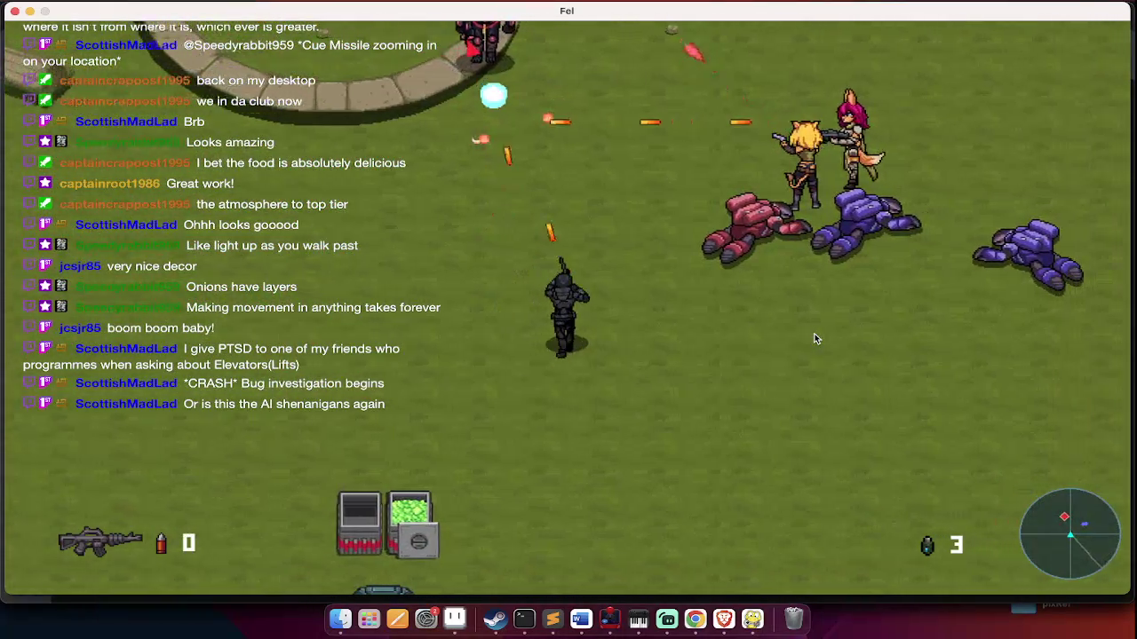
pyautogui.press('w')
pyautogui.click(815, 339)
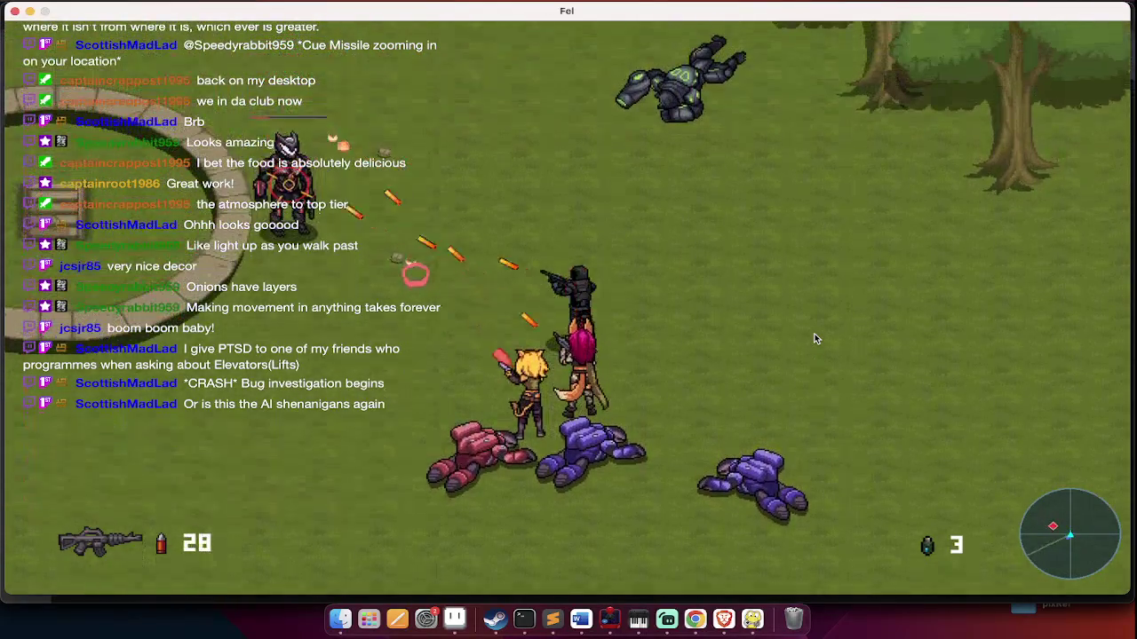
pyautogui.press('w')
pyautogui.click(815, 339)
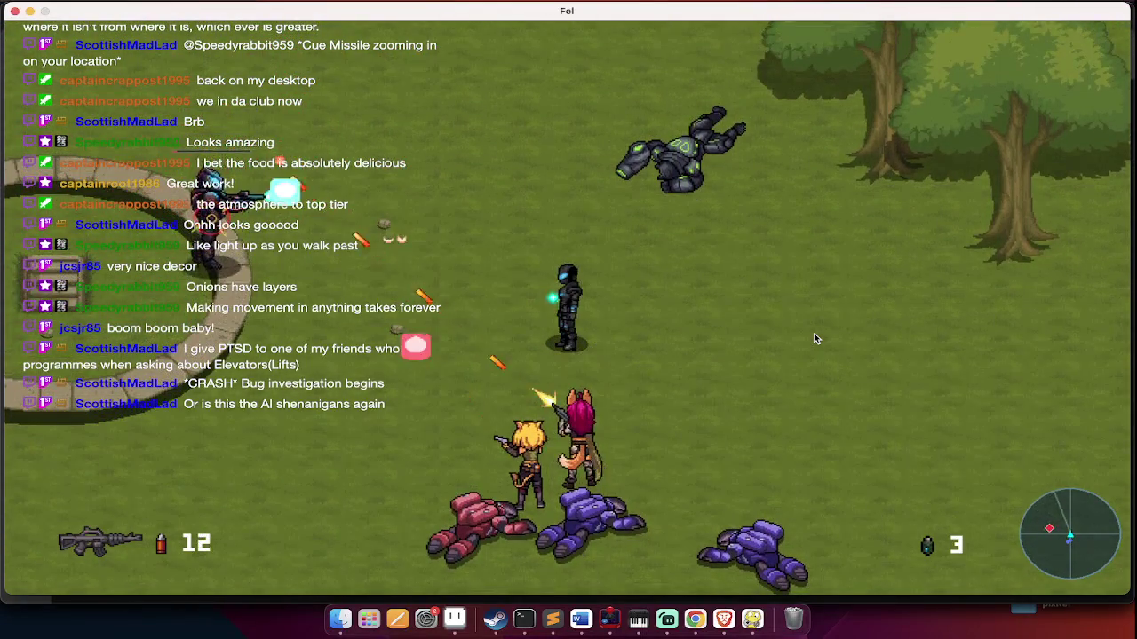
pyautogui.press('a')
pyautogui.press('s')
pyautogui.click(815, 338)
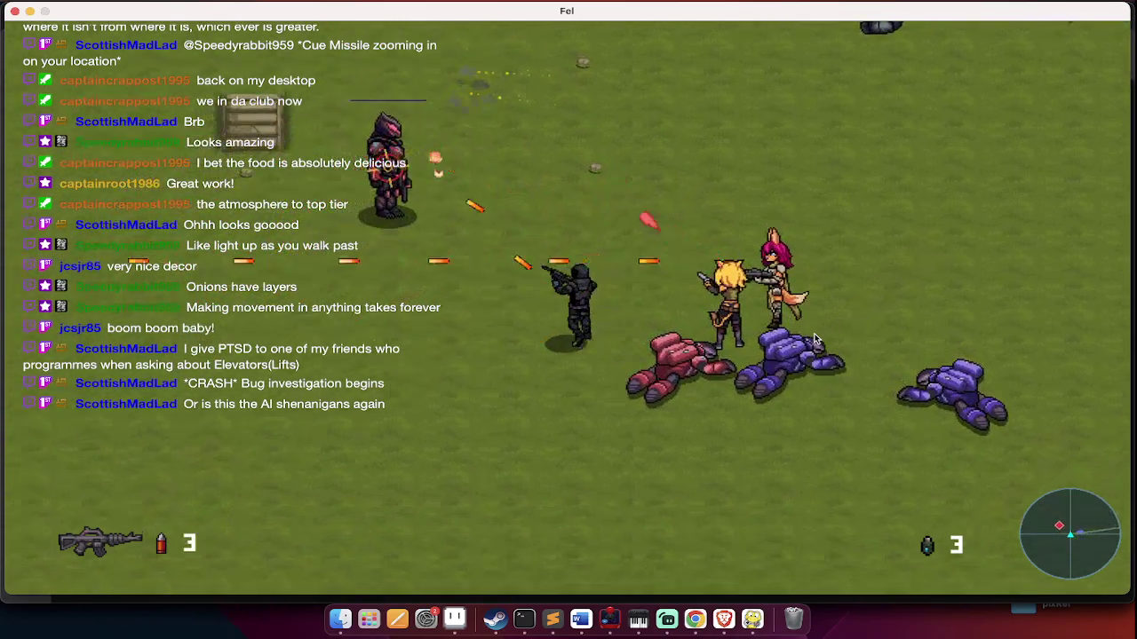
# Reload and walk around the clearing while the Drone Operator briefing plays
pyautogui.press('a')
pyautogui.press('w')
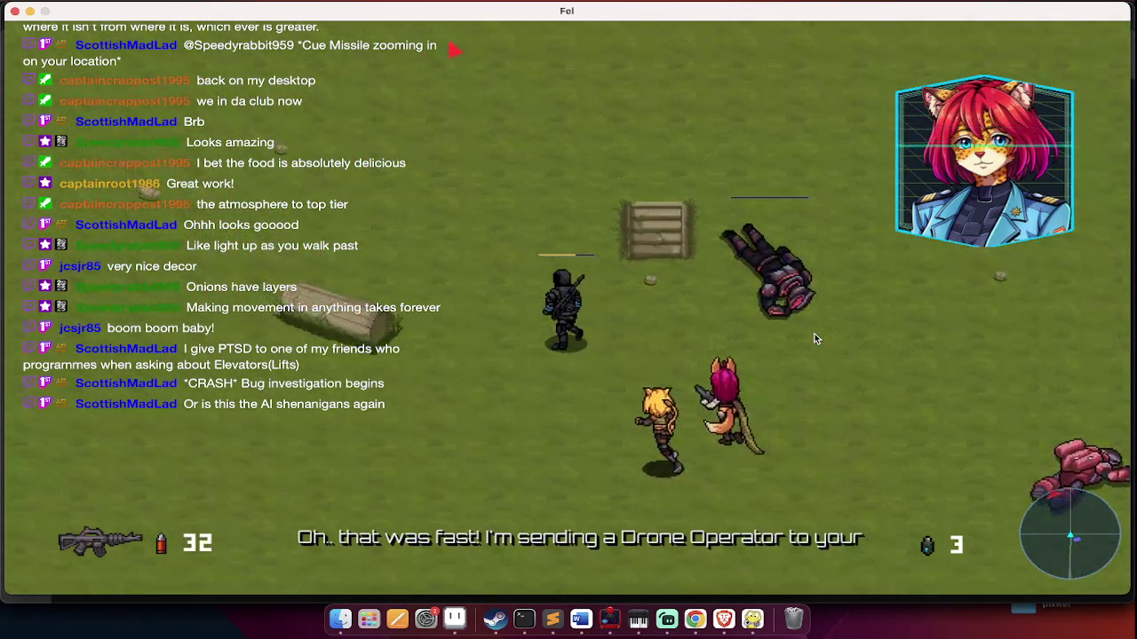
pyautogui.press('w')
pyautogui.press('d')
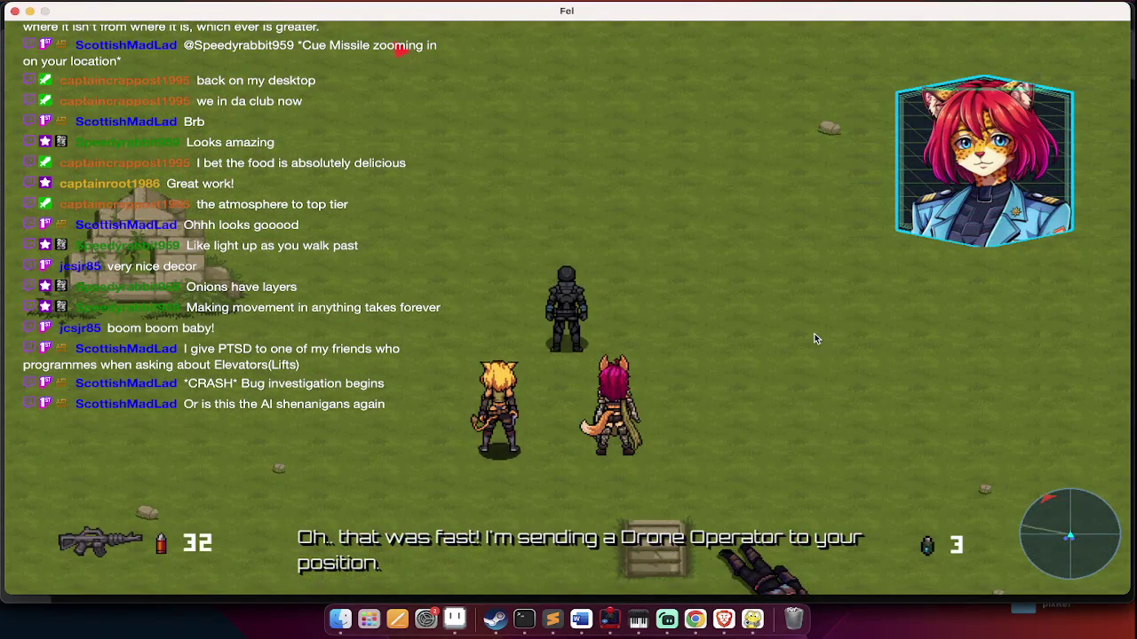
pyautogui.press('s')
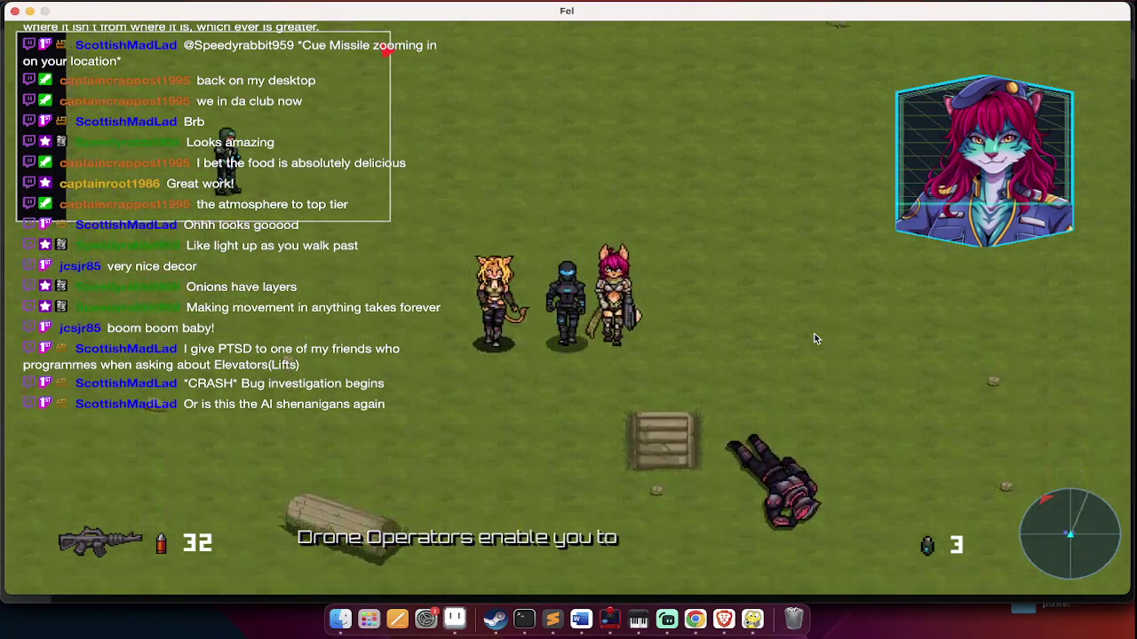
pyautogui.press('a')
pyautogui.press('d')
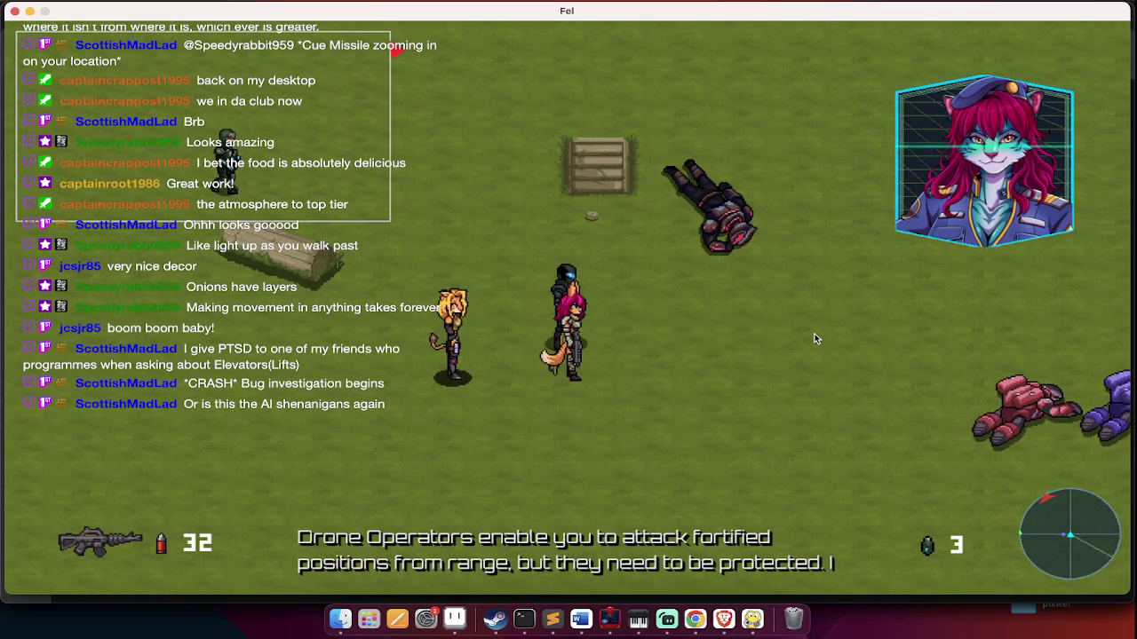
pyautogui.press('w')
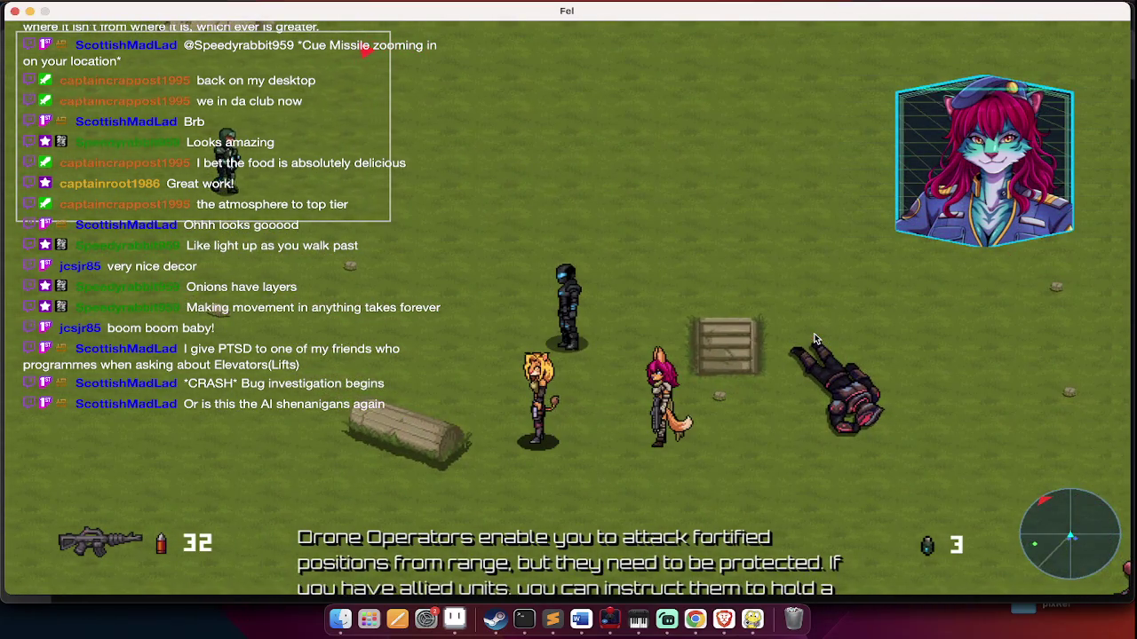
# Regroup with the party to the south and move beside the landing dropship
pyautogui.press('s')
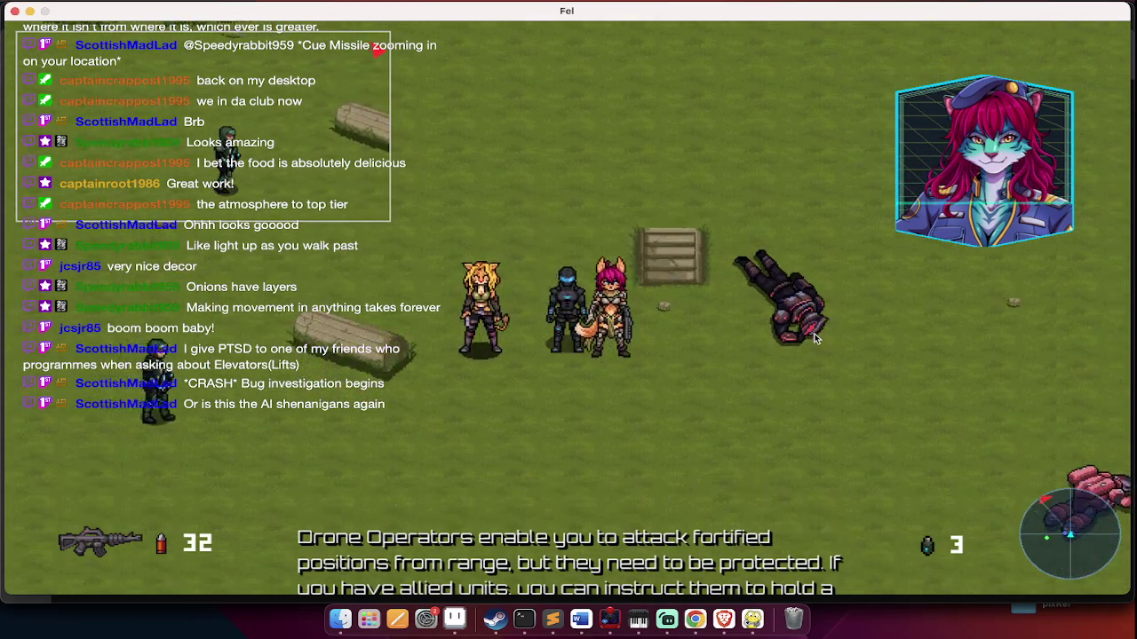
pyautogui.press('d')
pyautogui.press('s')
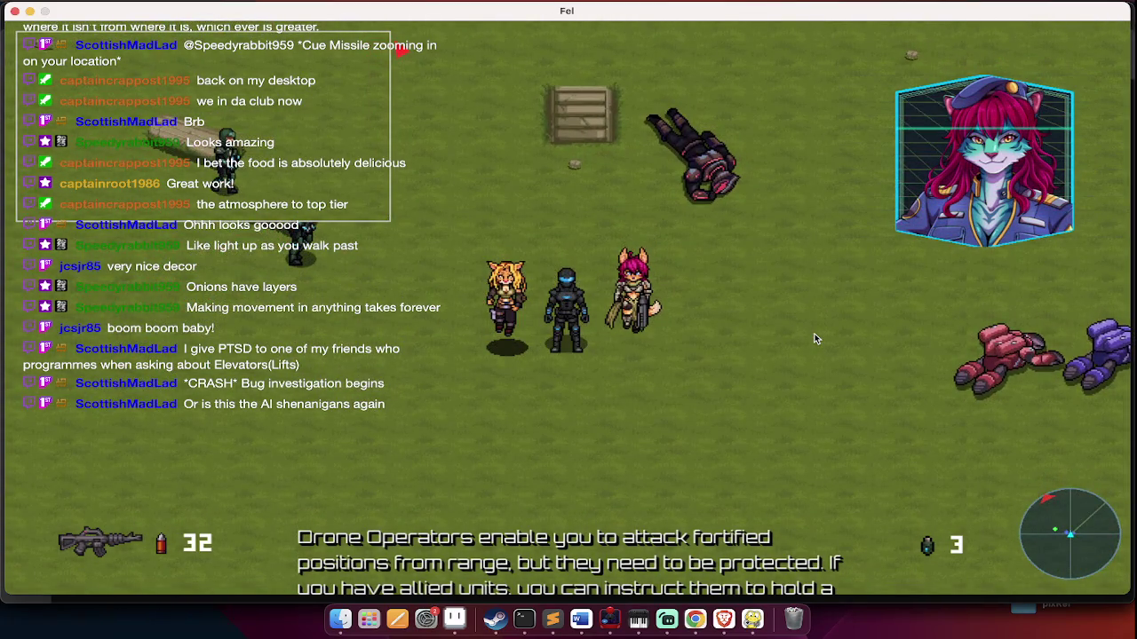
pyautogui.press('d')
pyautogui.press('w')
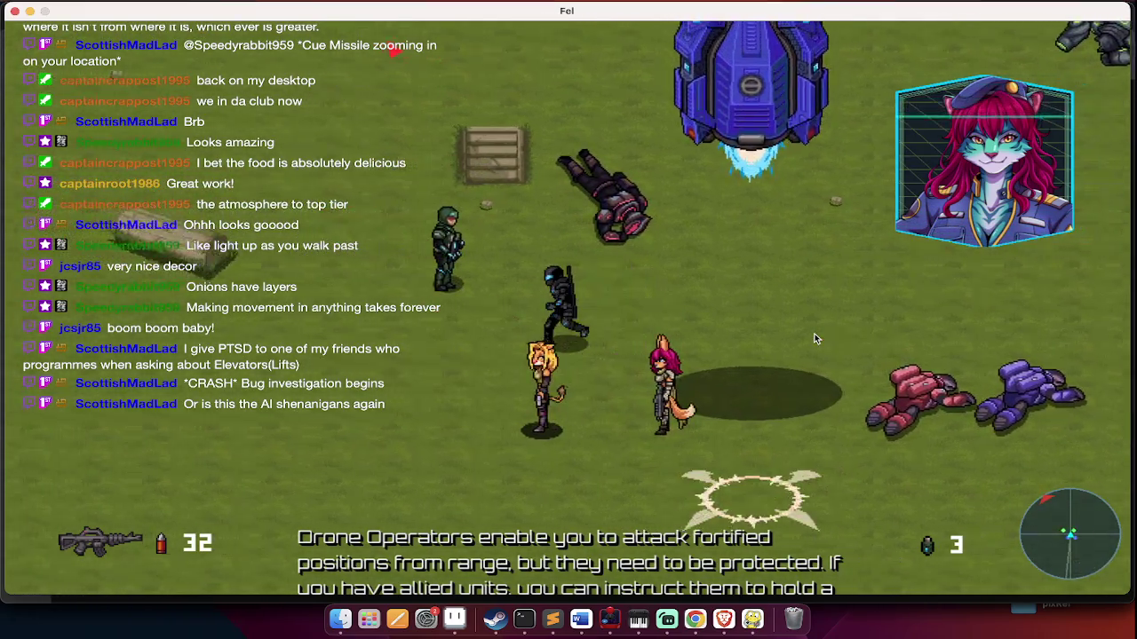
pyautogui.press('s')
pyautogui.press('a')
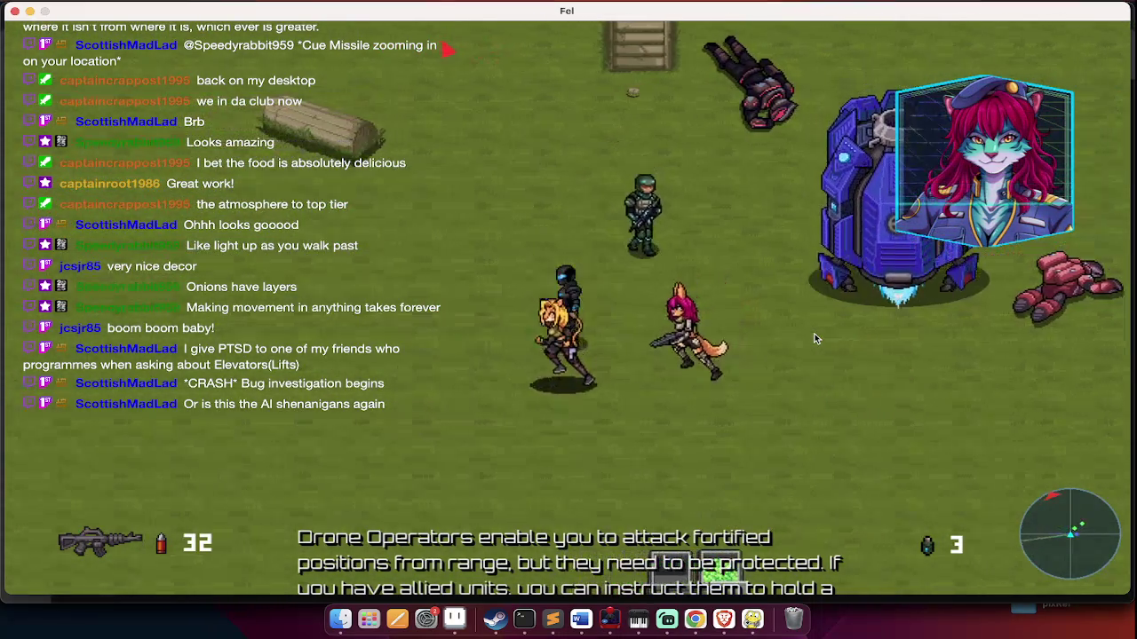
pyautogui.press('d')
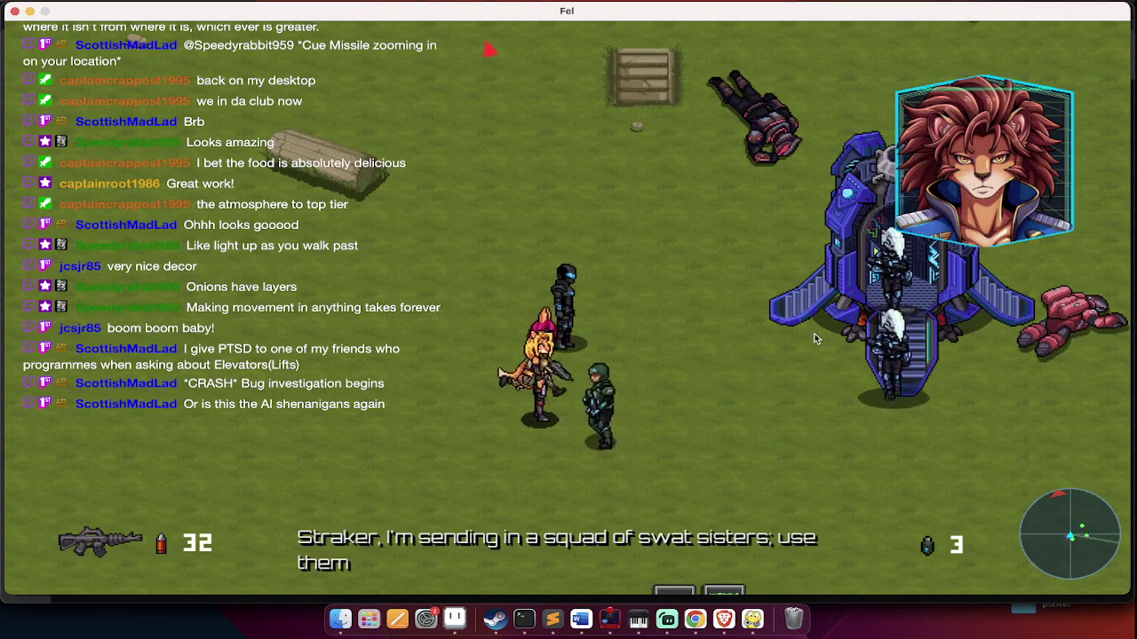
# Walk between the ammo dump and dropship until the 'Breakers, good hunting!' sign-off
pyautogui.press('s')
pyautogui.press('a')
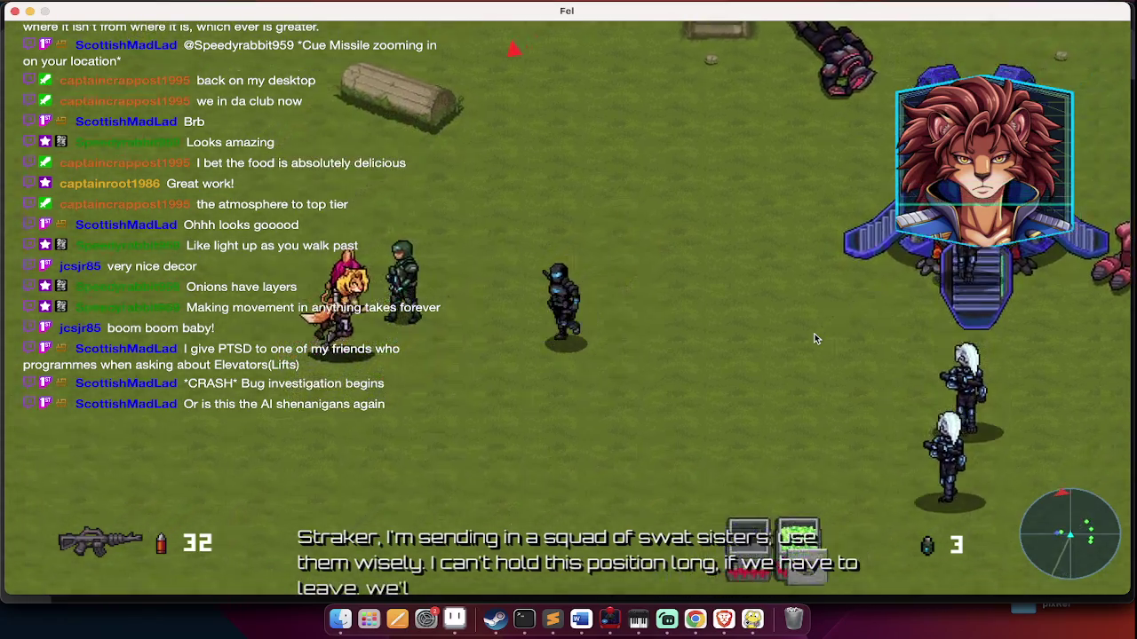
pyautogui.press('w')
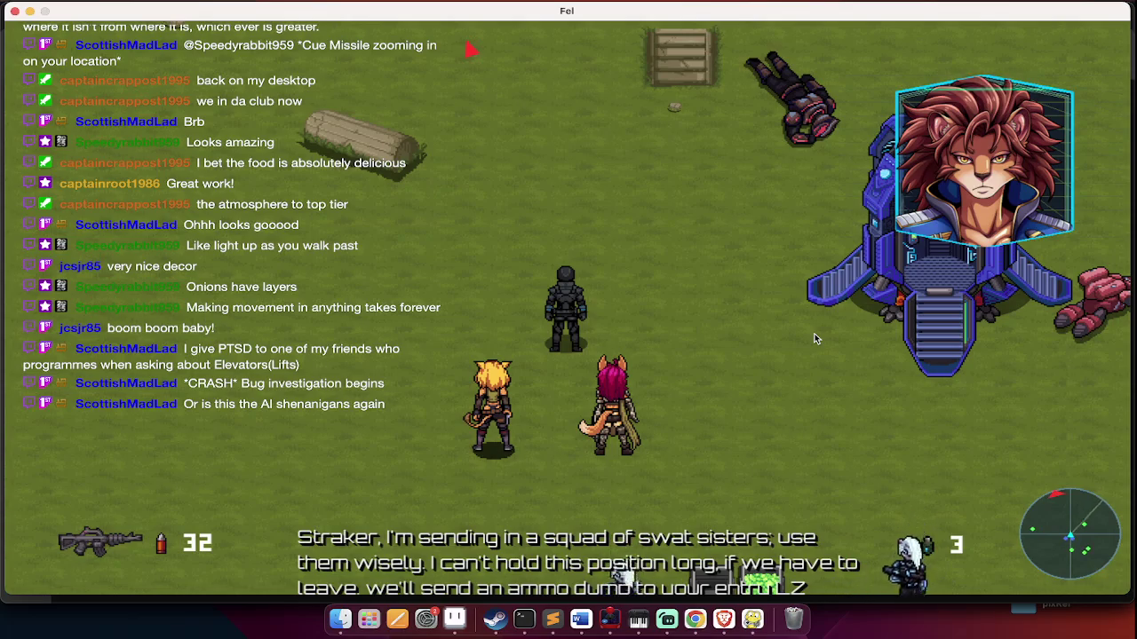
pyautogui.press('s')
pyautogui.press('a')
pyautogui.press('s')
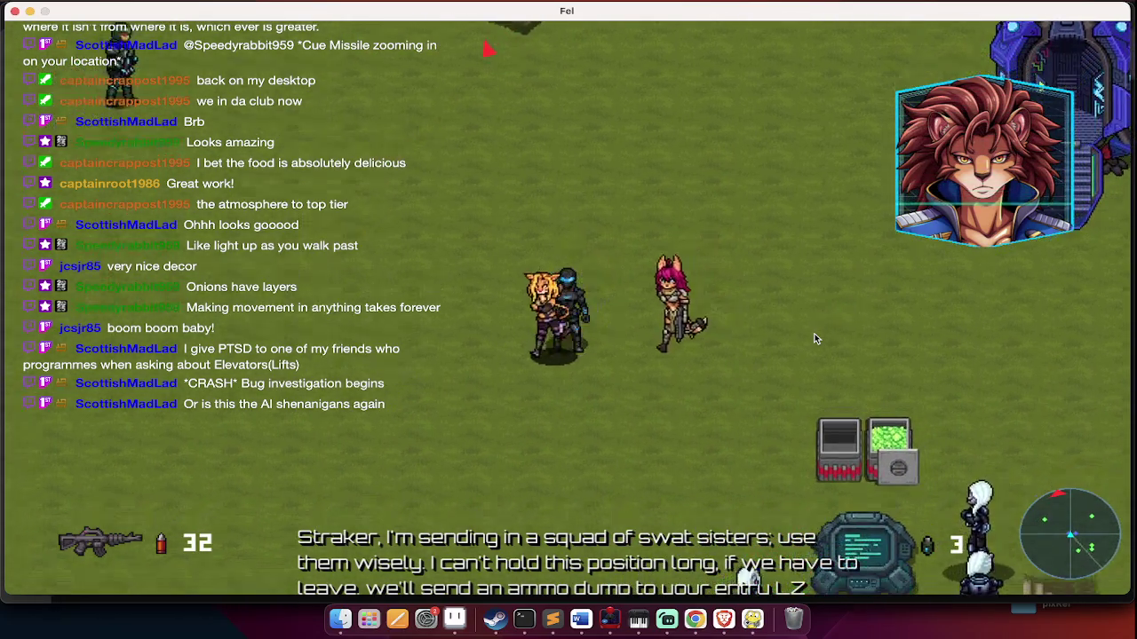
pyautogui.press('d')
pyautogui.press('w')
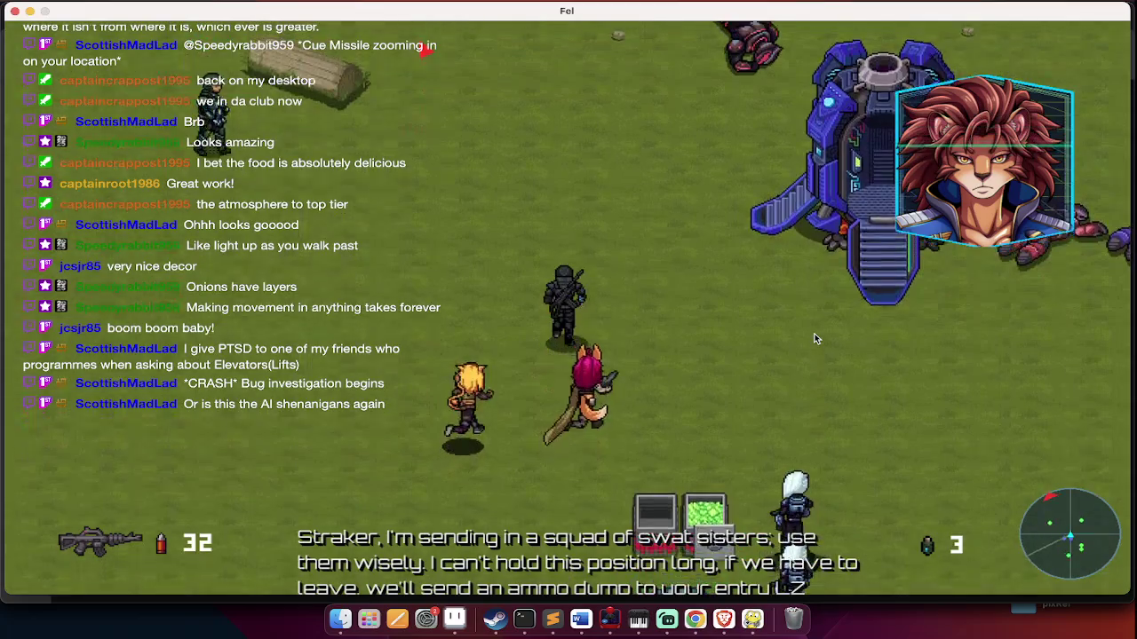
pyautogui.press('d')
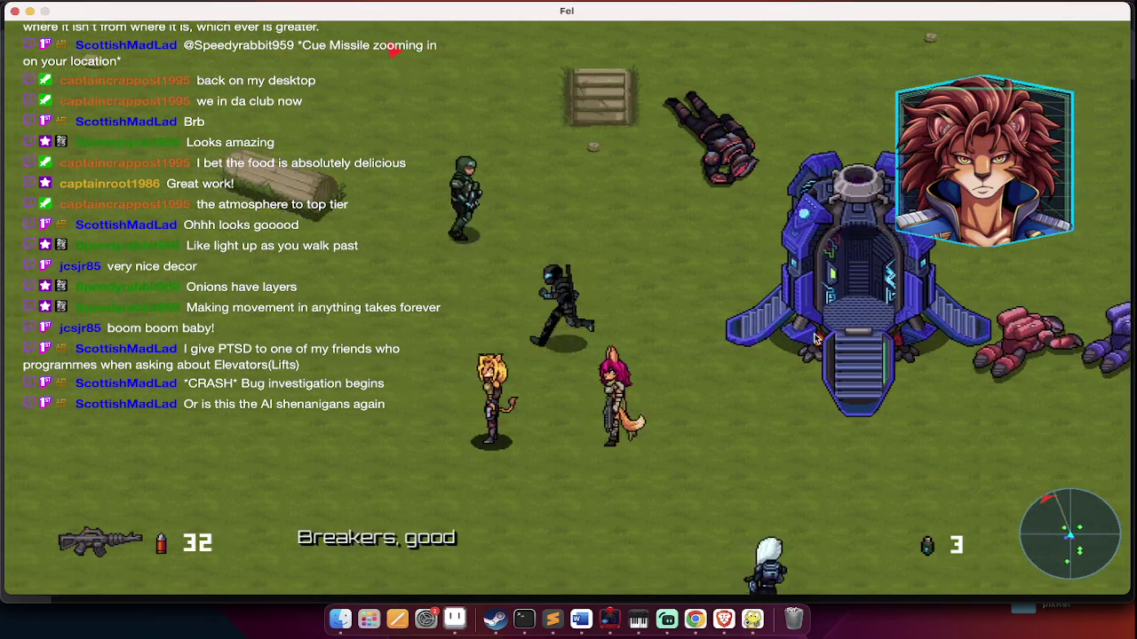
# Walk the squad north past the stone ruins and through the archway
pyautogui.press('w')
pyautogui.press('a')
pyautogui.press('w')
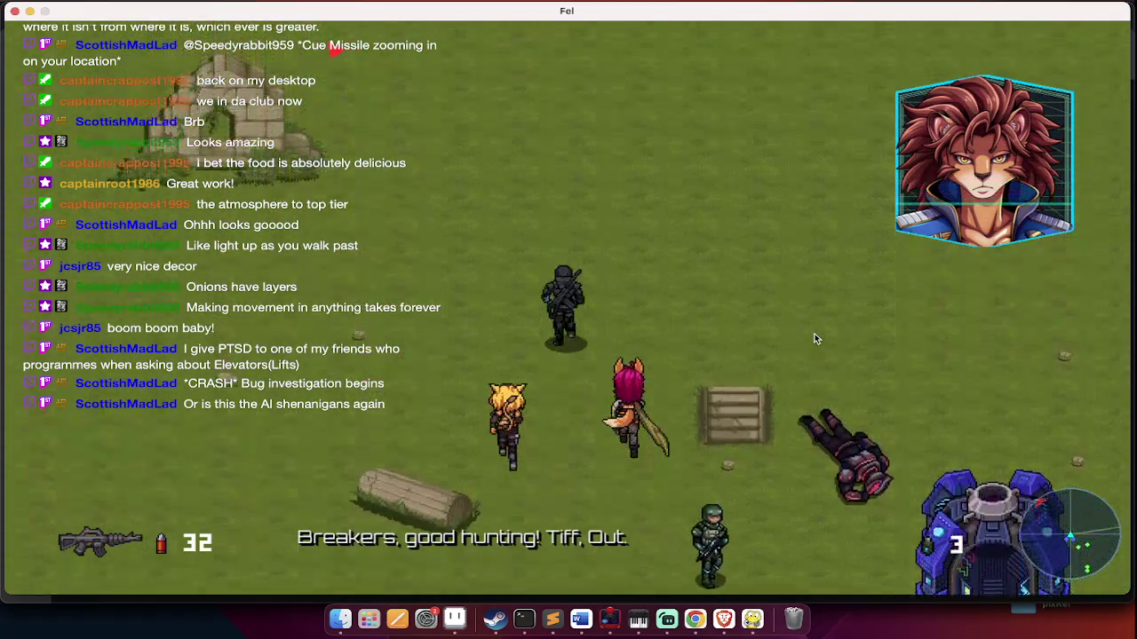
pyautogui.press('a')
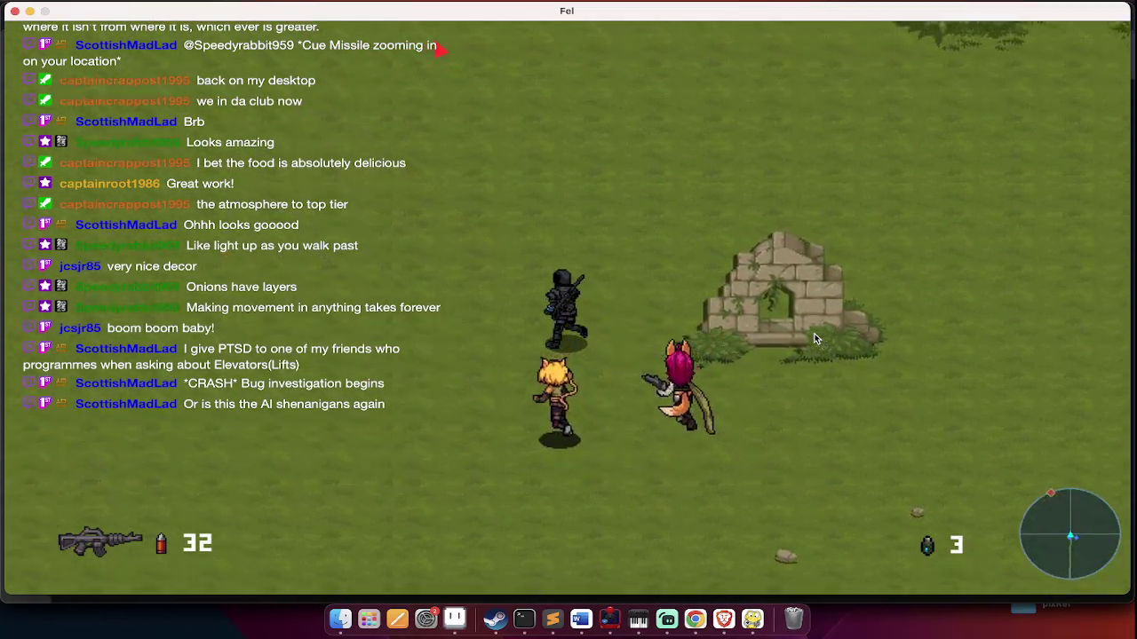
pyautogui.press('d')
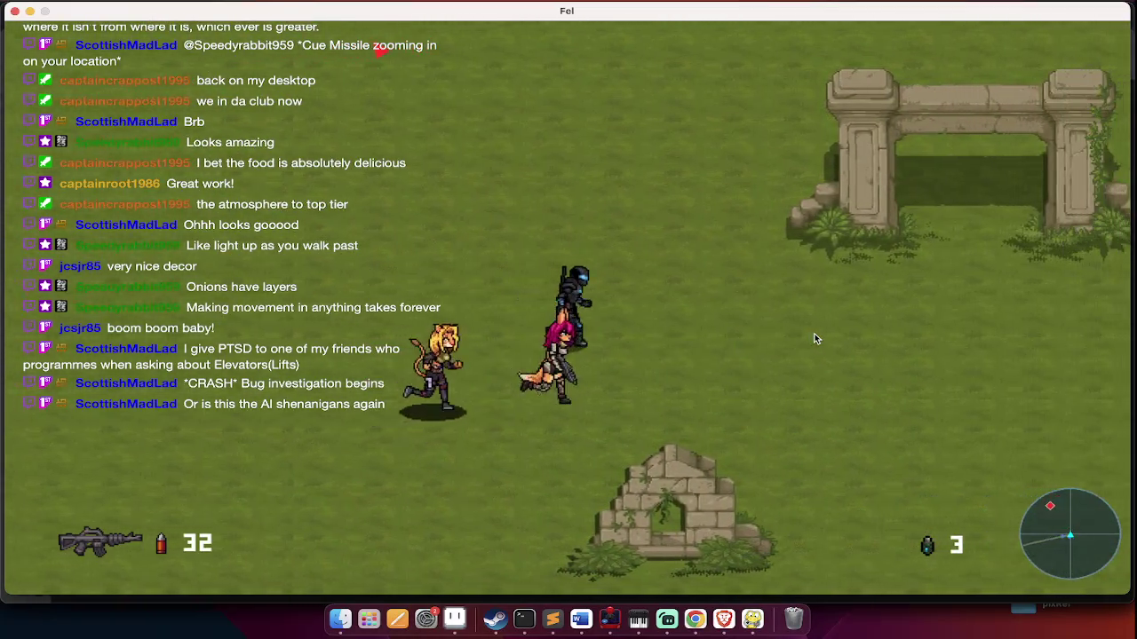
pyautogui.press('d')
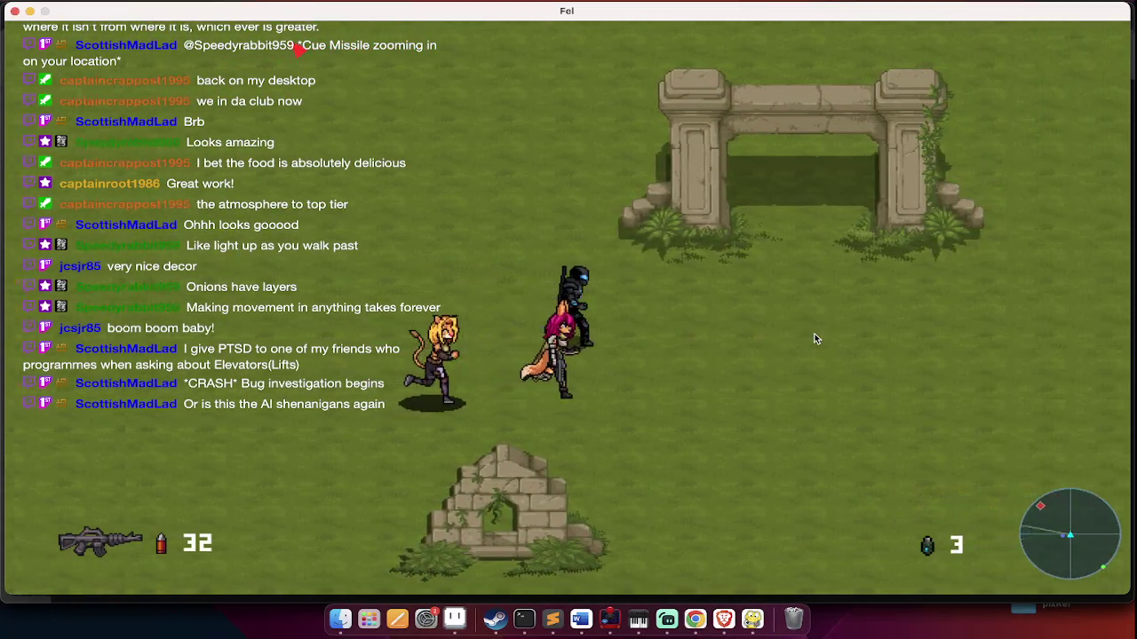
pyautogui.press('w')
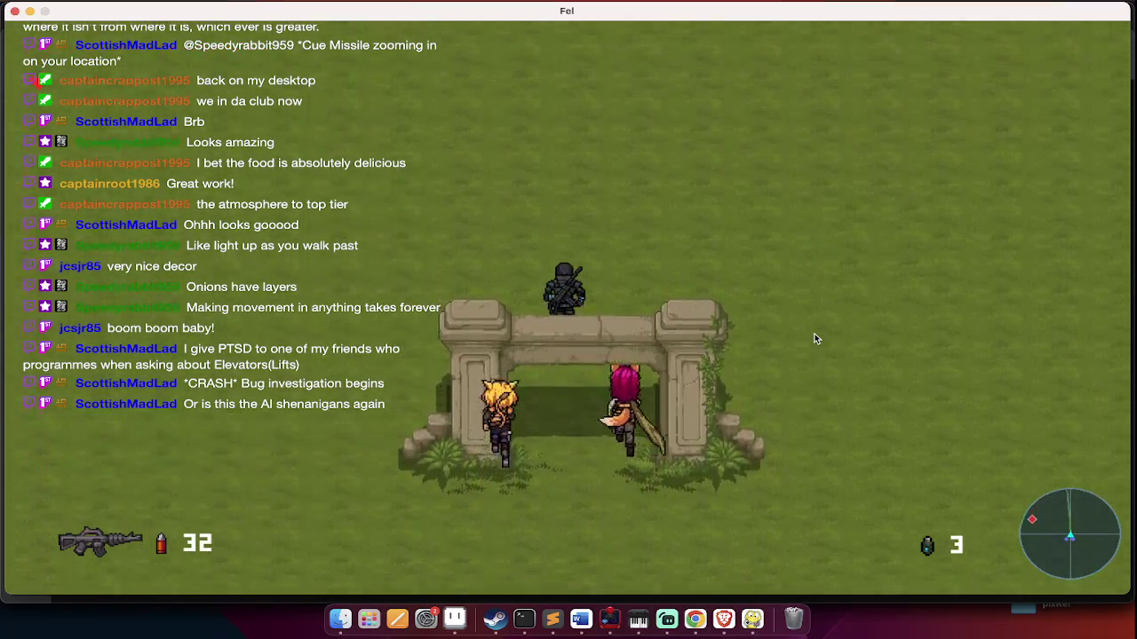
pyautogui.press('w')
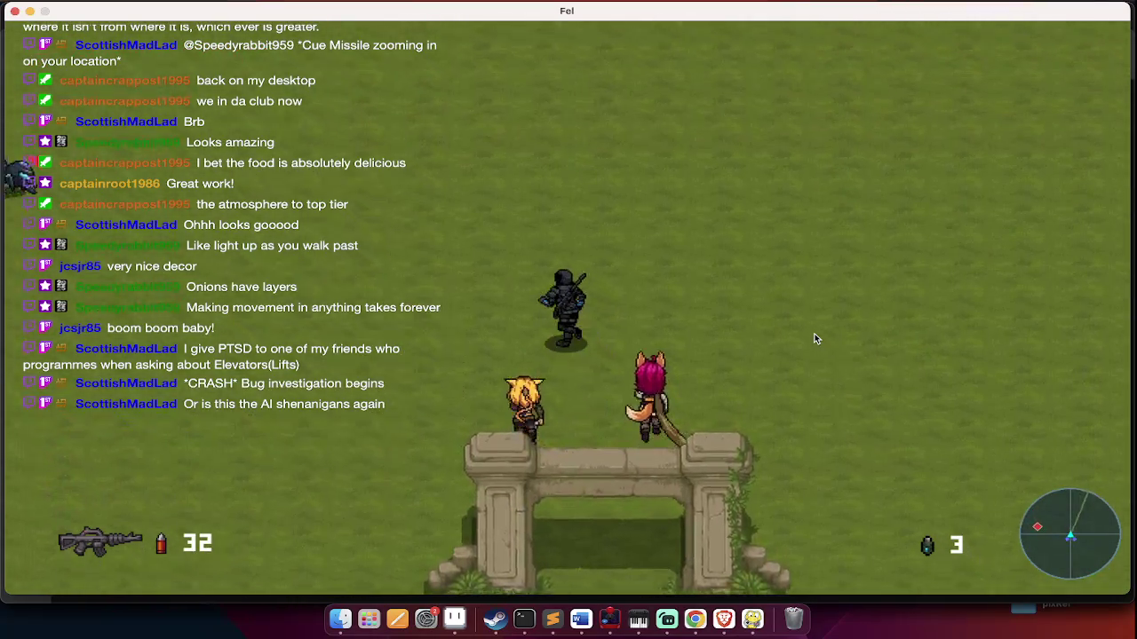
pyautogui.press('a')
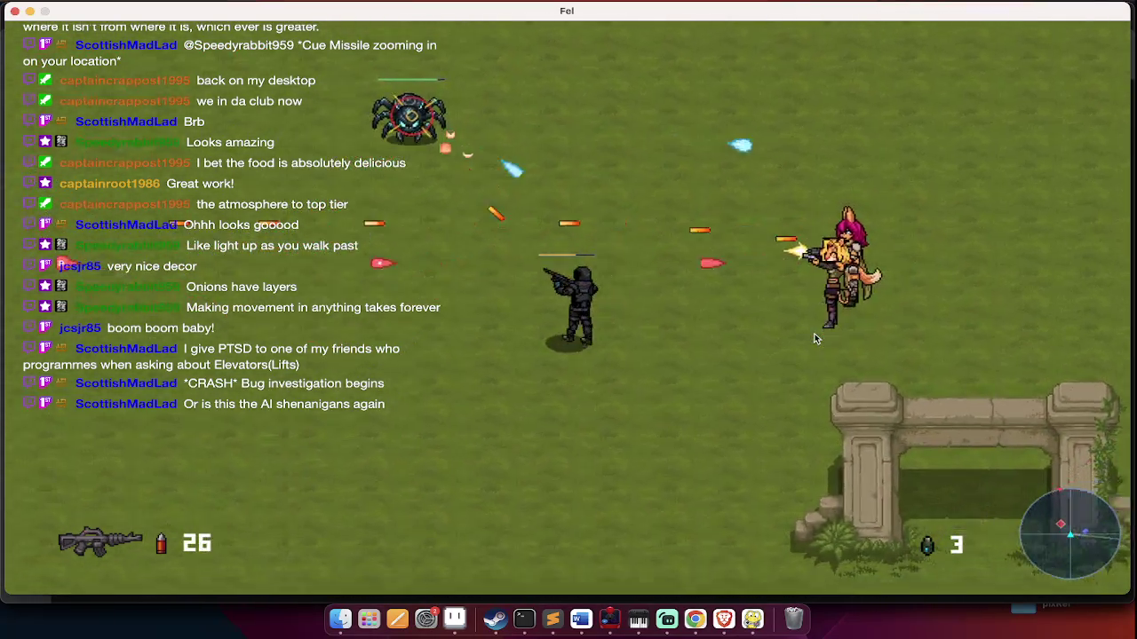
pyautogui.press('a')
# Shoot the spider enemy into debris while advancing north
pyautogui.click(816, 338)
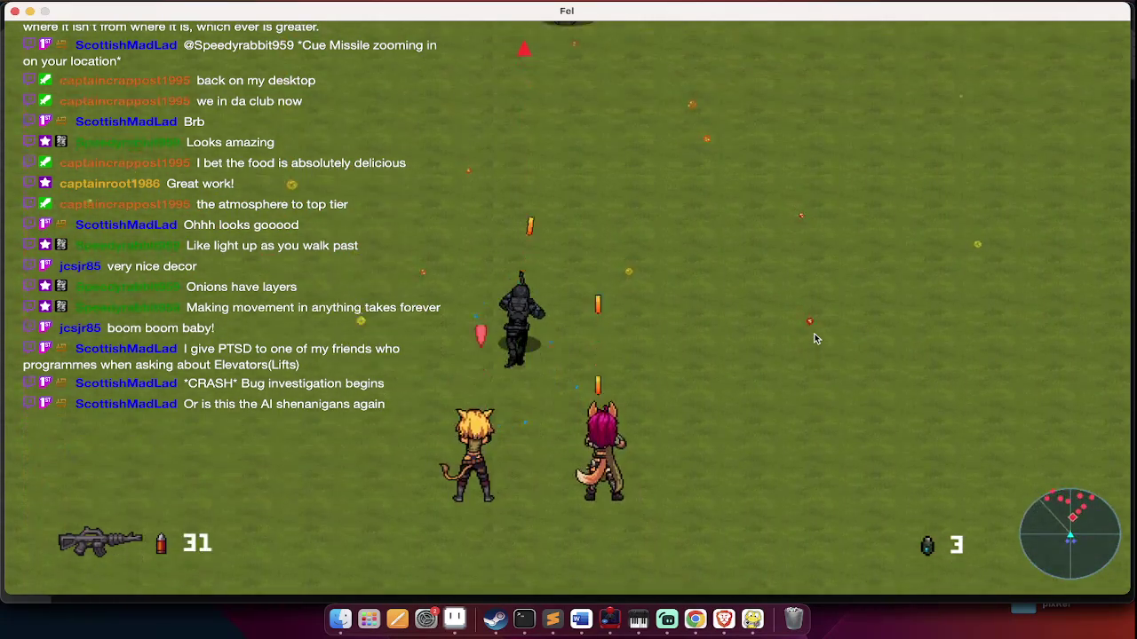
pyautogui.press('w')
pyautogui.click(815, 338)
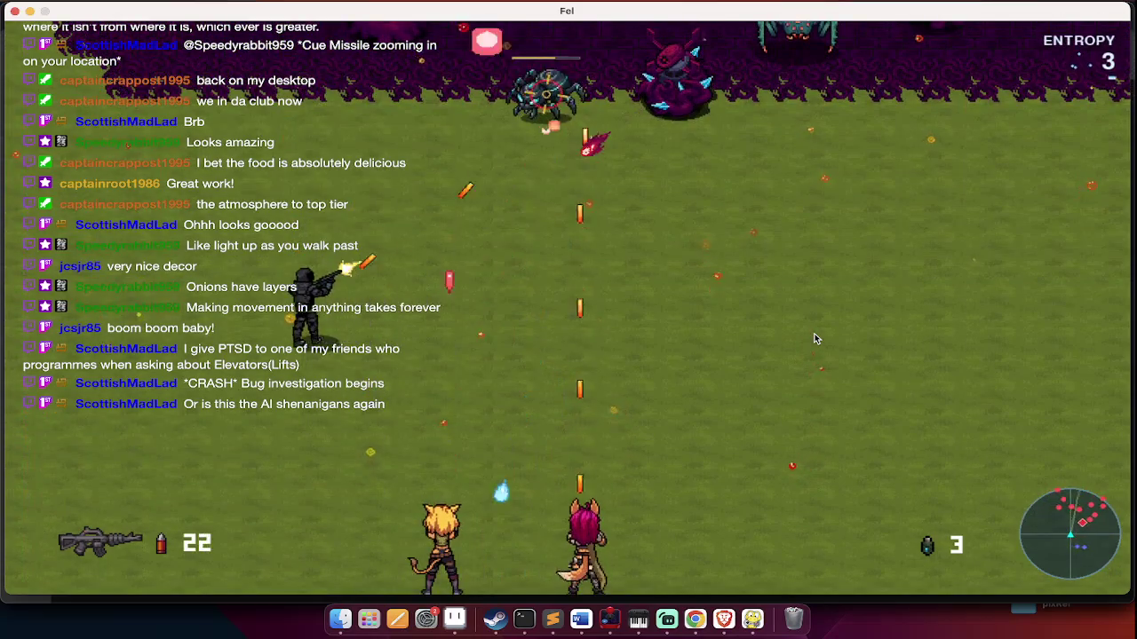
# Advance toward the dark boss area, firing and throwing a grenade
pyautogui.press('w')
pyautogui.press('a')
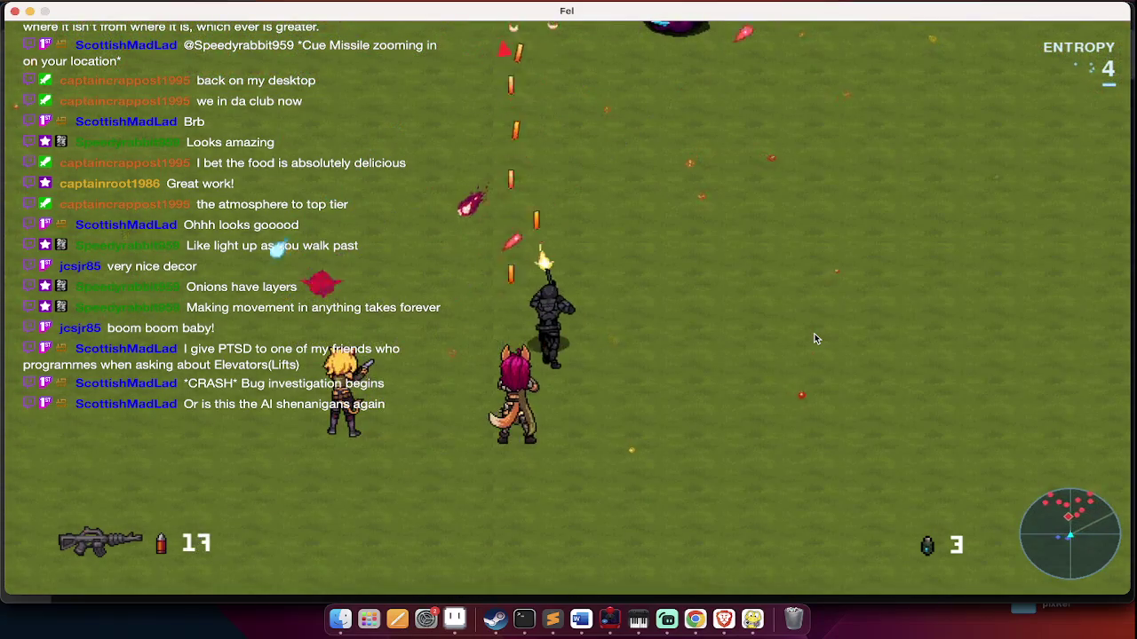
pyautogui.press('w')
pyautogui.click(815, 338)
pyautogui.rightClick(815, 338)
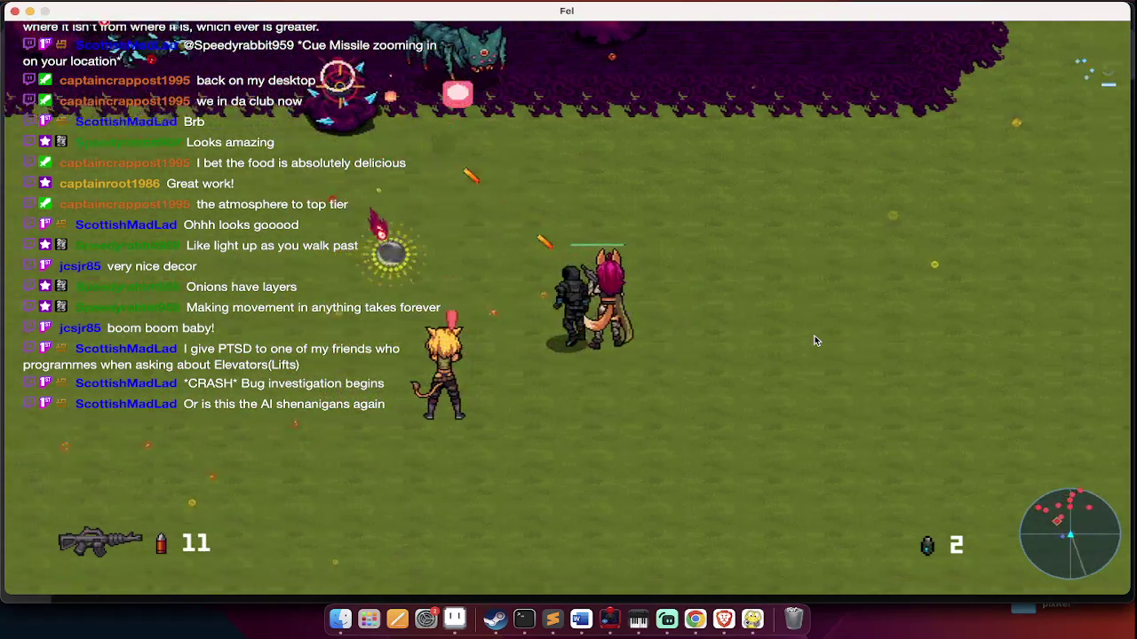
pyautogui.click(816, 341)
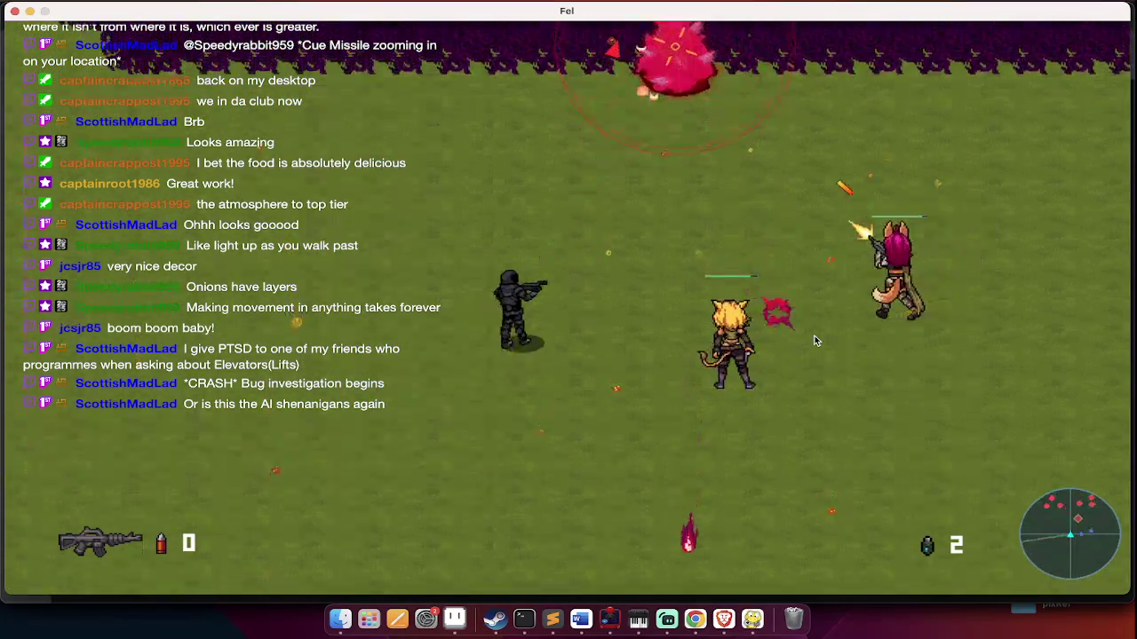
# Reload and strafe right across the field, shooting and grenading the enemies
pyautogui.press('q')
pyautogui.press('d')
pyautogui.press('q')
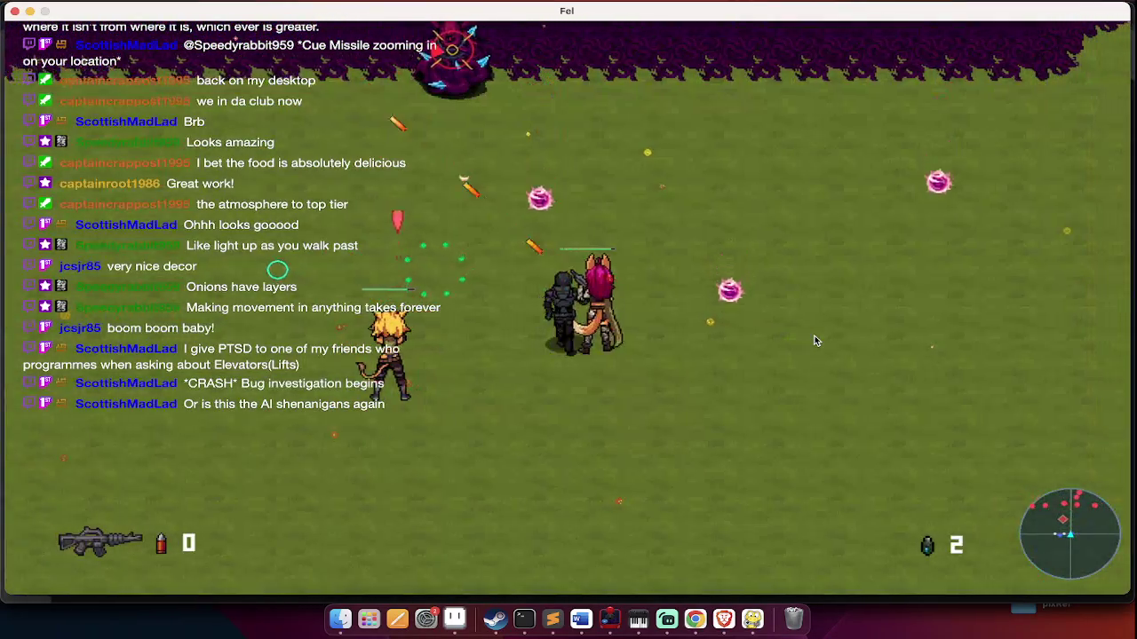
pyautogui.press('r')
pyautogui.press('d')
pyautogui.click(814, 335)
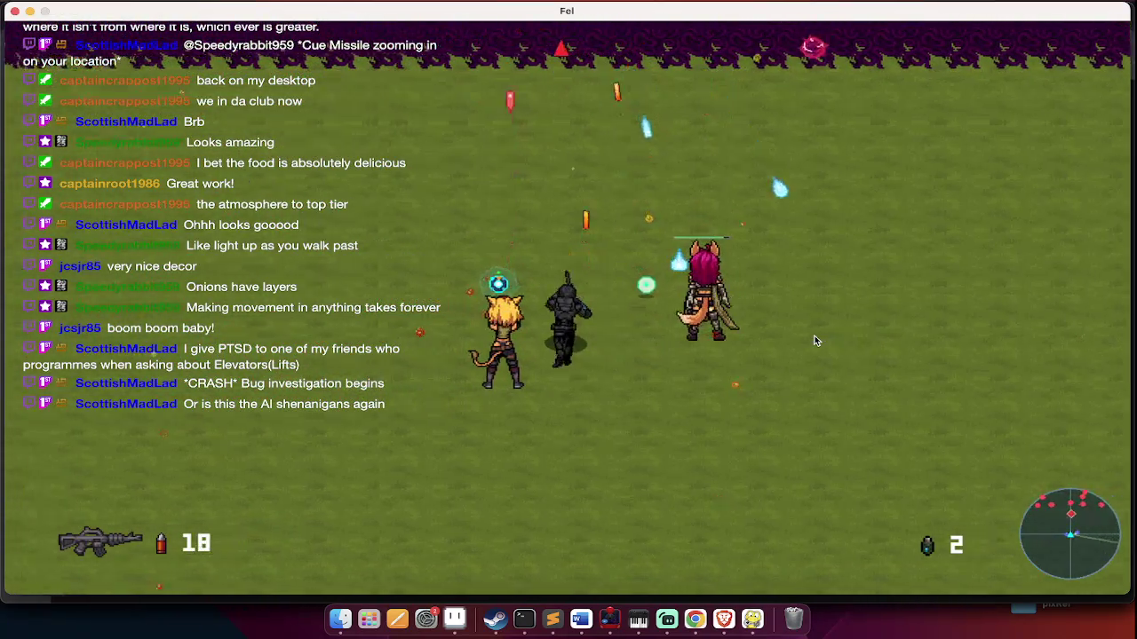
pyautogui.click(814, 336)
pyautogui.rightClick(814, 336)
# Move up toward the border, emptying the rifle and throwing another grenade
pyautogui.press('w')
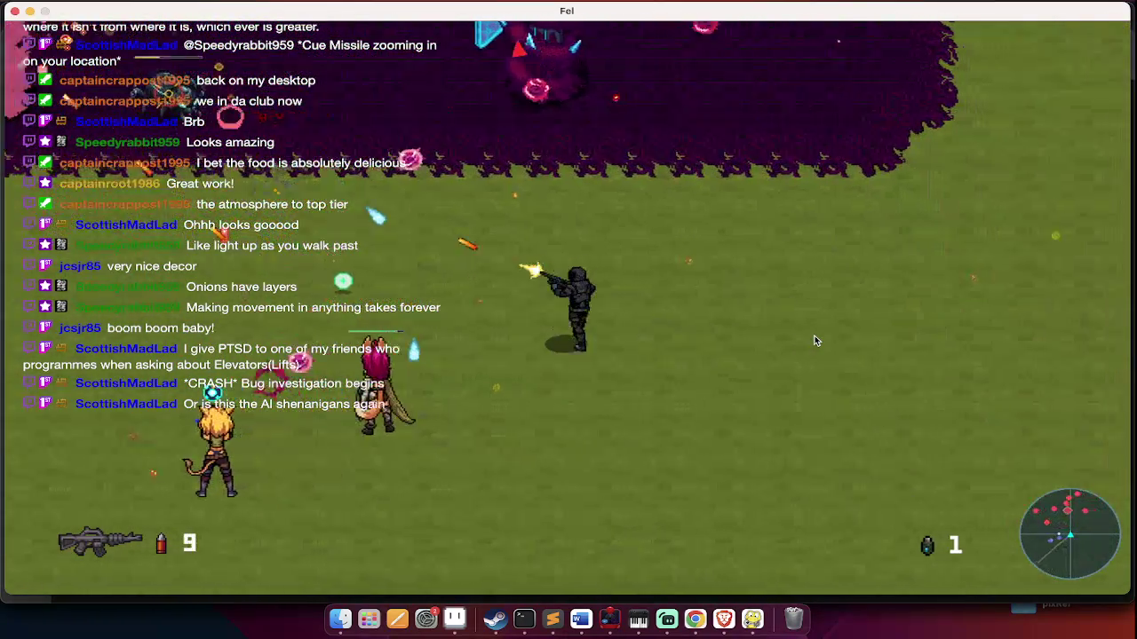
pyautogui.click(814, 336)
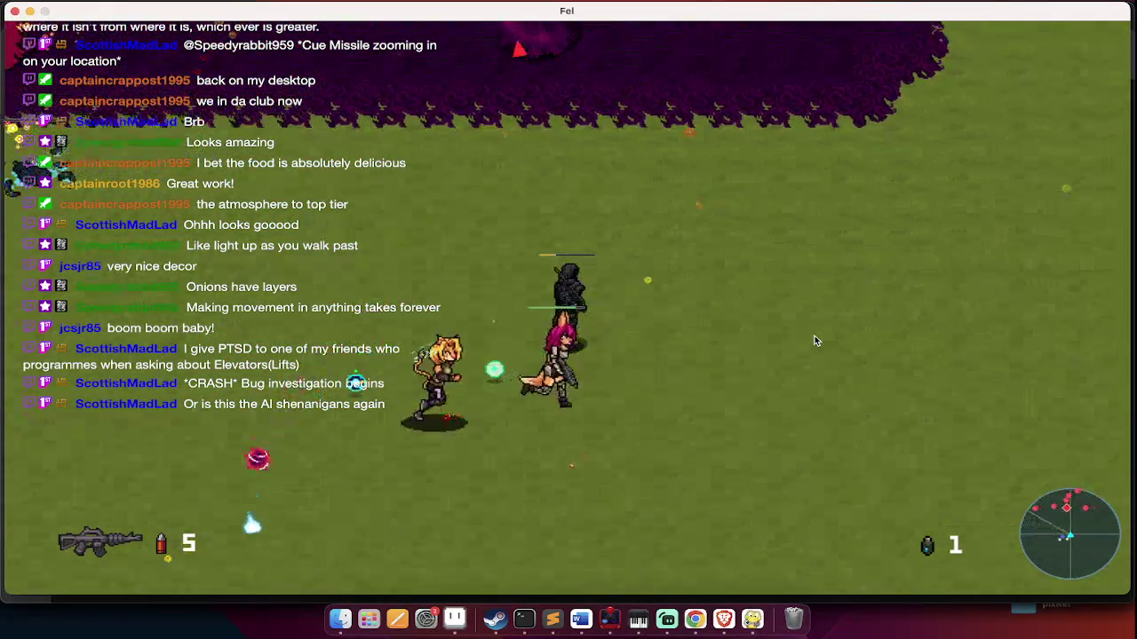
pyautogui.press('q')
pyautogui.click(815, 338)
pyautogui.rightClick(815, 338)
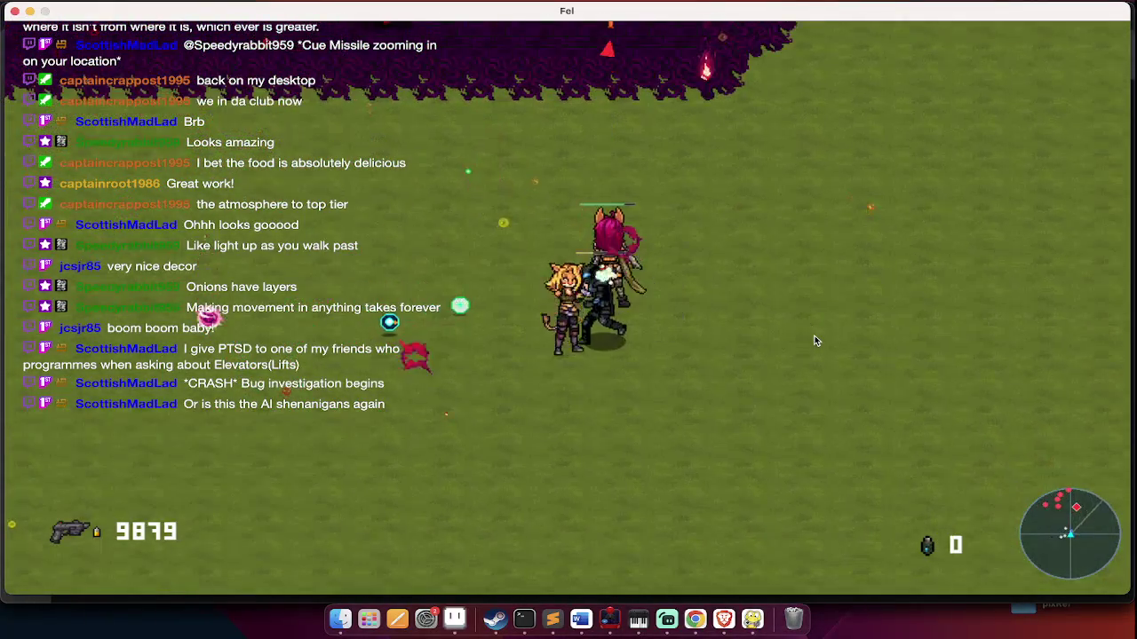
pyautogui.click(814, 340)
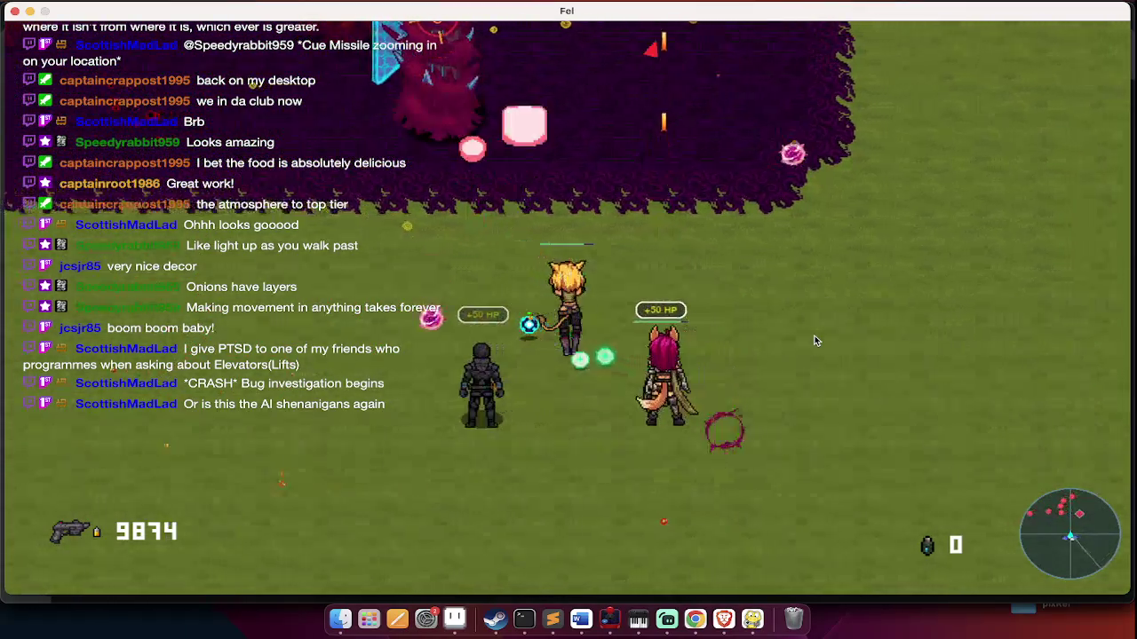
# Heal the party by 50 HP from the ability wheel, then switch back to the rifle
pyautogui.press('q')
pyautogui.click(815, 340)
pyautogui.click(814, 341)
pyautogui.press('q')
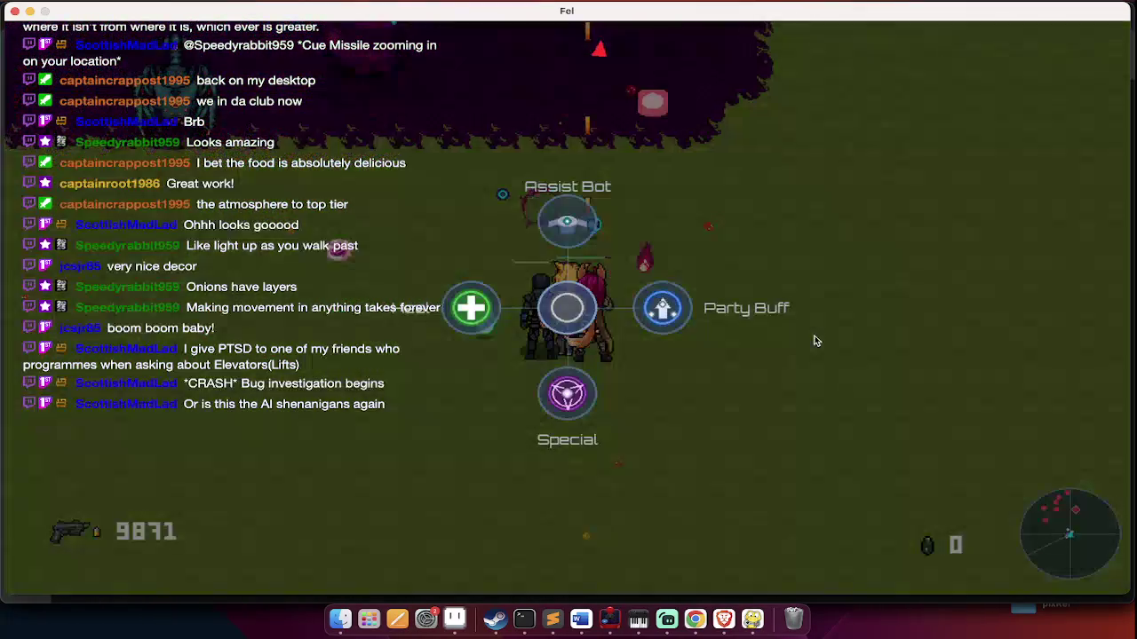
pyautogui.click(815, 340)
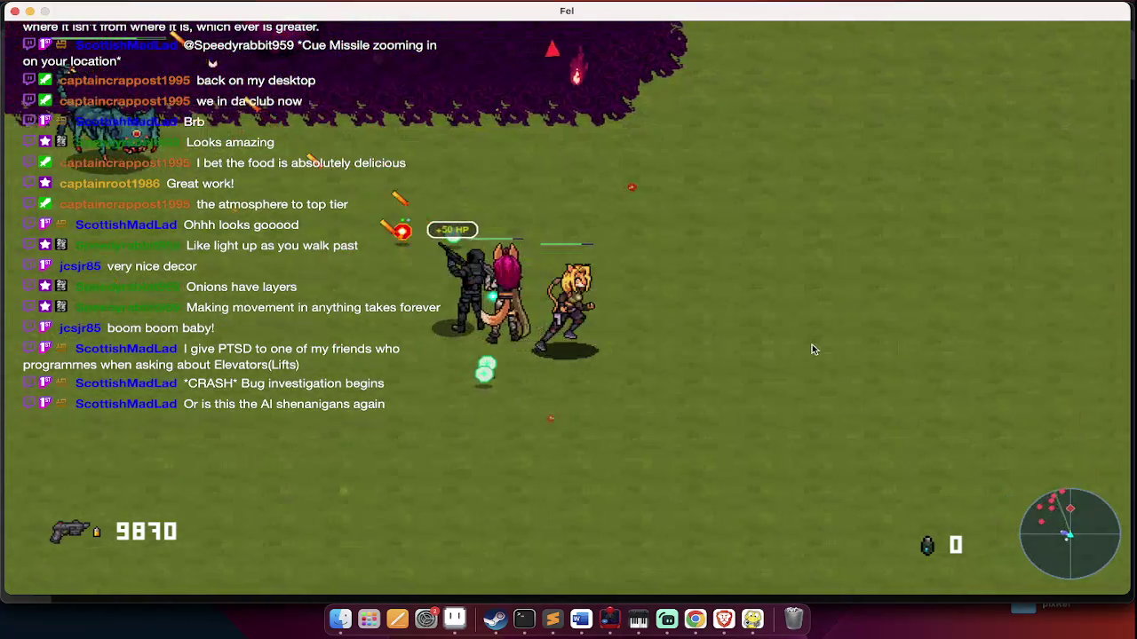
pyautogui.click(811, 344)
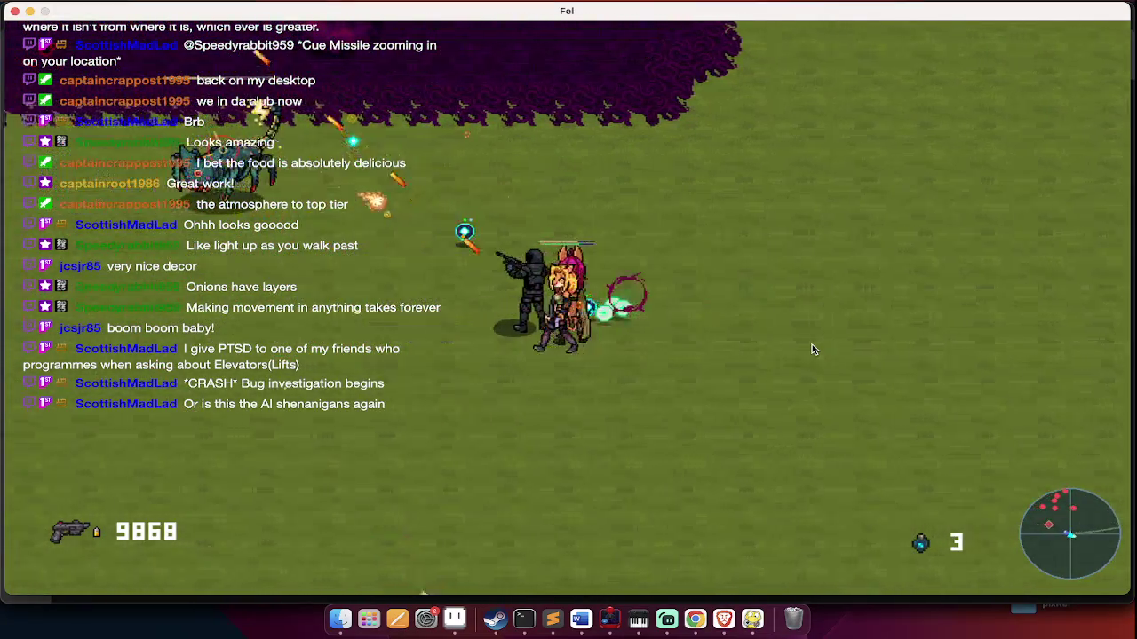
pyautogui.click(812, 344)
pyautogui.press('2')
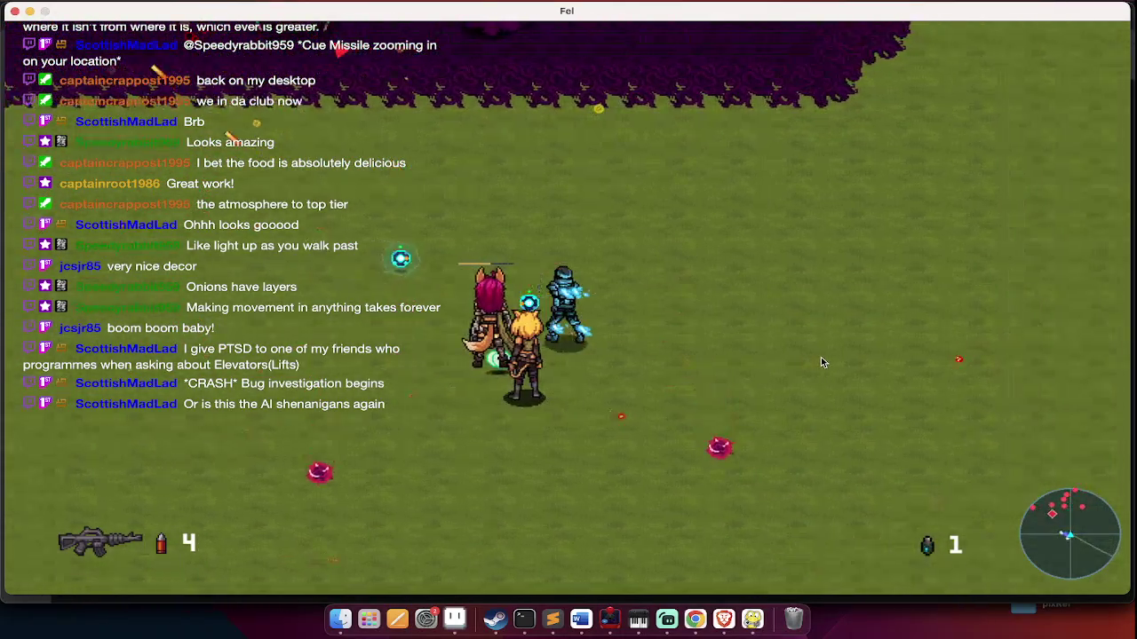
# Reload and push toward the purple border, firing and throwing the last grenade
pyautogui.press('s')
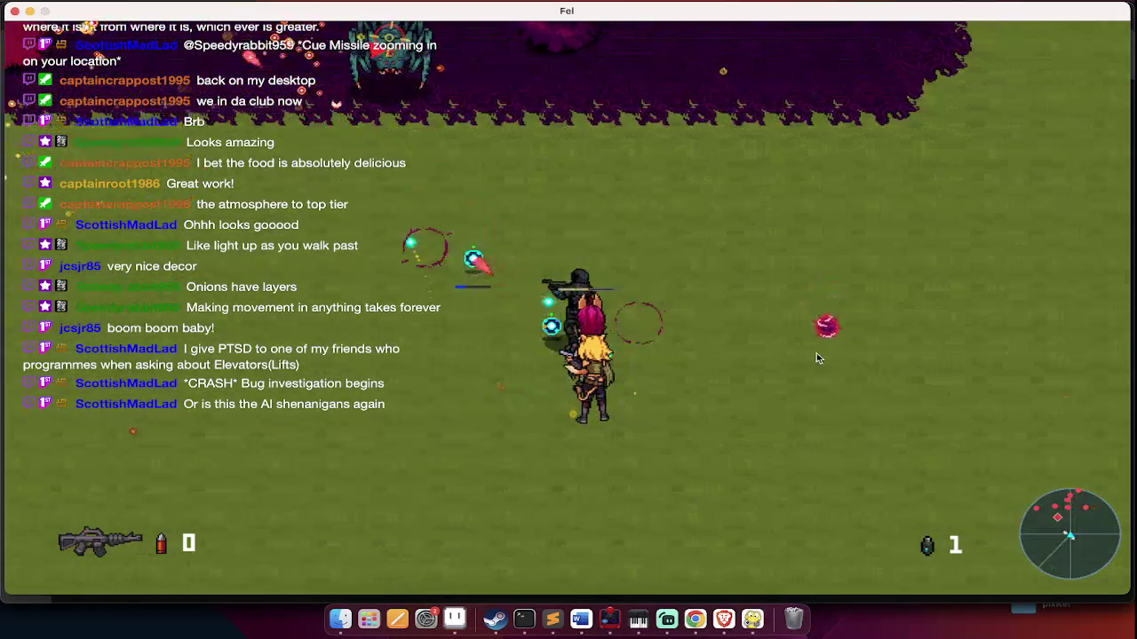
pyautogui.press('r')
pyautogui.press('w')
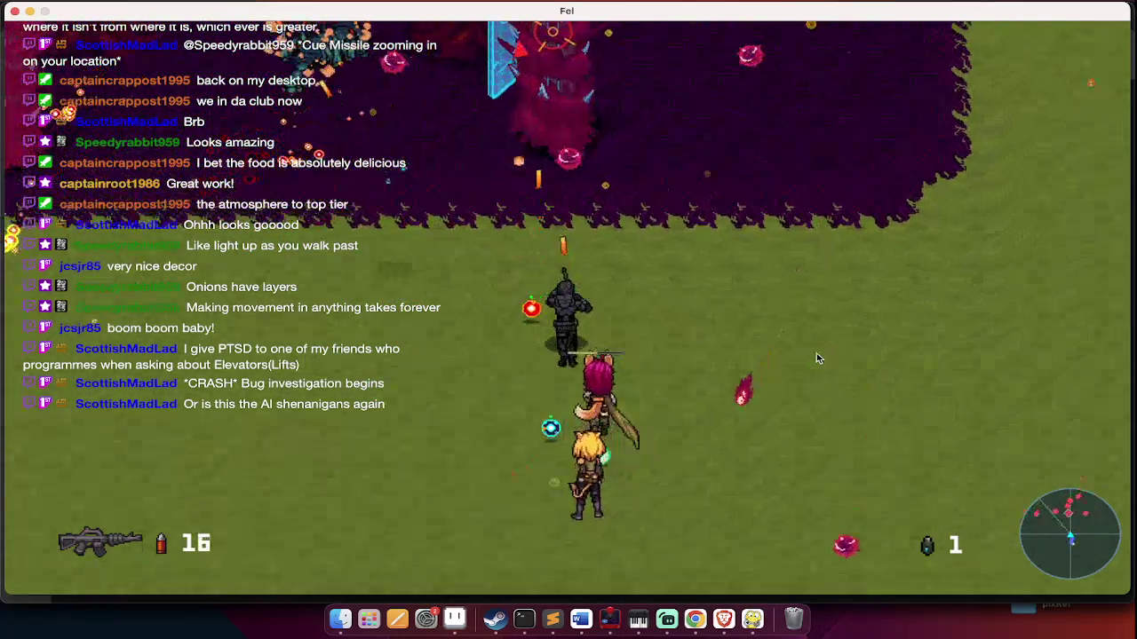
pyautogui.click(817, 358)
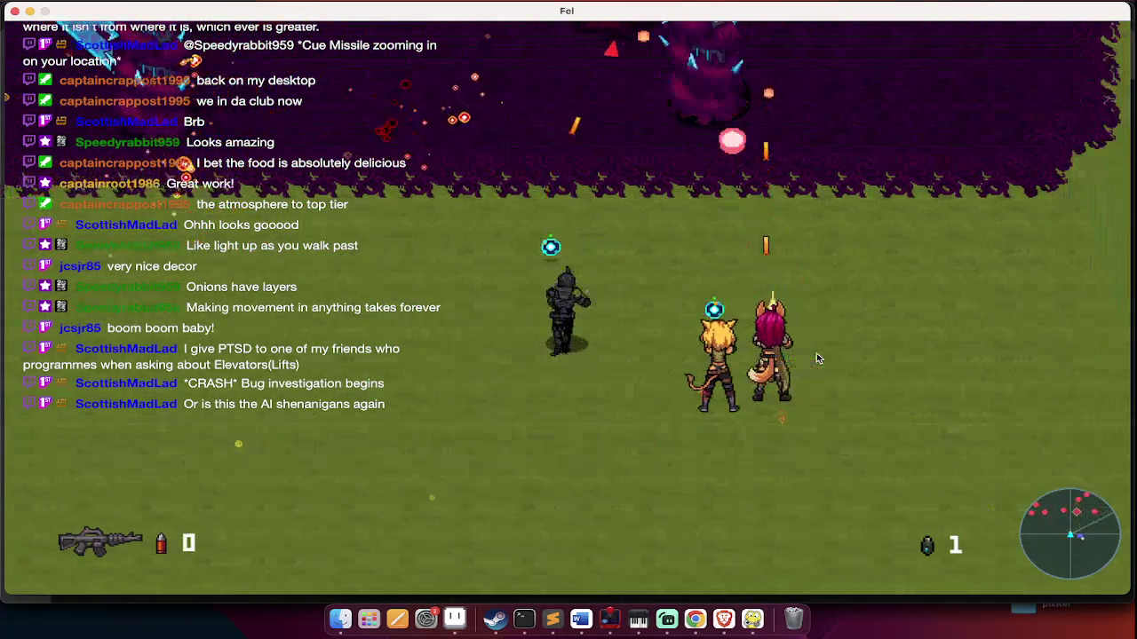
pyautogui.press('d')
pyautogui.press('r')
pyautogui.click(820, 349)
pyautogui.rightClick(825, 345)
pyautogui.click(825, 345)
# Move up into the purple area firing at enemies, reloading mid-fight
pyautogui.press('w')
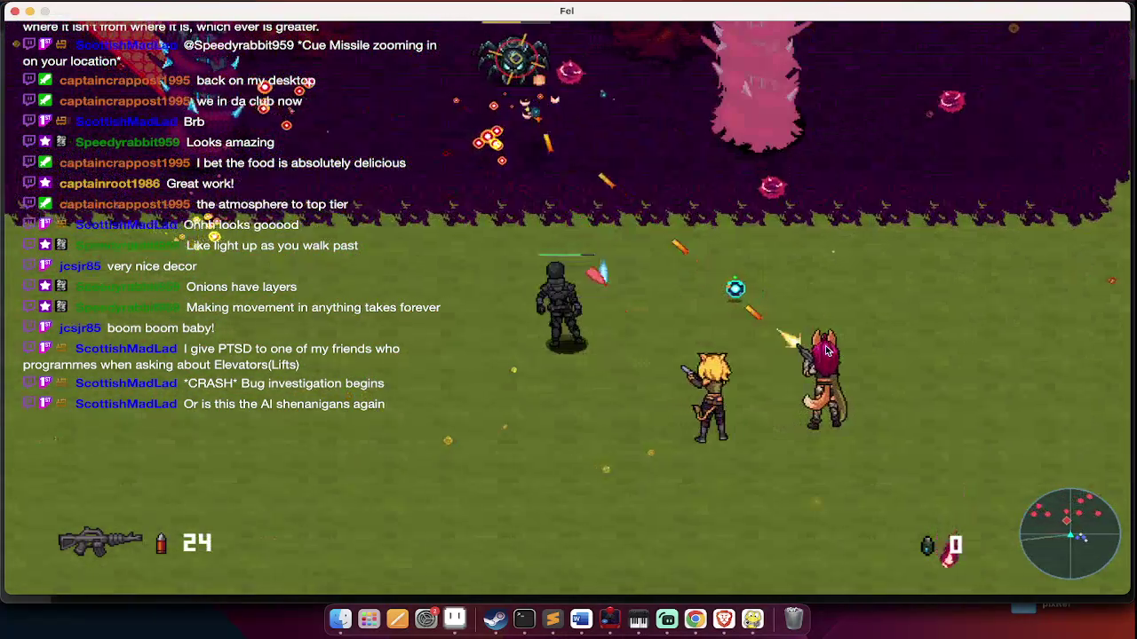
pyautogui.click(825, 350)
pyautogui.press('a')
pyautogui.click(826, 347)
pyautogui.press('w')
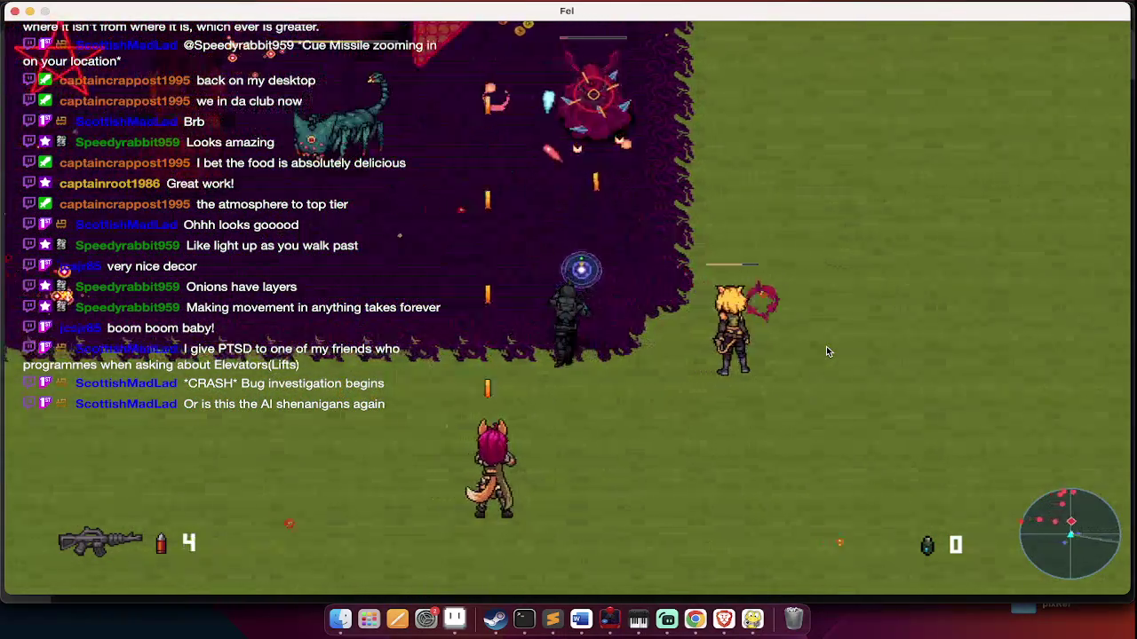
pyautogui.click(826, 351)
pyautogui.press('r')
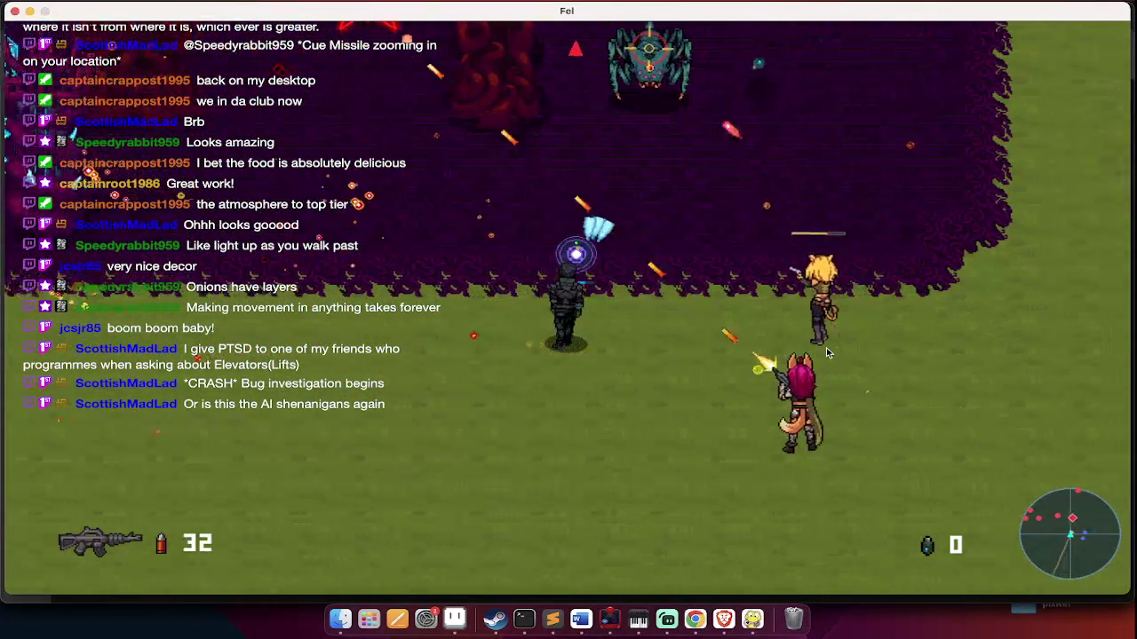
pyautogui.click(826, 353)
# Reposition along the forest edge and back onto the grass while firing the last rounds
pyautogui.press('d')
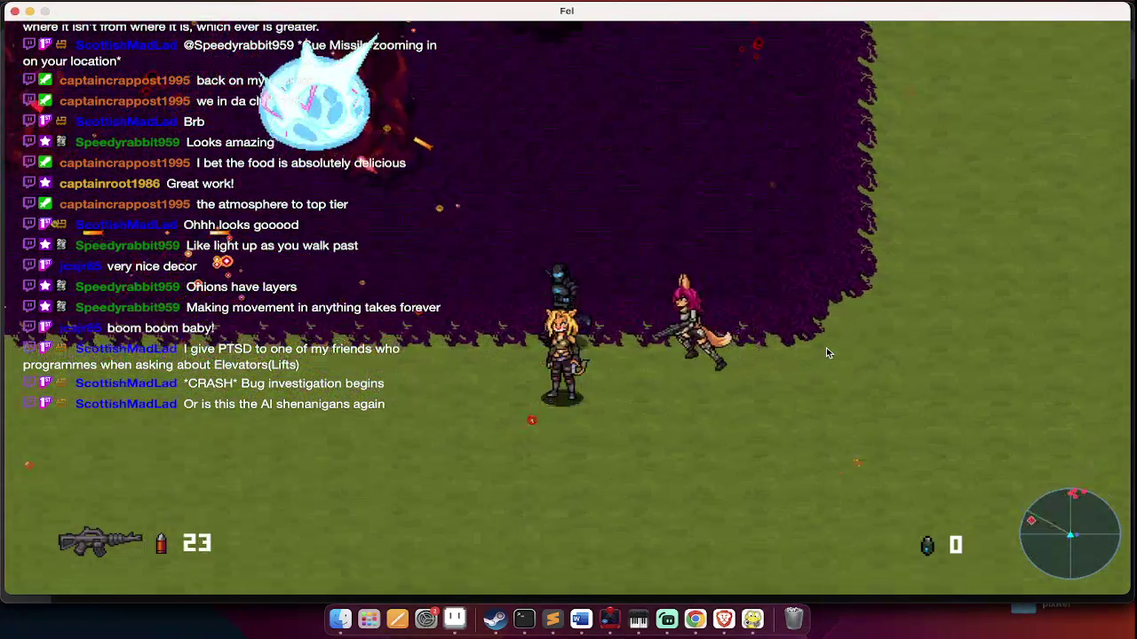
pyautogui.click(826, 353)
pyautogui.press('w')
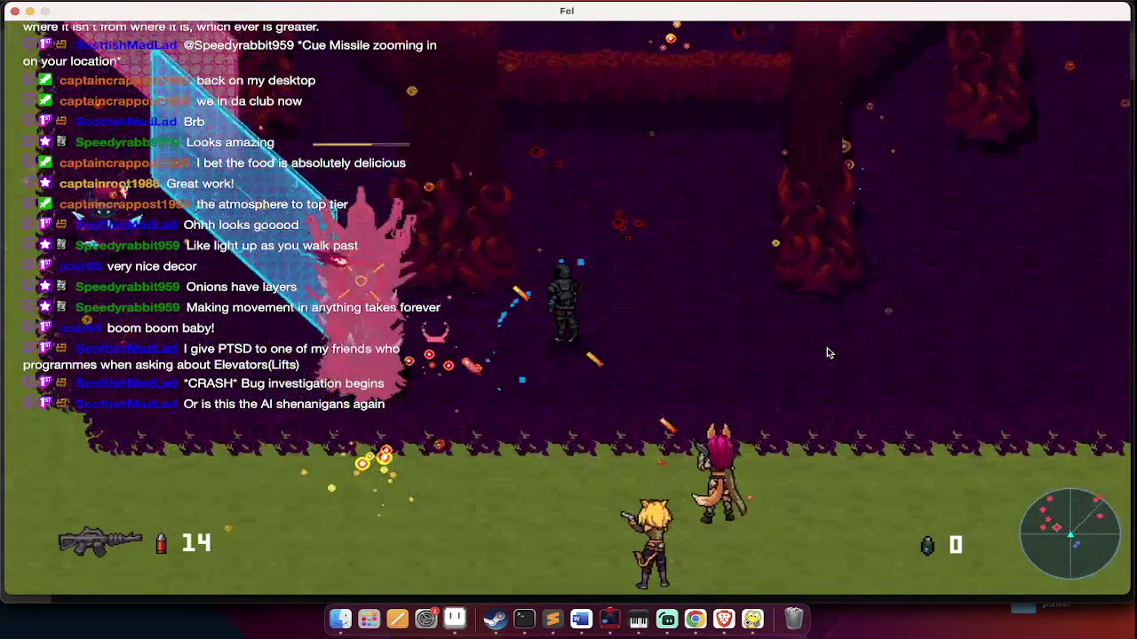
pyautogui.click(826, 353)
pyautogui.press('s')
pyautogui.click(827, 348)
# Reload to 32 and keep firing while moving left across the field
pyautogui.press('a')
pyautogui.press('q')
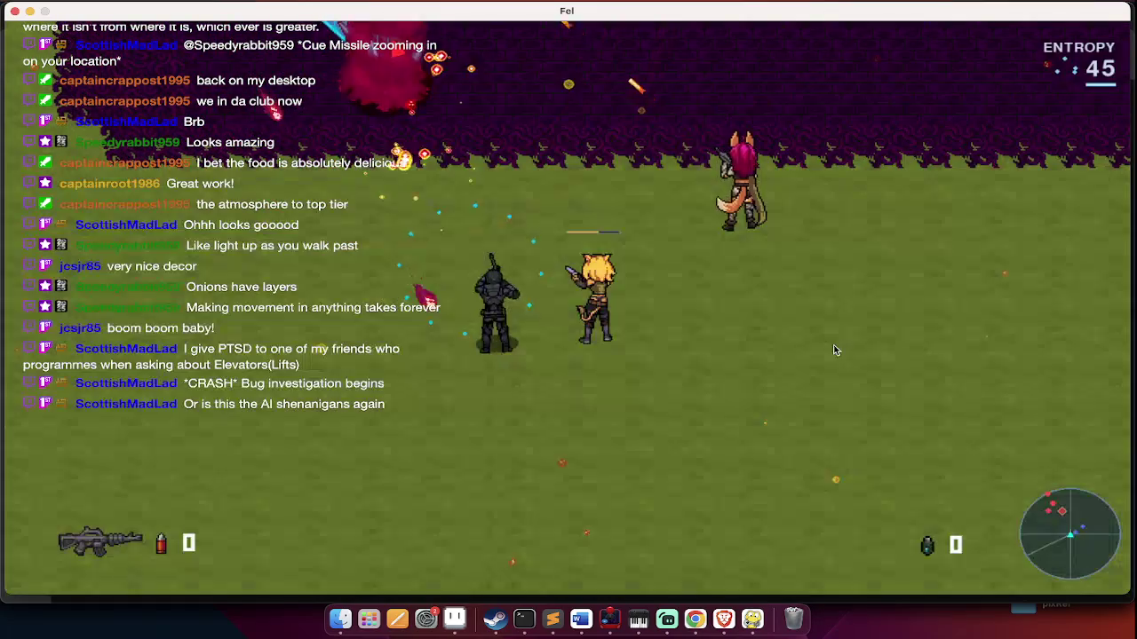
pyautogui.press('r')
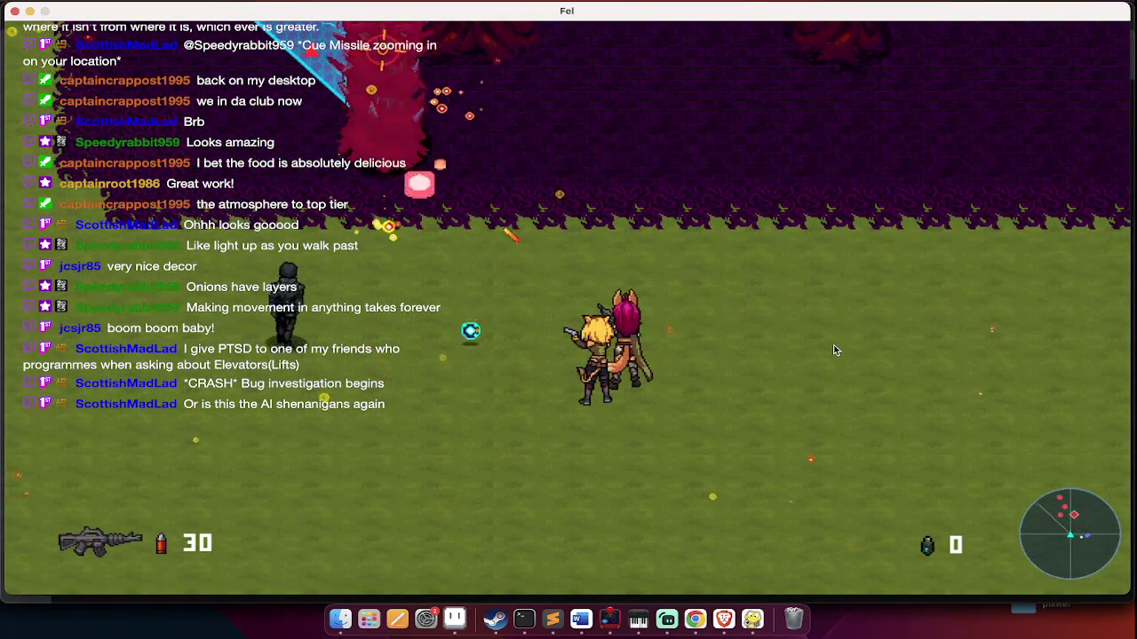
pyautogui.click(835, 350)
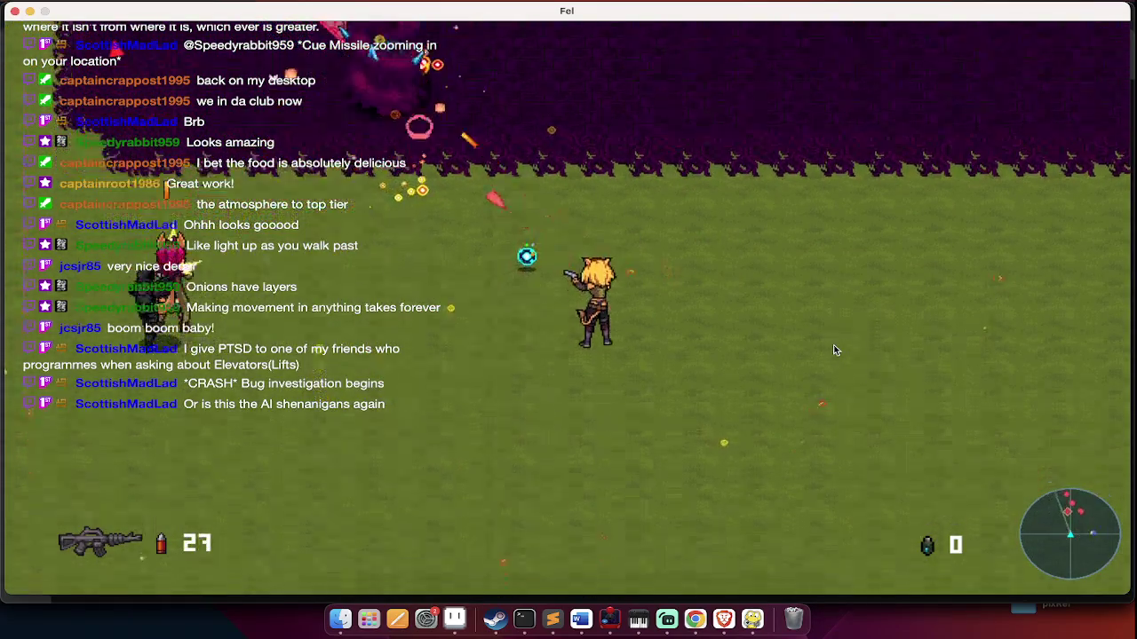
pyautogui.press('a')
pyautogui.click(840, 350)
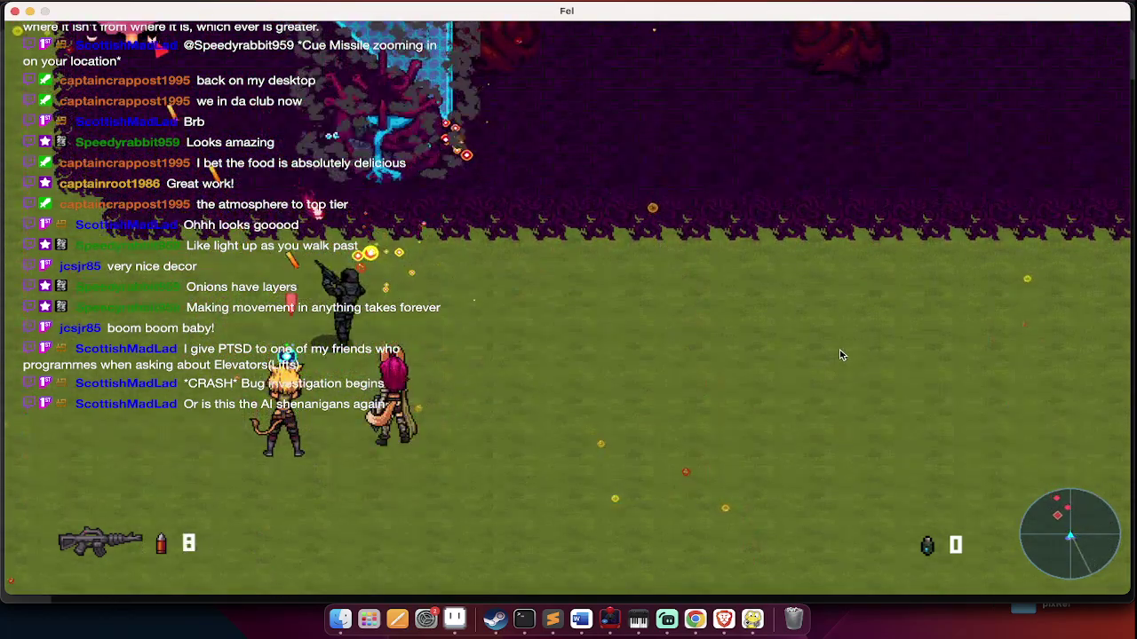
pyautogui.click(841, 355)
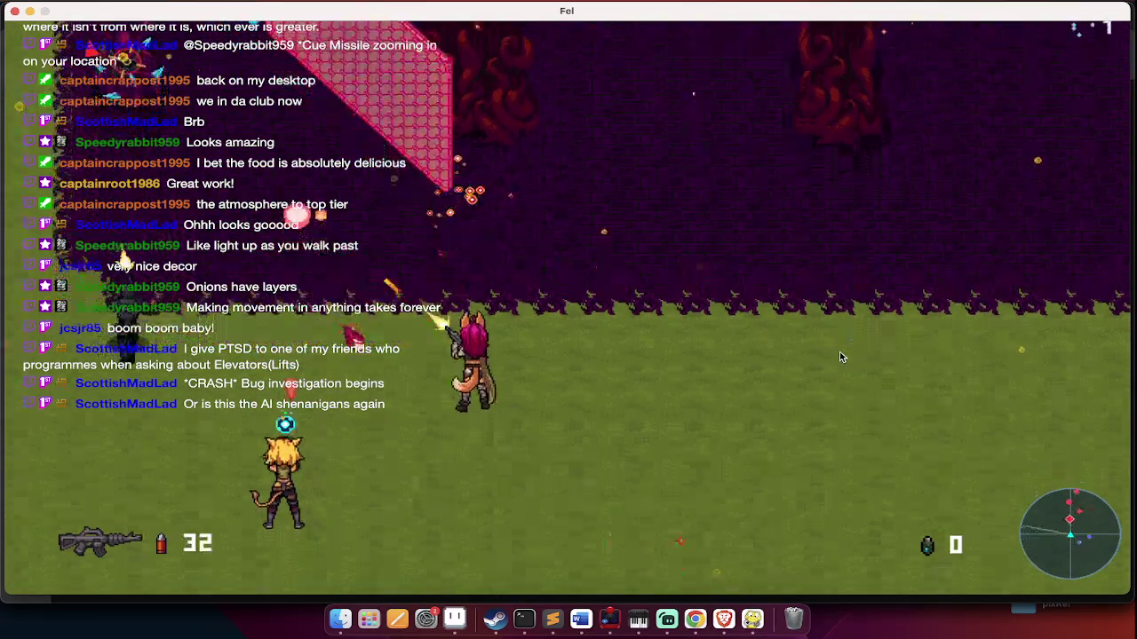
pyautogui.click(841, 356)
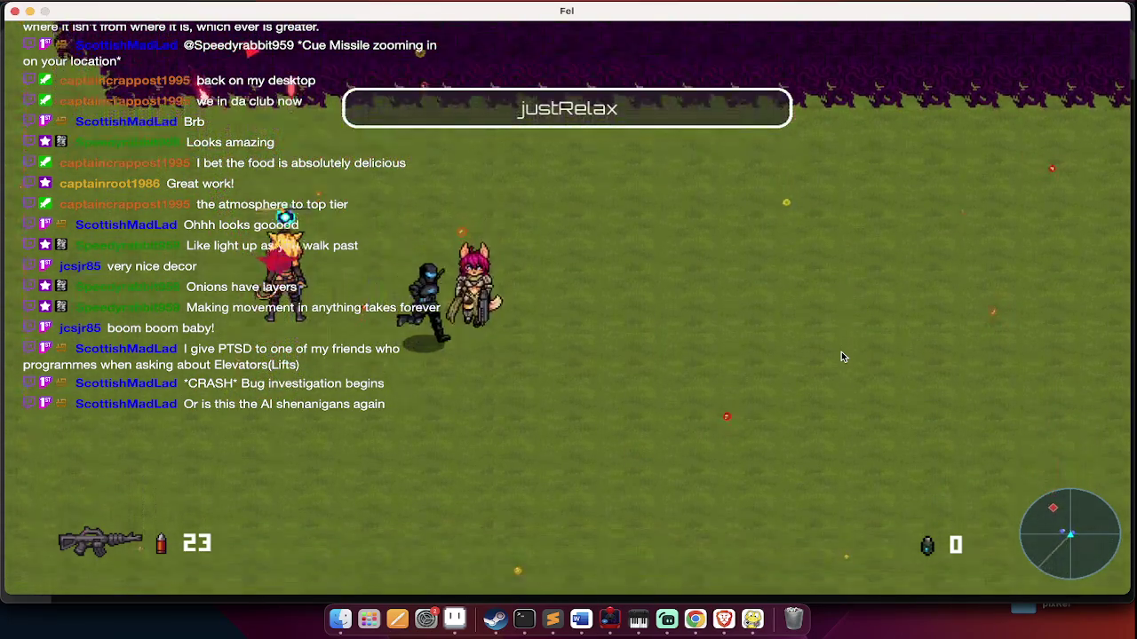
# Fire at the remaining enemies and walk the party up and left across the grass
pyautogui.click(841, 352)
pyautogui.click(840, 350)
pyautogui.press('w')
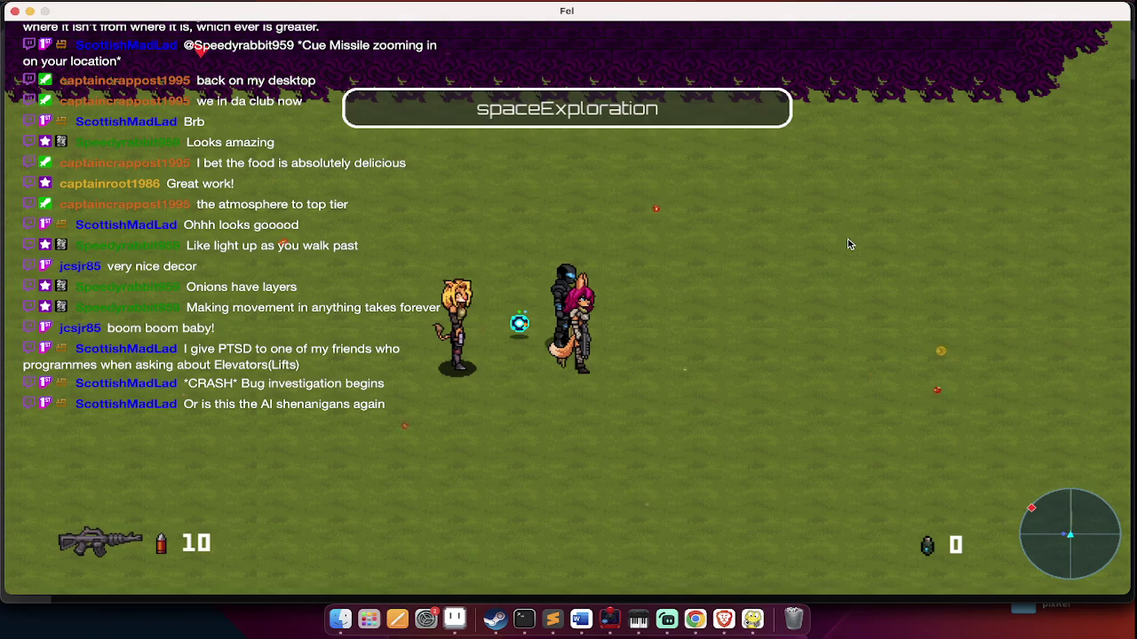
pyautogui.press('w')
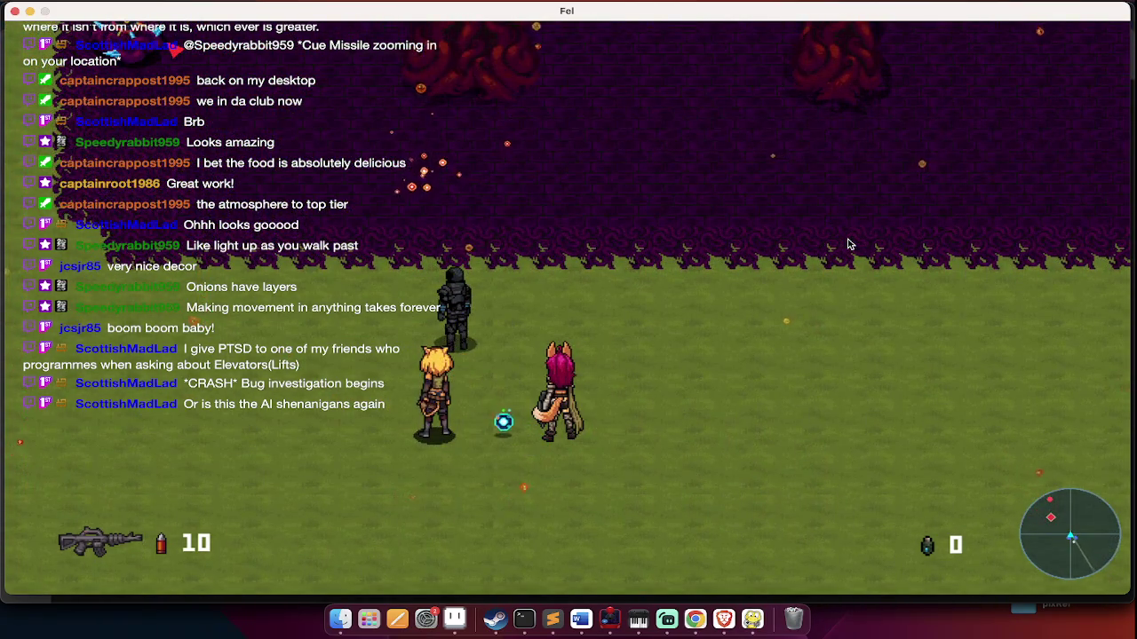
pyautogui.press('w')
pyautogui.press('a')
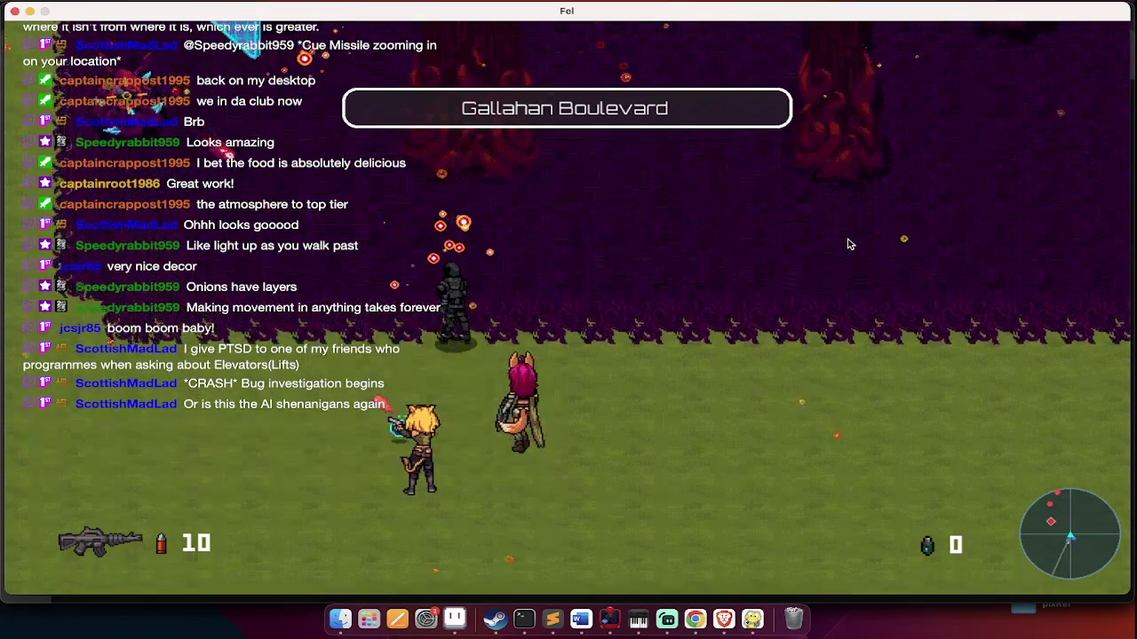
pyautogui.press('a')
pyautogui.click(849, 241)
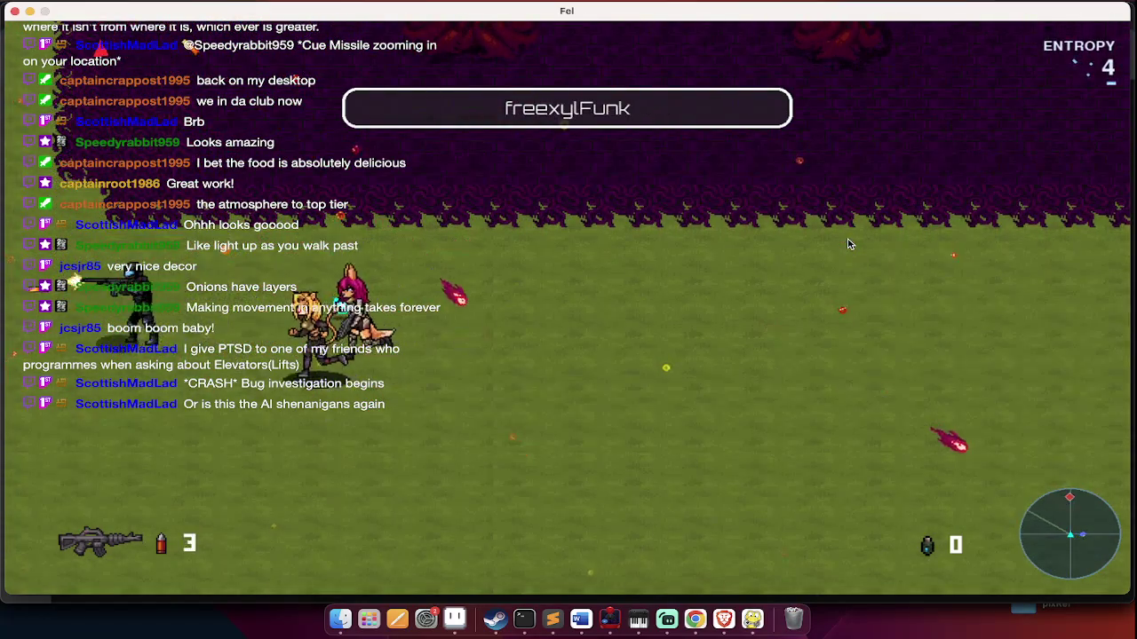
# Lead the party right and weave across the grass toward the forest
pyautogui.press('d')
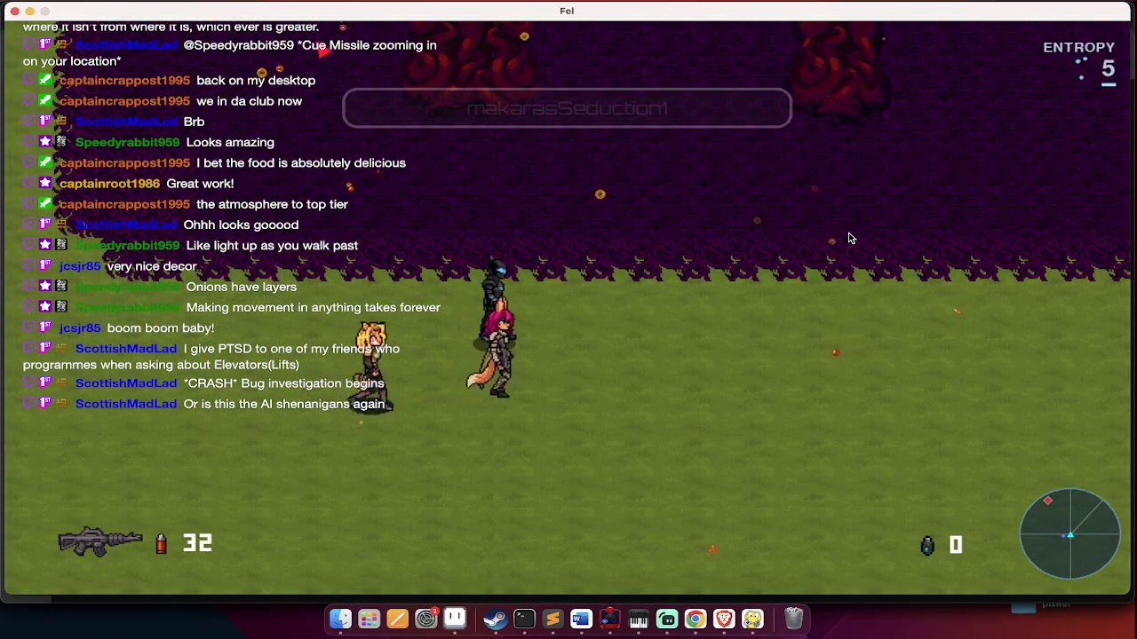
pyautogui.press('d')
pyautogui.press('d')
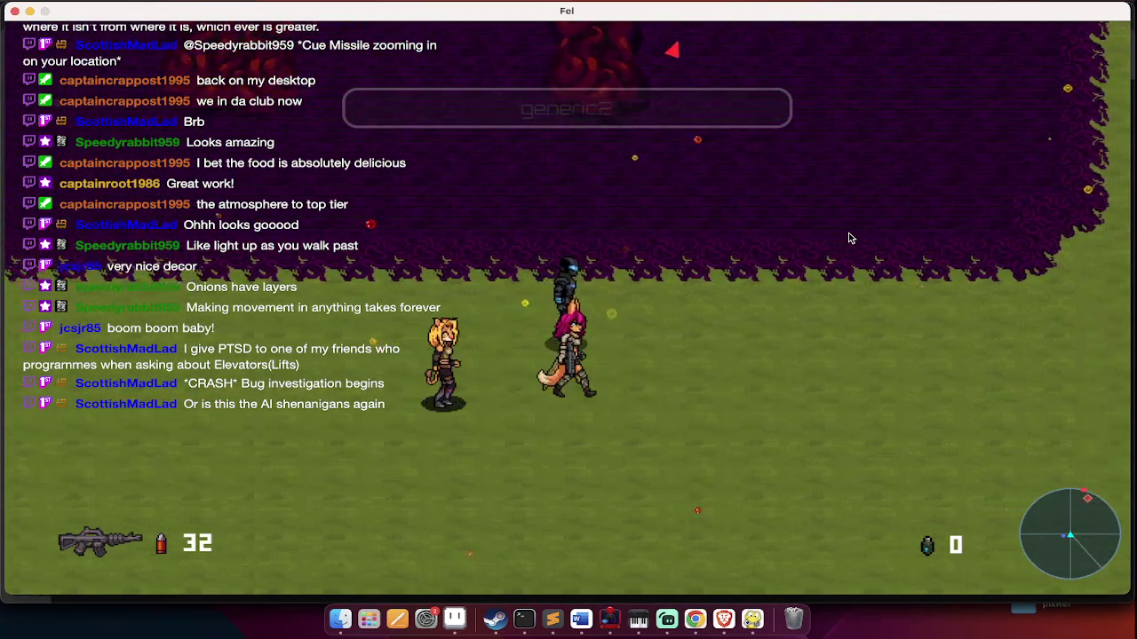
pyautogui.press('w')
pyautogui.press('w')
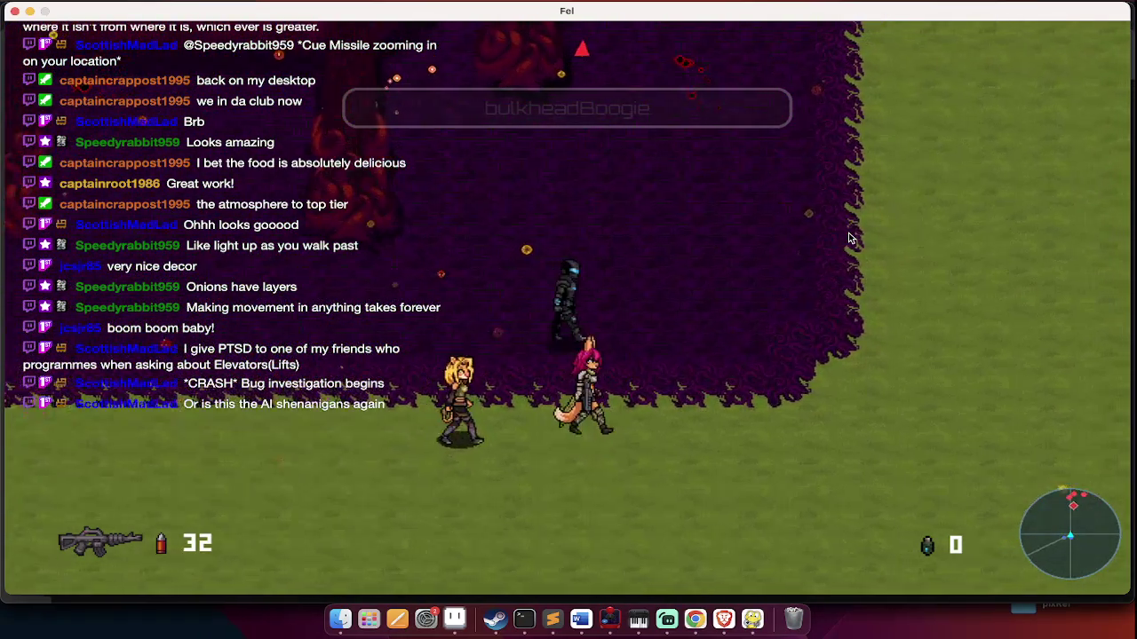
pyautogui.press('a')
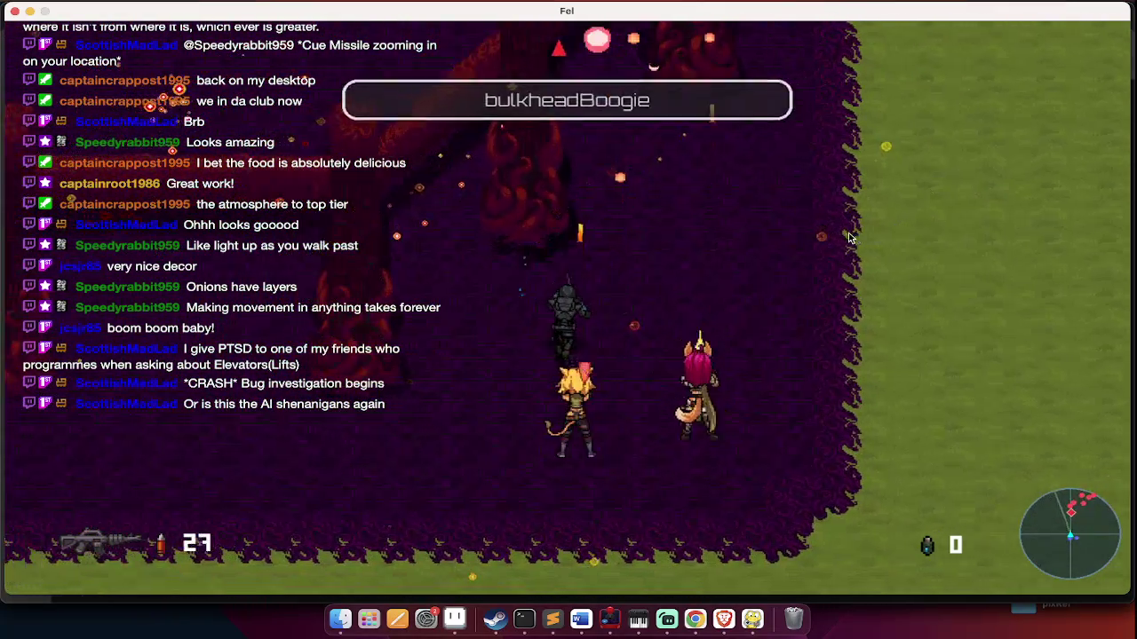
pyautogui.press('s')
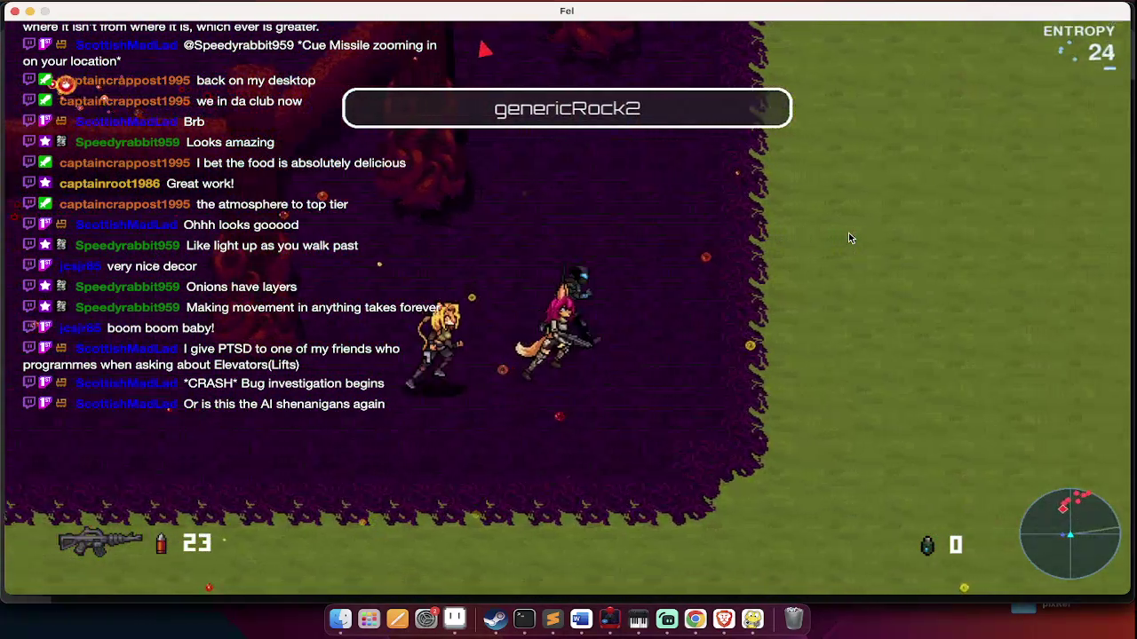
pyautogui.press('d')
pyautogui.press('w')
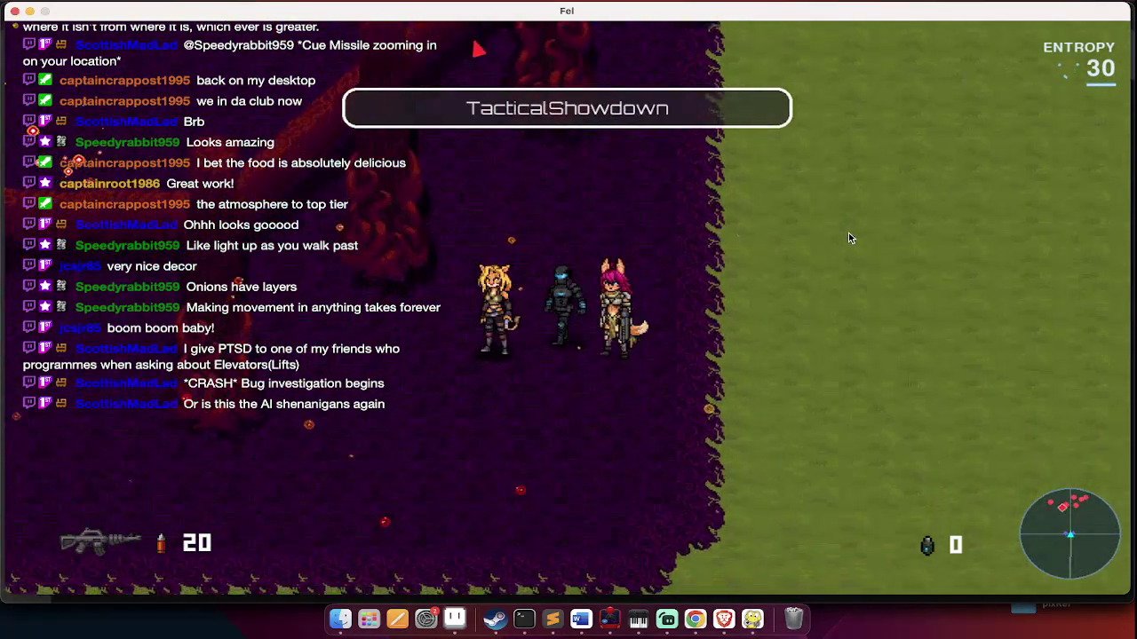
# Walk the party up into the purple interior among red stone walls, shooting enemies ahead
pyautogui.press('a')
pyautogui.press('s')
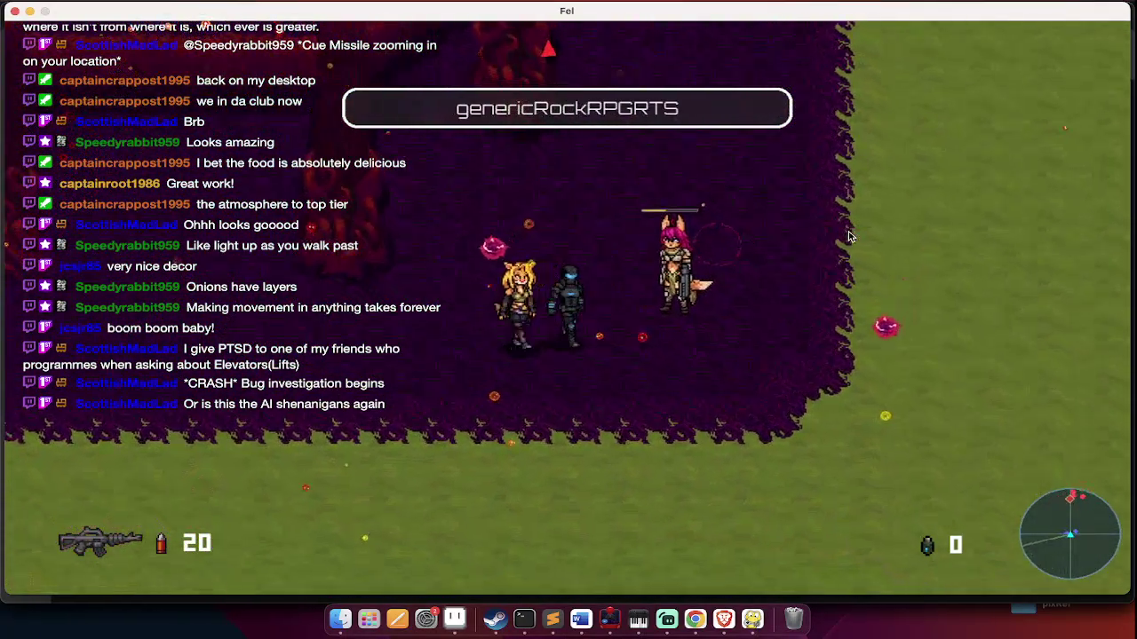
pyautogui.press('s')
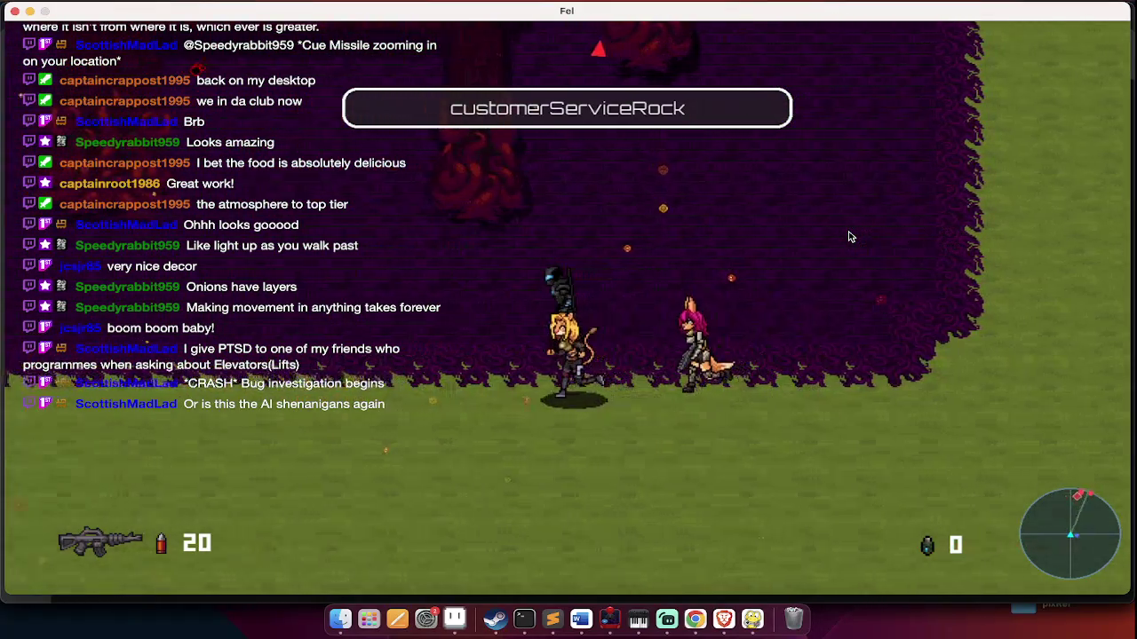
pyautogui.press('w')
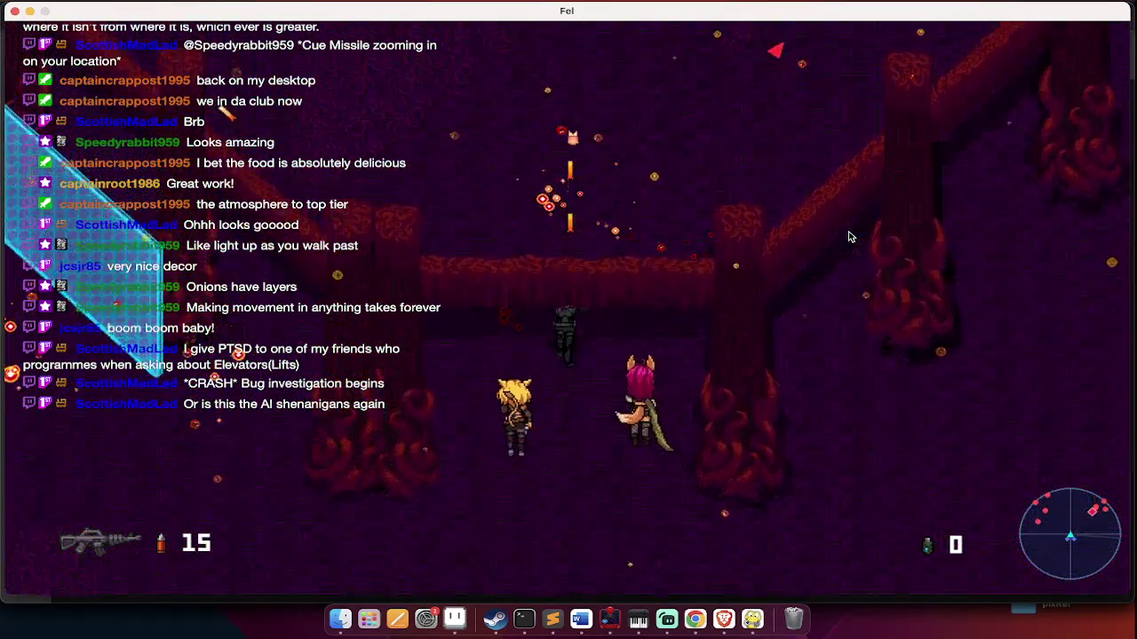
pyautogui.press('a')
pyautogui.click(849, 237)
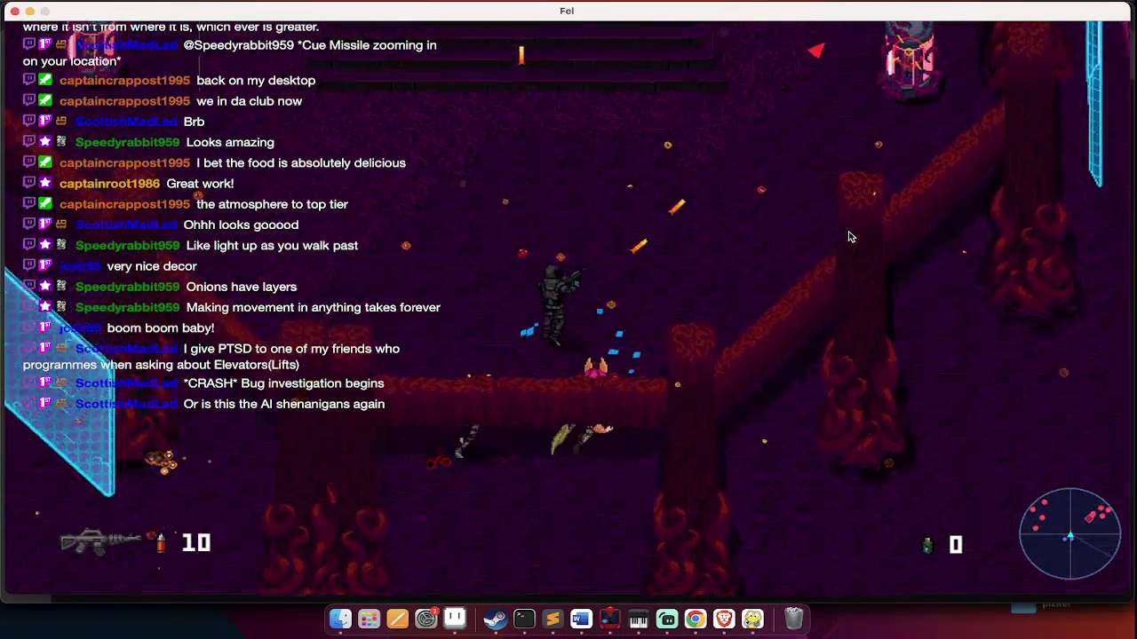
# Push right through the corrupted area, reloading and firing at the nearby enemies
pyautogui.press('d')
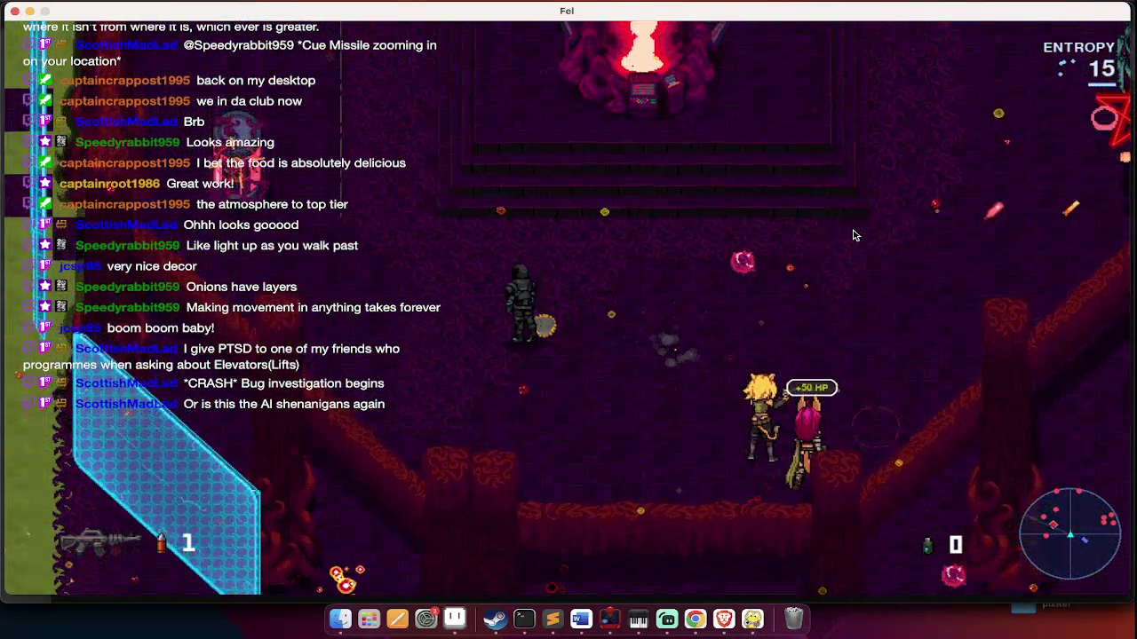
pyautogui.press('r')
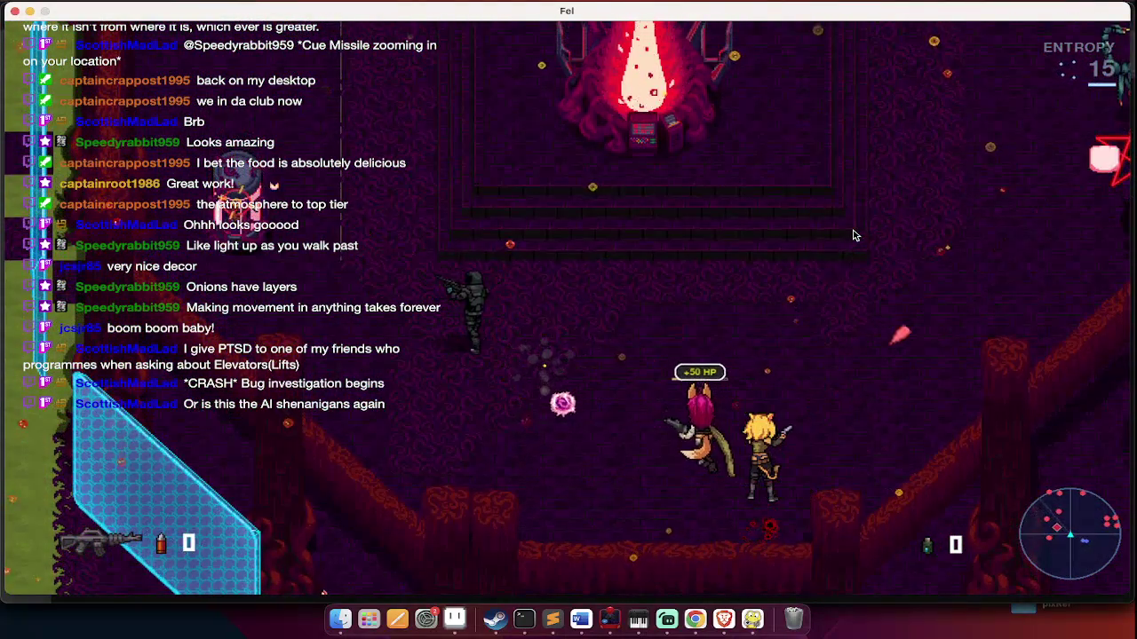
pyautogui.click(853, 230)
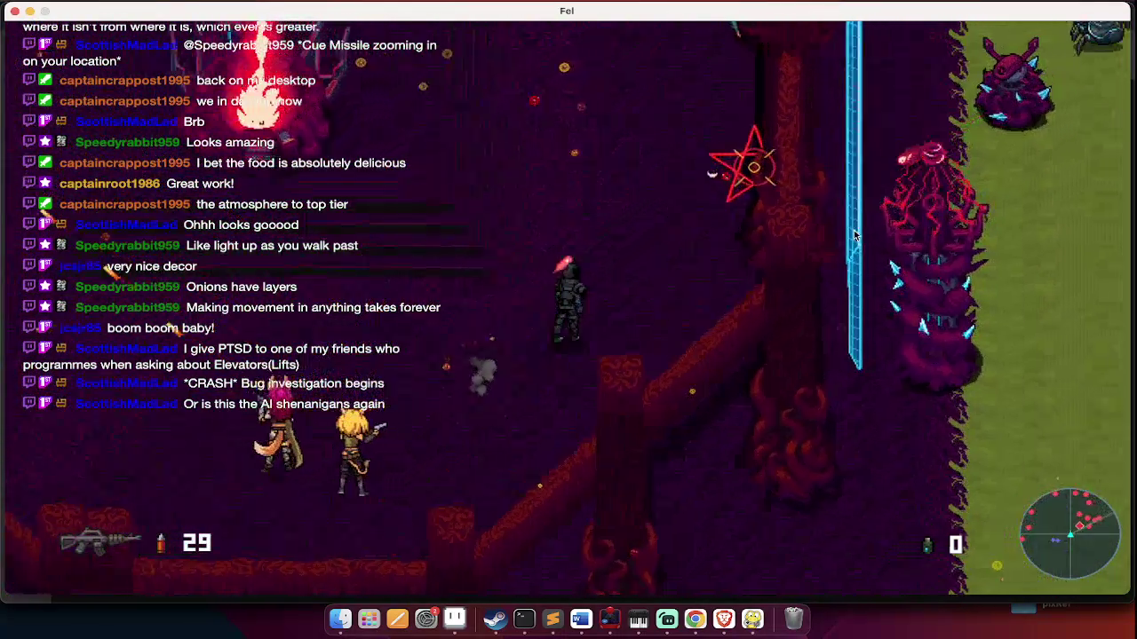
pyautogui.click(856, 234)
pyautogui.click(859, 233)
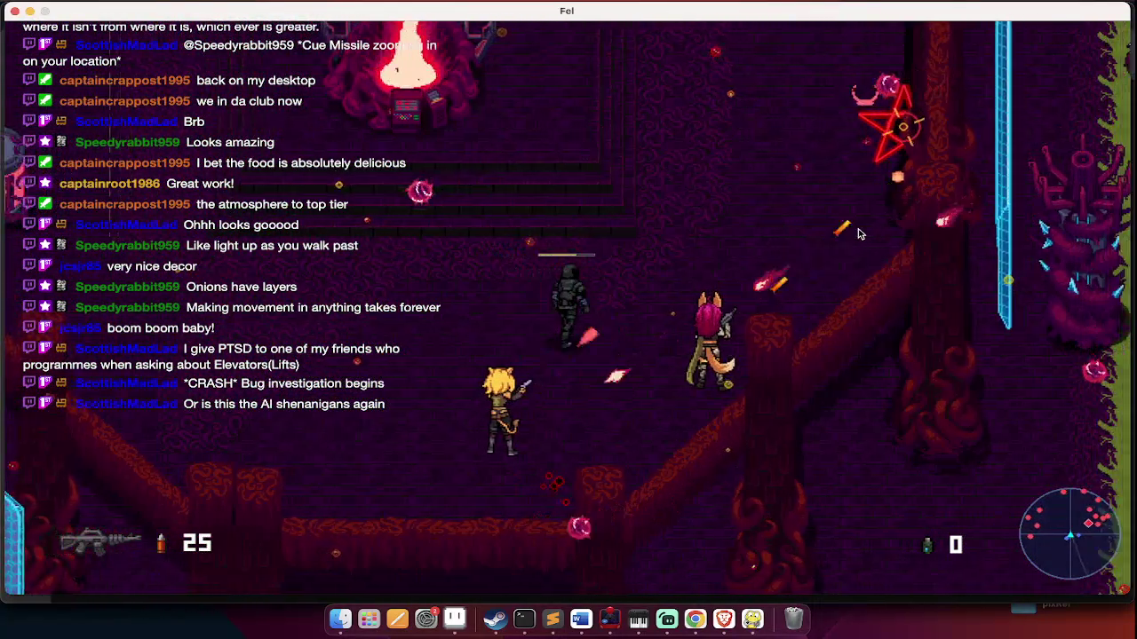
pyautogui.press('d')
pyautogui.press('q')
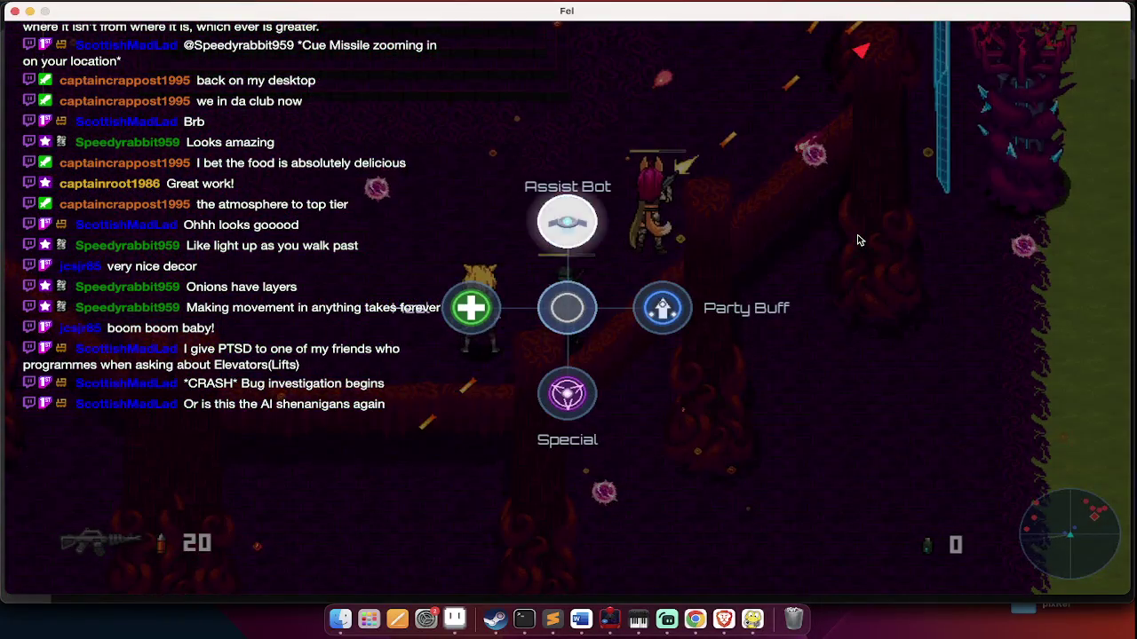
# Keep shooting the enemies ahead while moving the party right onto the grass
pyautogui.click(858, 240)
pyautogui.press('q')
pyautogui.click(854, 247)
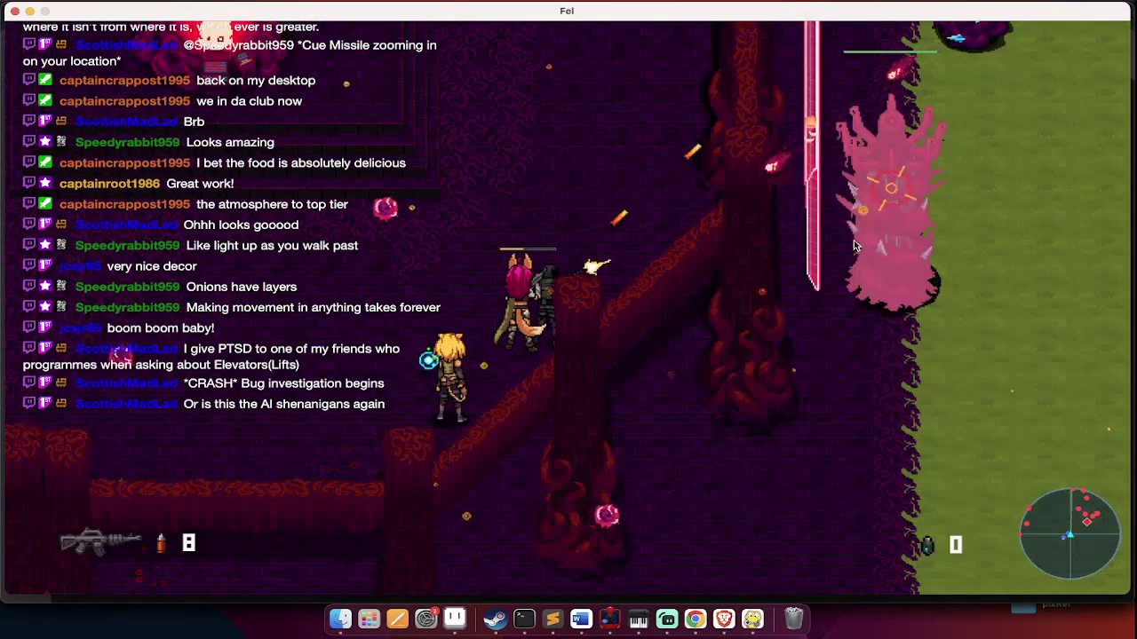
pyautogui.press('d')
pyautogui.click(853, 246)
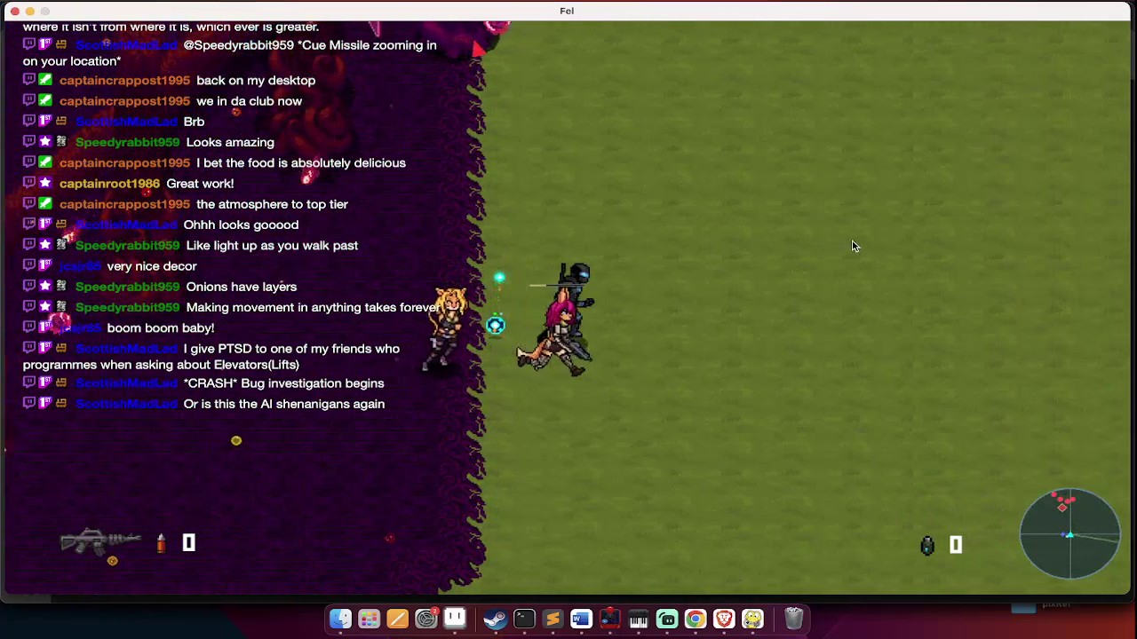
pyautogui.press('d')
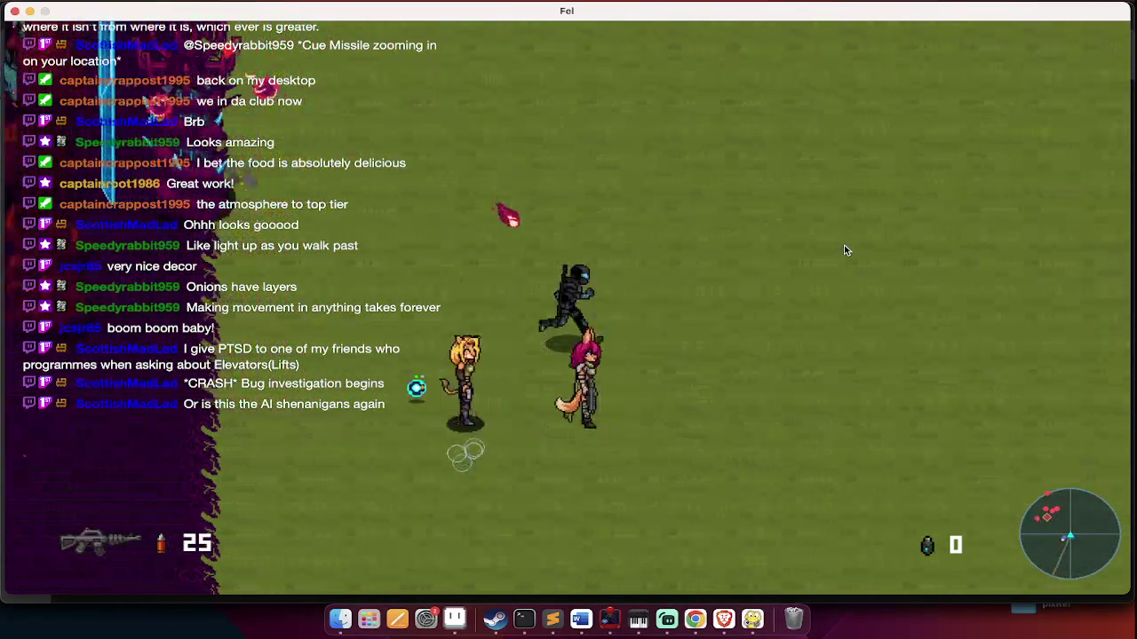
# Head back left into the purple corruption, firing at the enemies along the way
pyautogui.press('a')
pyautogui.click(851, 243)
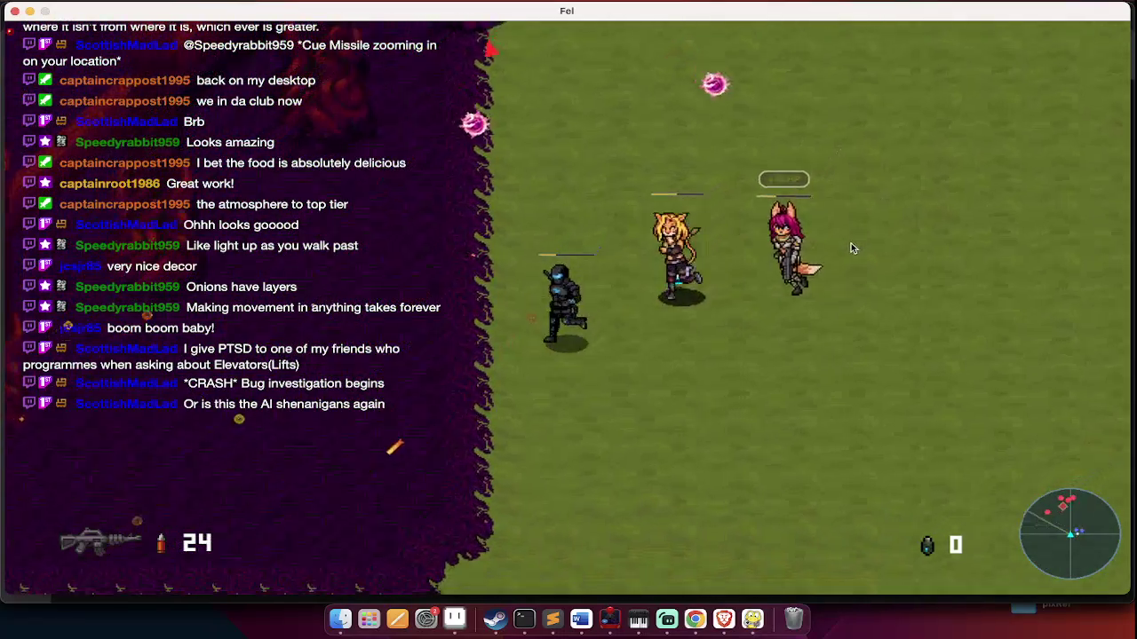
pyautogui.click(851, 247)
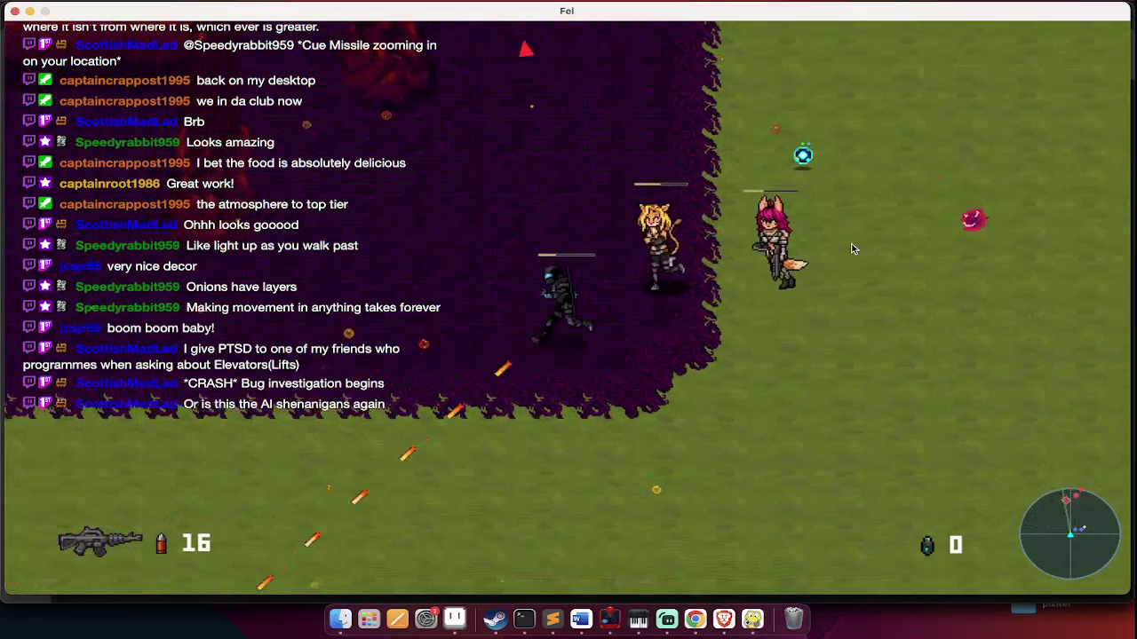
pyautogui.press('a')
pyautogui.click(850, 242)
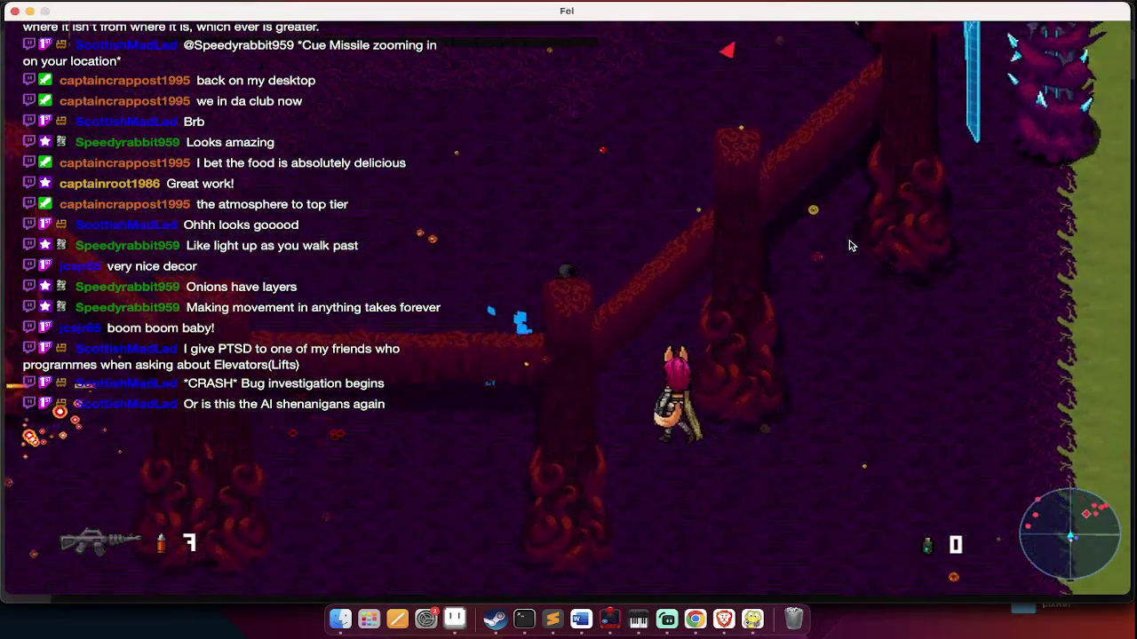
pyautogui.click(849, 245)
pyautogui.press('q')
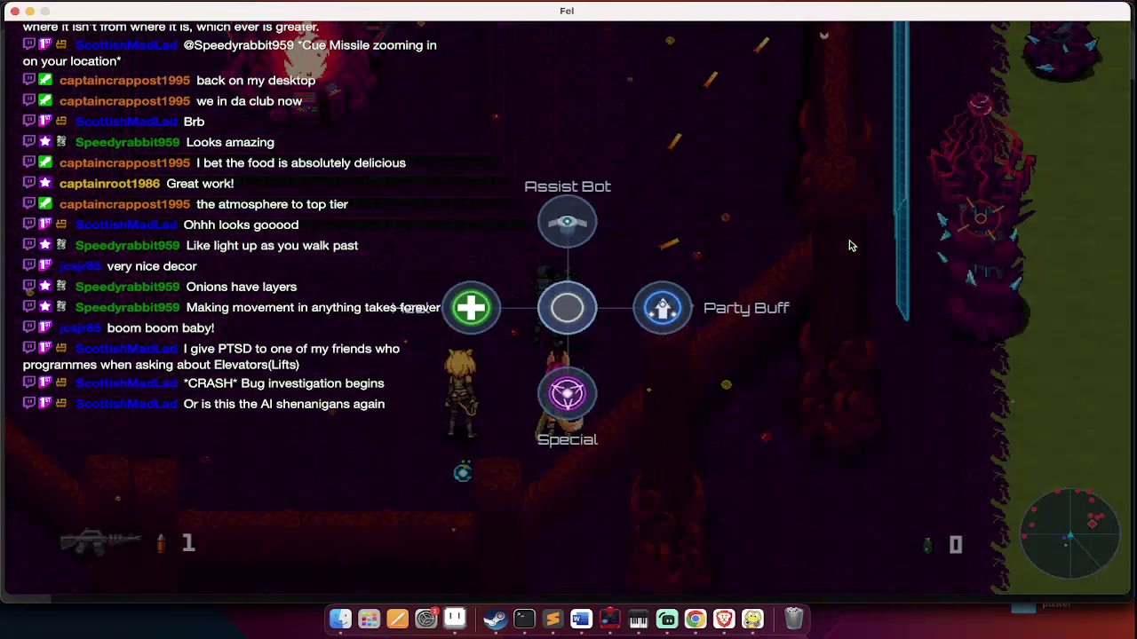
pyautogui.click(849, 245)
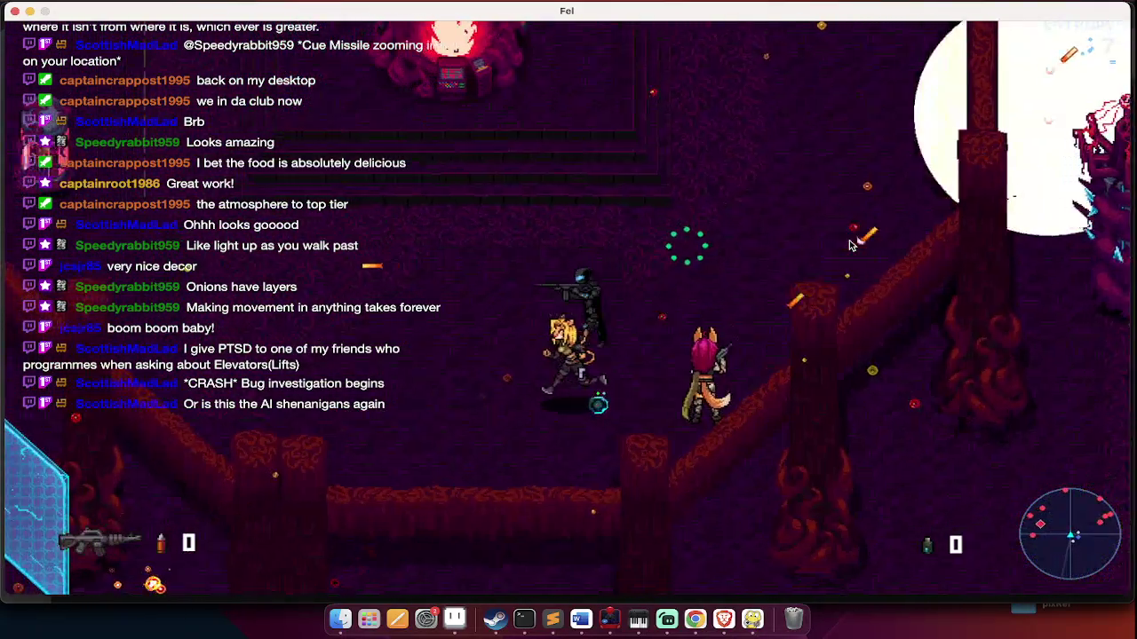
# Fight up into the new area and walk into the red beam for the De-Casting prompt
pyautogui.press('w')
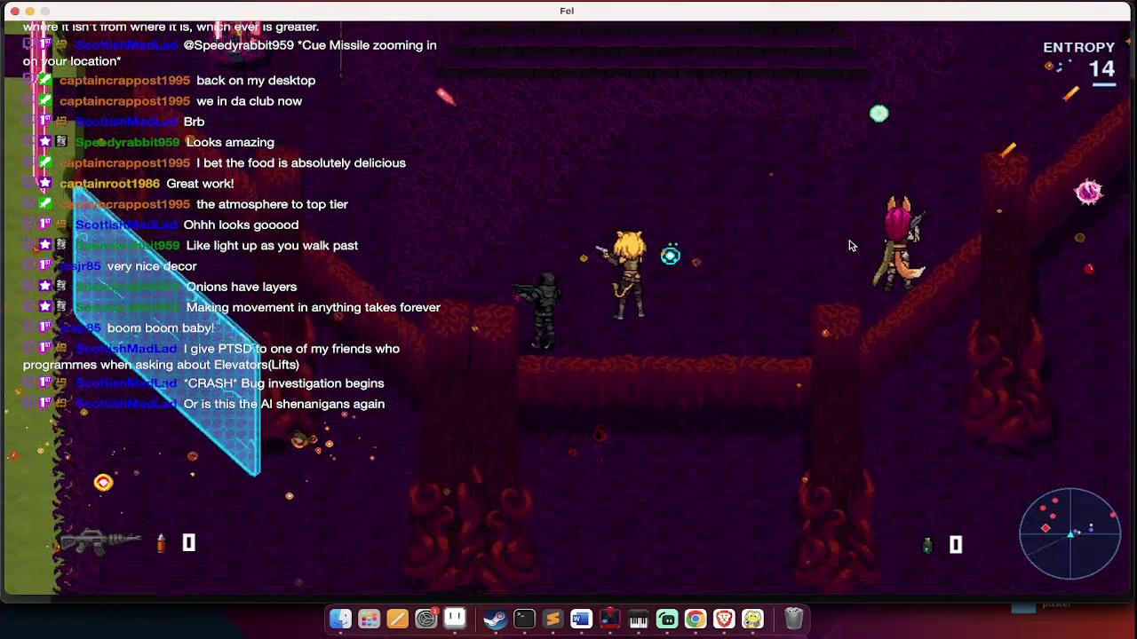
pyautogui.press('s')
pyautogui.press('a')
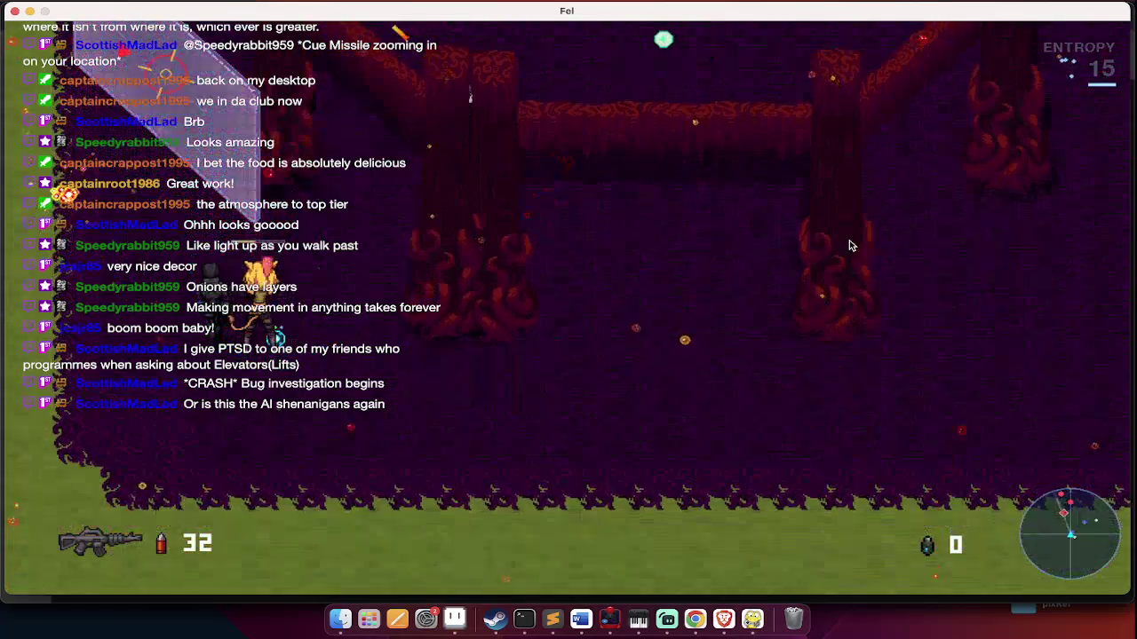
pyautogui.click(850, 246)
pyautogui.press('w')
pyautogui.click(849, 245)
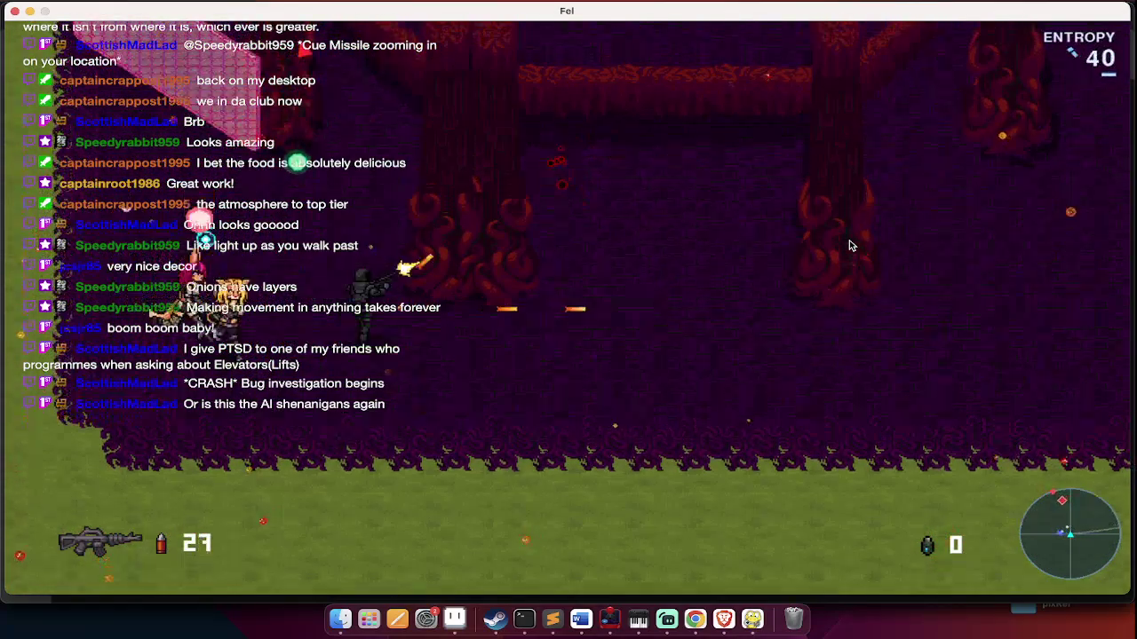
pyautogui.press('w')
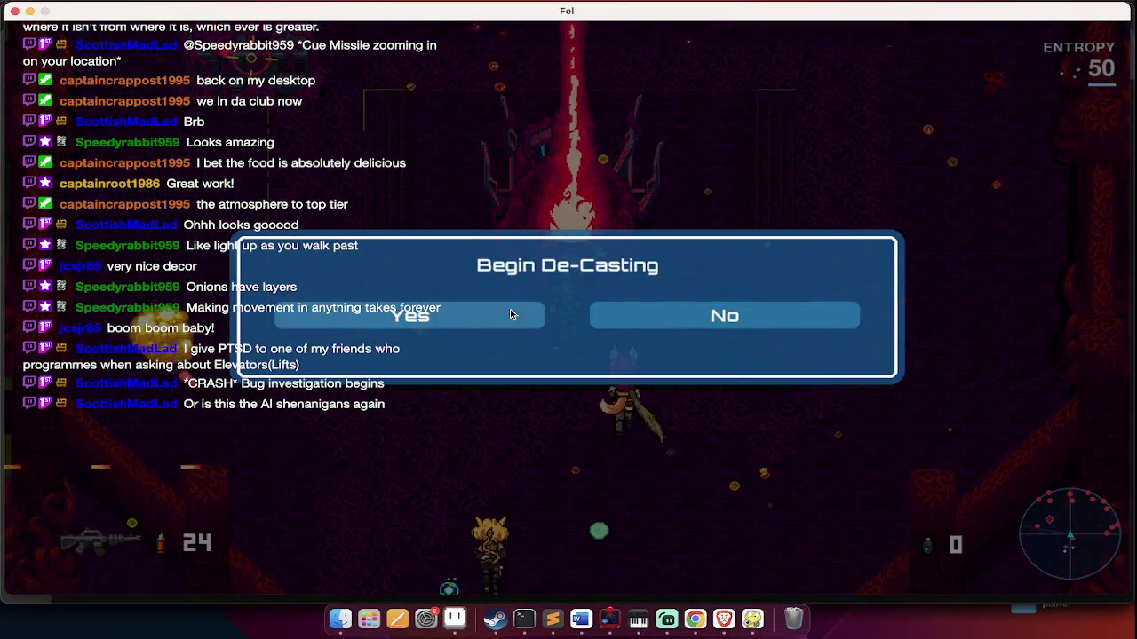
# Begin the De-Casting and shoot the attackers around the forge, reloading the rifle
pyautogui.click(511, 314)
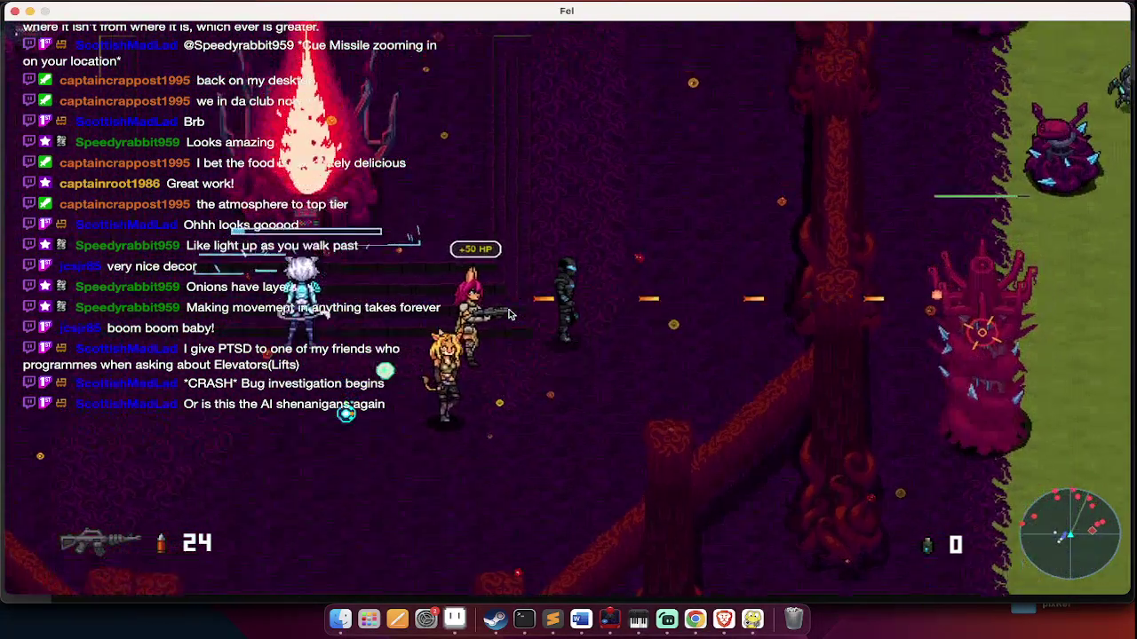
pyautogui.click(509, 312)
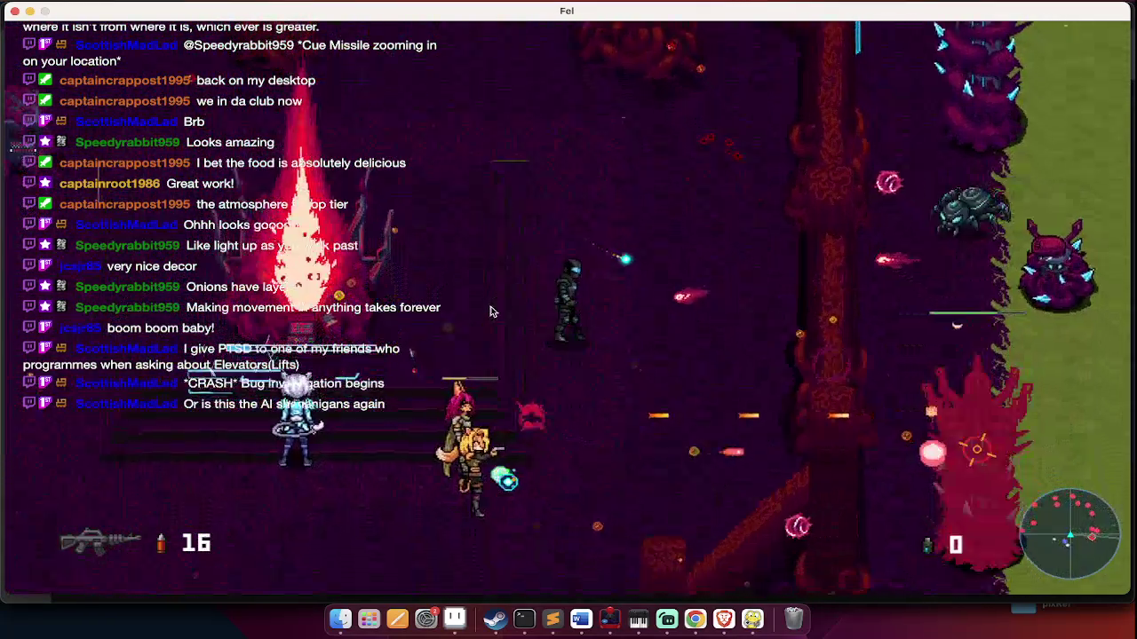
pyautogui.click(507, 311)
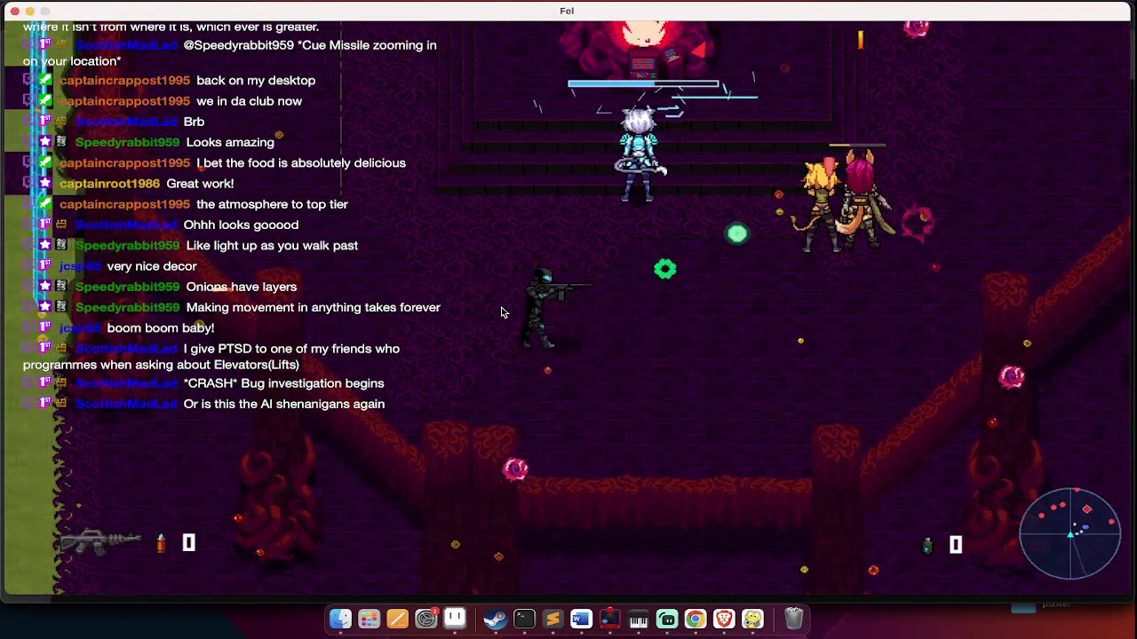
pyautogui.press('r')
# Finish off the attackers with the rifle, then the pistol, until Forge Cleansed! appears
pyautogui.click(502, 312)
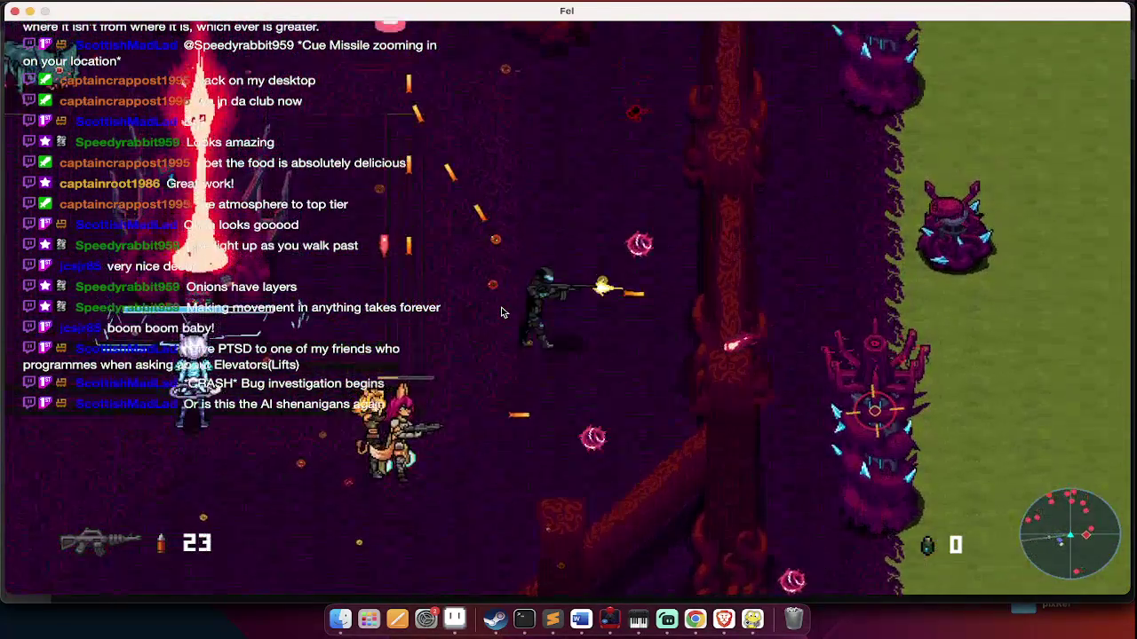
pyautogui.click(501, 311)
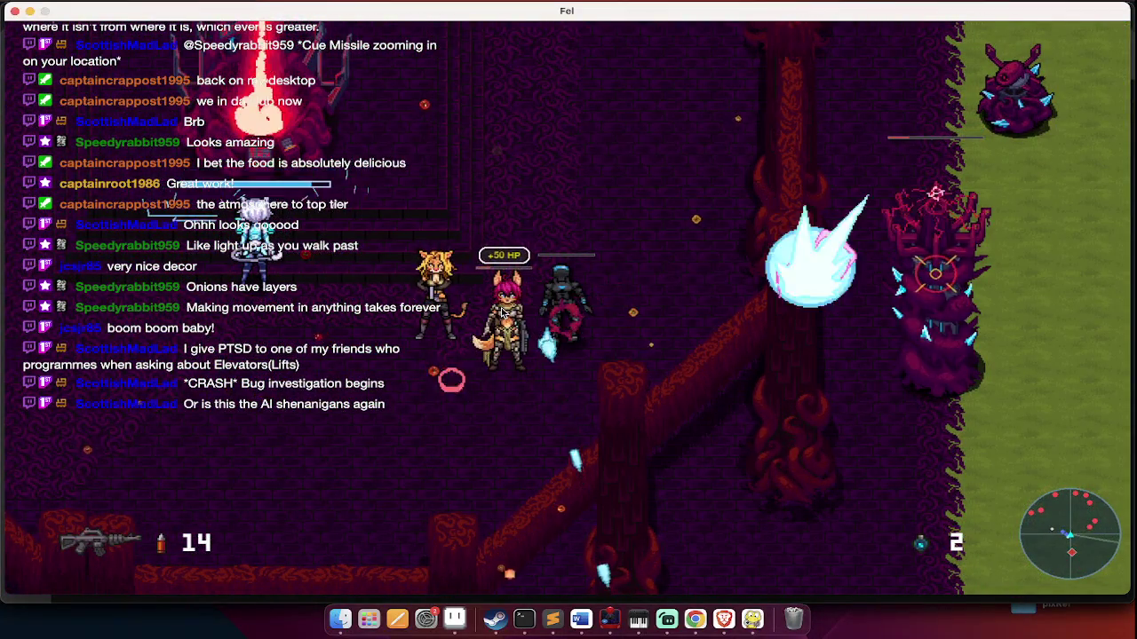
pyautogui.press('q')
pyautogui.click(501, 312)
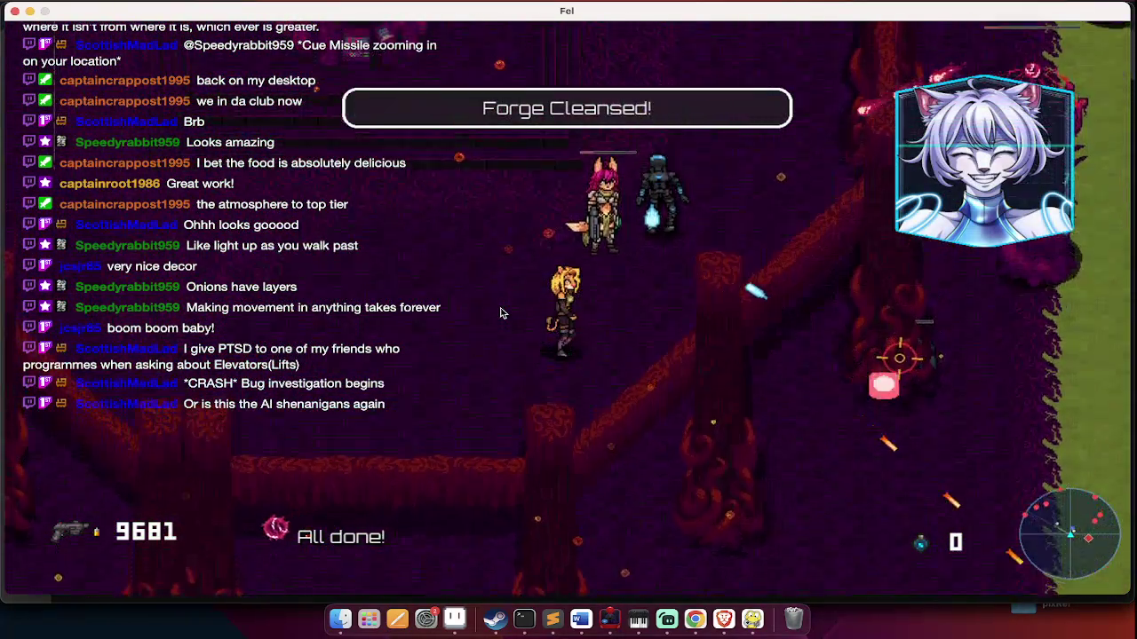
# Shoot the nearby enemies while leaving the cleansed forge and moving down-right into a new area
pyautogui.click(501, 312)
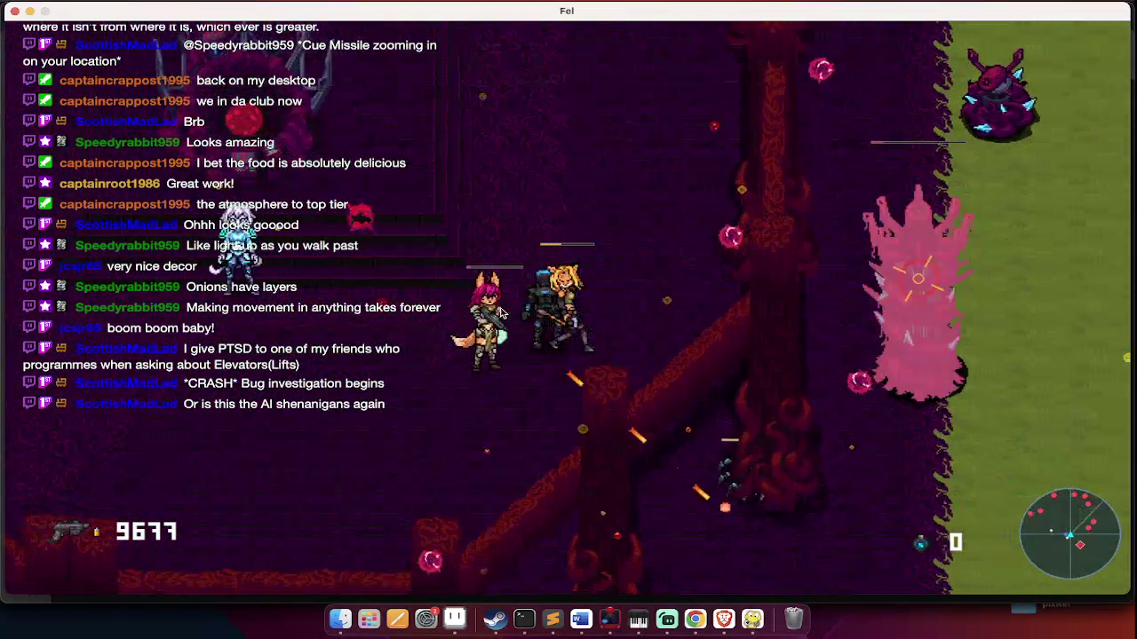
pyautogui.click(501, 312)
pyautogui.click(501, 312)
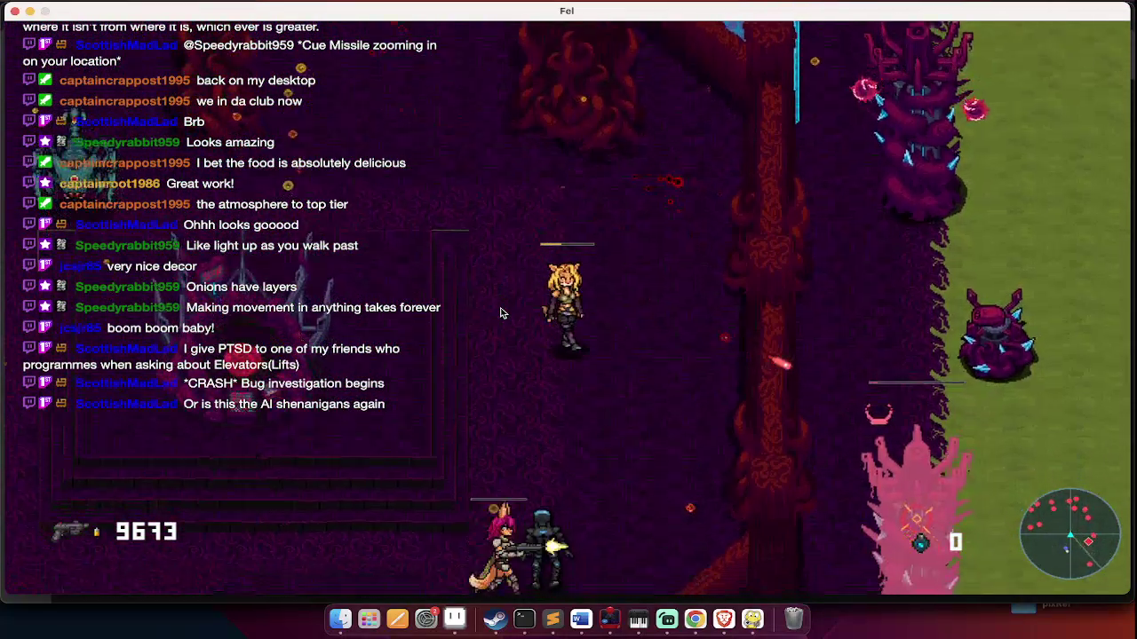
pyautogui.click(500, 312)
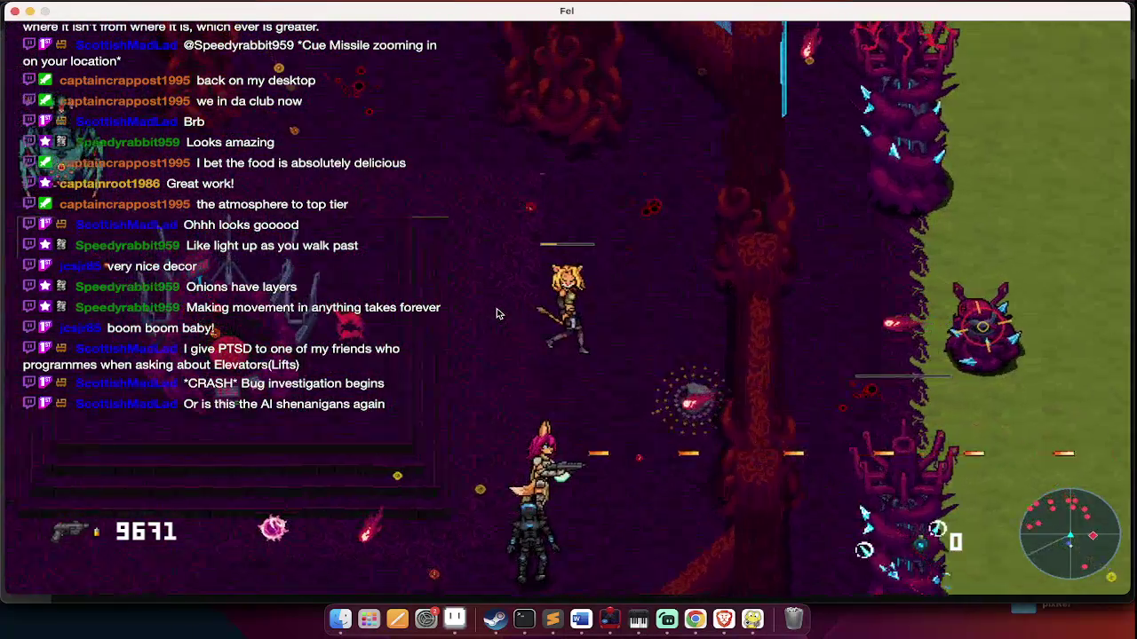
pyautogui.click(489, 326)
pyautogui.click(489, 326)
pyautogui.press('s')
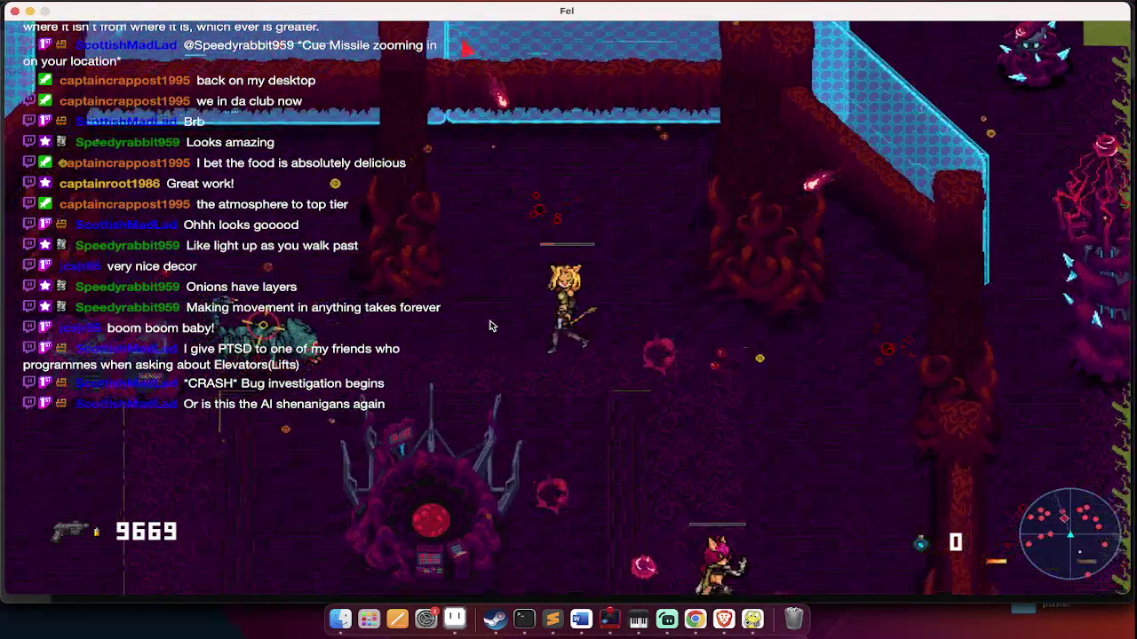
pyautogui.press('d')
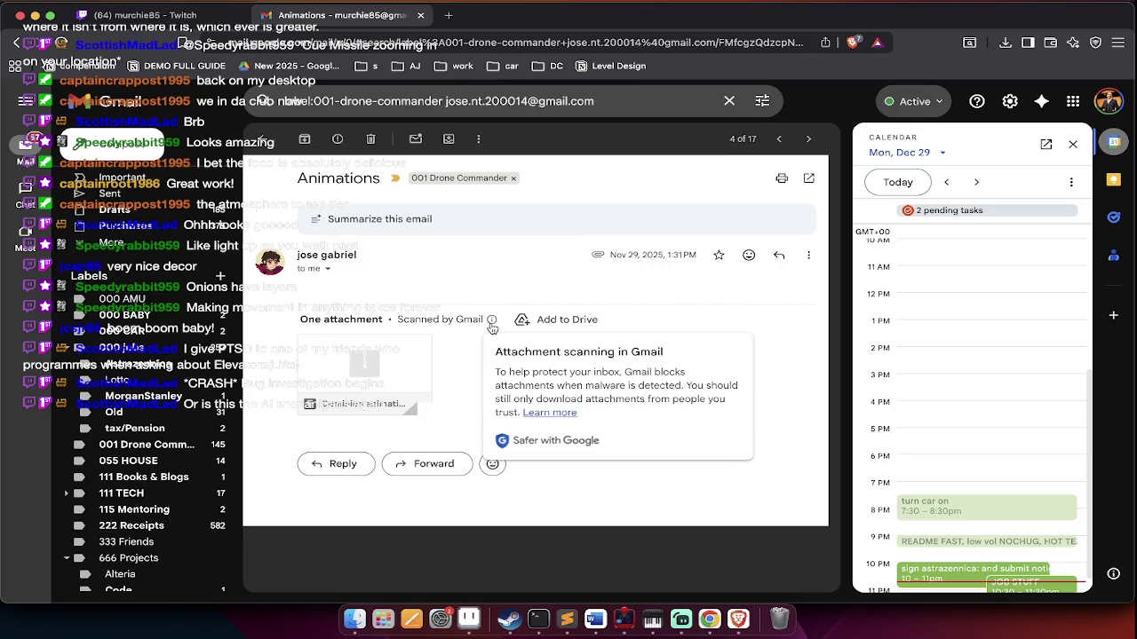
# Cmd+Tab from Gmail through Streamlabs Desktop to the Sublime Text editor
pyautogui.press('super+Tab')
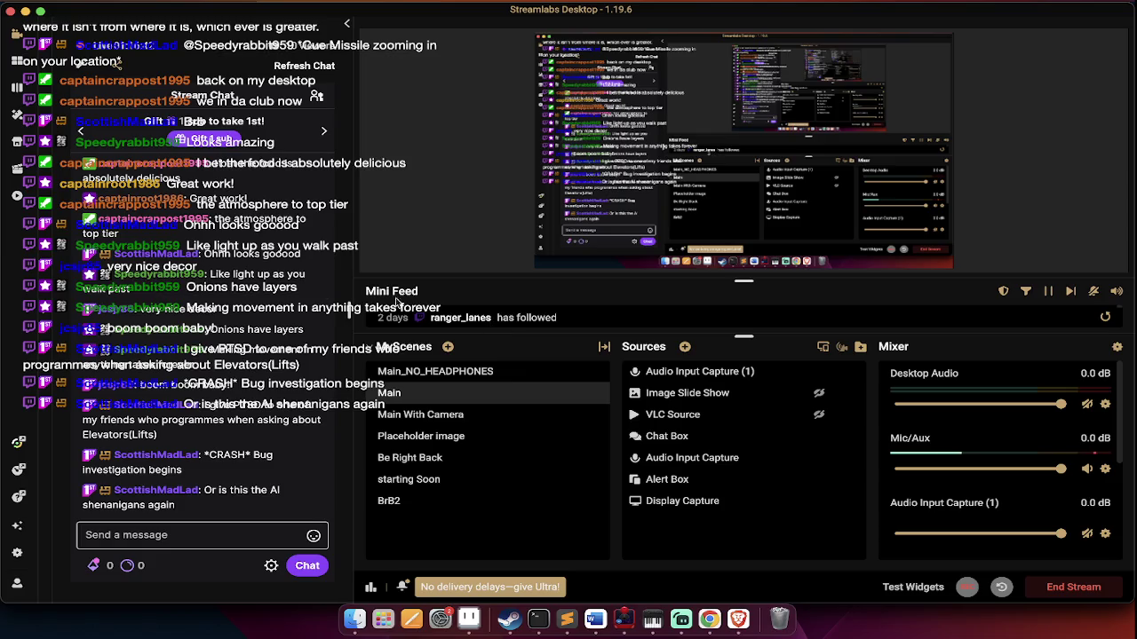
pyautogui.moveTo(178, 461)
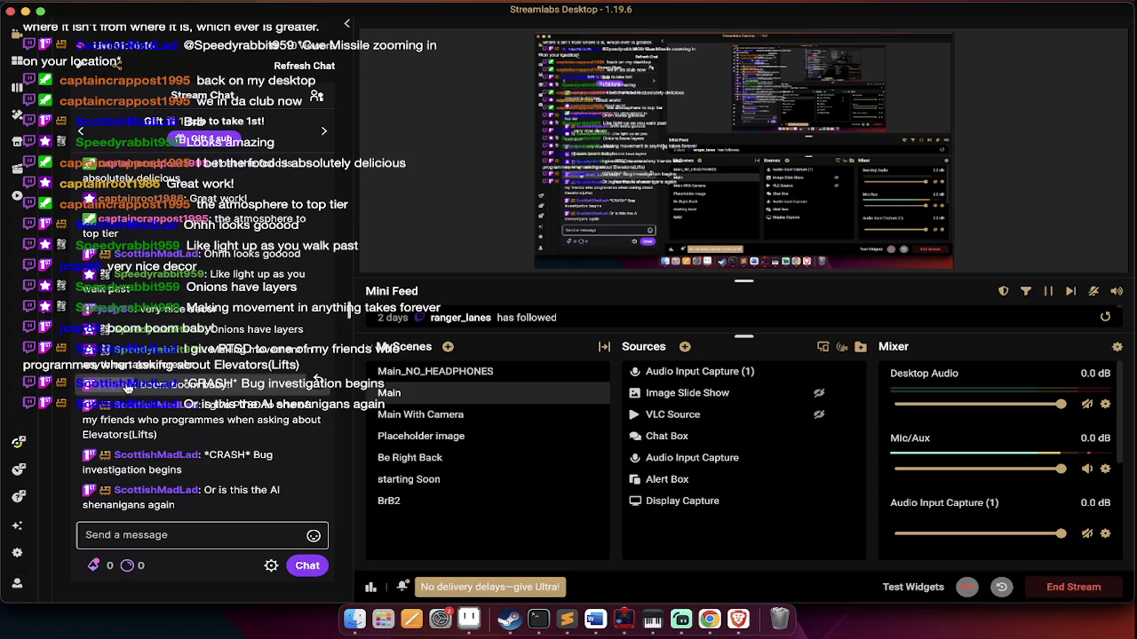
pyautogui.press('super+Tab')
pyautogui.press('super+Tab')
pyautogui.press('super+Tab')
pyautogui.press('super+Tab')
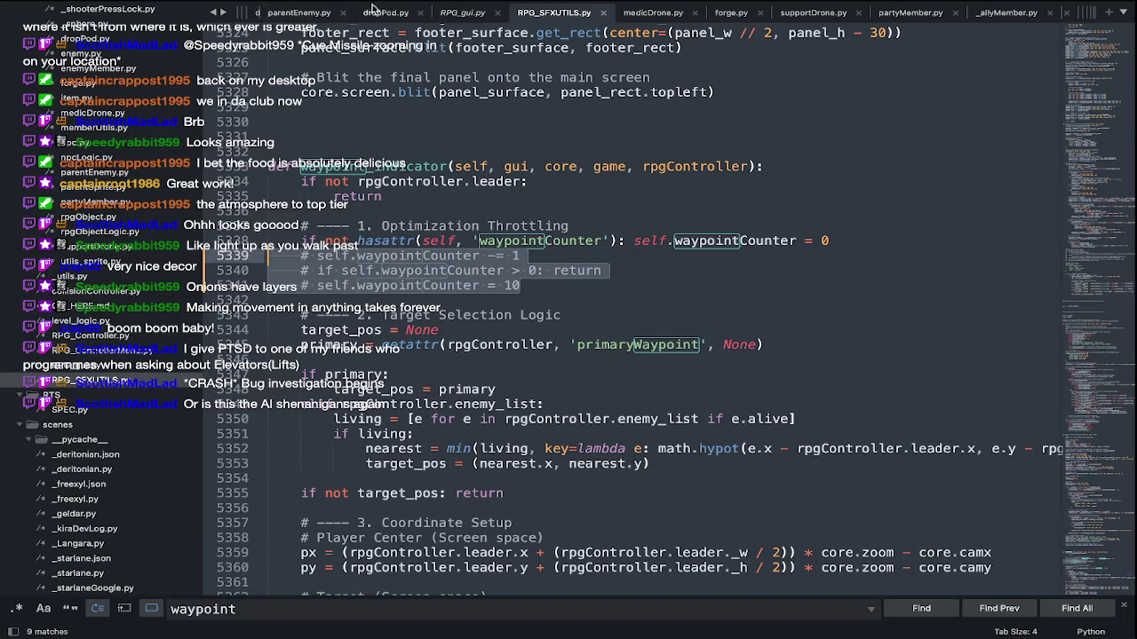
# Open day10_Drunmuire.json, then switch to day16_liberateFlorida.py and scroll through it
pyautogui.hscroll(-5, 409, 17)
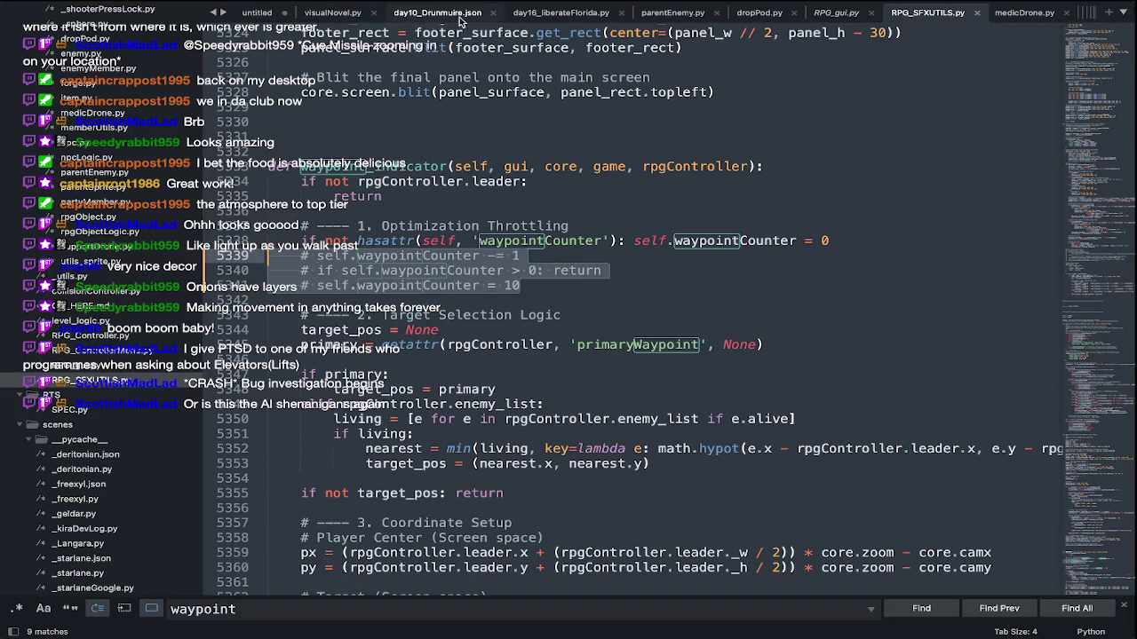
pyautogui.click(449, 13)
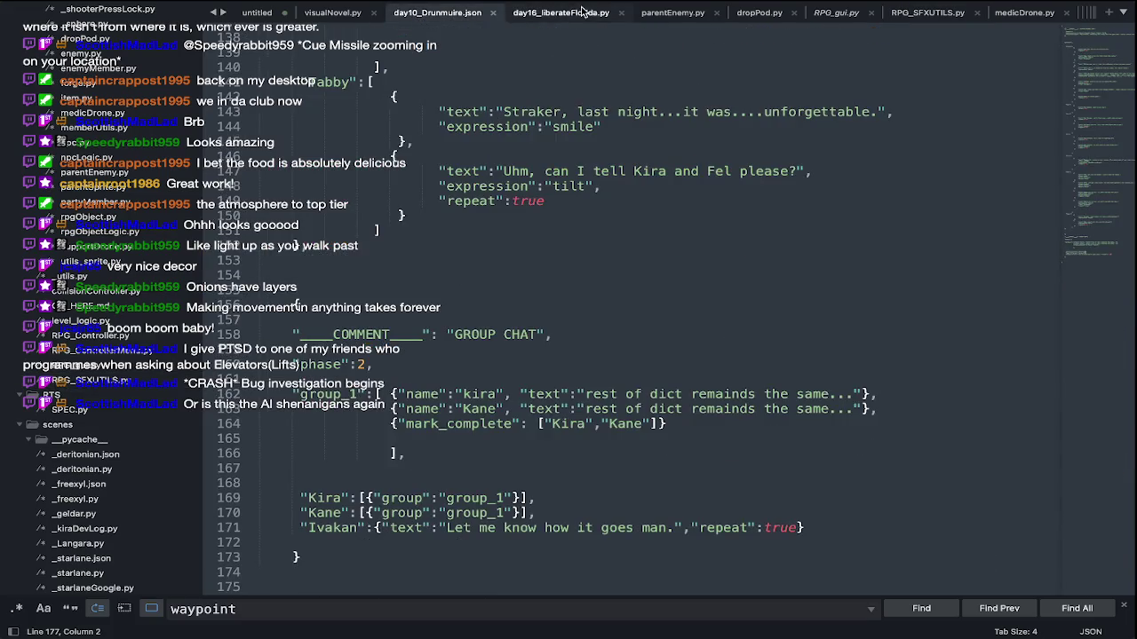
pyautogui.click(584, 13)
pyautogui.scroll(-5, 531, 231)
pyautogui.scroll(3, 531, 231)
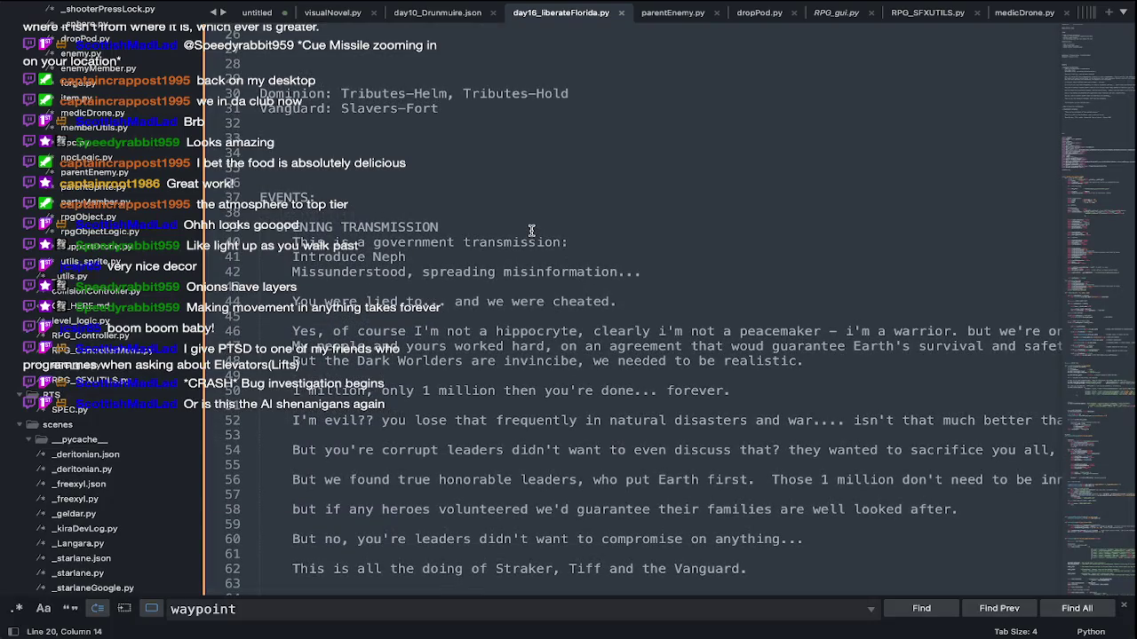
pyautogui.scroll(-4, 531, 231)
pyautogui.scroll(10, 532, 231)
pyautogui.scroll(-10, 532, 231)
pyautogui.scroll(5, 531, 230)
pyautogui.scroll(1, 531, 231)
pyautogui.scroll(3, 531, 231)
# Switch via the streaming software to the finalisedMocks Finder window and select all its files
pyautogui.press('super+Tab')
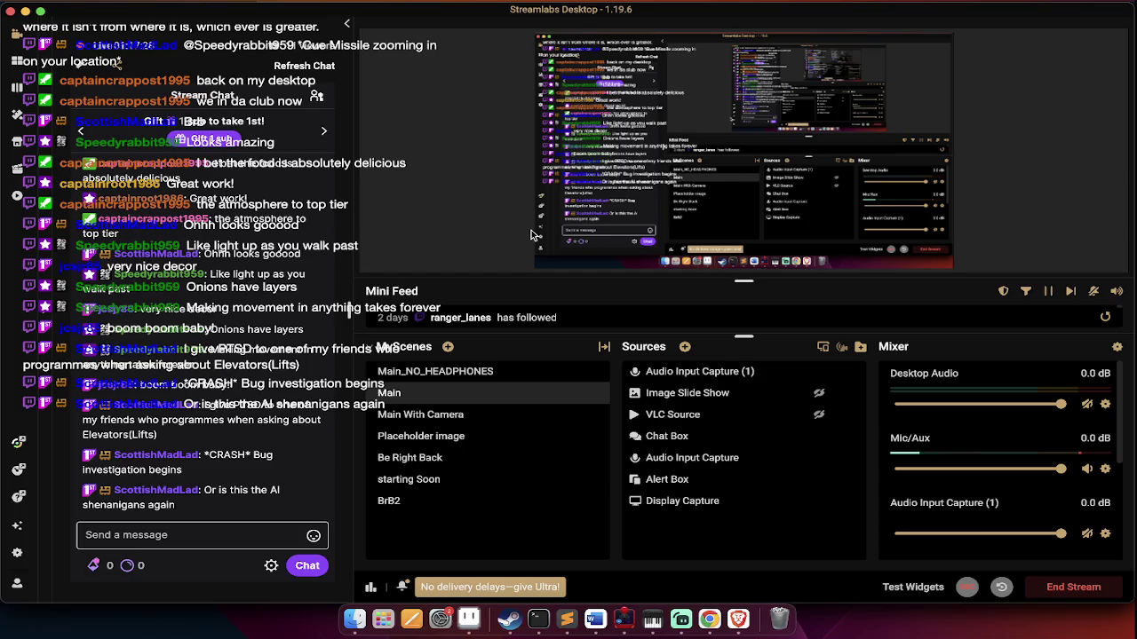
pyautogui.press('super+Tab')
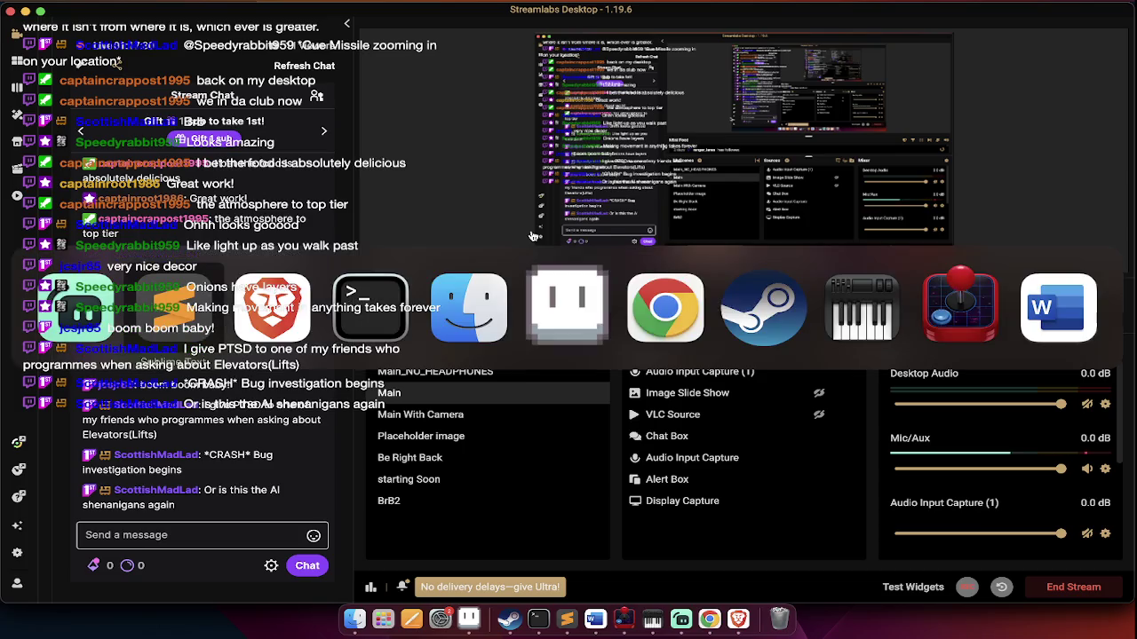
pyautogui.press('super+Tab')
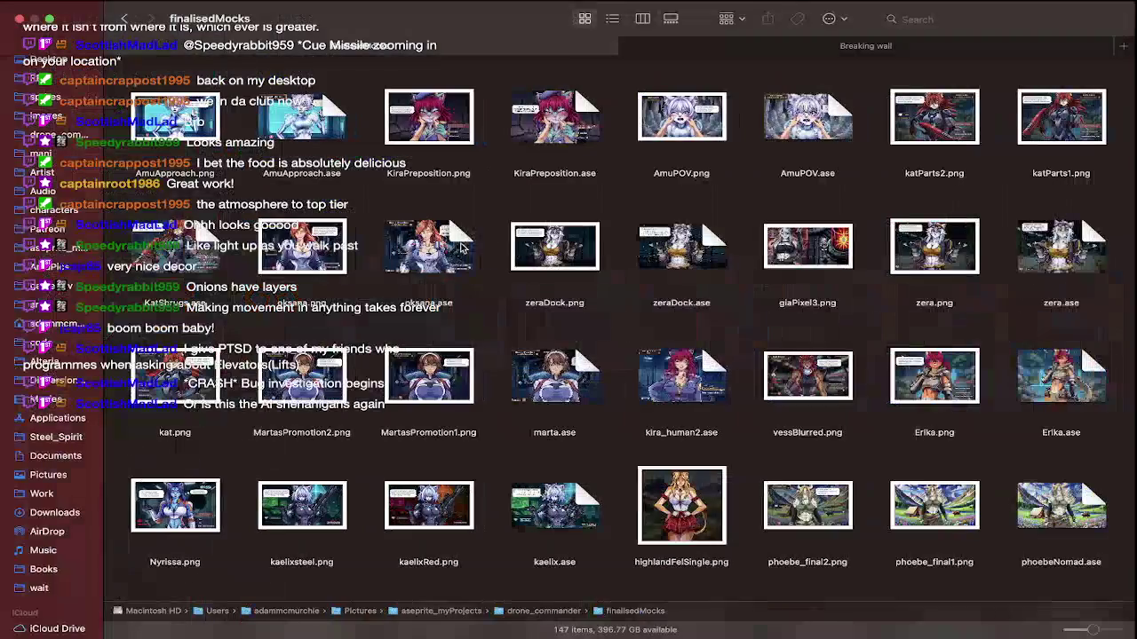
pyautogui.press('super+a')
# Show finalisedMocks in Gallery view and preview AmuApproach through avatar2.png to awakening_furry.ase
pyautogui.click(670, 18)
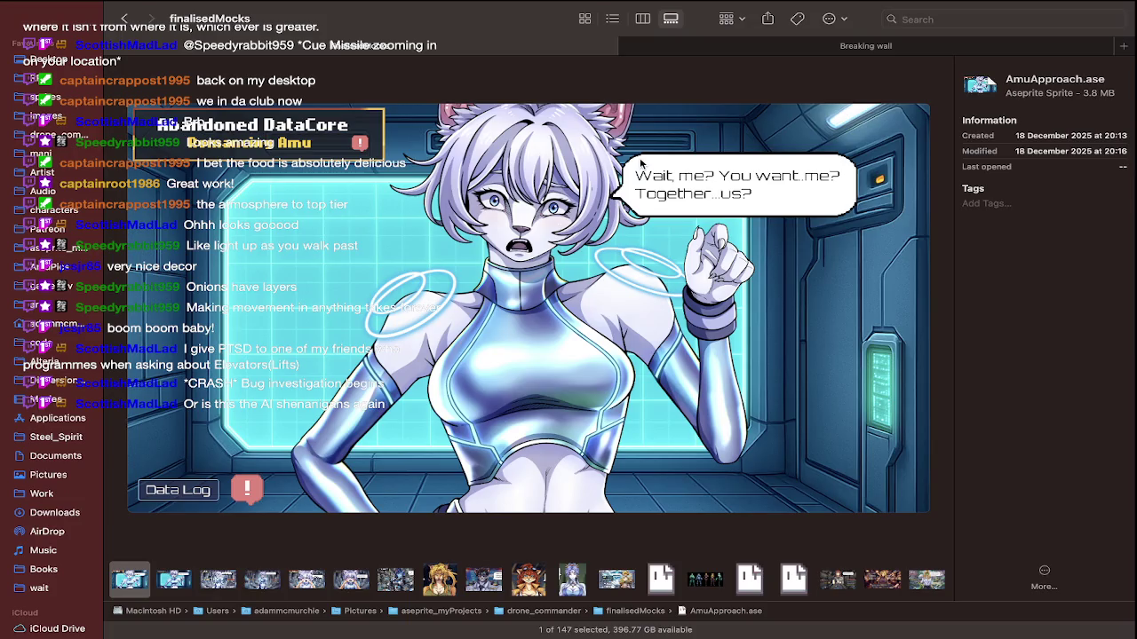
pyautogui.press('Right')
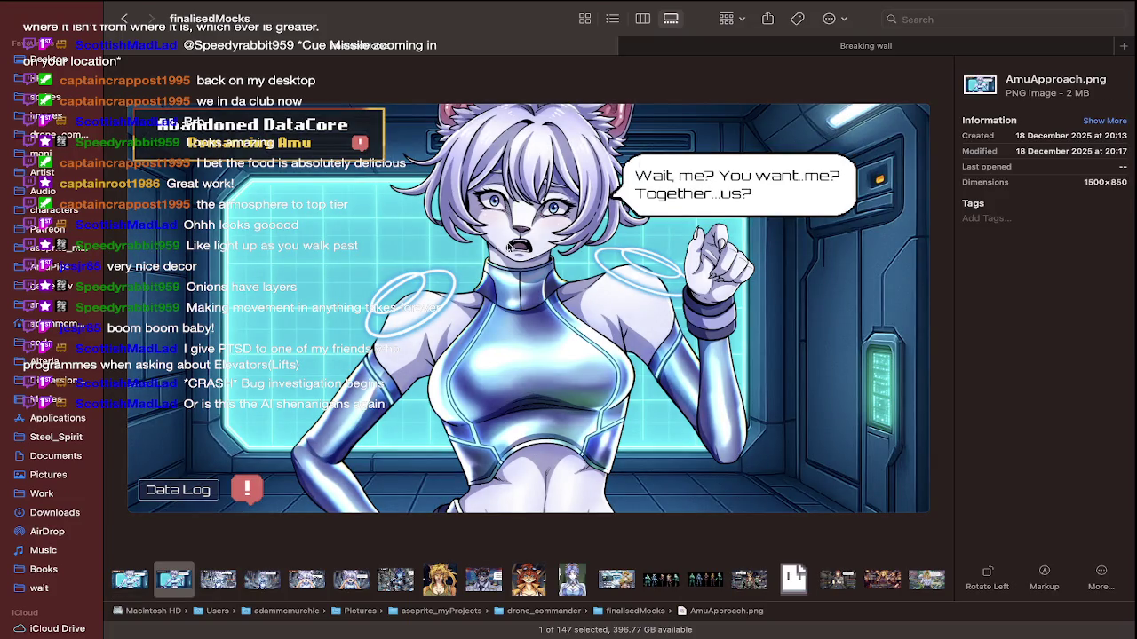
pyautogui.click(233, 579)
pyautogui.press('Right')
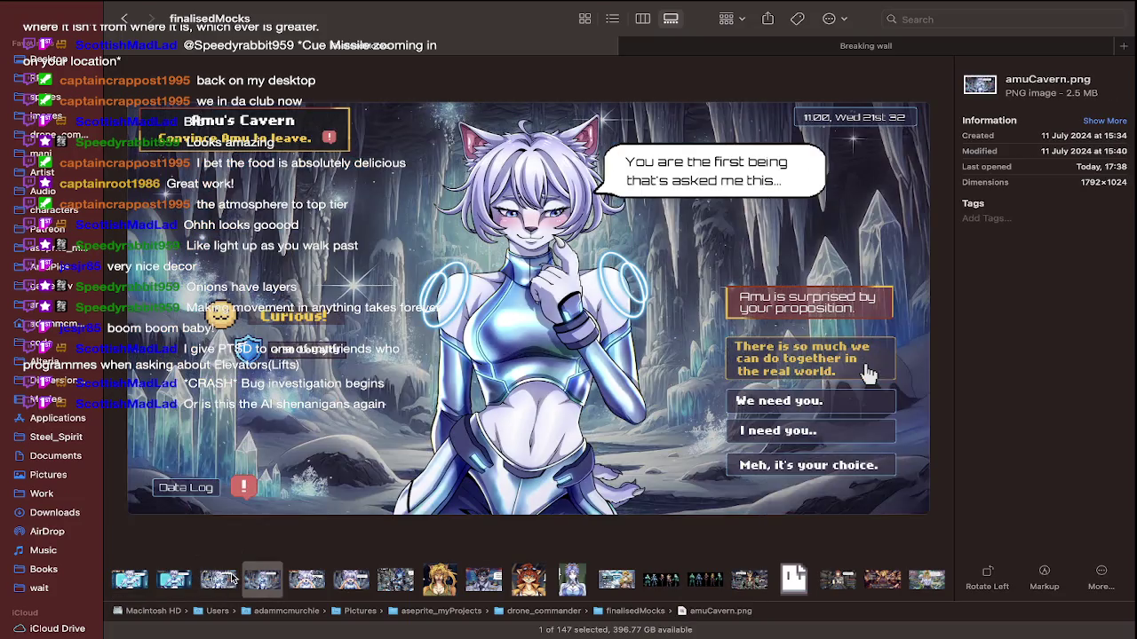
pyautogui.press('Right')
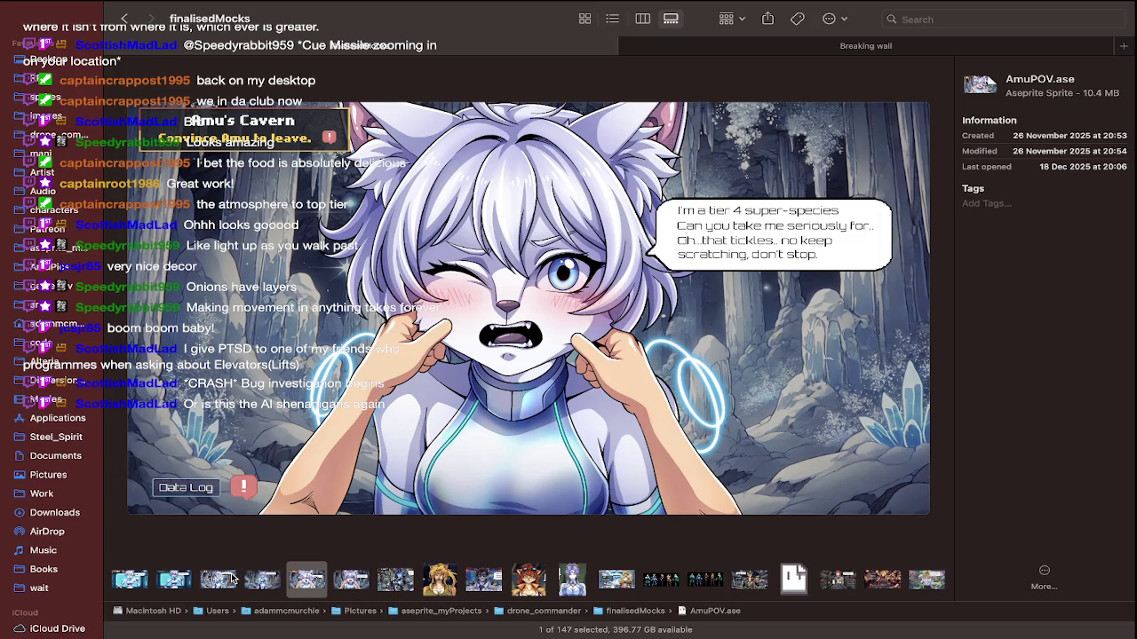
pyautogui.press('Right')
pyautogui.press('Right')
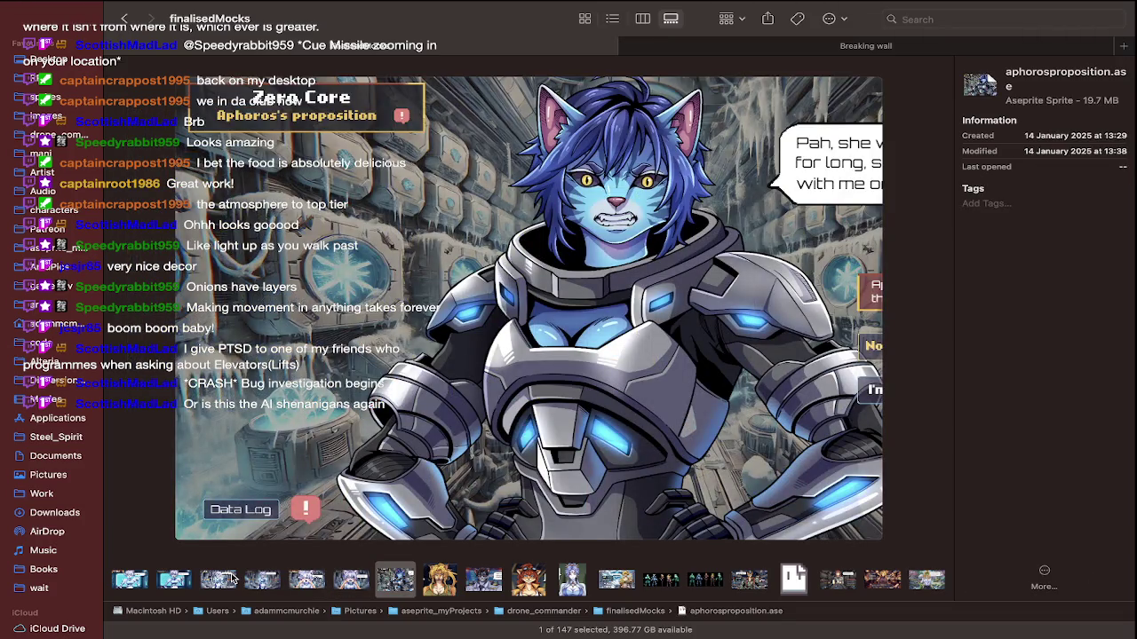
pyautogui.press('Right')
pyautogui.press('Right')
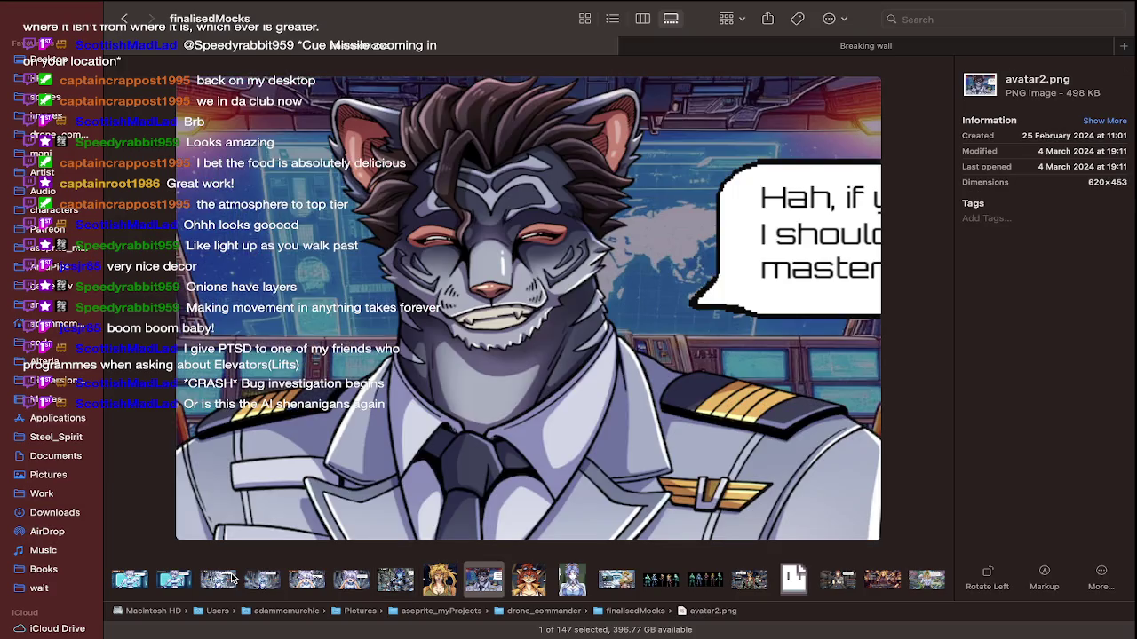
pyautogui.press('Right')
pyautogui.press('Right')
pyautogui.press('Right')
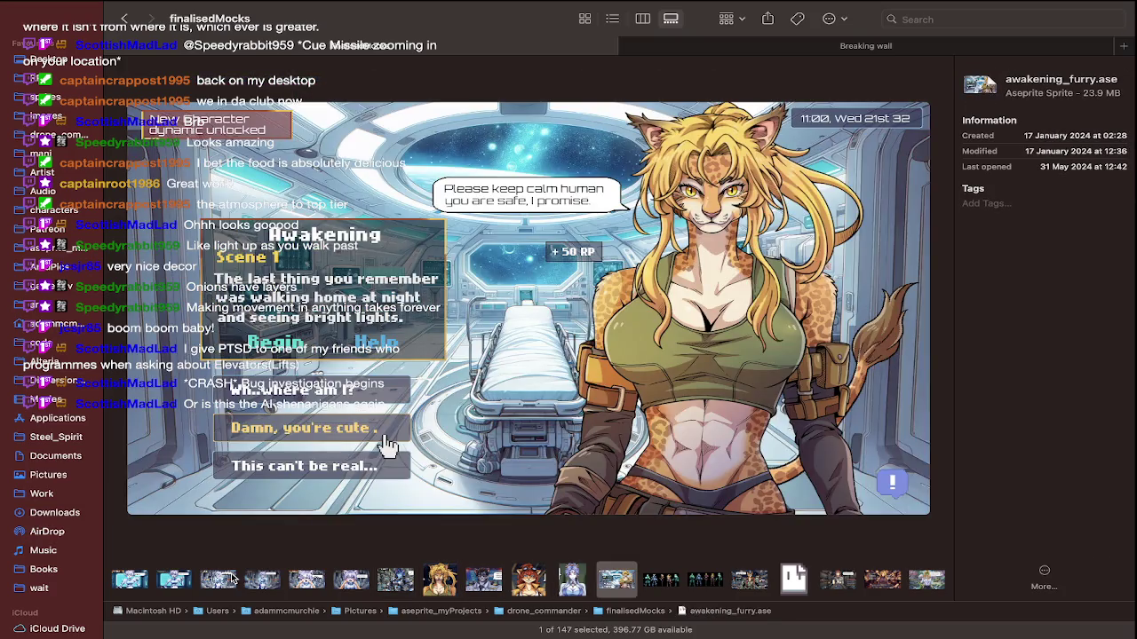
pyautogui.press('Right')
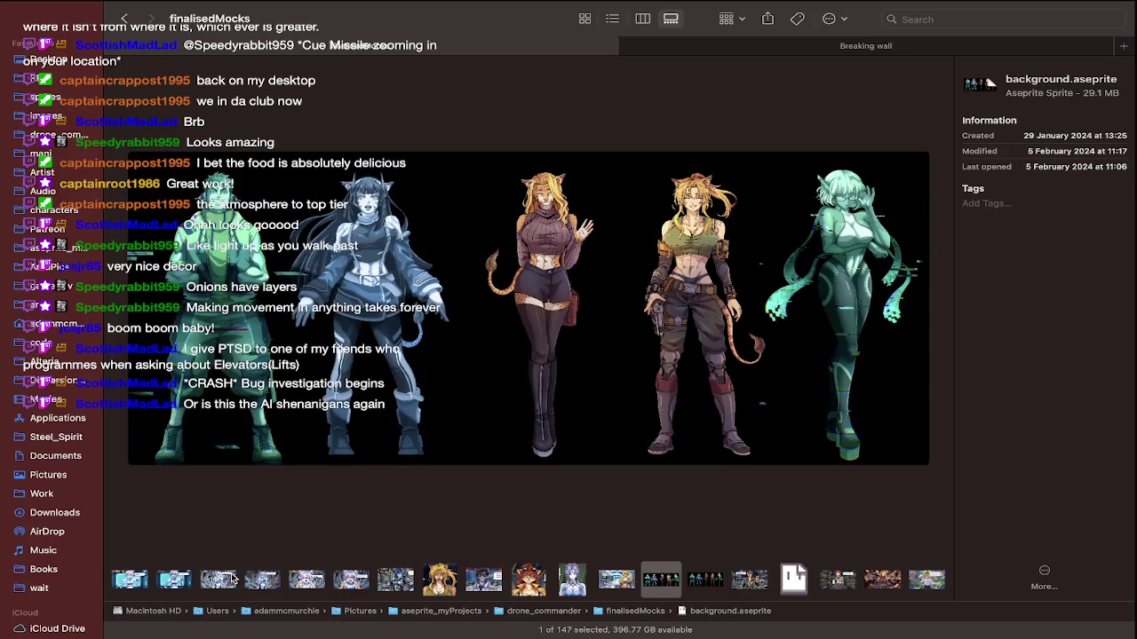
# Continue from the character lineup through carlaRedding, Erika and evil_fel files to evil_fel3.png
pyautogui.press('Right')
pyautogui.press('Right')
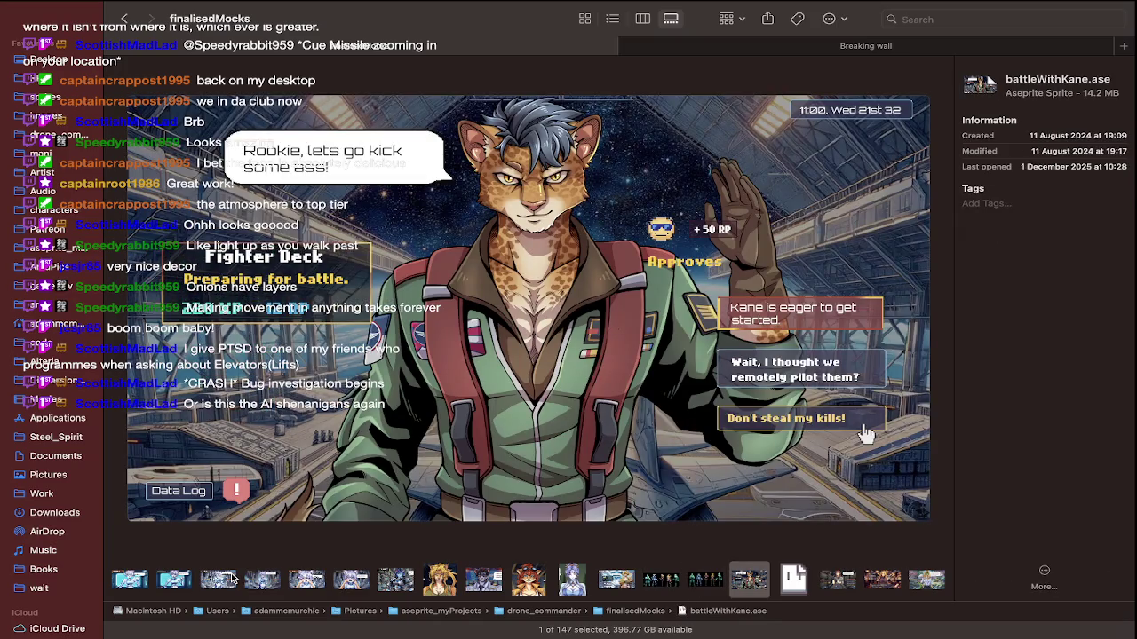
pyautogui.press('Right')
pyautogui.press('Right')
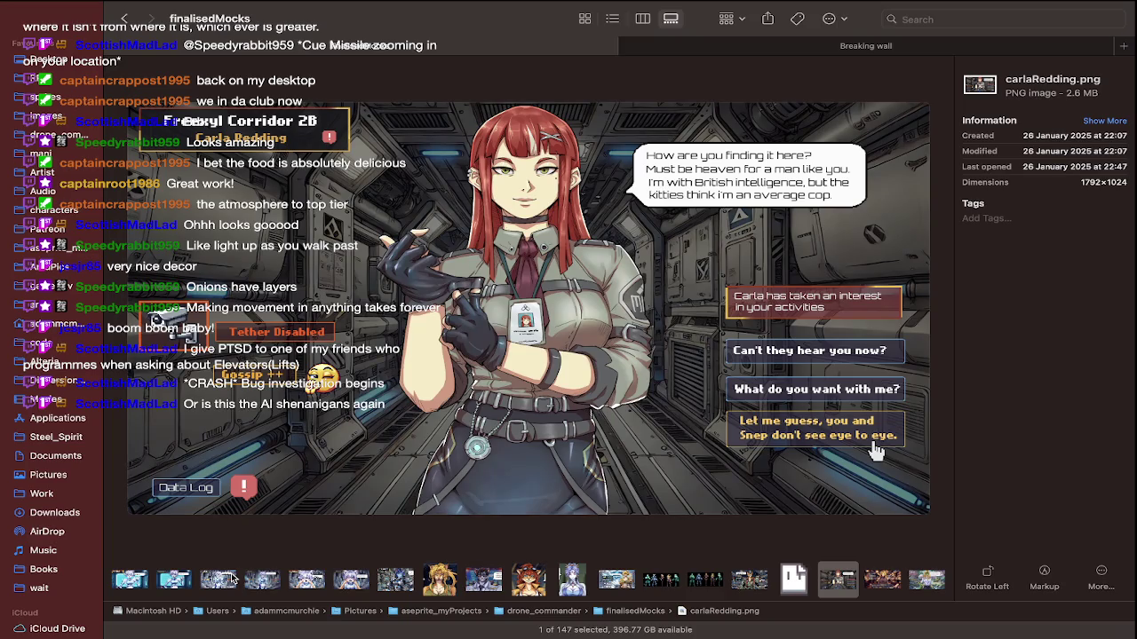
pyautogui.press('Right')
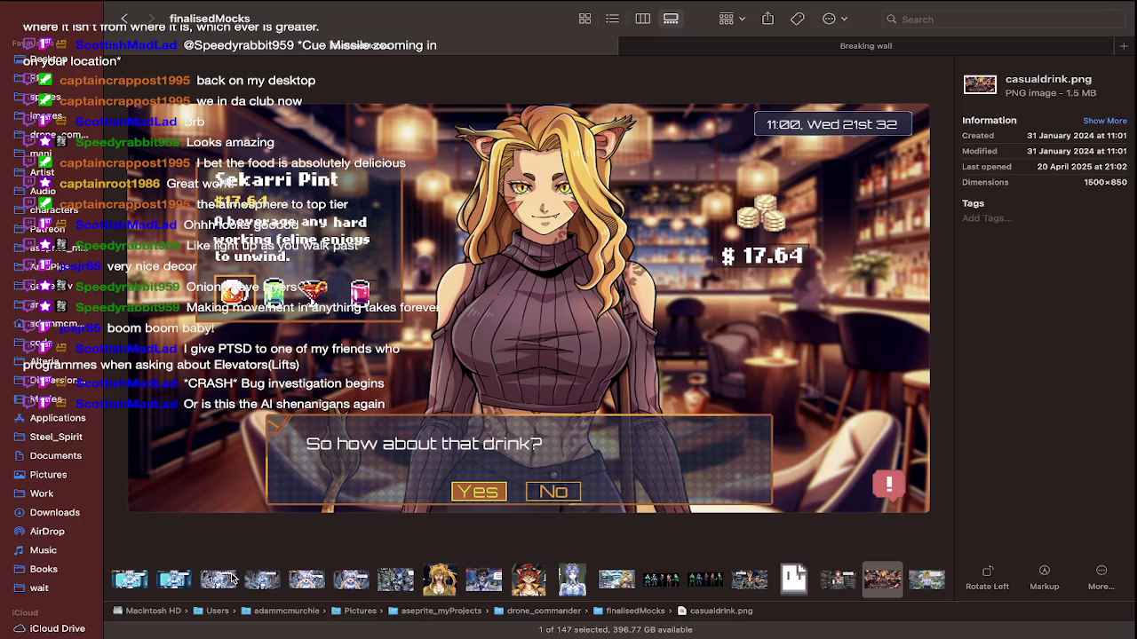
pyautogui.press('Right')
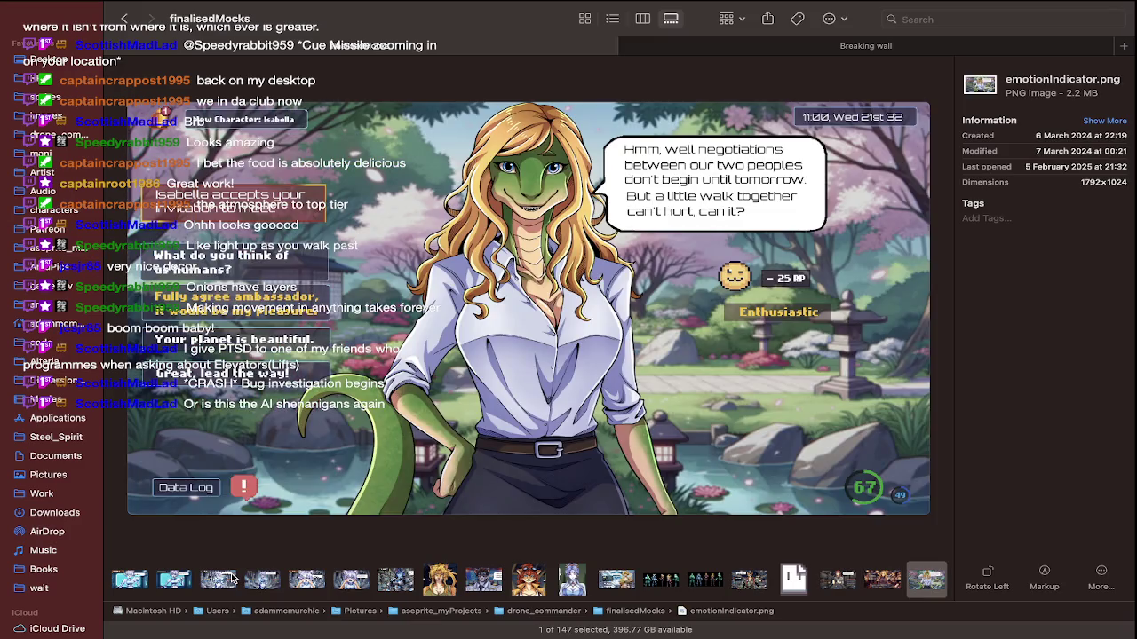
pyautogui.press('Right')
pyautogui.press('Right')
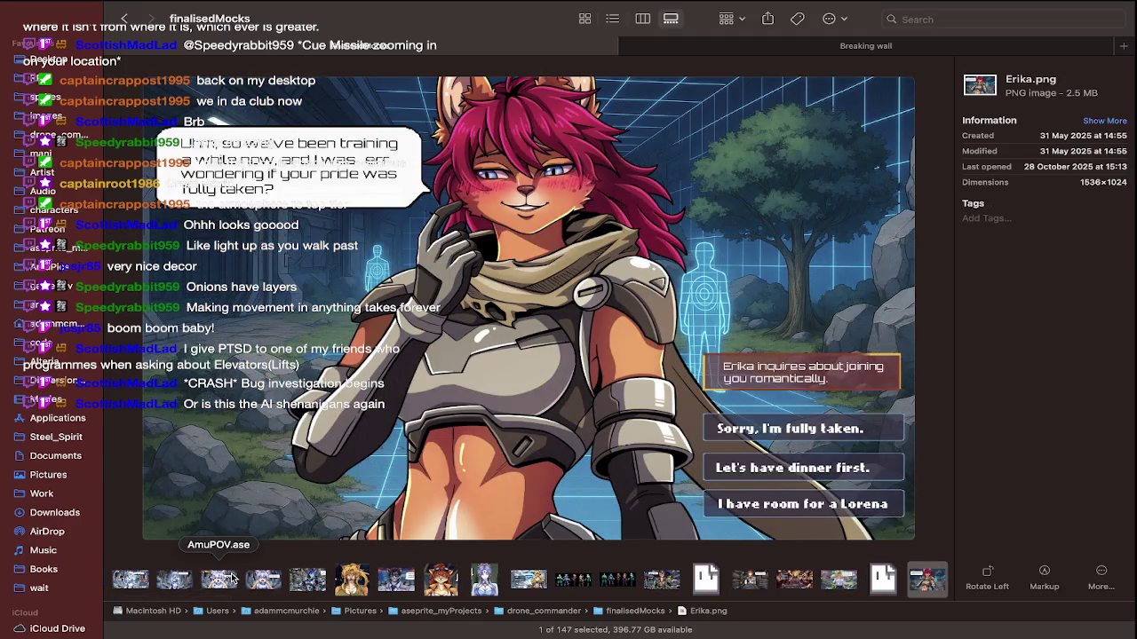
pyautogui.press('Right')
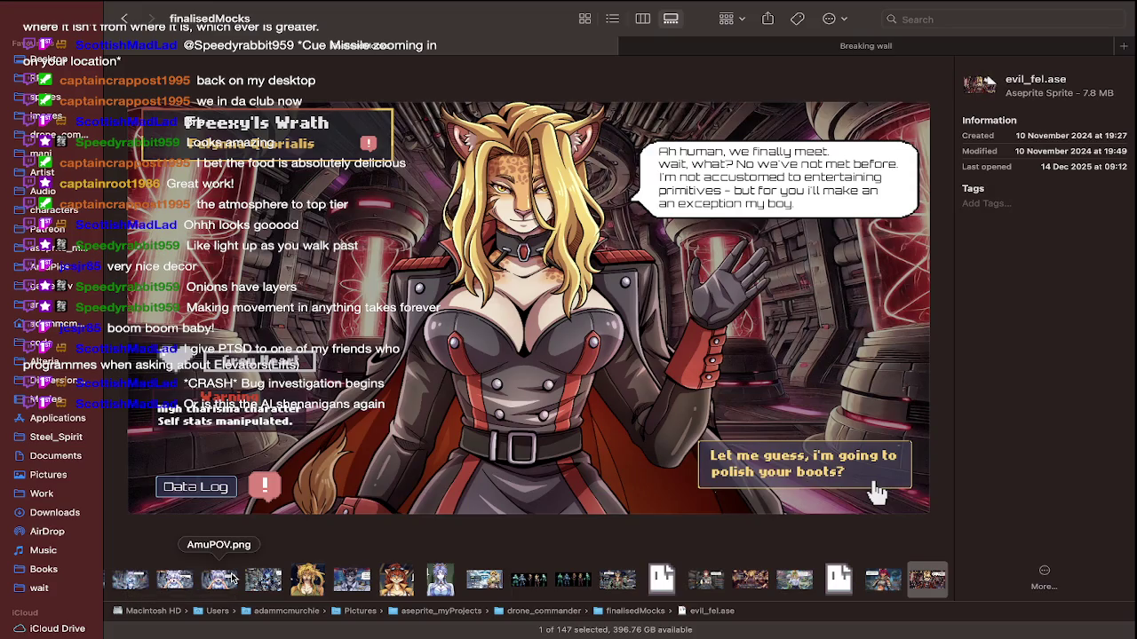
pyautogui.press('Right')
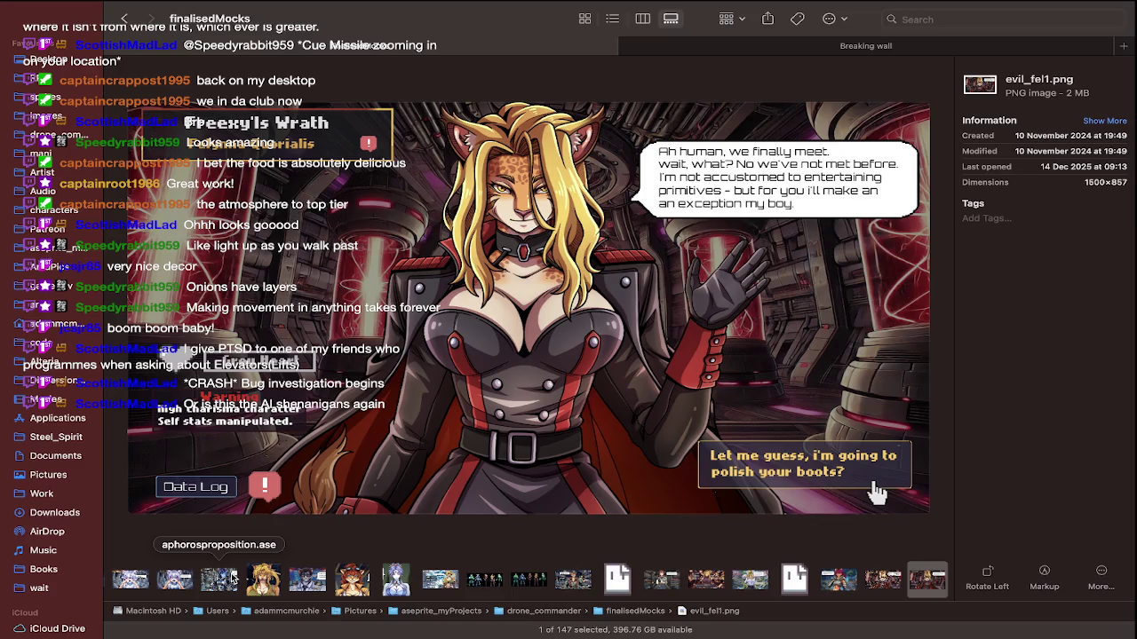
pyautogui.press('Right')
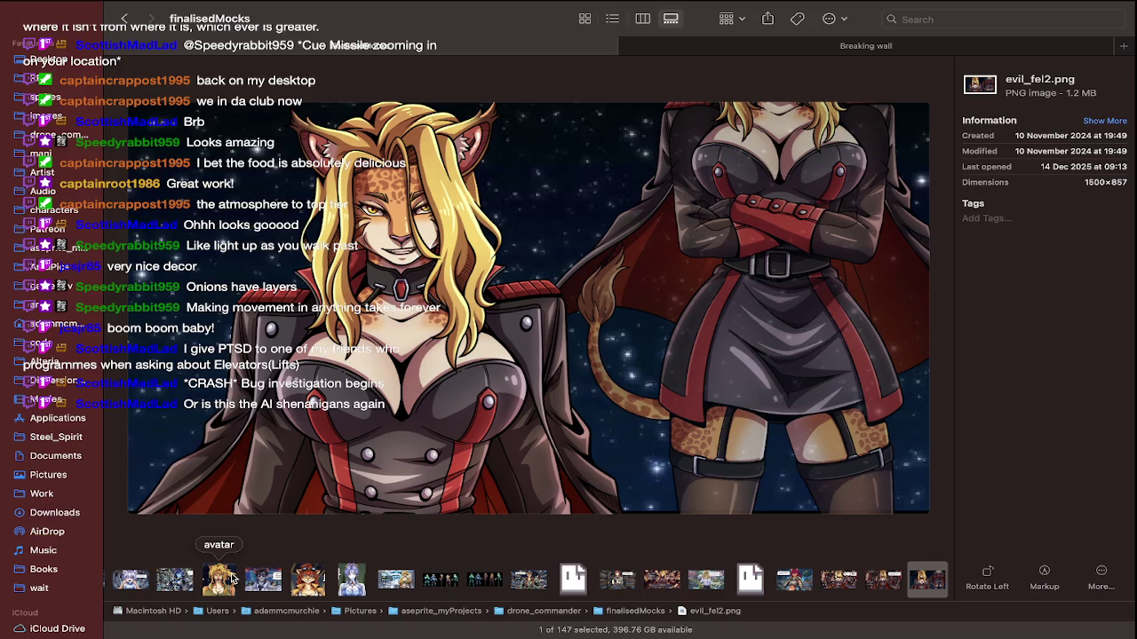
pyautogui.press('Right')
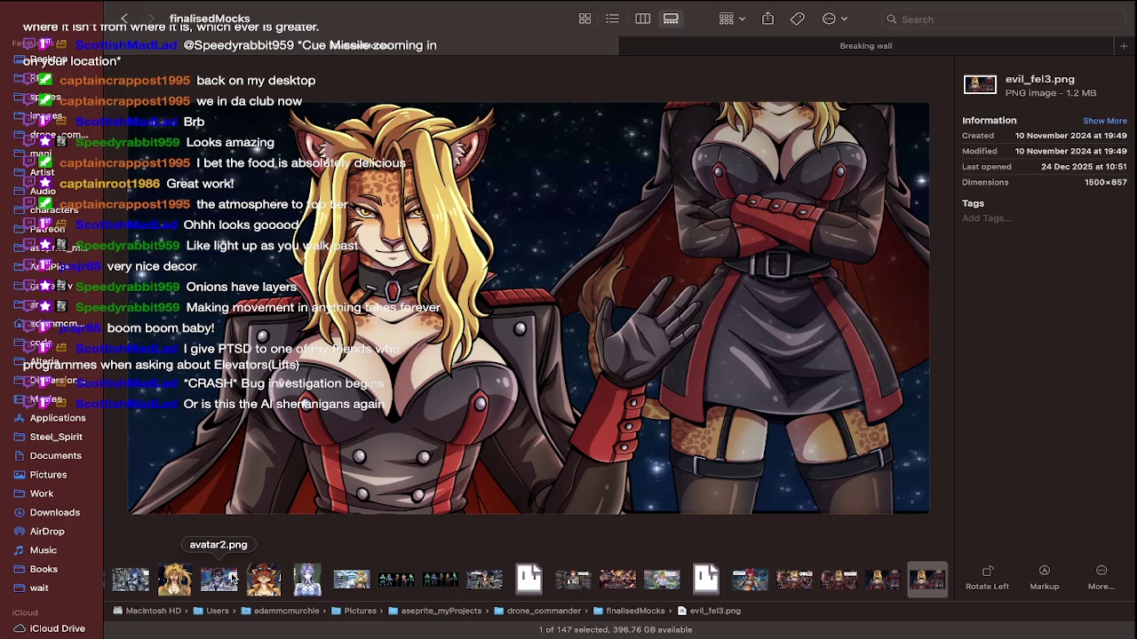
# Advance the gallery preview from evil_fel3.png through evren.ase and freya_bedroom.ase to giaPixel.ase
pyautogui.press('Right')
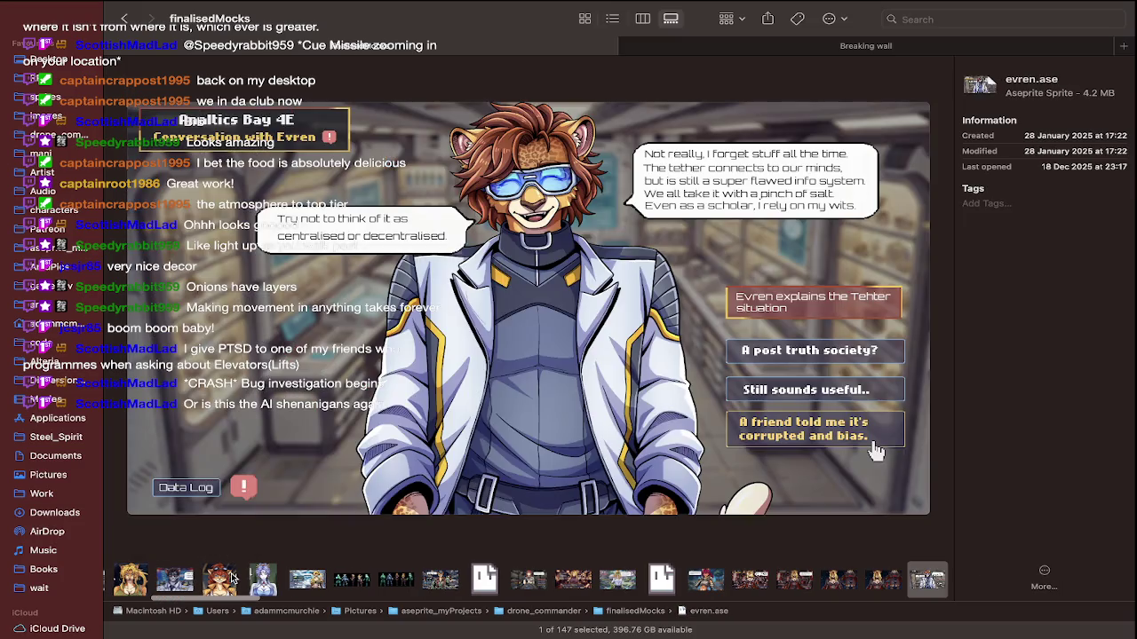
pyautogui.press('Right')
pyautogui.press('Right')
pyautogui.press('Right')
pyautogui.press('Right')
pyautogui.press('Right')
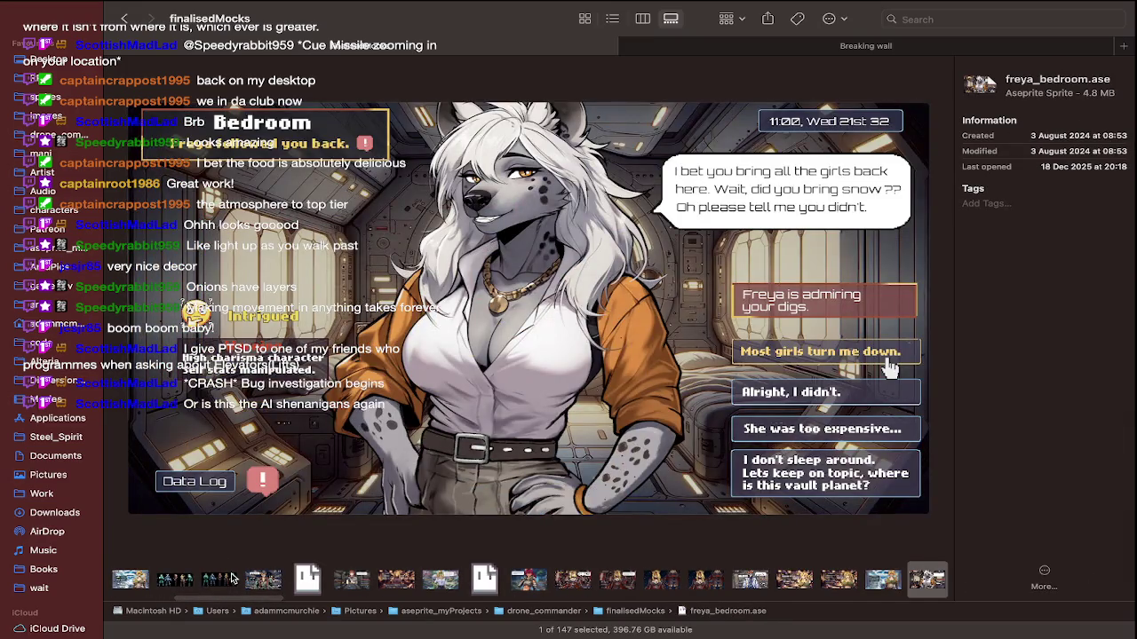
pyautogui.press('Right')
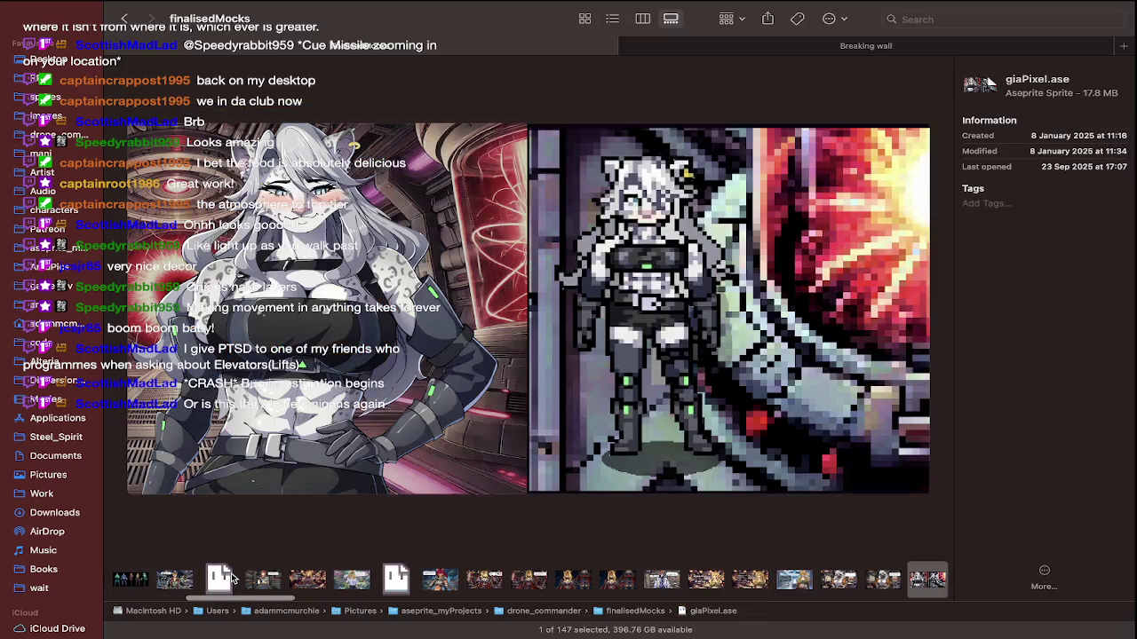
pyautogui.press('Right')
pyautogui.press('Right')
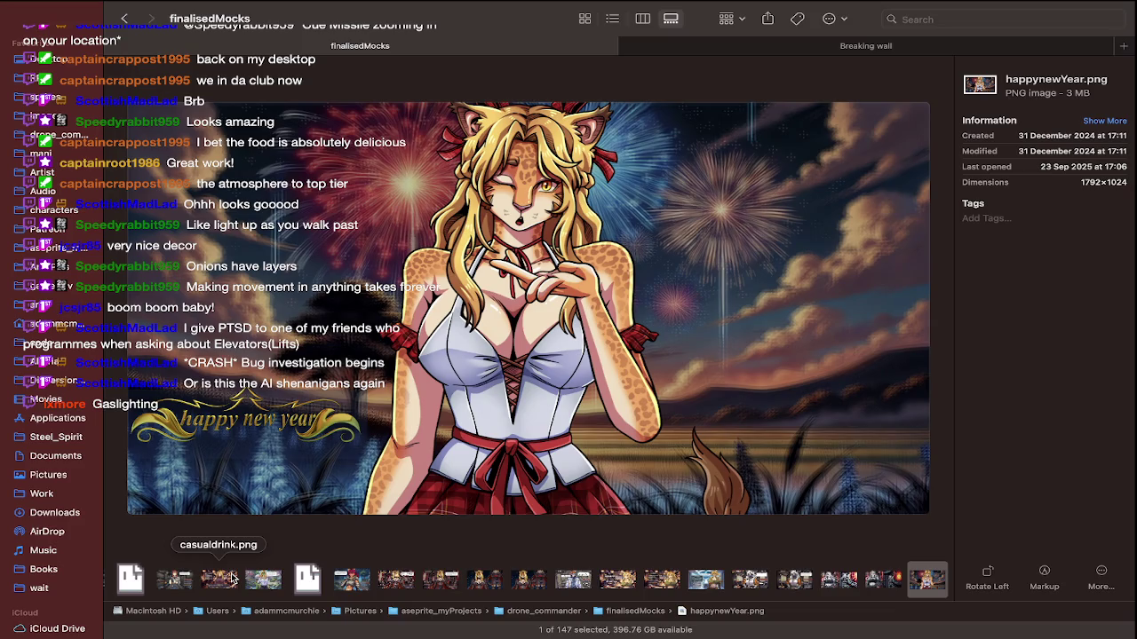
# Step forward through the highland mock-ups, highlandFel.ase to highlandRhyzark.png and beyond
pyautogui.press('Right')
pyautogui.press('Right')
pyautogui.press('Right')
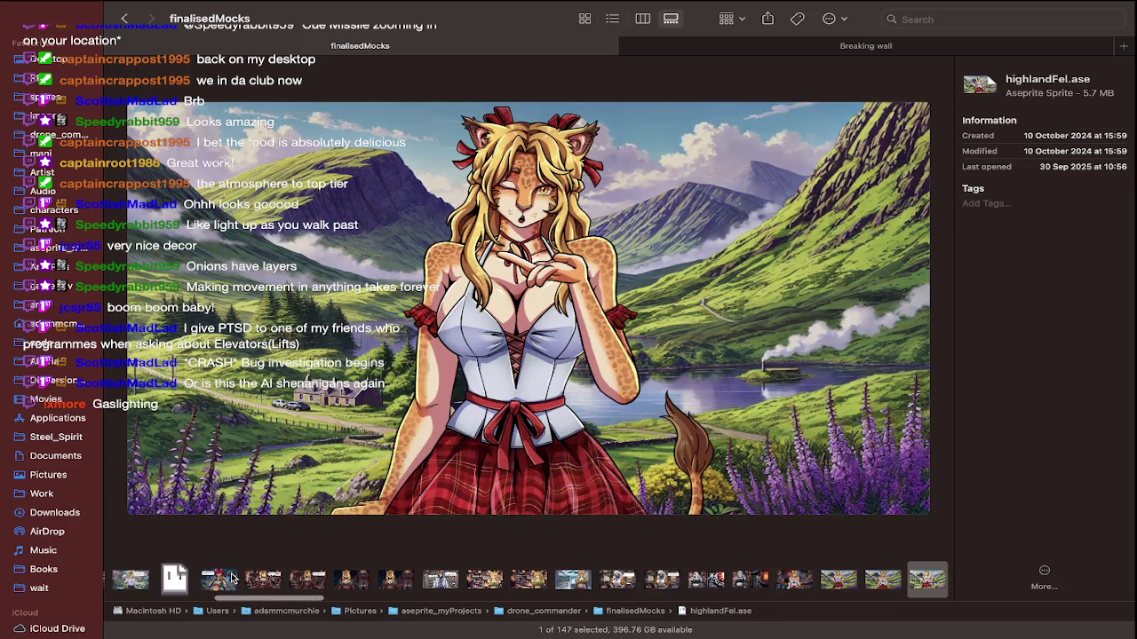
pyautogui.press('Right')
pyautogui.press('Right')
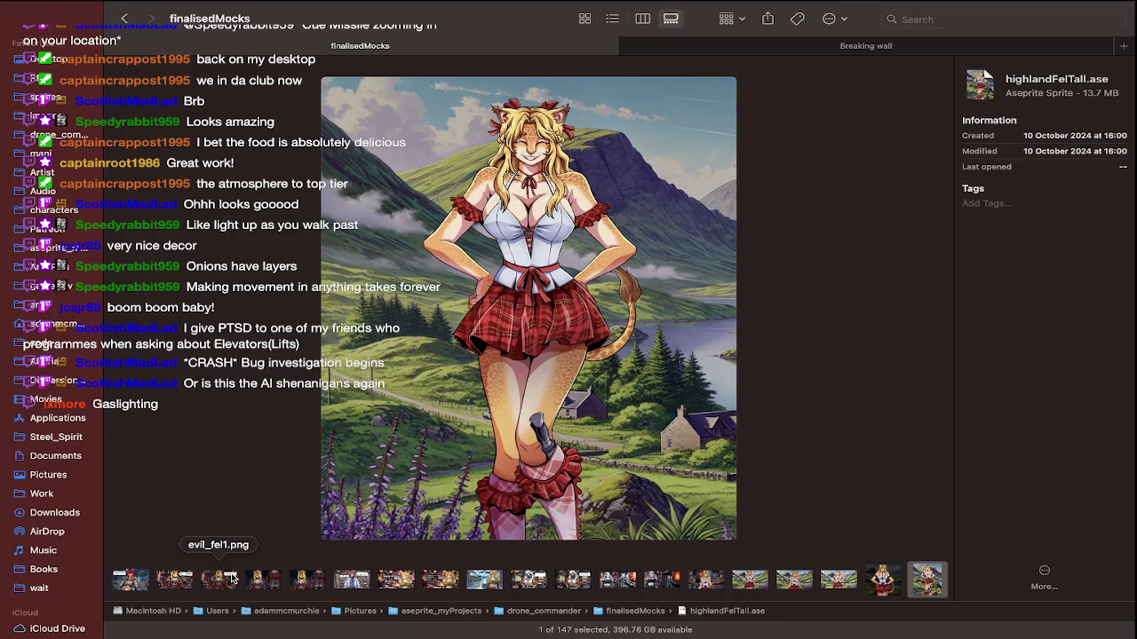
pyautogui.press('Right')
pyautogui.press('Right')
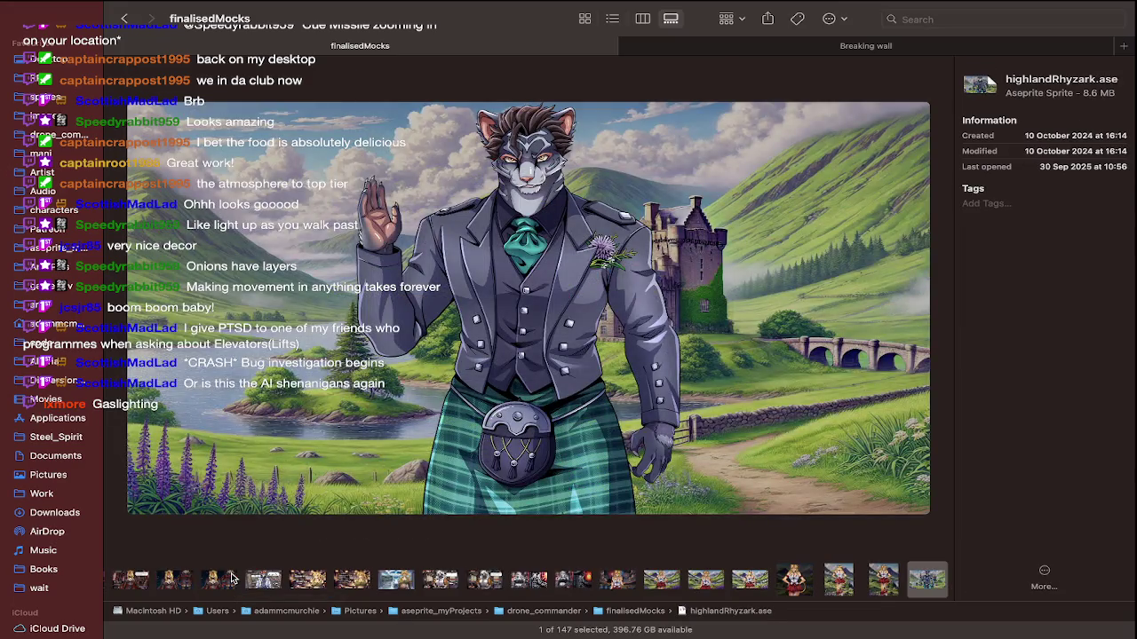
pyautogui.press('Right')
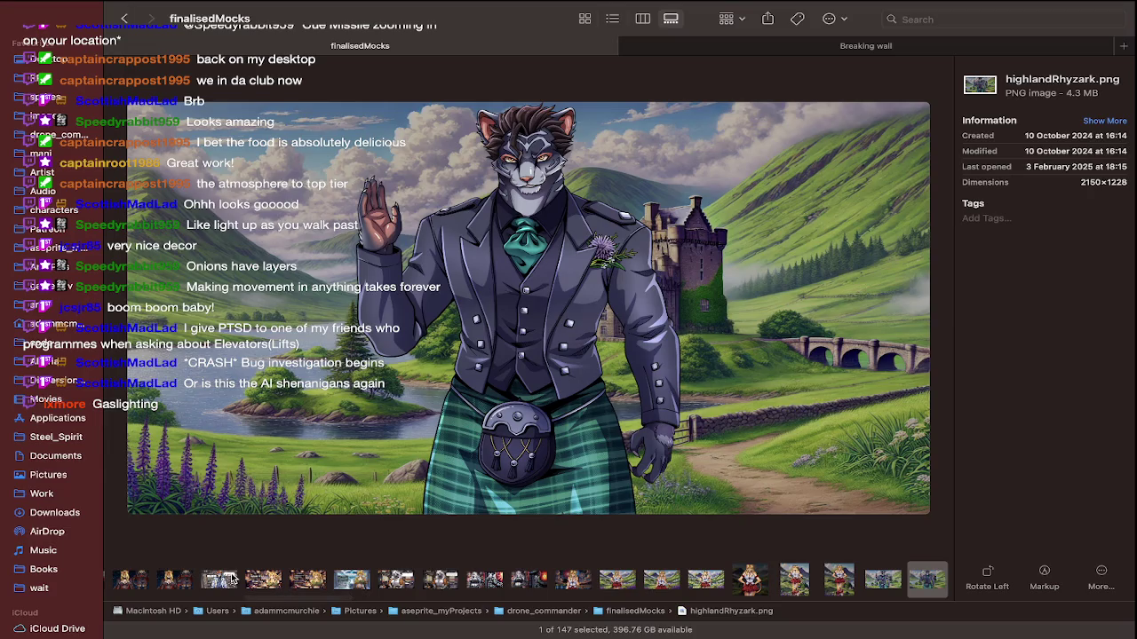
pyautogui.press('Right')
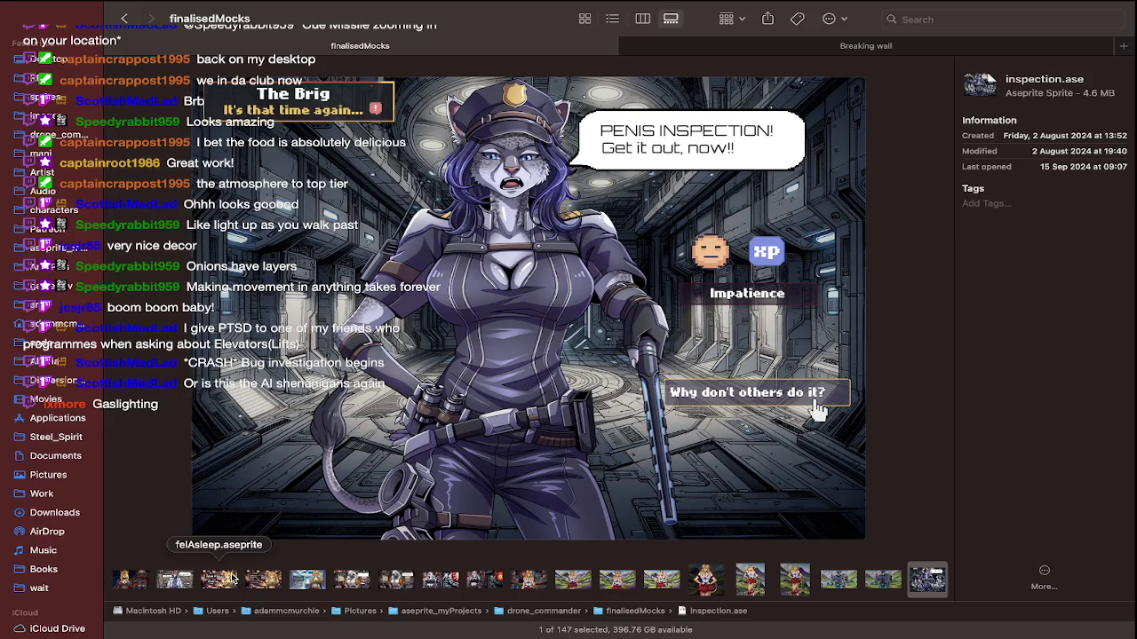
pyautogui.press('Right')
pyautogui.press('Right')
pyautogui.press('Right')
pyautogui.press('Right')
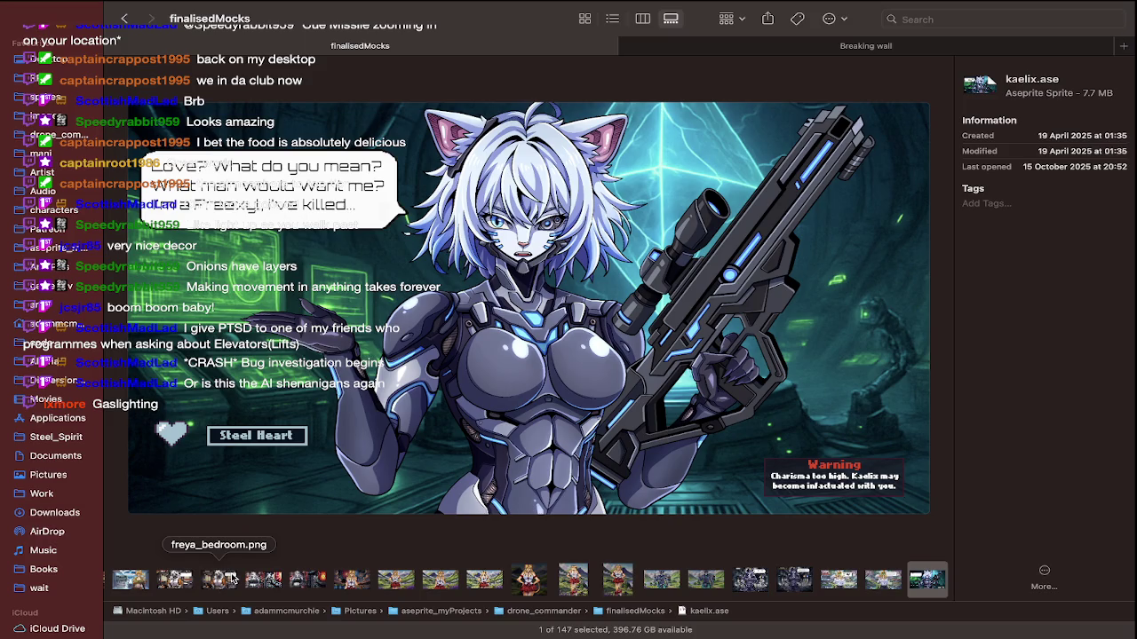
# Flip back from IsabellaWalk.png past felAsleep.jpg to earlier images, then switch to Streamlabs Desktop
pyautogui.press('Left')
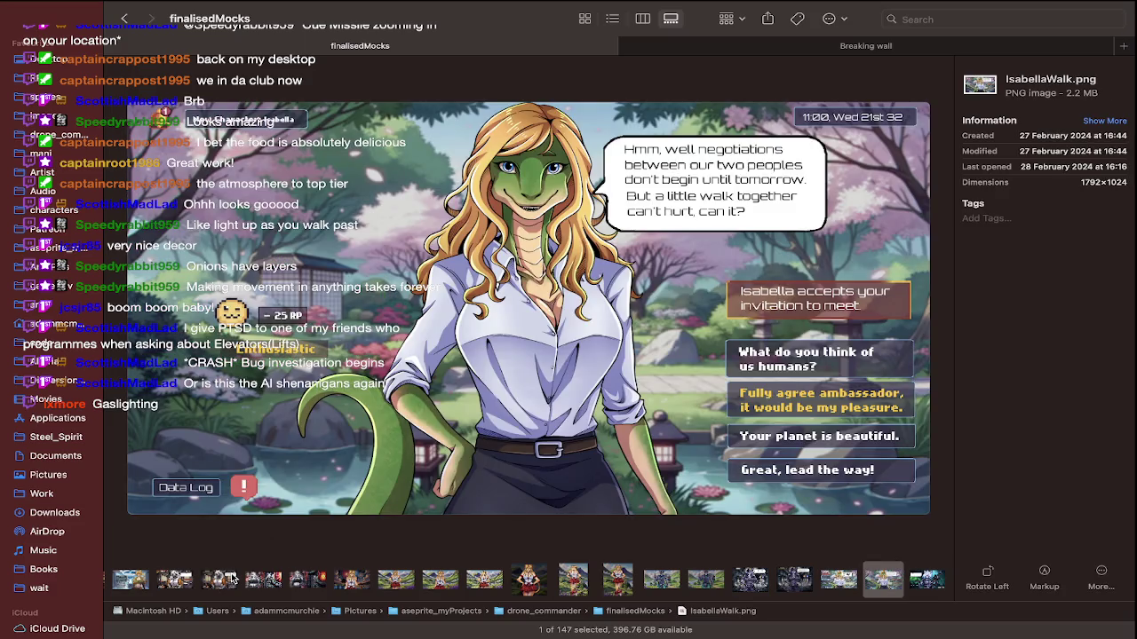
pyautogui.press('Left')
pyautogui.press('Left')
pyautogui.press('Left')
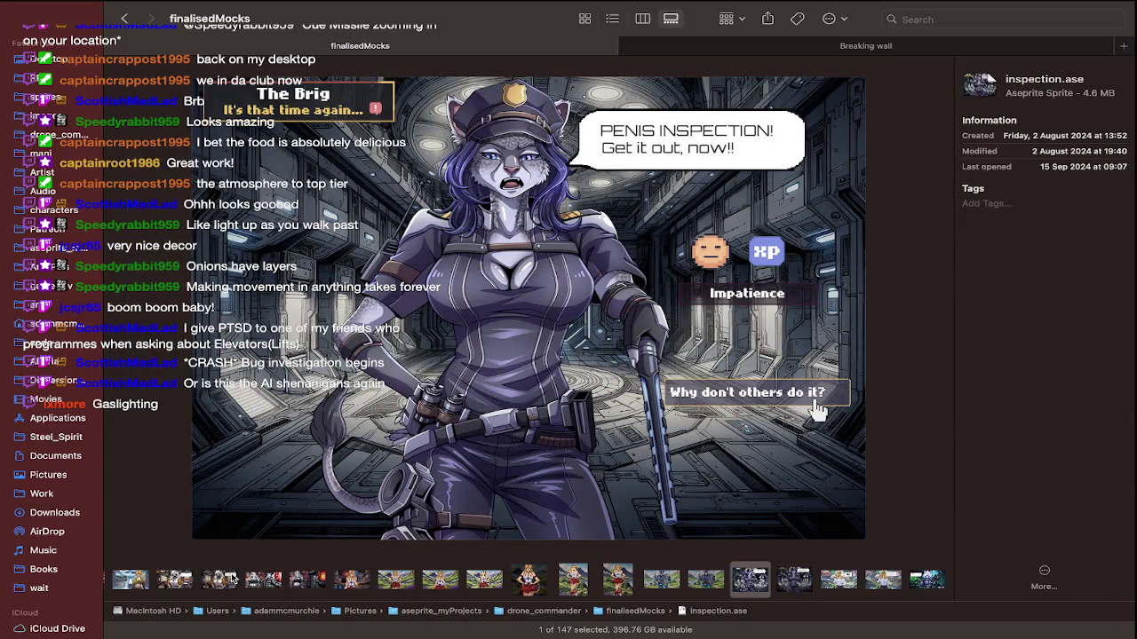
pyautogui.press('Left')
pyautogui.press('Left')
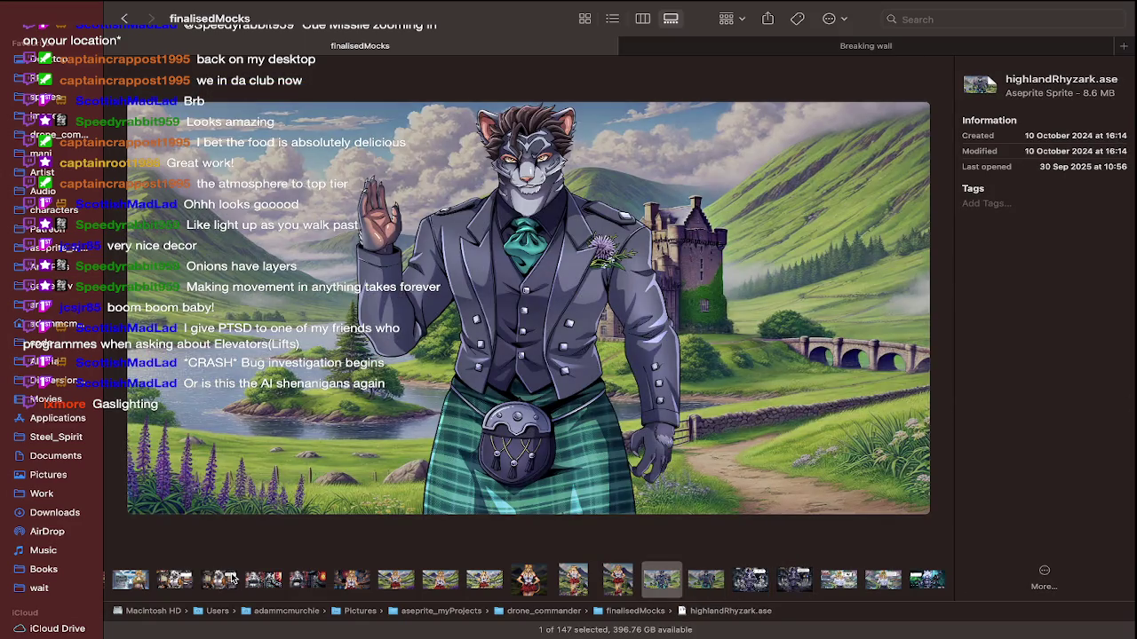
pyautogui.press('Left')
pyautogui.press('Left')
pyautogui.press('Left')
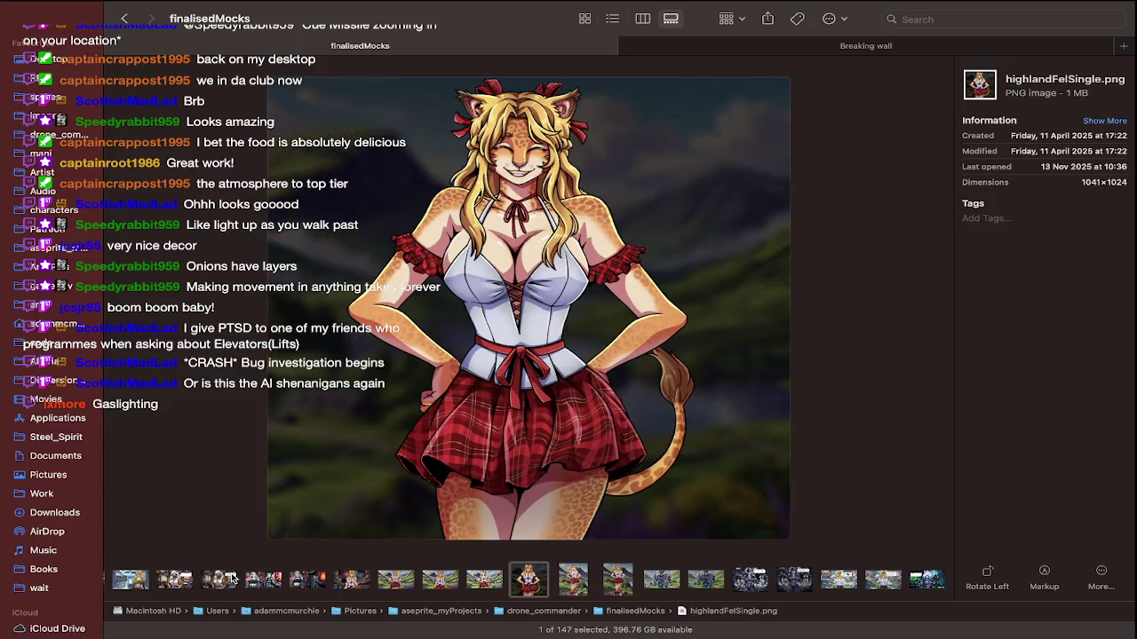
pyautogui.press('Left')
pyautogui.press('Left')
pyautogui.press('Left')
pyautogui.press('Left')
pyautogui.press('Left')
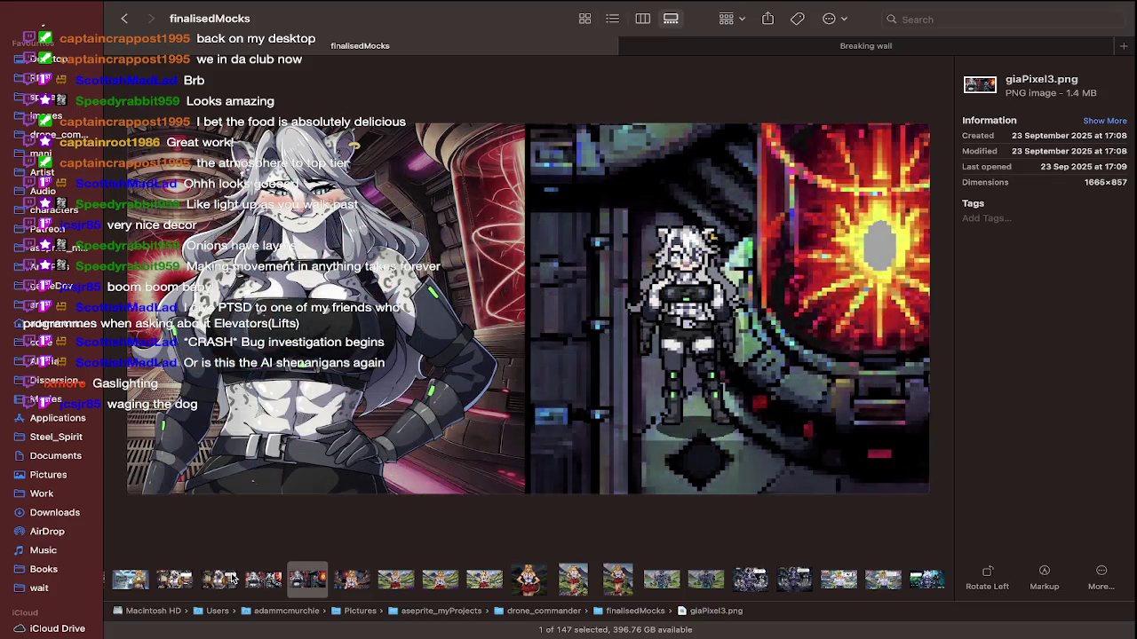
pyautogui.press('Left')
pyautogui.press('Left')
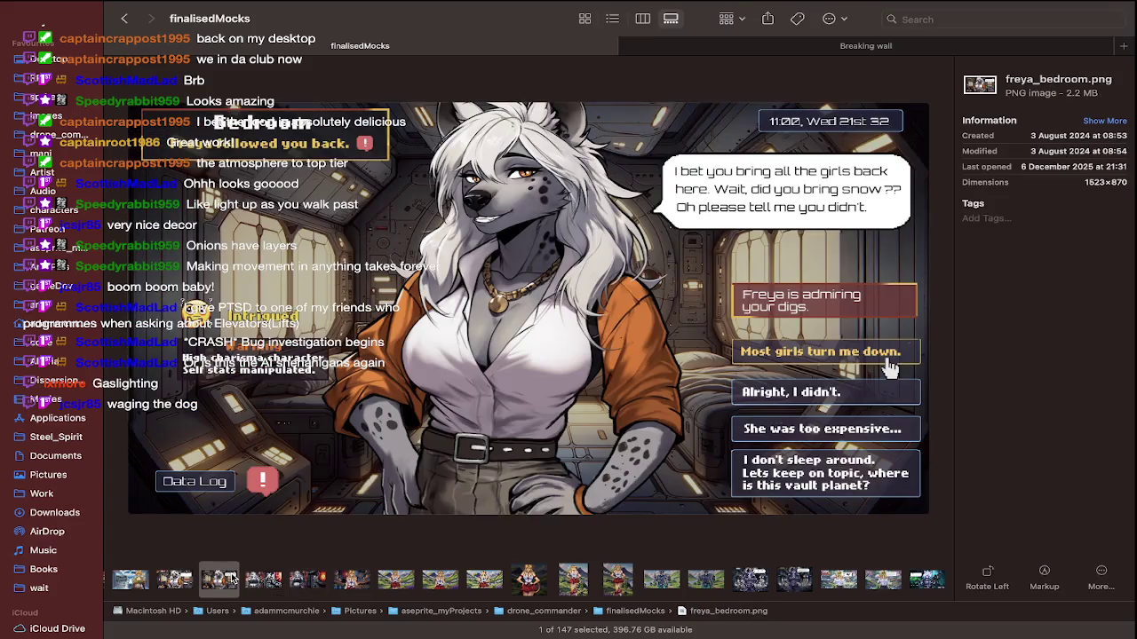
pyautogui.press('Left')
pyautogui.press('Left')
pyautogui.press('Left')
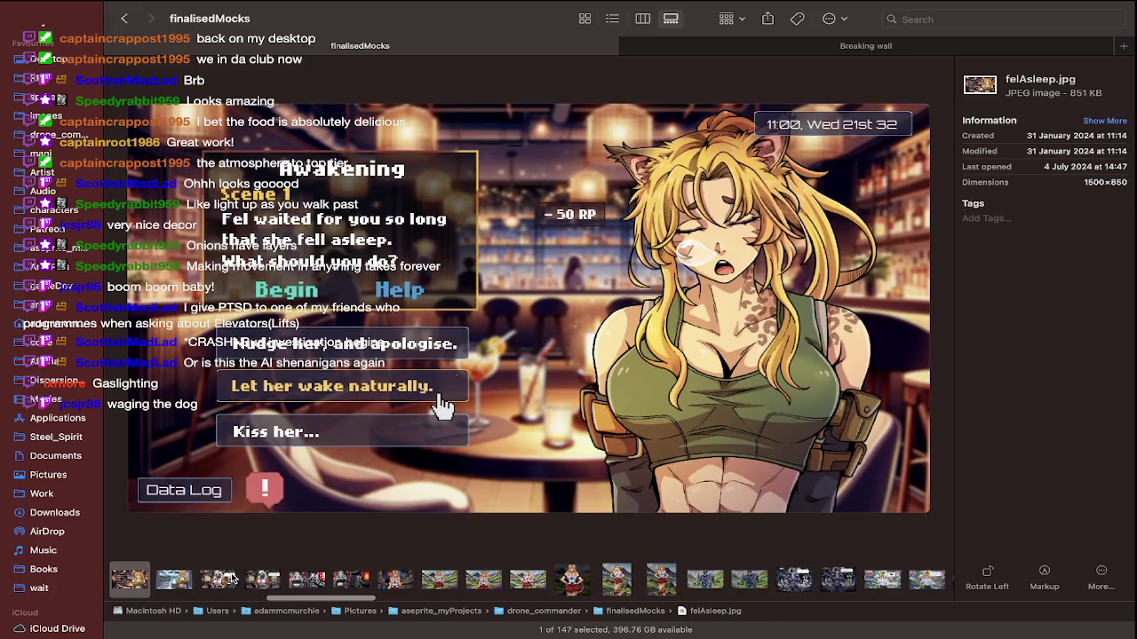
pyautogui.press('Left')
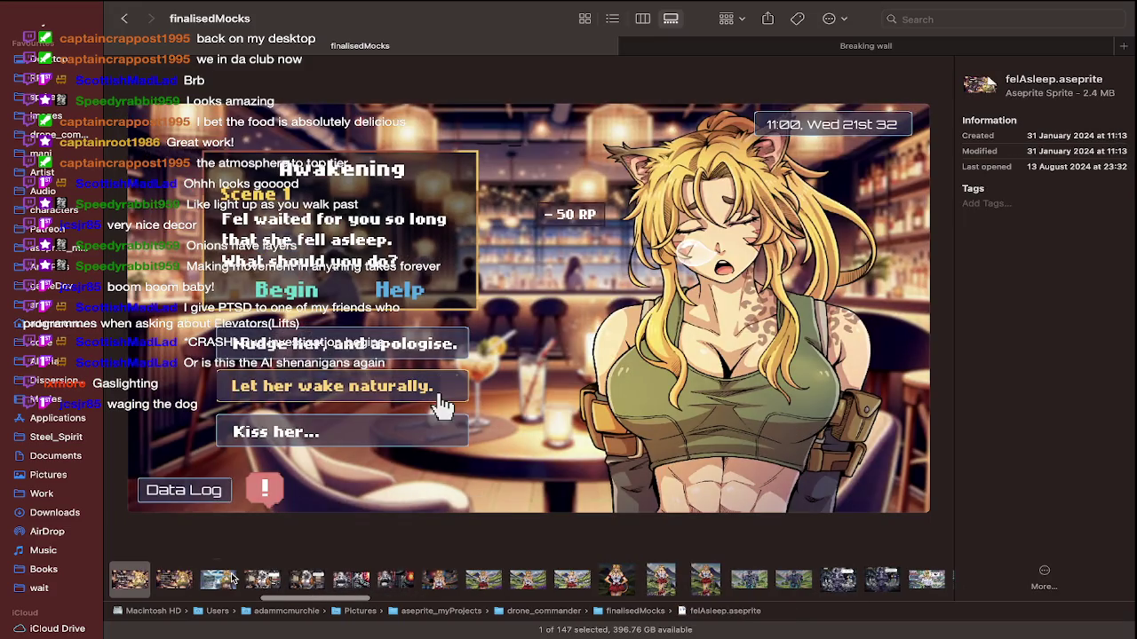
pyautogui.press('Left')
pyautogui.press('Left')
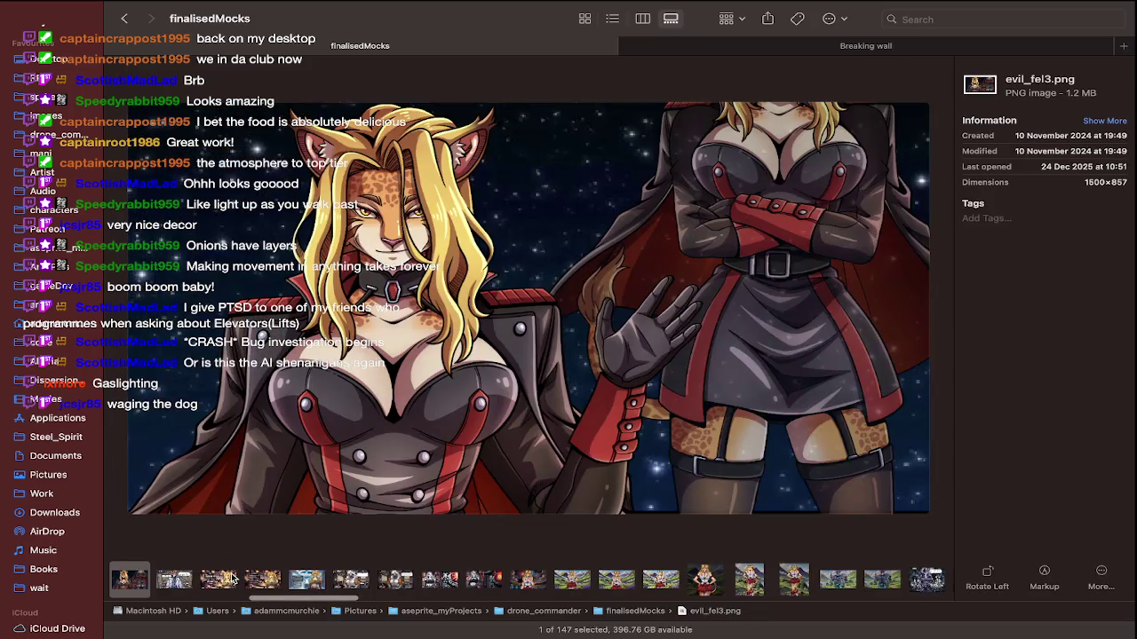
pyautogui.press('Left')
pyautogui.press('Left')
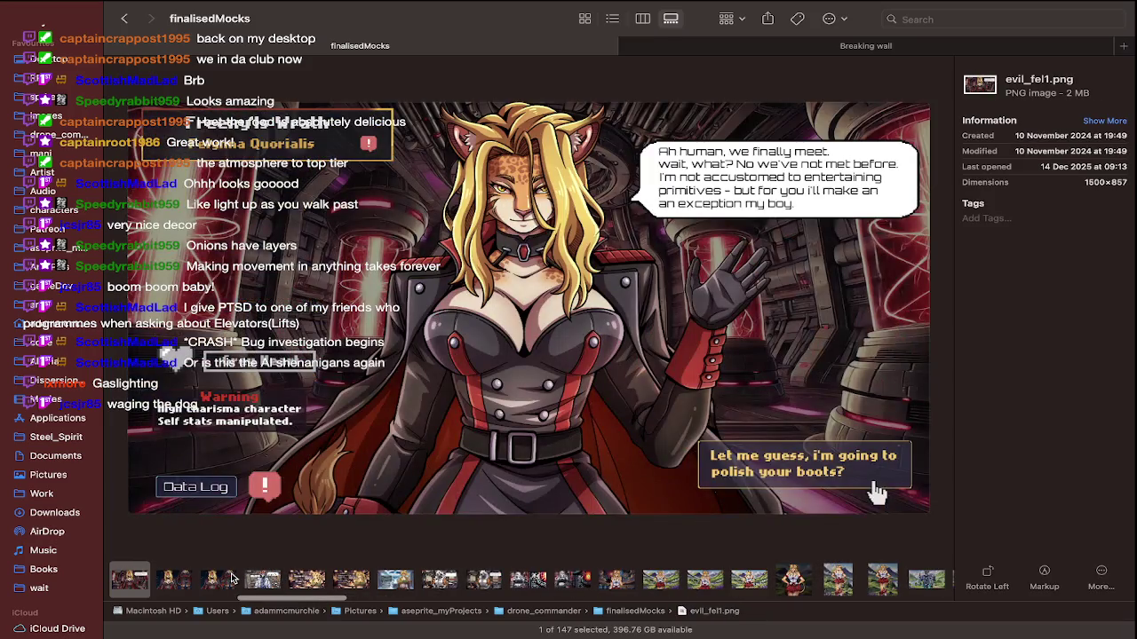
pyautogui.press('super+Tab')
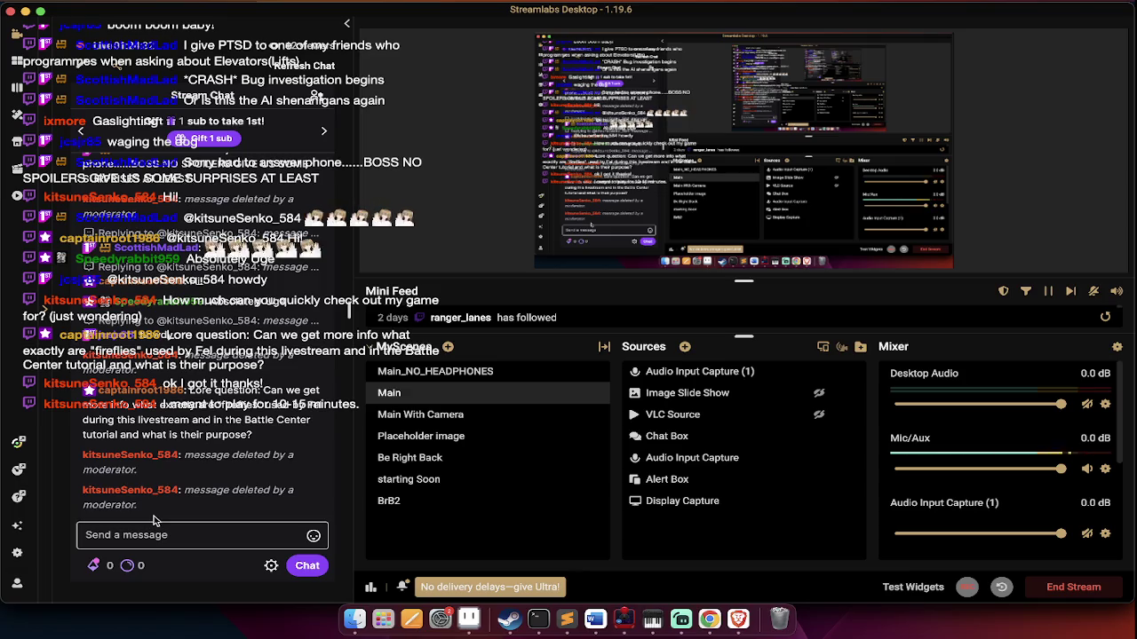
# Glance at evil_fel2 in Finder, scroll the Streamlabs stream chat, then return to the Finder gallery
pyautogui.press('super+Tab')
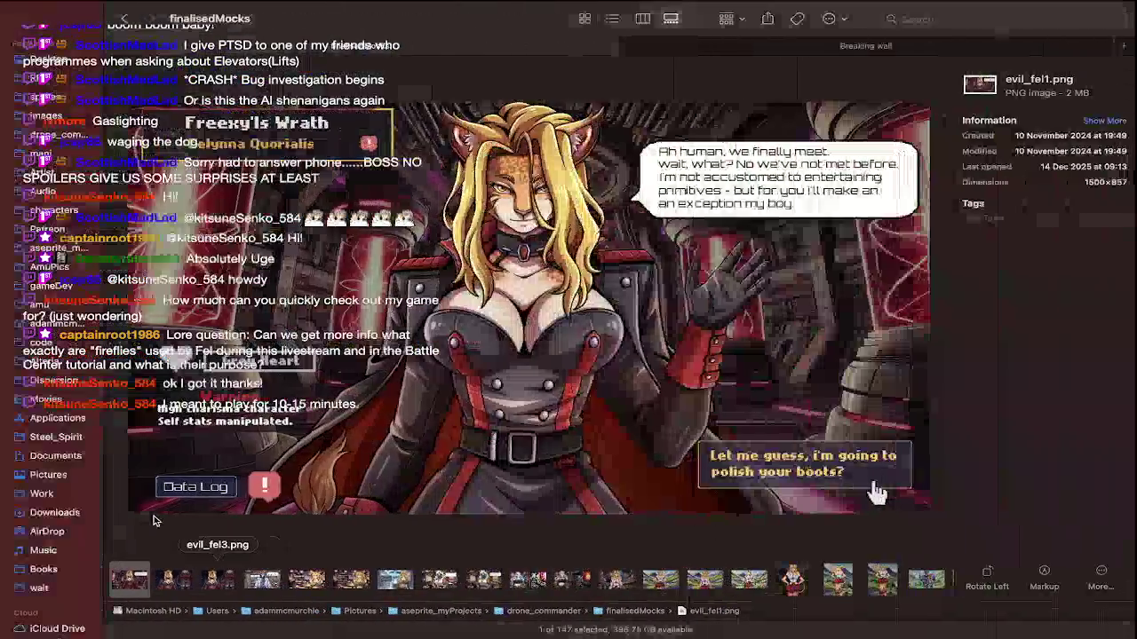
pyautogui.press('Right')
pyautogui.press('super+Tab')
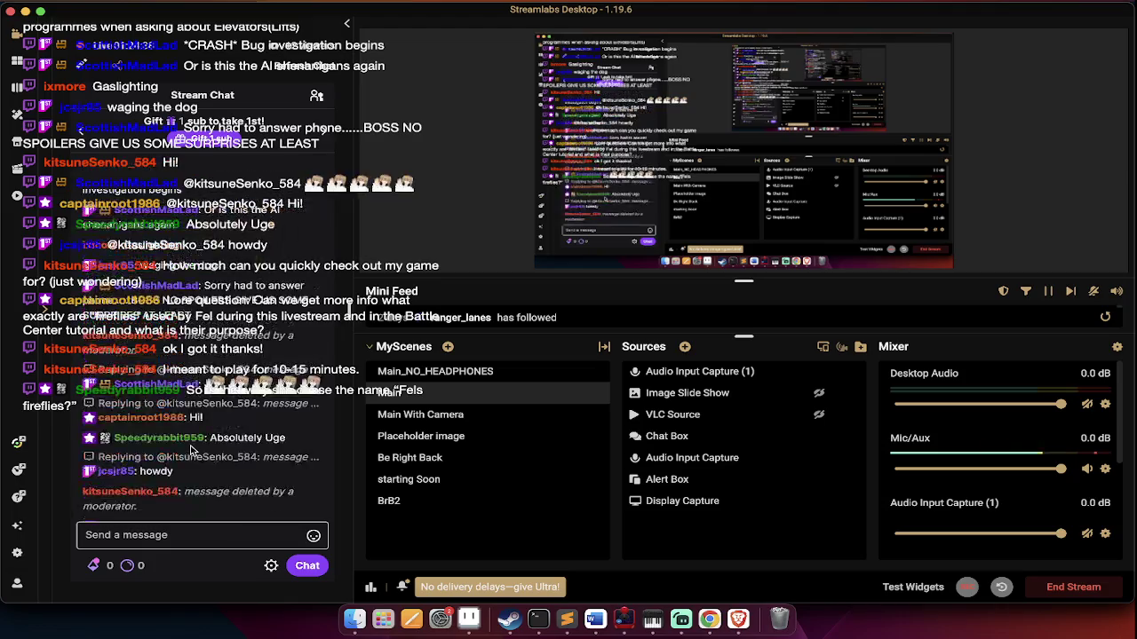
pyautogui.scroll(1, 190, 452)
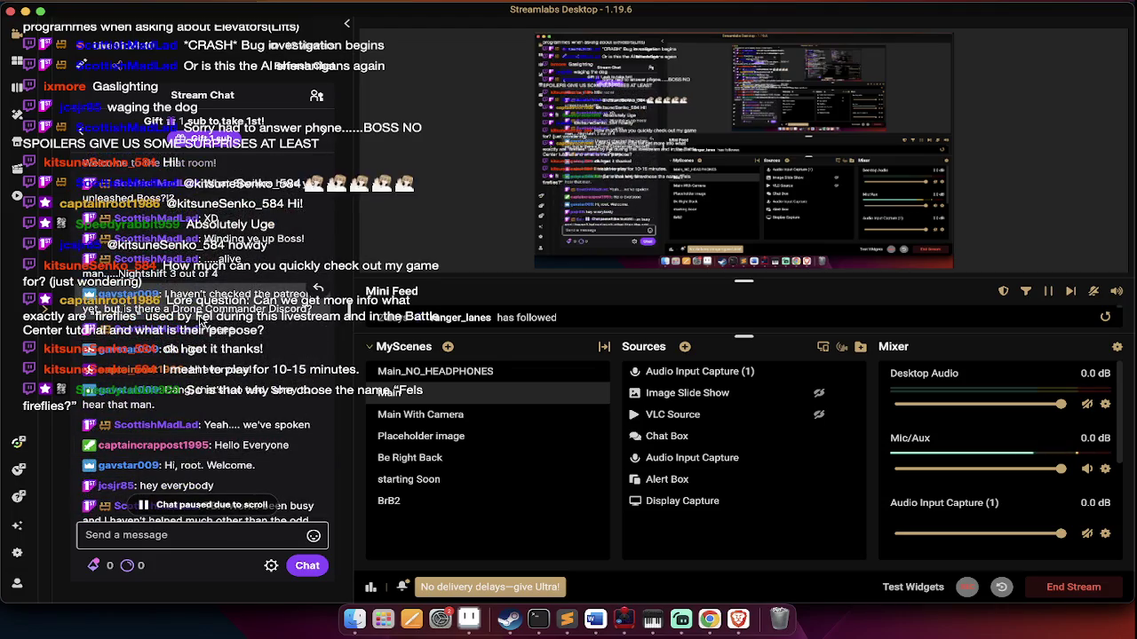
pyautogui.moveTo(196, 294)
pyautogui.scroll(-5, 195, 289)
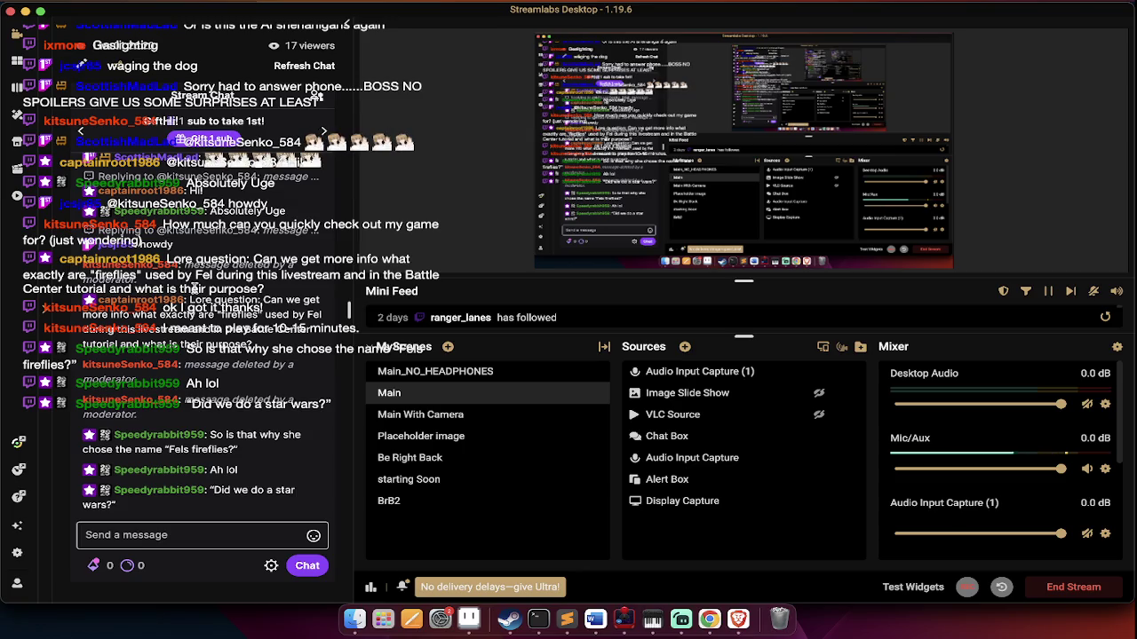
pyautogui.hotkey('ctrl', 'Right')
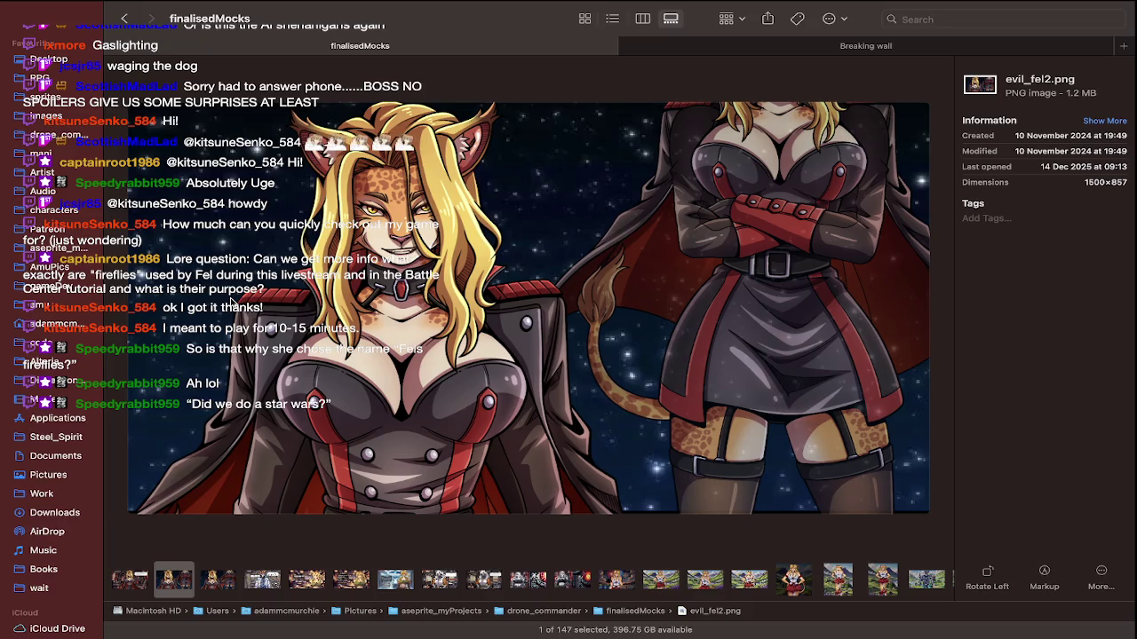
# Switch to Aseprite and create a new blank 128x128 sprite beside PLAN.ase
pyautogui.press('super+Tab')
pyautogui.press('super+Tab')
pyautogui.press('super+Tab')
pyautogui.press('super+Tab')
pyautogui.press('super+Tab')
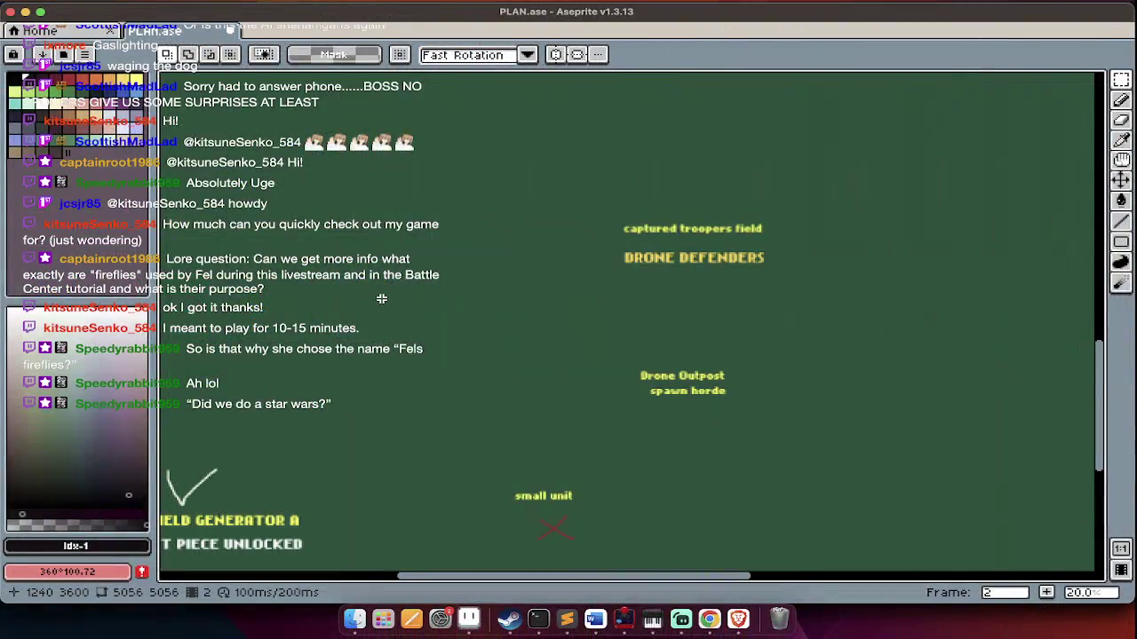
pyautogui.press('super+n')
pyautogui.press('Return')
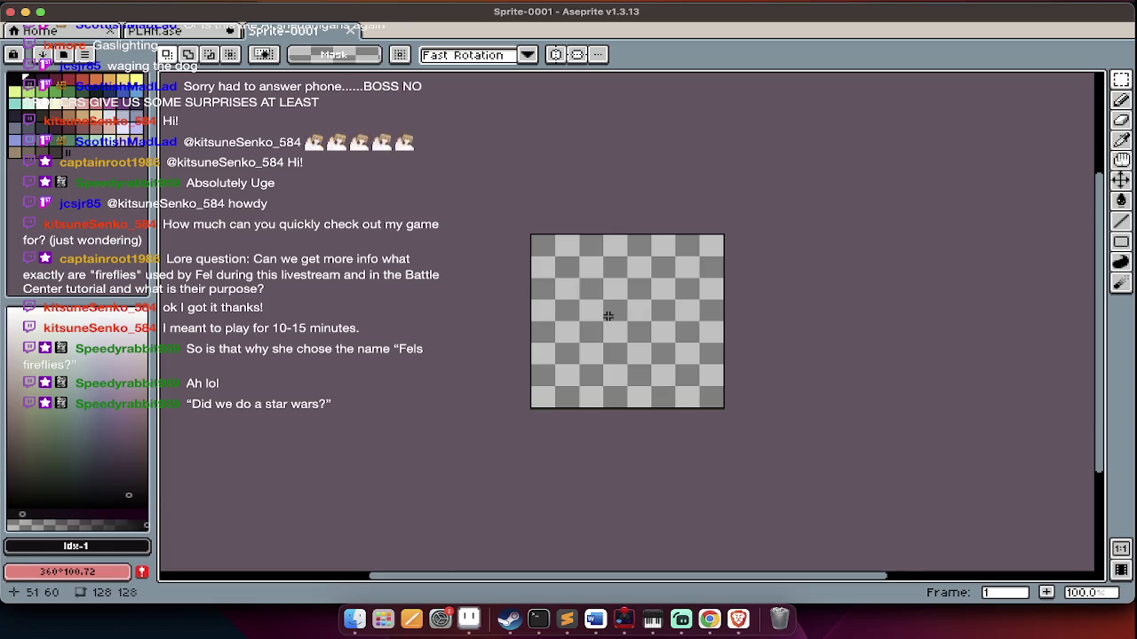
pyautogui.scroll(1, 610, 318)
pyautogui.press('Tab')
pyautogui.press('Tab')
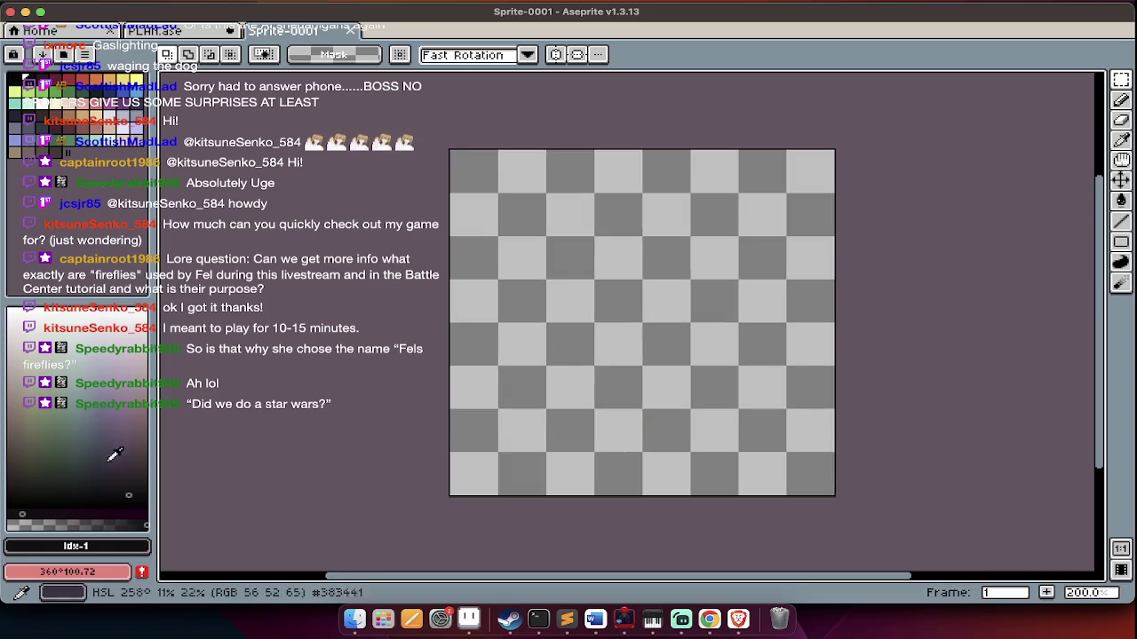
# Fill the whole canvas with a near-black colour using the Paint Bucket
pyautogui.click(84, 497)
pyautogui.press('b')
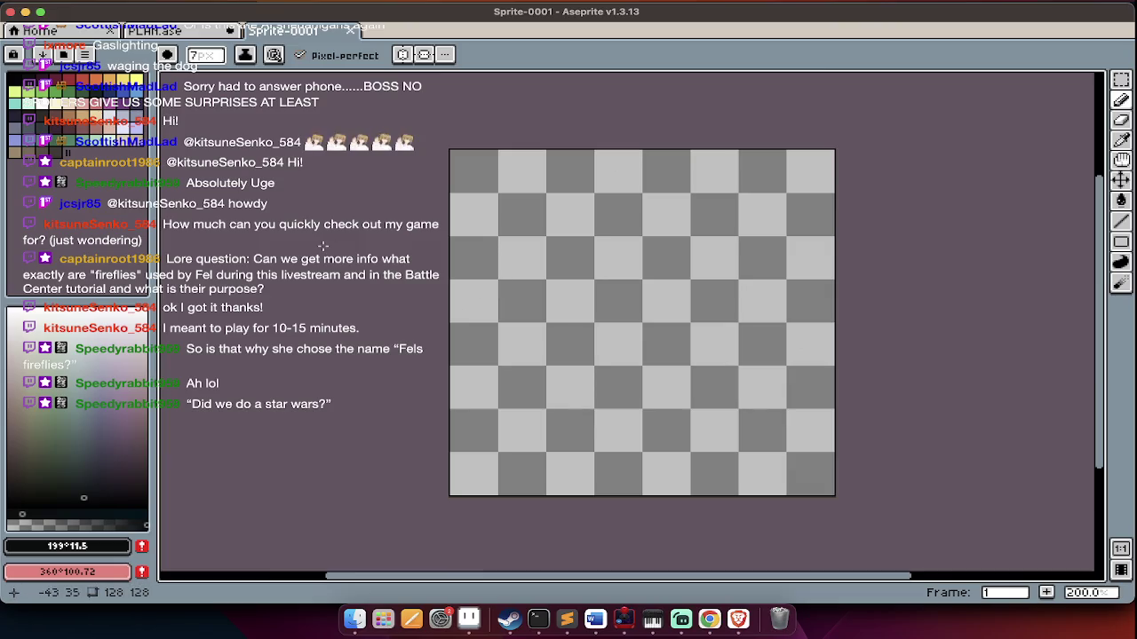
pyautogui.press('g')
pyautogui.click(568, 315)
# Paint white star dots across the black canvas with the Pencil
pyautogui.press('b')
pyautogui.click(13, 310)
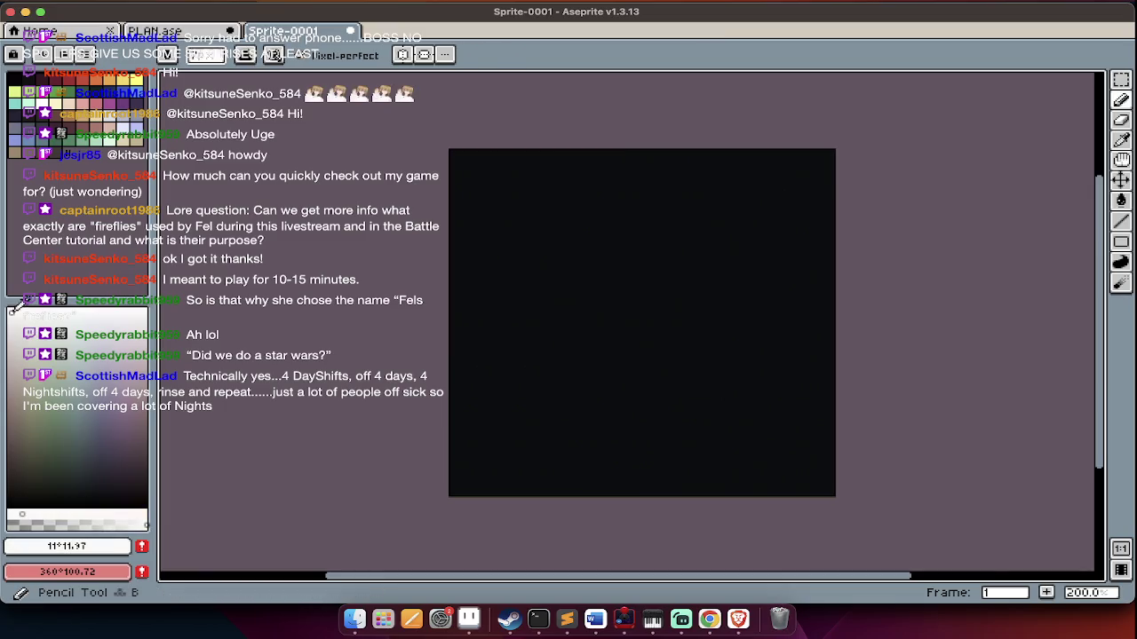
pyautogui.click(472, 247)
pyautogui.click(644, 172)
pyautogui.click(781, 235)
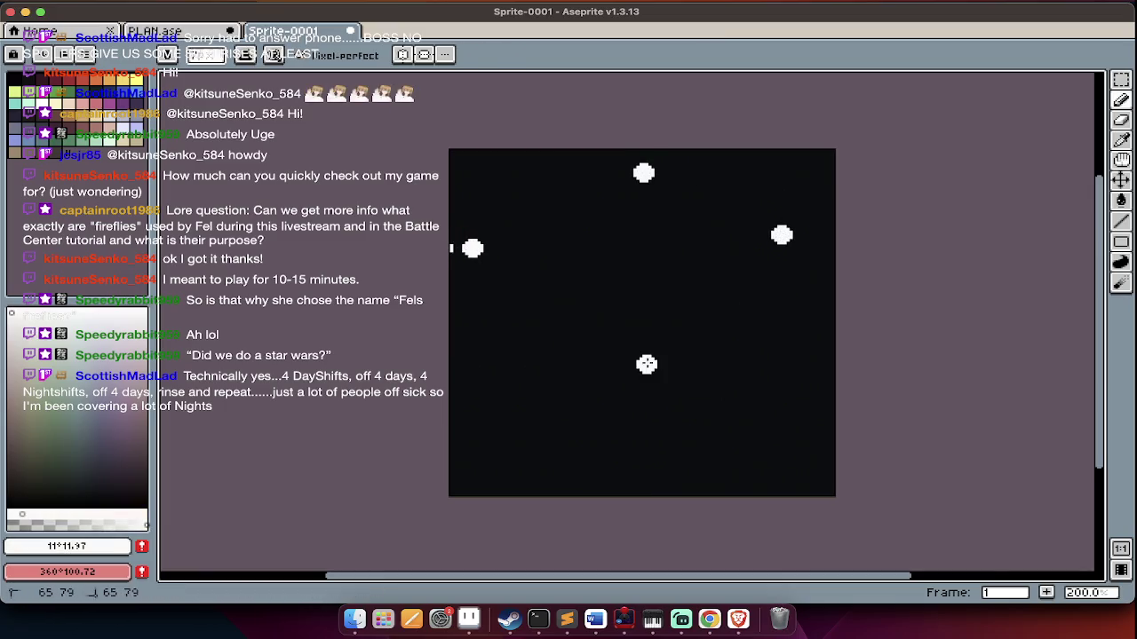
pyautogui.click(514, 337)
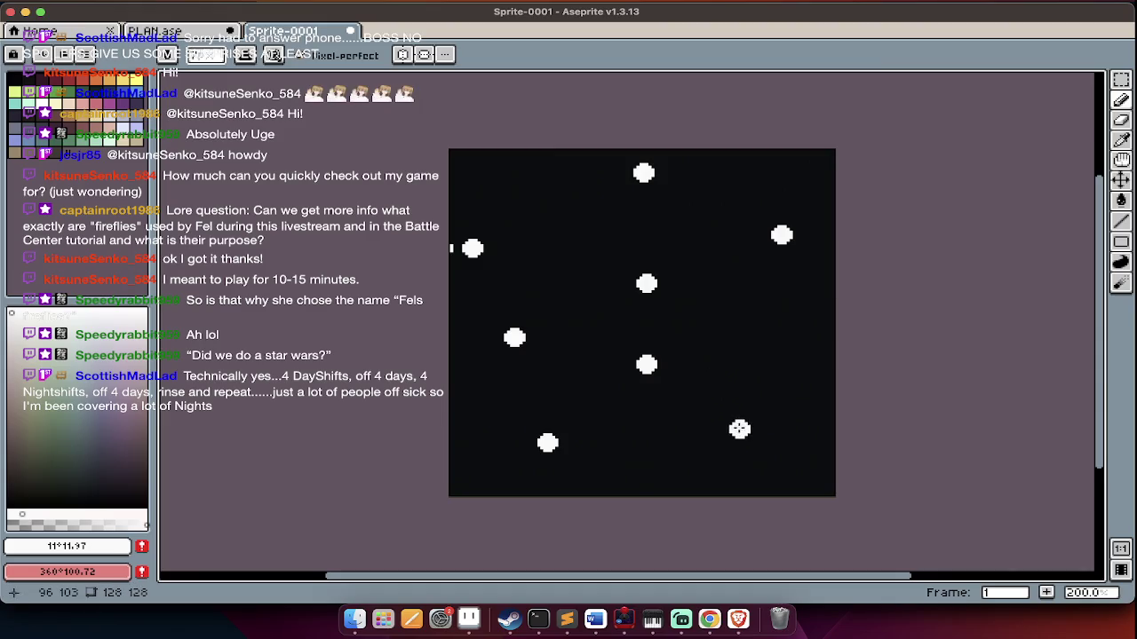
# Set light blue as the drawing colour and add a new Layer 2
pyautogui.click(145, 92)
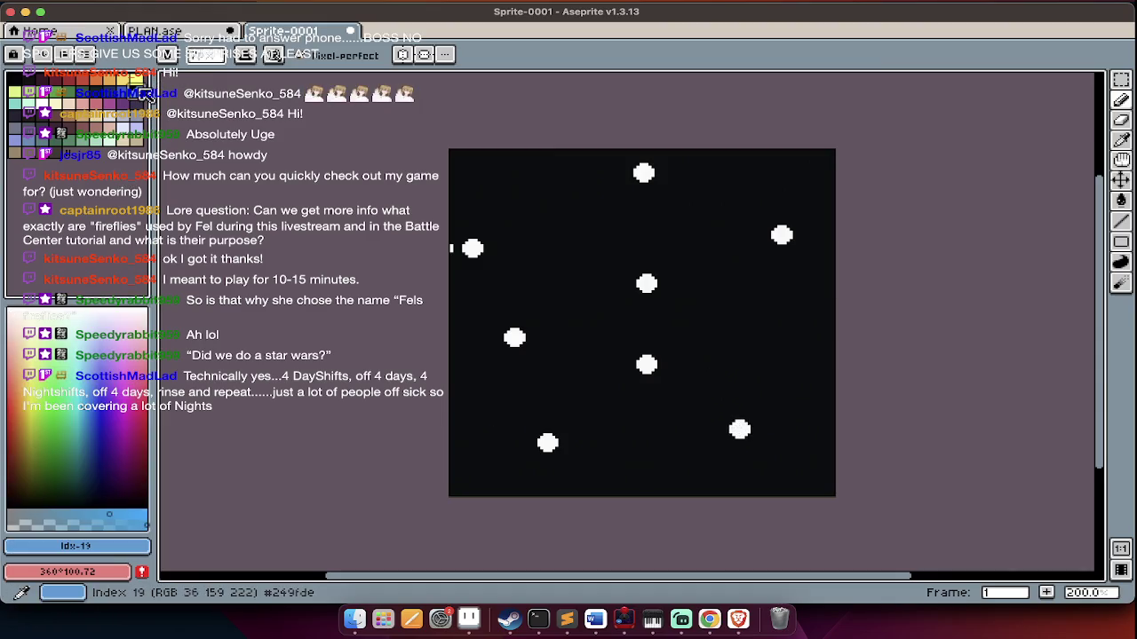
pyautogui.press('m')
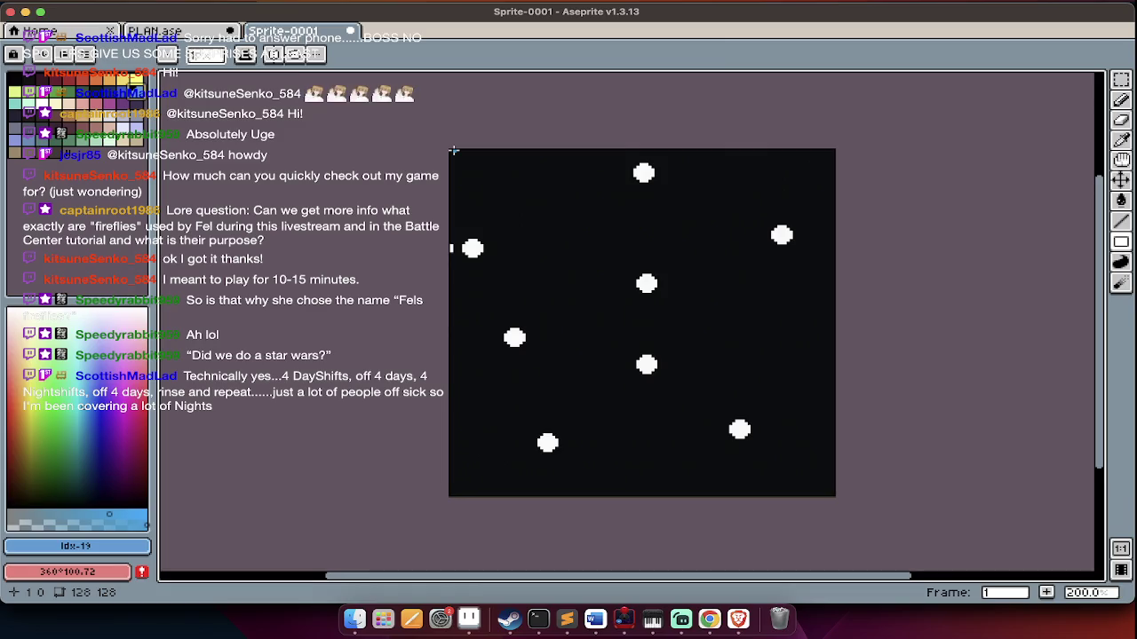
pyautogui.press('Tab')
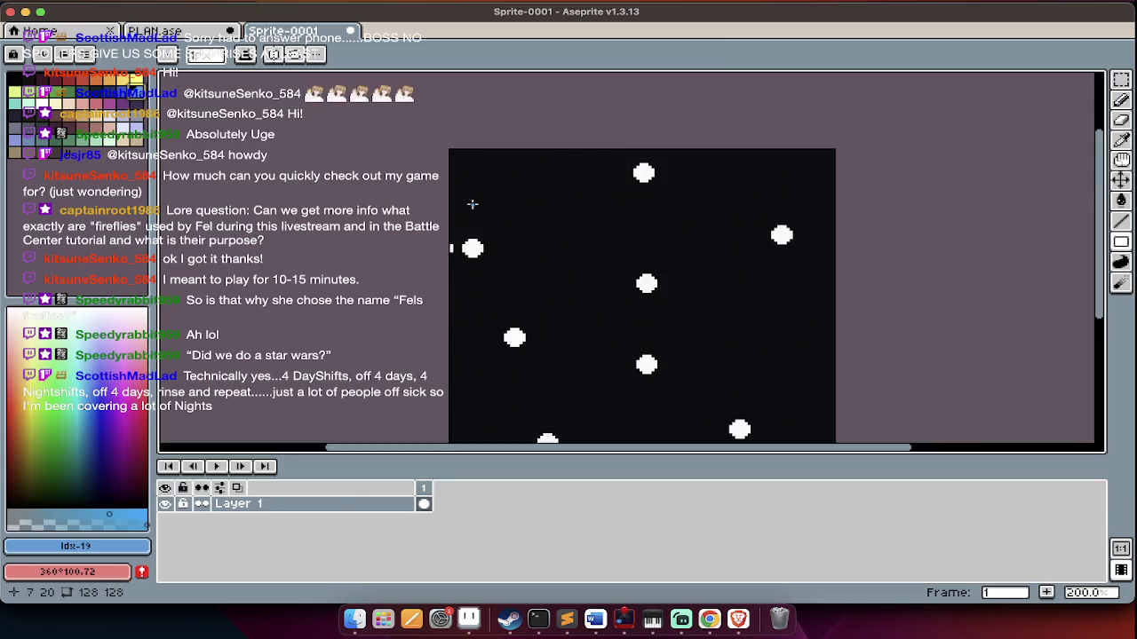
pyautogui.hotkey('shift', 'n')
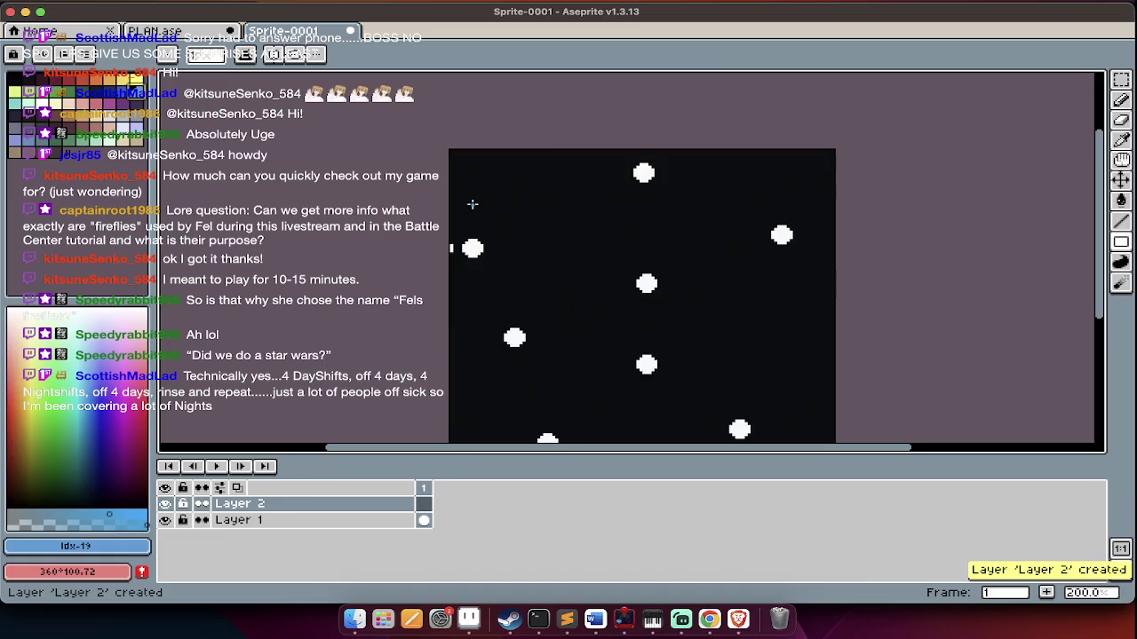
# Insert text, replacing the mistaken letter Y with a V
pyautogui.hotkey('ctrl', 't')
pyautogui.write('Y')
pyautogui.press('Return')
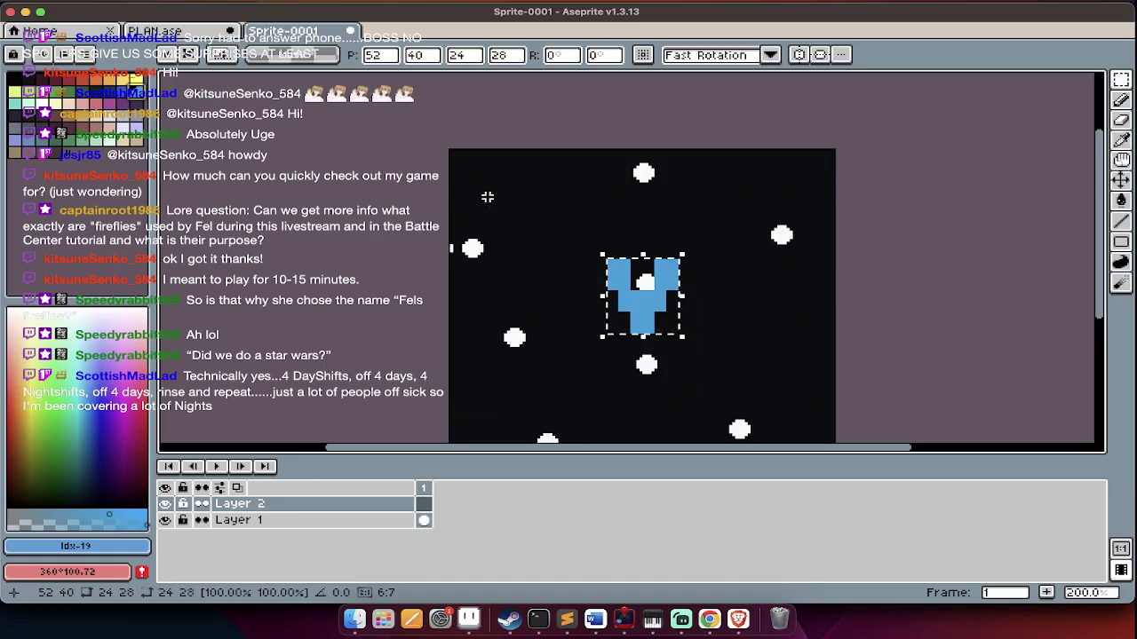
pyautogui.hotkey('ctrl', 'z')
pyautogui.hotkey('ctrl', 't')
pyautogui.write('V')
pyautogui.press('Tab')
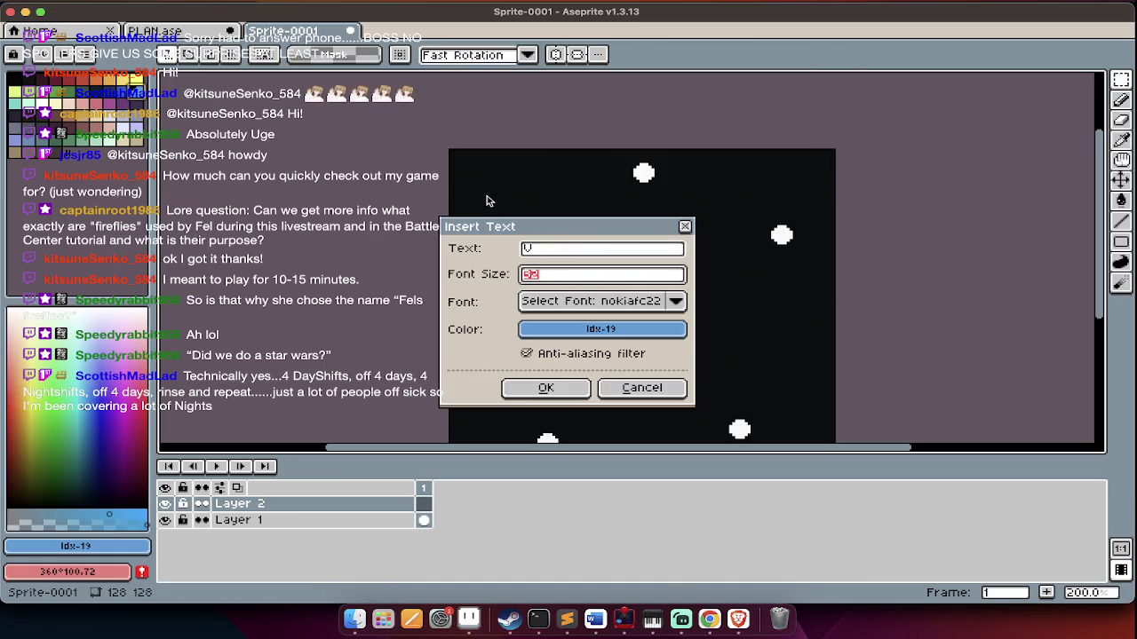
# Try the V in the Orbitron and Minecraft fonts, undoing each attempt
pyautogui.click(624, 300)
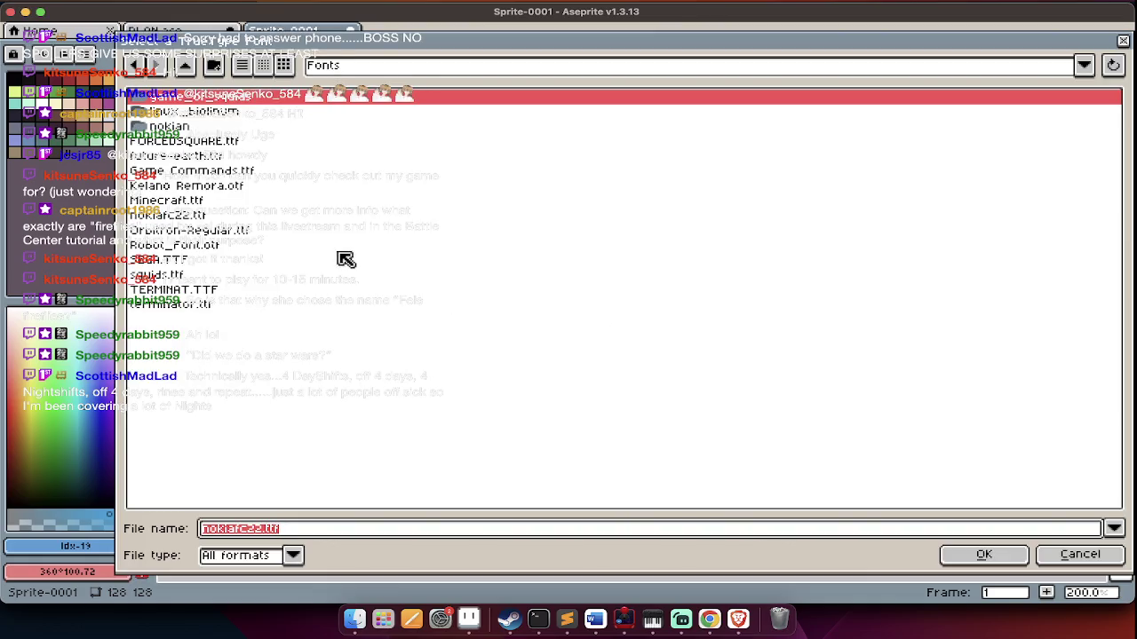
pyautogui.doubleClick(241, 229)
pyautogui.press('Return')
pyautogui.hotkey('ctrl', 'z')
pyautogui.hotkey('ctrl', 't')
pyautogui.click(609, 301)
pyautogui.doubleClick(227, 199)
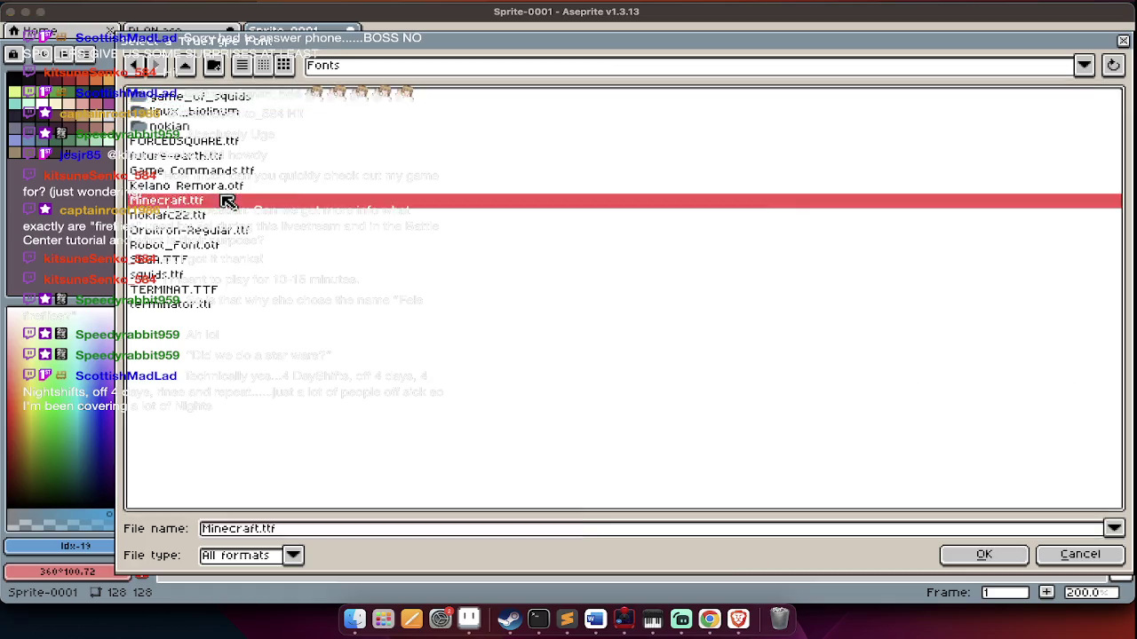
pyautogui.press('Return')
pyautogui.hotkey('ctrl', 'z')
# Insert the final light-blue V in the Minecraft font at size 64
pyautogui.hotkey('ctrl', 't')
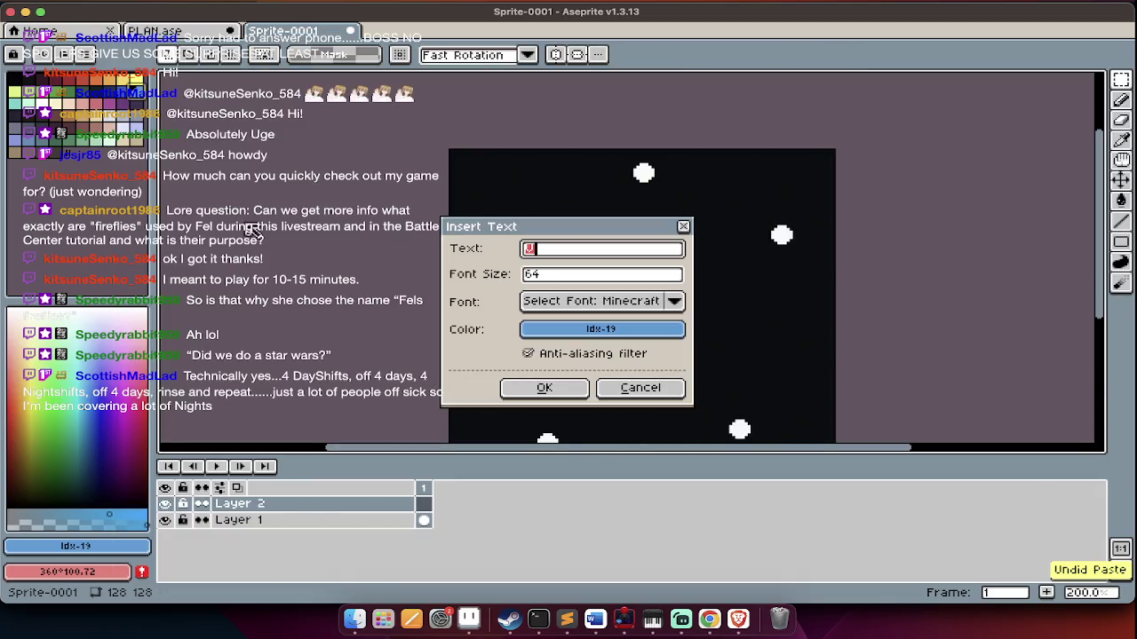
pyautogui.click(577, 308)
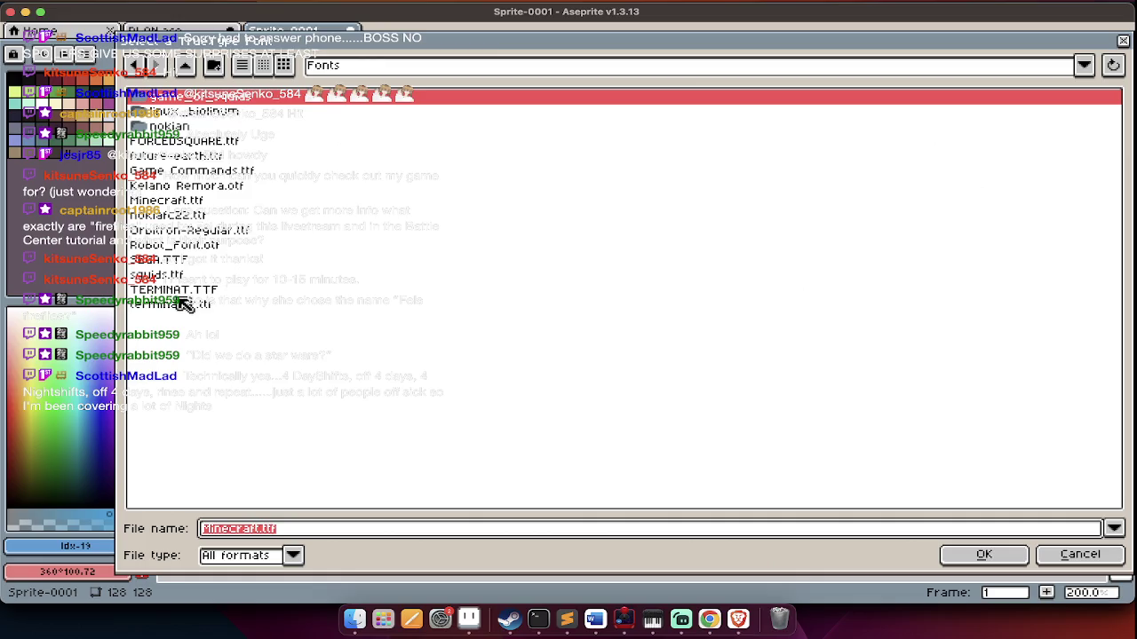
pyautogui.click(189, 260)
pyautogui.press('Return')
pyautogui.press('Return')
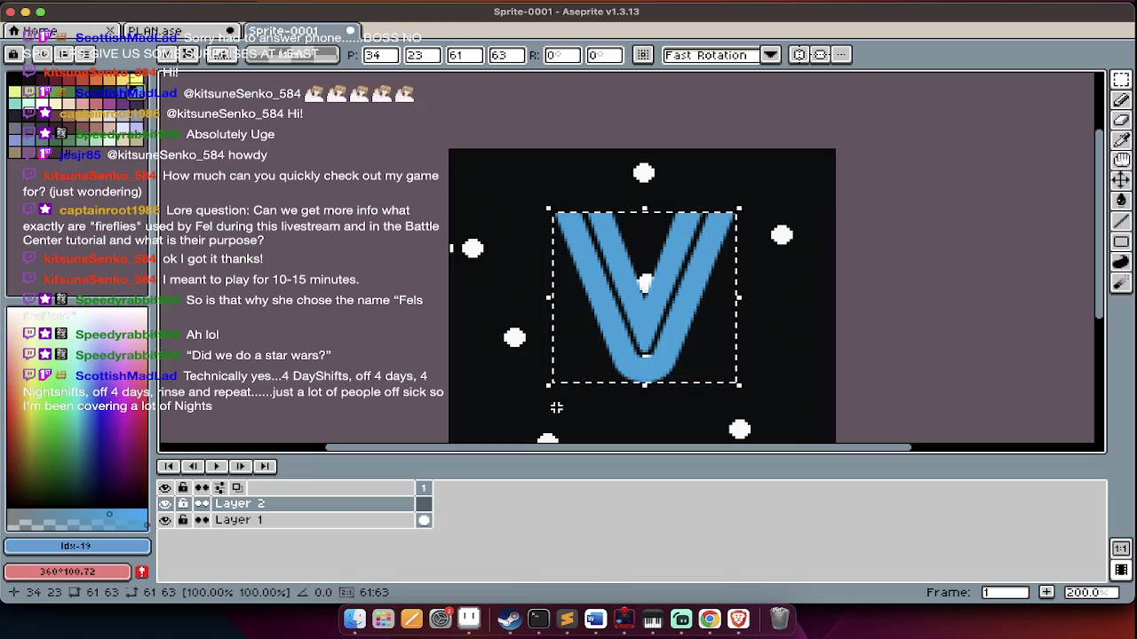
pyautogui.scroll(-1, 586, 388)
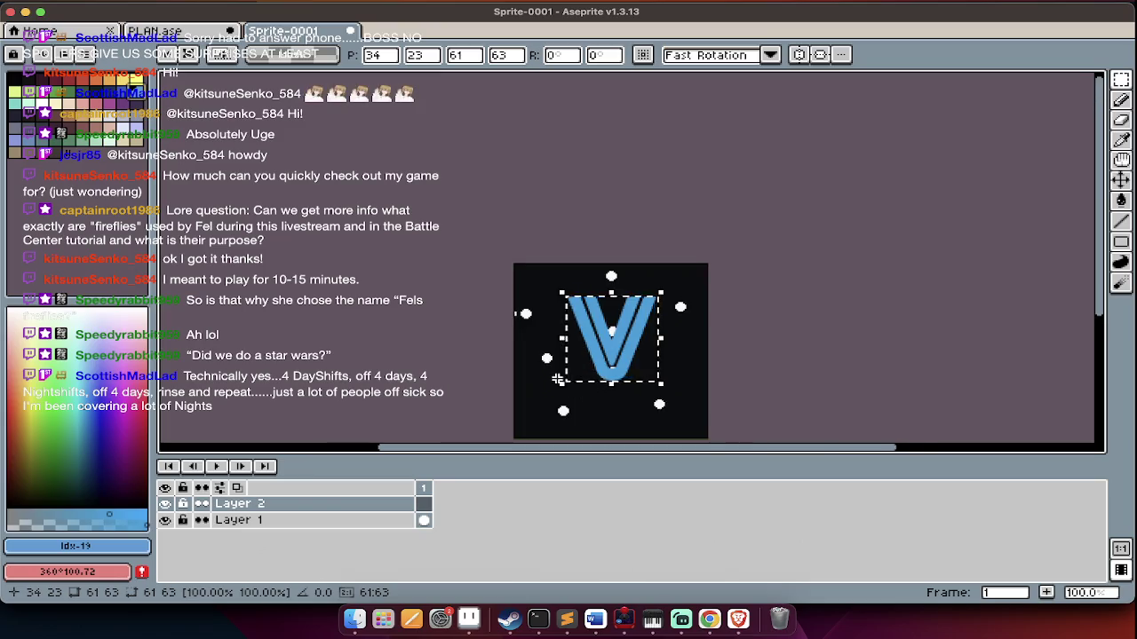
# Reinsert the V and trial-scale it, then revert to the plain starfield
pyautogui.hotkey('ctrl', 'z')
pyautogui.hotkey('ctrl', 'z')
pyautogui.hotkey('ctrl', 't')
pyautogui.press('Return')
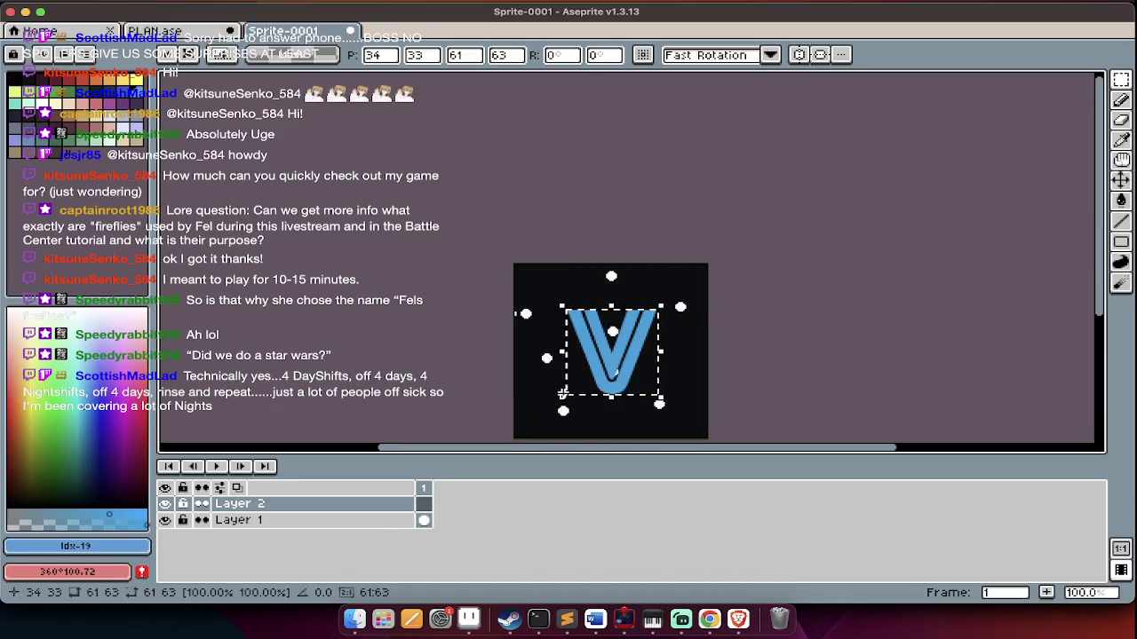
pyautogui.moveTo(563, 405); pyautogui.dragTo(523, 453)
pyautogui.moveTo(583, 353); pyautogui.dragTo(661, 283)
pyautogui.hotkey('ctrl', 'z')
pyautogui.hotkey('ctrl', 'z')
pyautogui.hotkey('ctrl', 'shift', 'z')
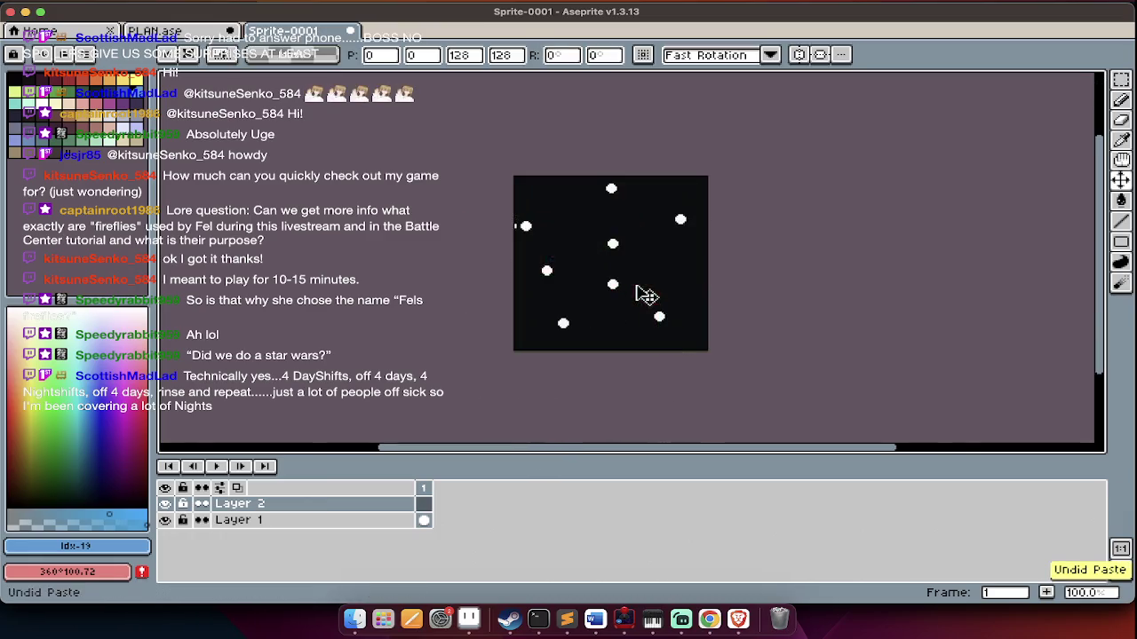
# Reinsert the V, enlarge it to about 92×95 pixels and centre it
pyautogui.hotkey('ctrl', 't')
pyautogui.press('Return')
pyautogui.moveTo(556, 331); pyautogui.dragTo(523, 367)
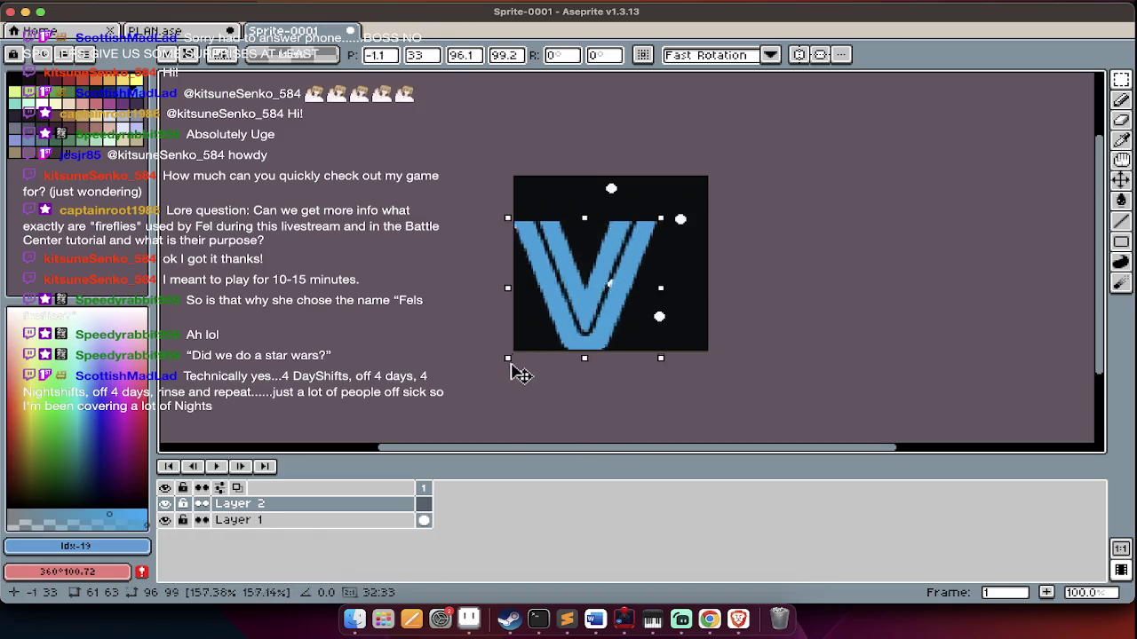
pyautogui.moveTo(610, 299); pyautogui.dragTo(641, 280)
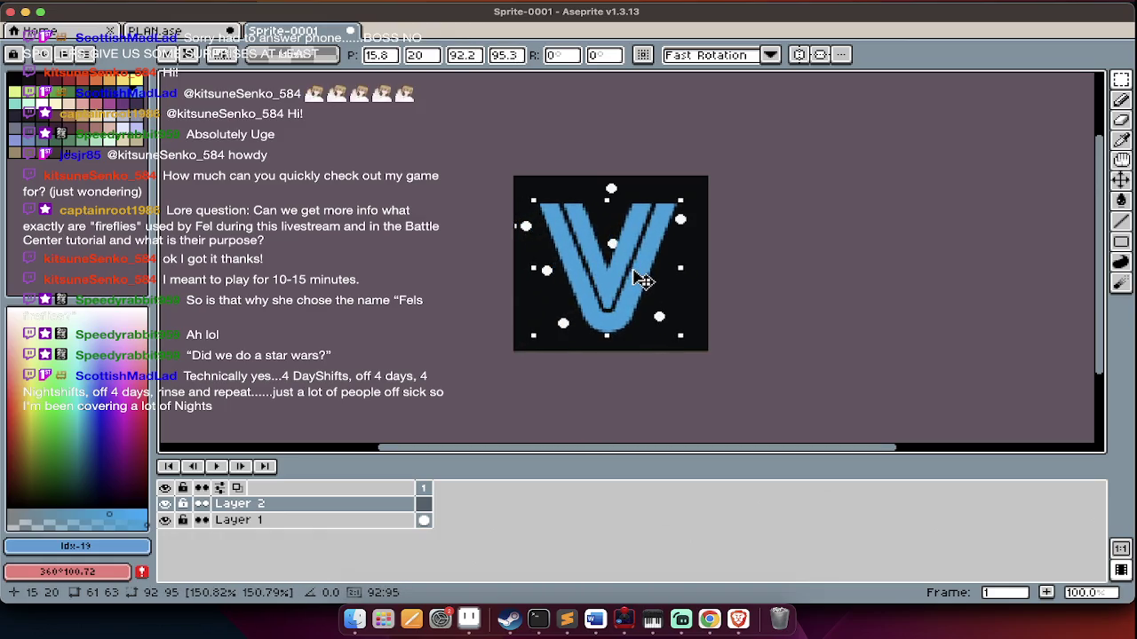
pyautogui.press('Return')
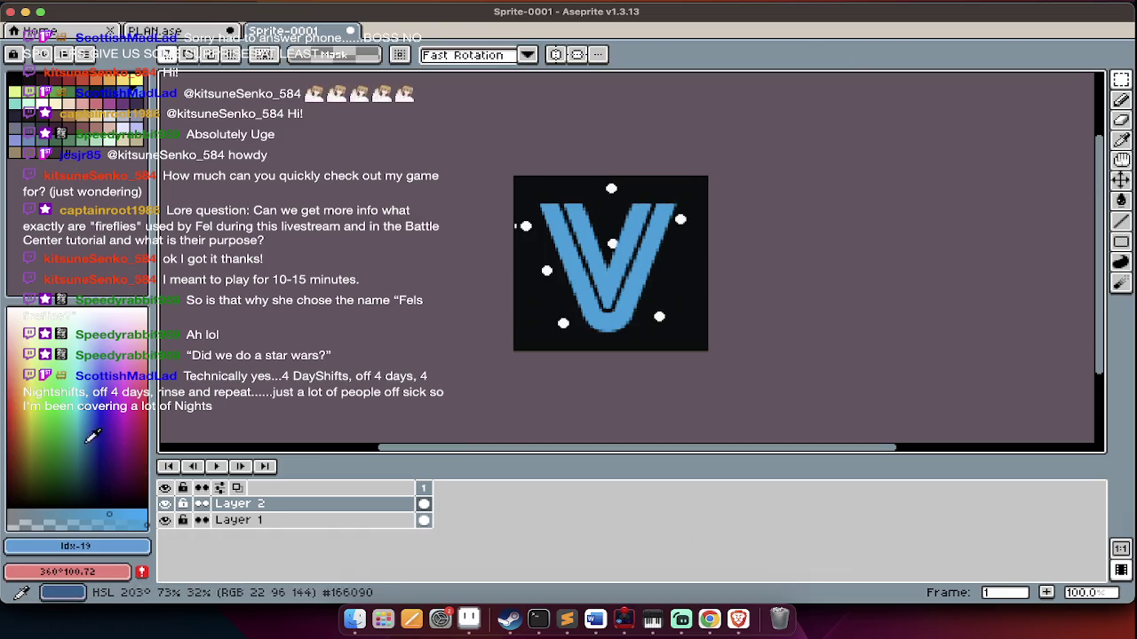
# Bucket-fill the black background green
pyautogui.click(54, 437)
pyautogui.press('g')
pyautogui.click(553, 252)
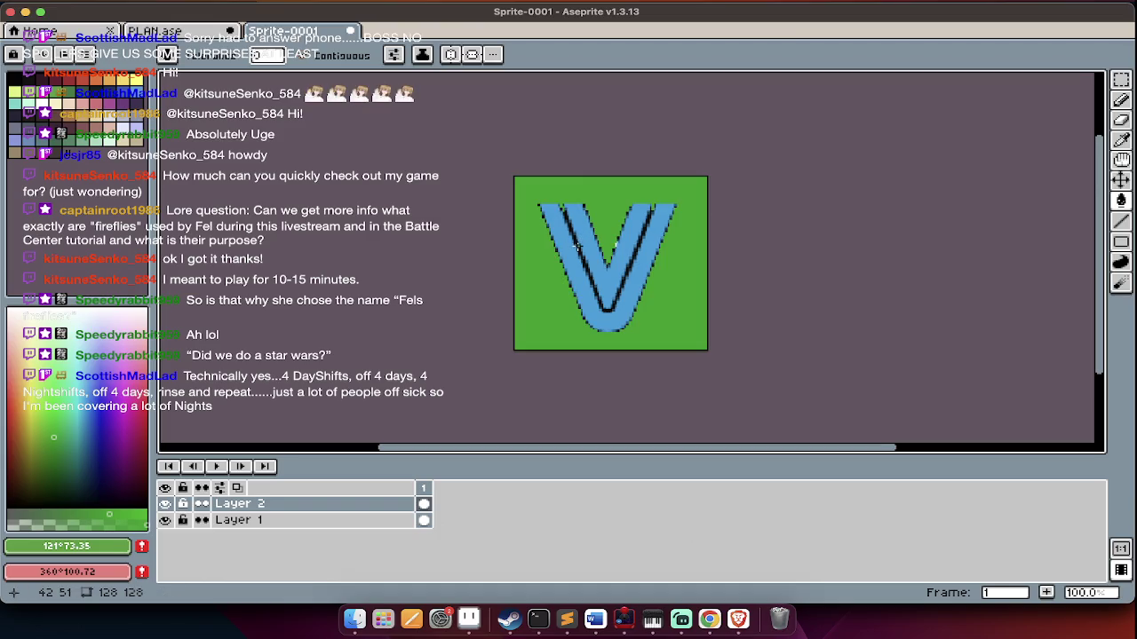
pyautogui.scroll(3, 577, 247)
pyautogui.press('w')
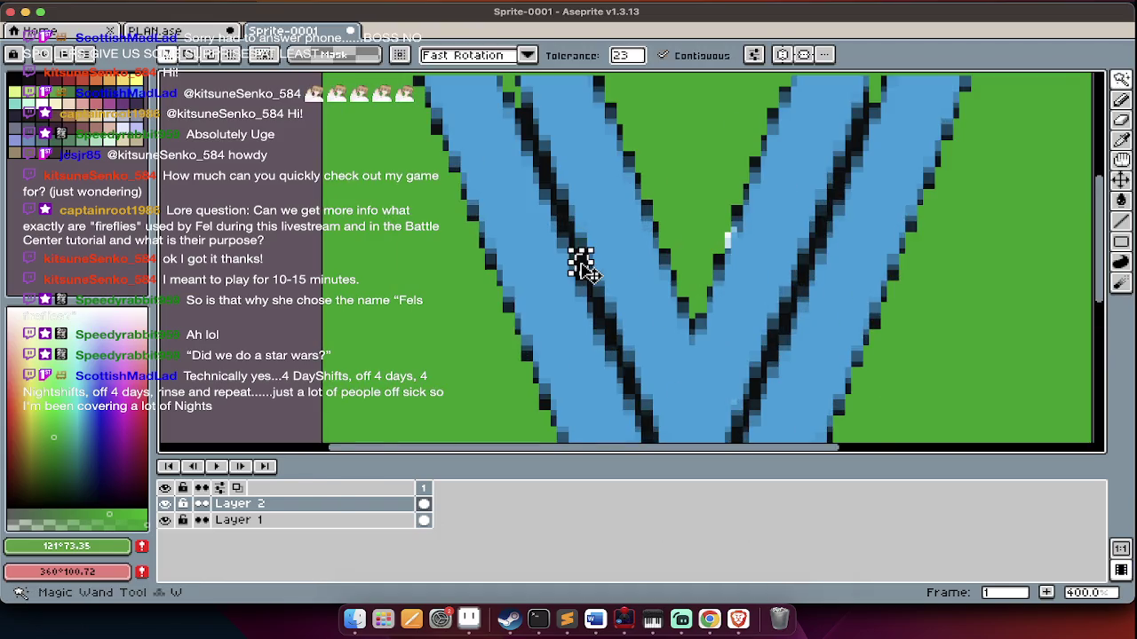
pyautogui.scroll(-1, 583, 267)
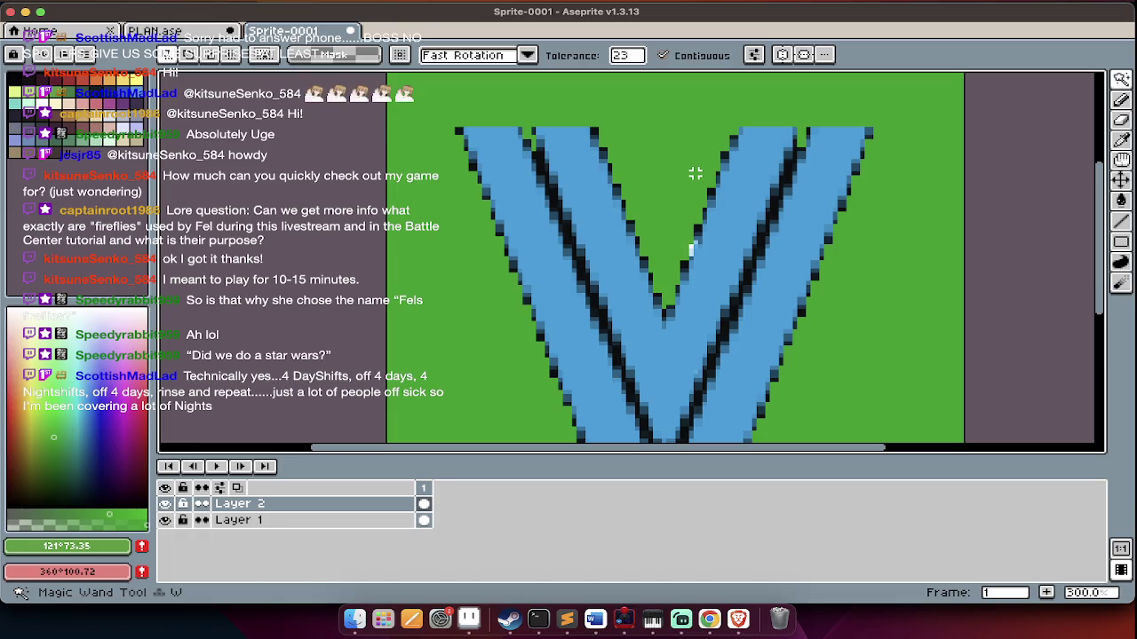
pyautogui.hotkey('ctrl', 'z')
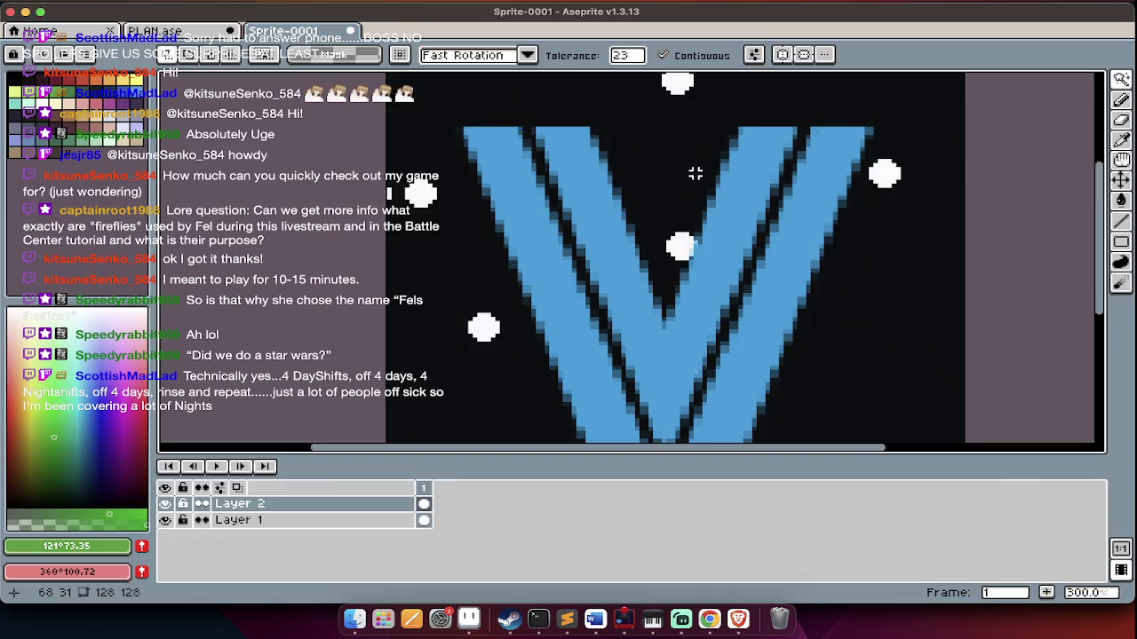
pyautogui.hotkey('ctrl', 'y')
# Select all of the V layer's content and commit it in place
pyautogui.press('m')
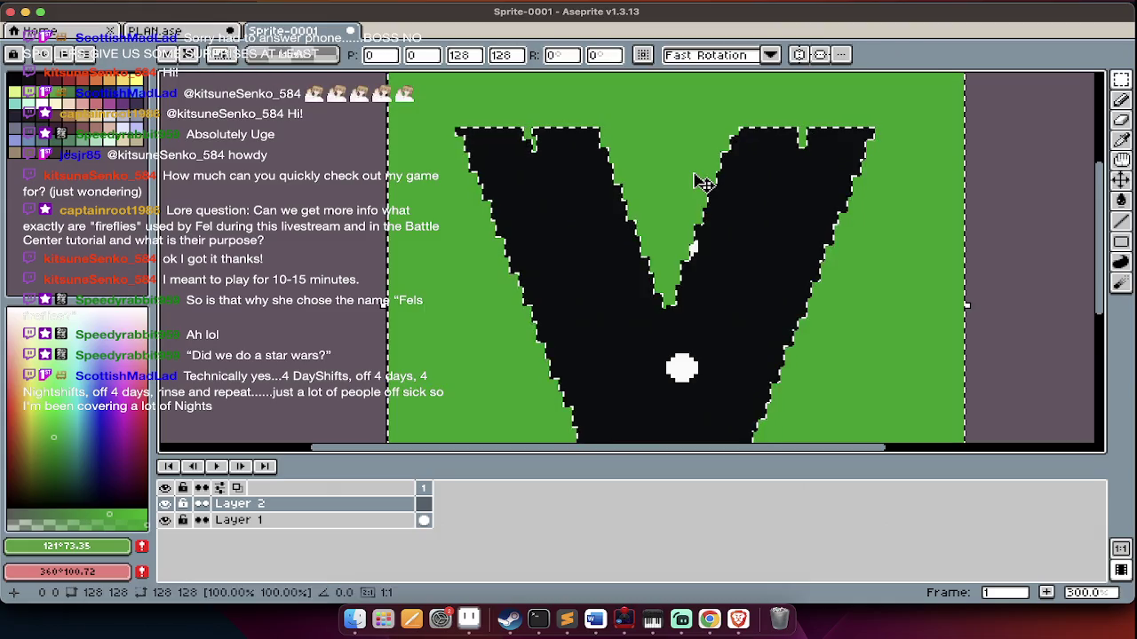
pyautogui.hotkey('ctrl', 'a')
pyautogui.scroll(-2, 702, 182)
pyautogui.press('Return')
pyautogui.scroll(1, 715, 272)
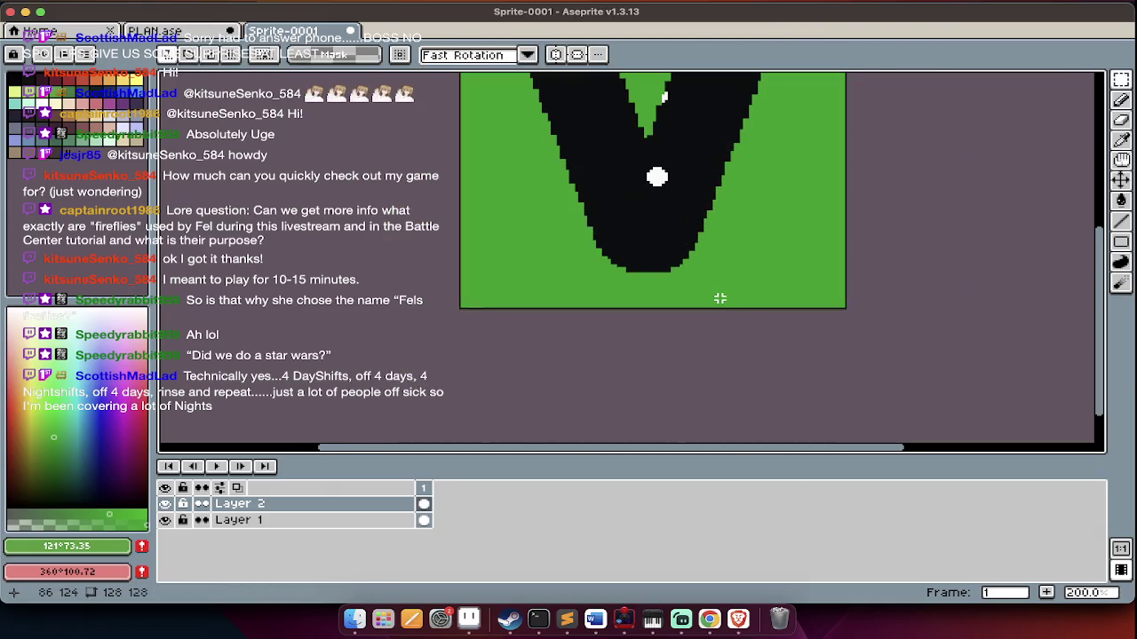
# Shrink the starfield layer to about 103 pixels and shift it left behind the V
pyautogui.hotkey('alt', 'Down')
pyautogui.hotkey('ctrl', 'a')
pyautogui.scroll(-2, 803, 227)
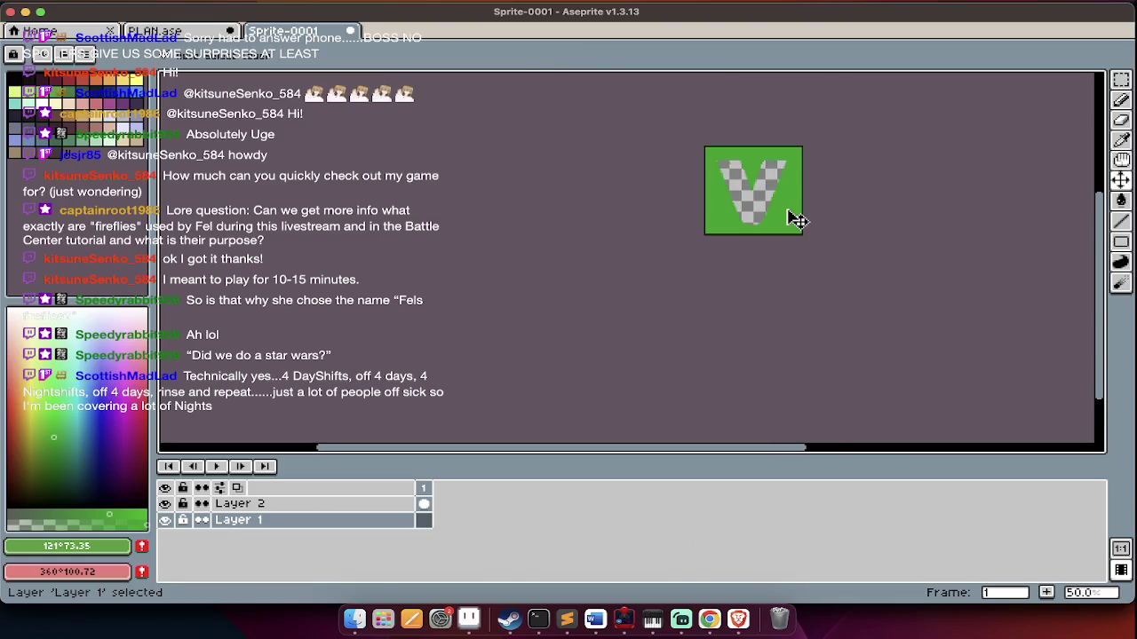
pyautogui.moveTo(803, 236)
pyautogui.mouseDown()
pyautogui.moveTo(779, 207)
pyautogui.moveTo(785, 221)
pyautogui.mouseUp()
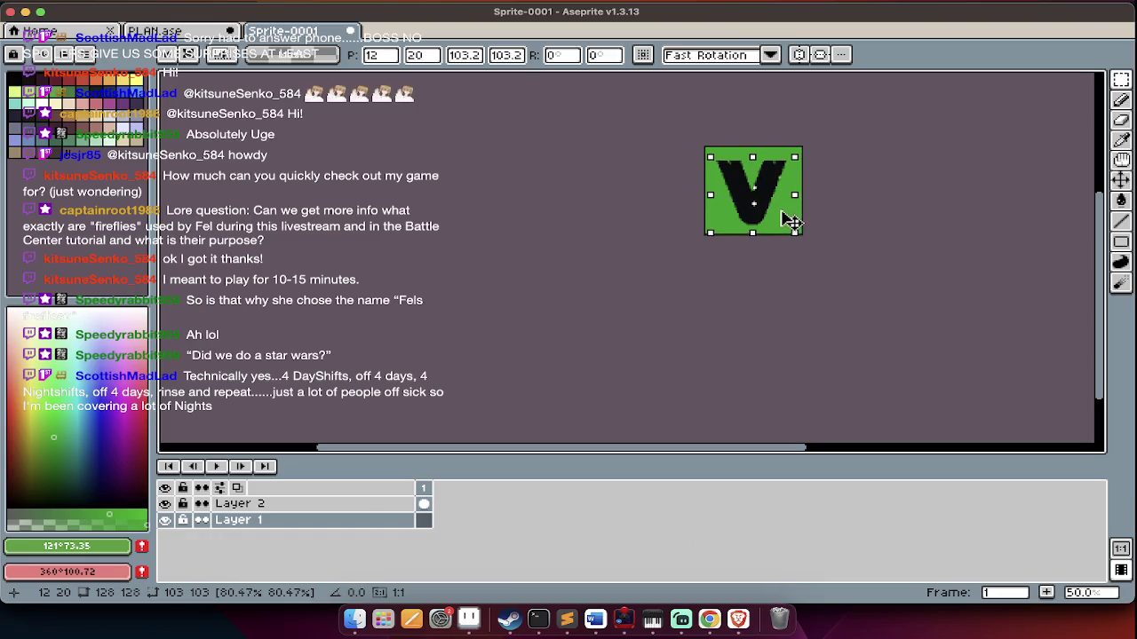
pyautogui.moveTo(770, 211)
pyautogui.mouseDown()
pyautogui.moveTo(759, 210)
pyautogui.moveTo(833, 210)
pyautogui.mouseUp()
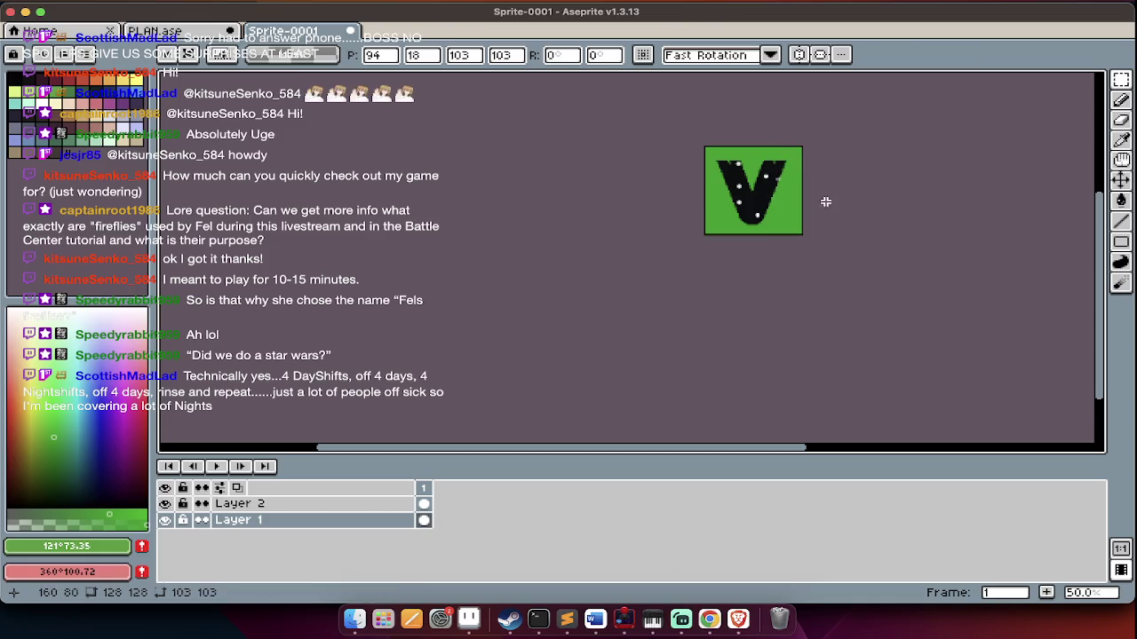
pyautogui.press('Return')
# Zoom in on the V and darken the paint colour to near-black
pyautogui.press('Tab')
pyautogui.press('1')
pyautogui.press('2')
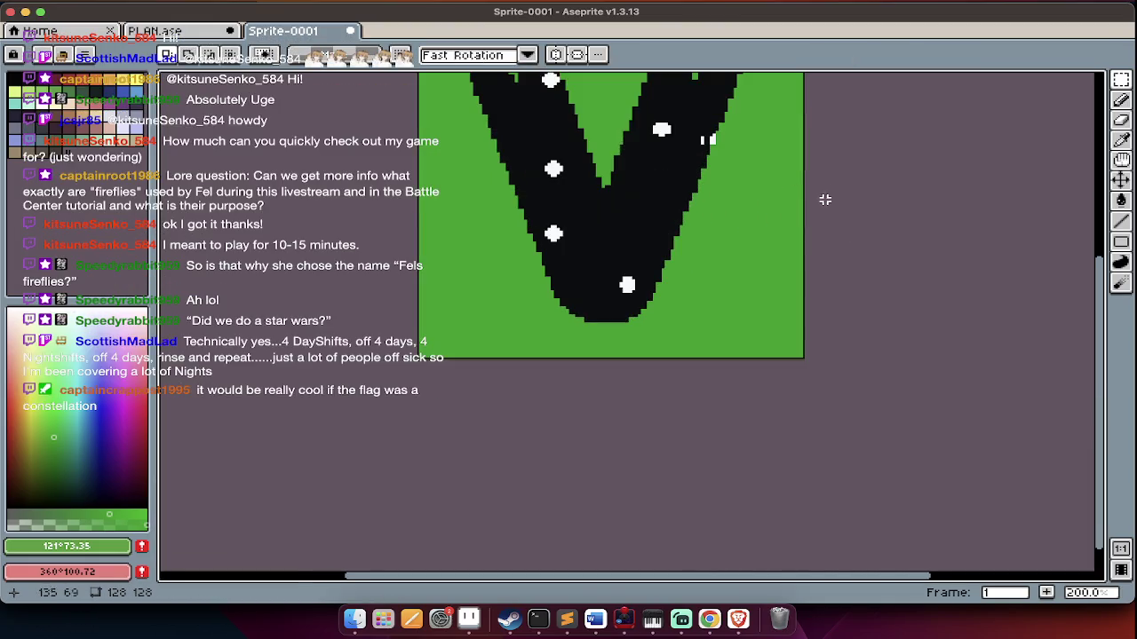
pyautogui.click(94, 429)
pyautogui.moveTo(94, 429); pyautogui.dragTo(32, 490)
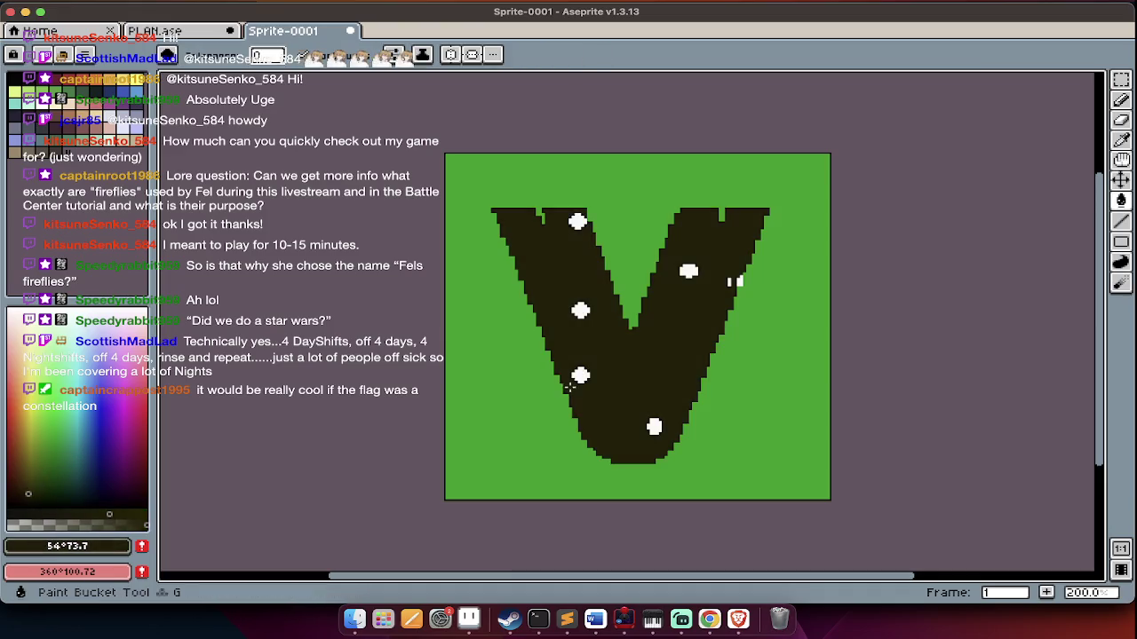
# Try filling the green background dark olive, then undo it
pyautogui.press('Tab')
pyautogui.hotkey('alt', 'Up')
pyautogui.click(536, 401)
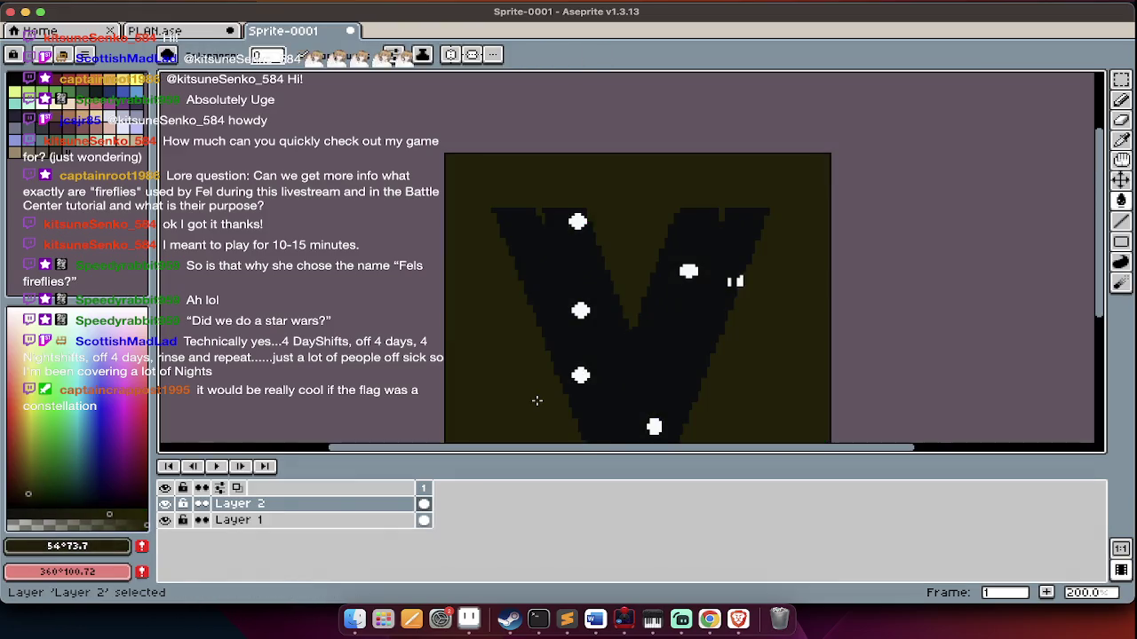
pyautogui.hotkey('ctrl', 'z')
# Bucket-fill the background dark navy from the palette
pyautogui.press('Tab')
pyautogui.click(26, 117)
pyautogui.press('g')
pyautogui.click(446, 299)
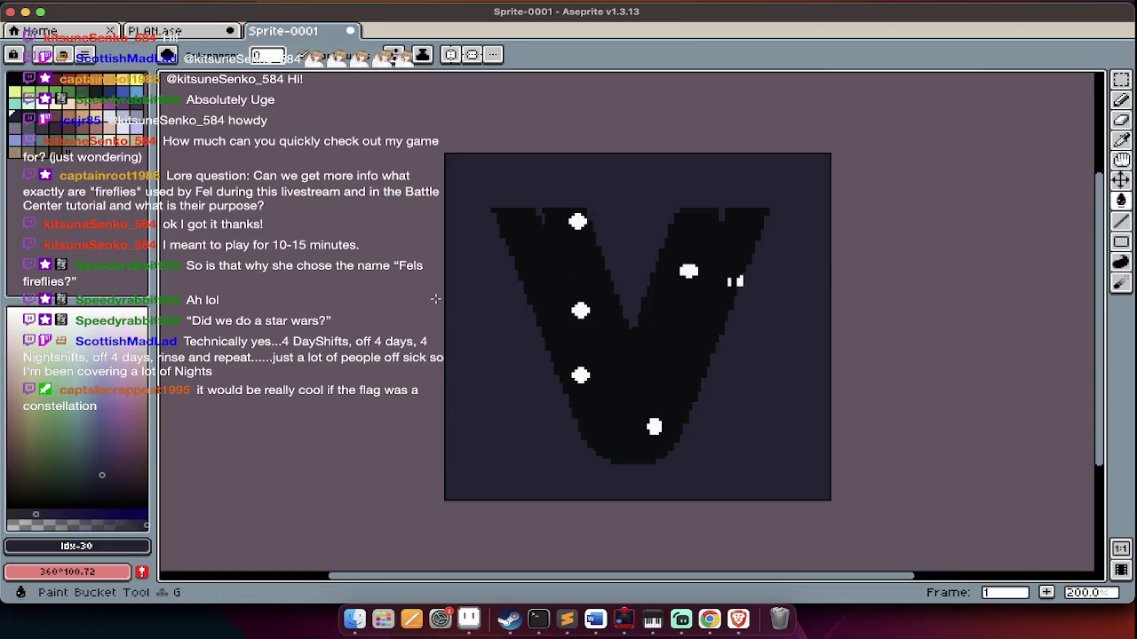
pyautogui.press('Tab')
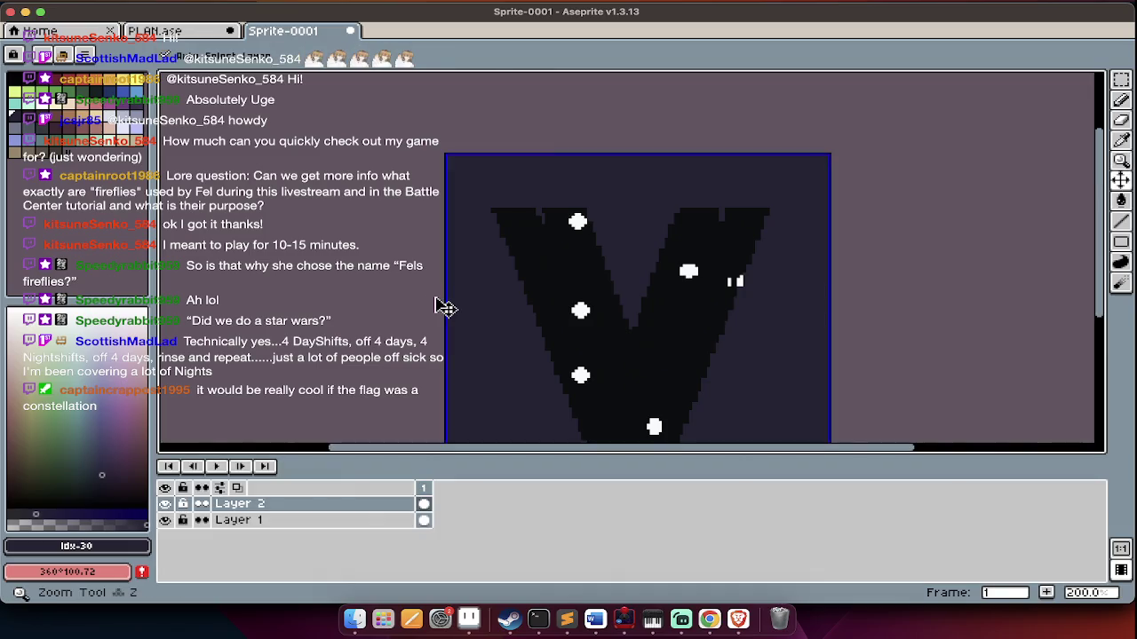
# Add a second animation frame and fill the V dark navy
pyautogui.hotkey('alt', 'n')
pyautogui.press('Tab')
pyautogui.press('Tab')
pyautogui.press('Down')
pyautogui.press('g')
pyautogui.click(611, 347)
# Fill the green background black on the background layer
pyautogui.press('Up')
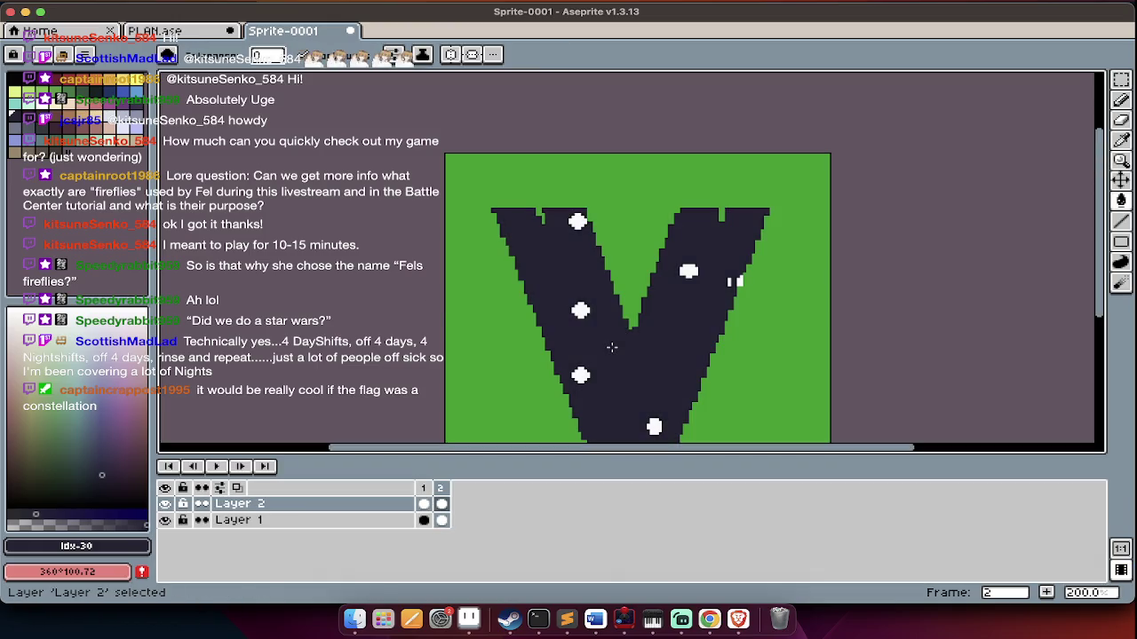
pyautogui.click(35, 524)
pyautogui.click(453, 413)
pyautogui.press('Tab')
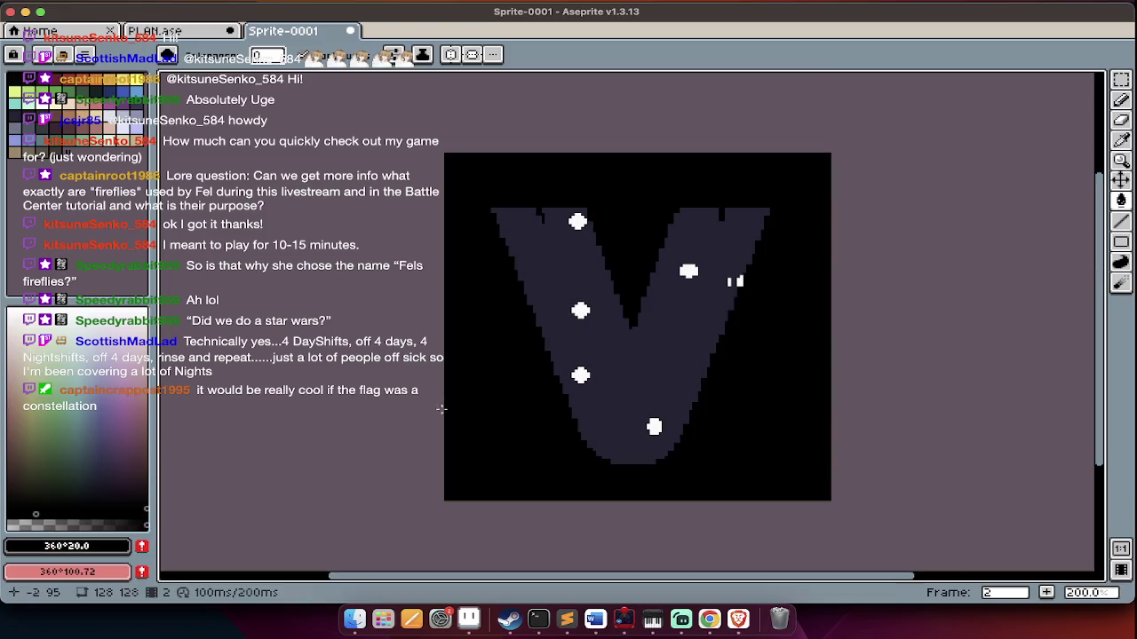
pyautogui.press('Tab')
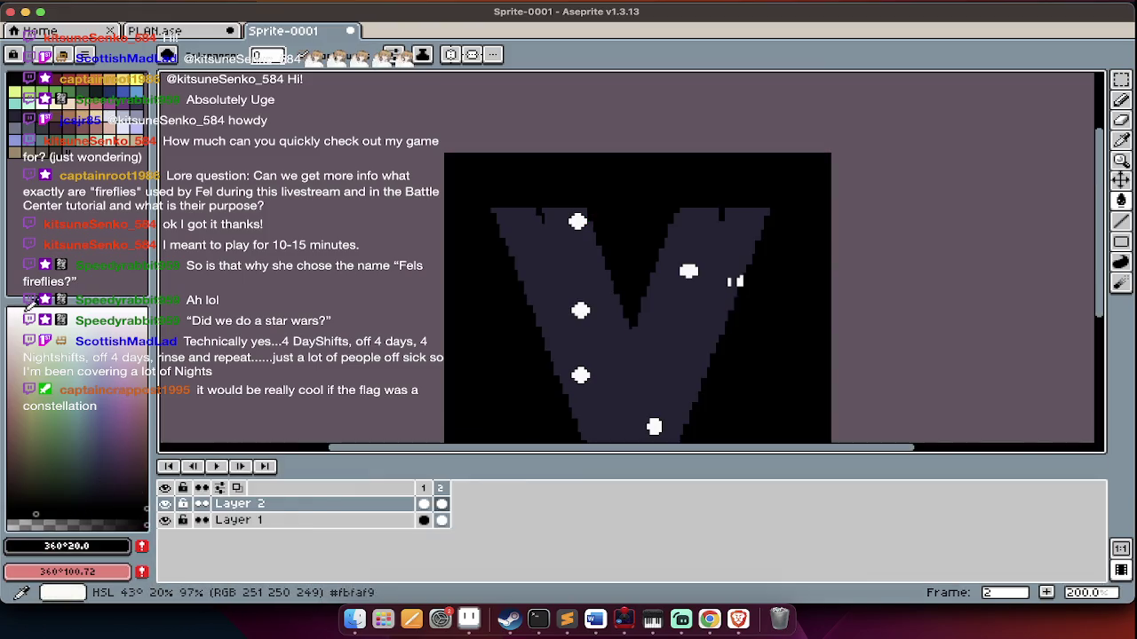
# Select the whole canvas, add Layer 3 and paste the content into it
pyautogui.hotkey('ctrl', 'a')
pyautogui.hotkey('ctrl', 'x')
pyautogui.hotkey('ctrl', 'z')
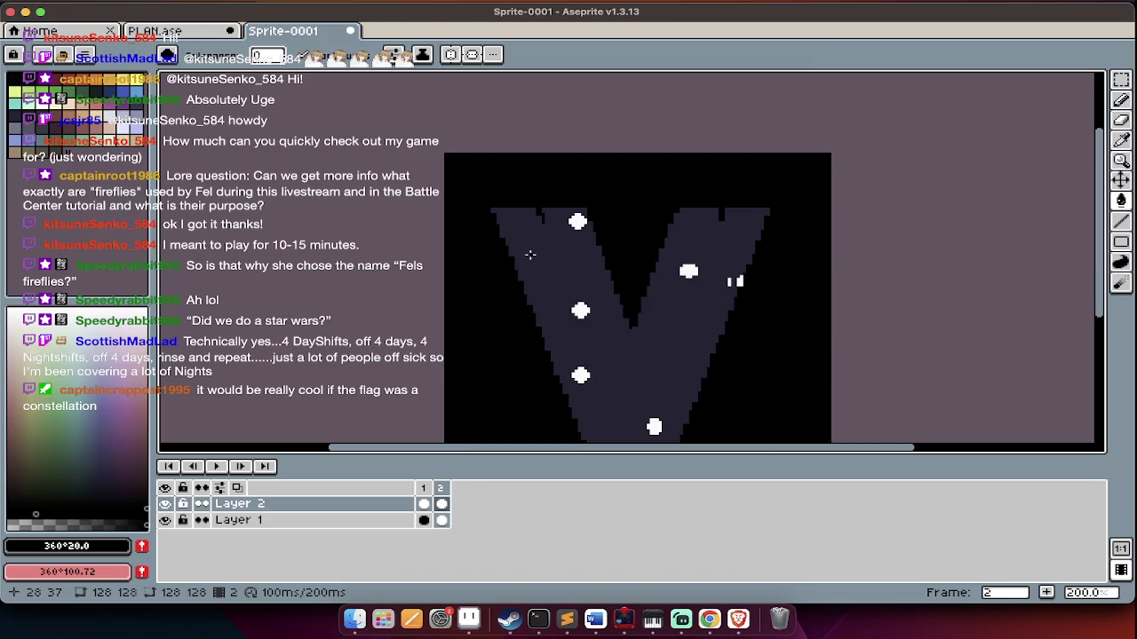
pyautogui.hotkey('ctrl', 'a')
pyautogui.hotkey('shift', 'n')
pyautogui.hotkey('ctrl', 'v')
pyautogui.press('Return')
pyautogui.click(7, 256)
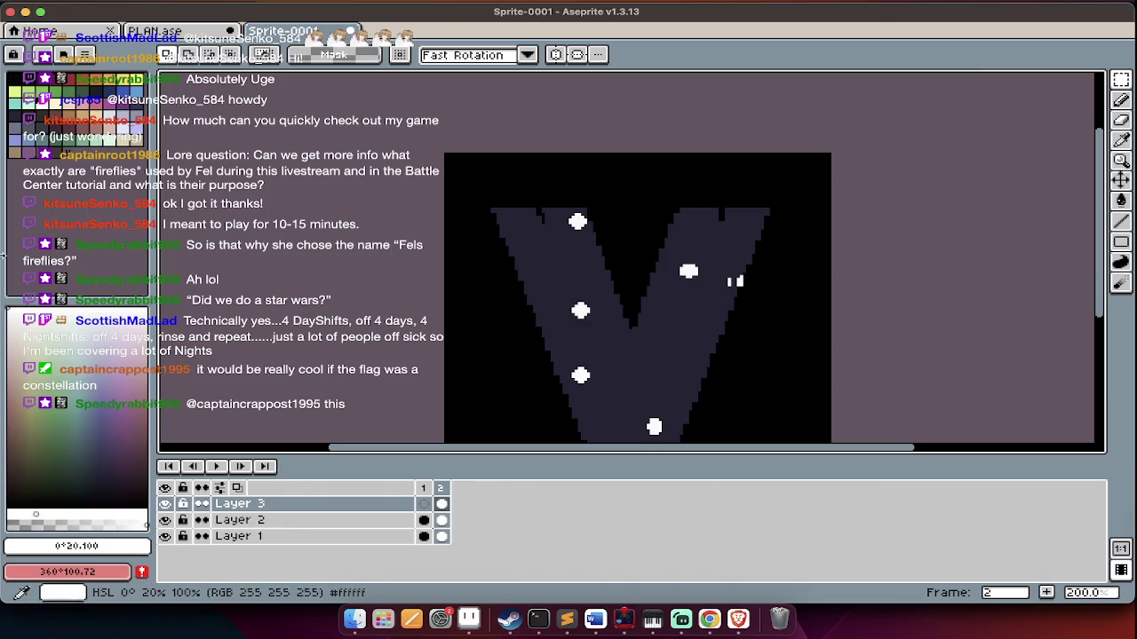
# Fill the V shape solid white after a trial fill
pyautogui.press('g')
pyautogui.click(605, 388)
pyautogui.hotkey('ctrl', 'z')
pyautogui.press('Tab')
pyautogui.press('Tab')
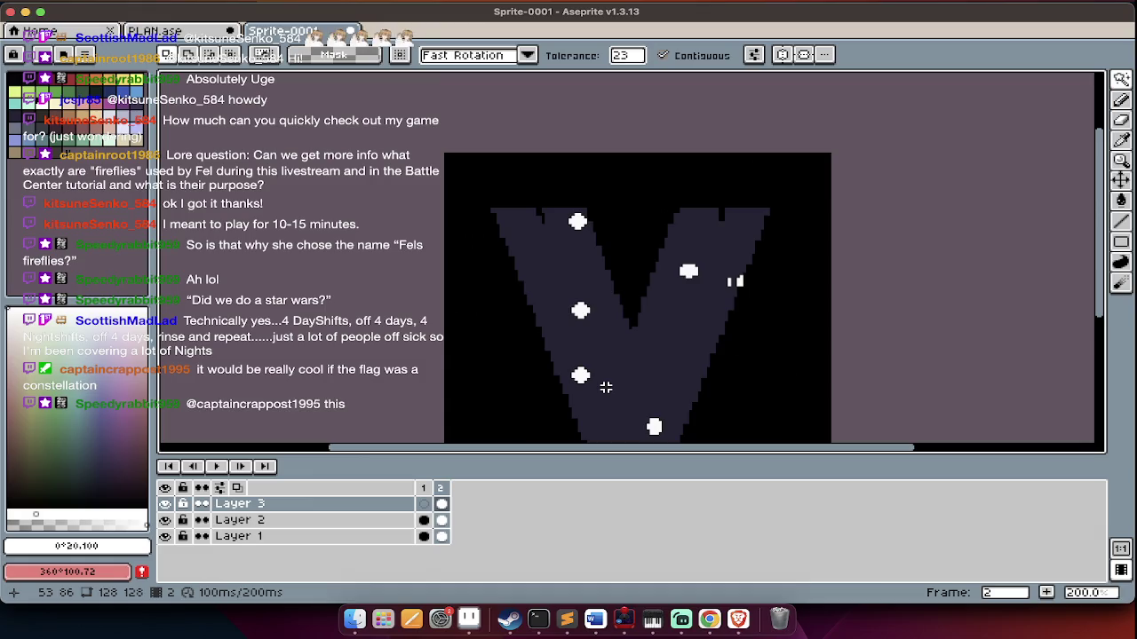
pyautogui.click(606, 387)
# Try a convolution matrix filter on the V, then revert it
pyautogui.press('m')
pyautogui.press('F9')
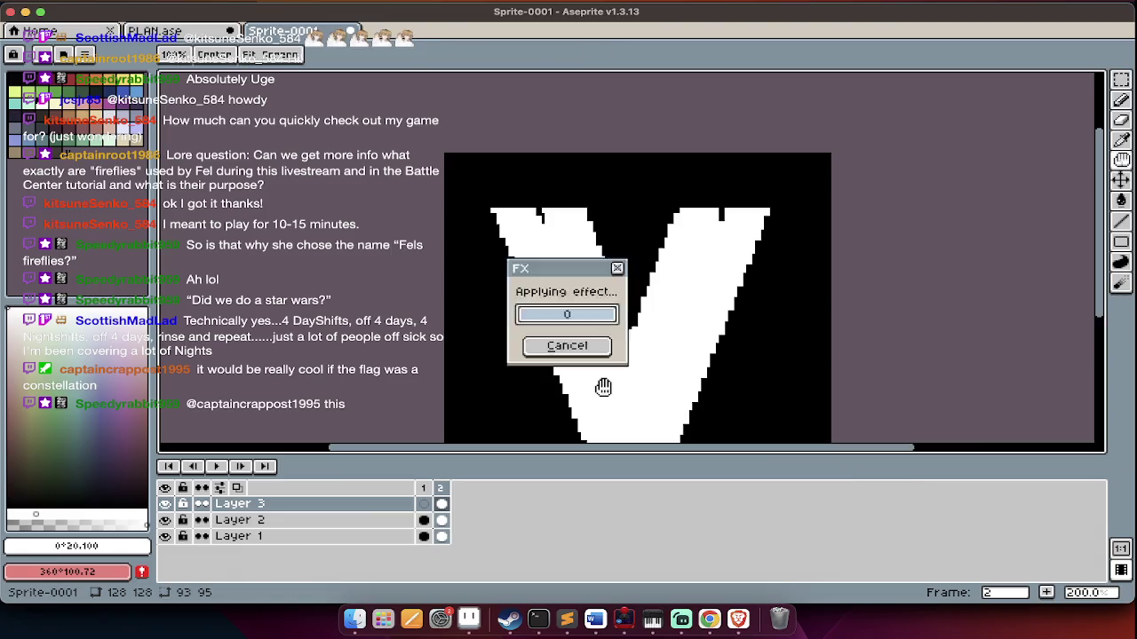
pyautogui.press('Return')
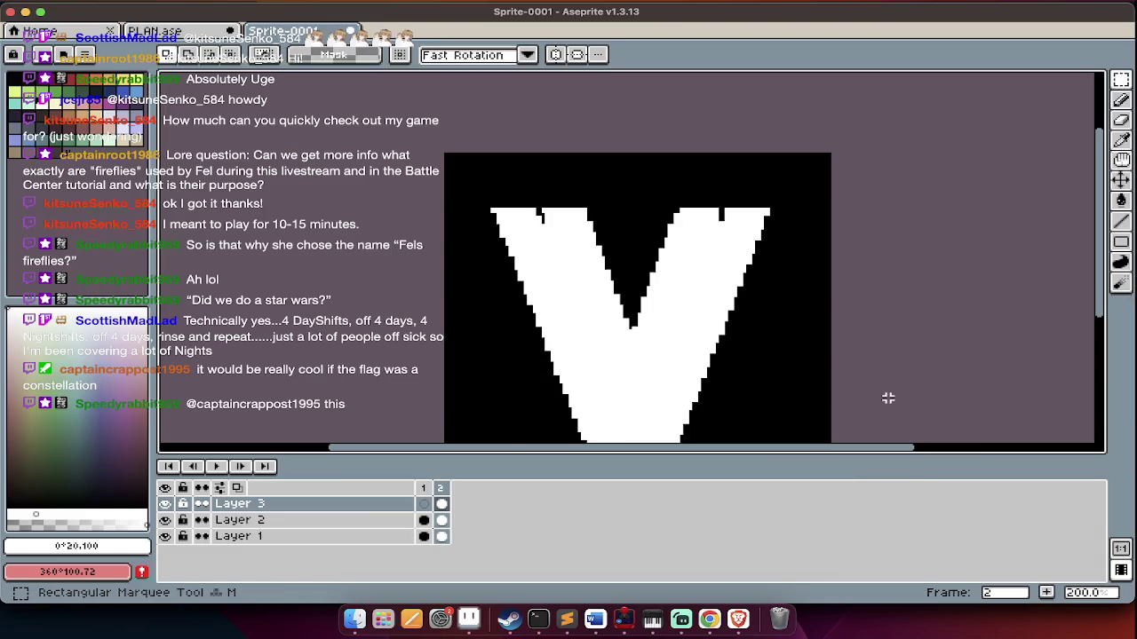
pyautogui.press('F9')
pyautogui.press('Escape')
# Hide Layer 3 and recolour the V outline white using Magic Wand and Paint Bucket
pyautogui.click(164, 503)
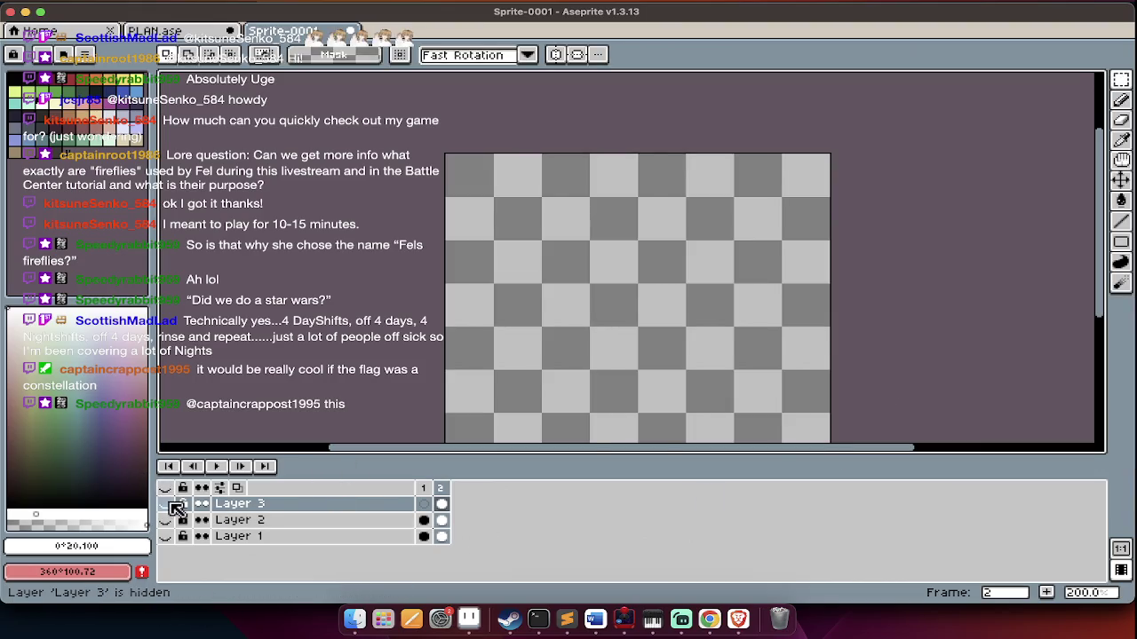
pyautogui.press('Tab')
pyautogui.press('q')
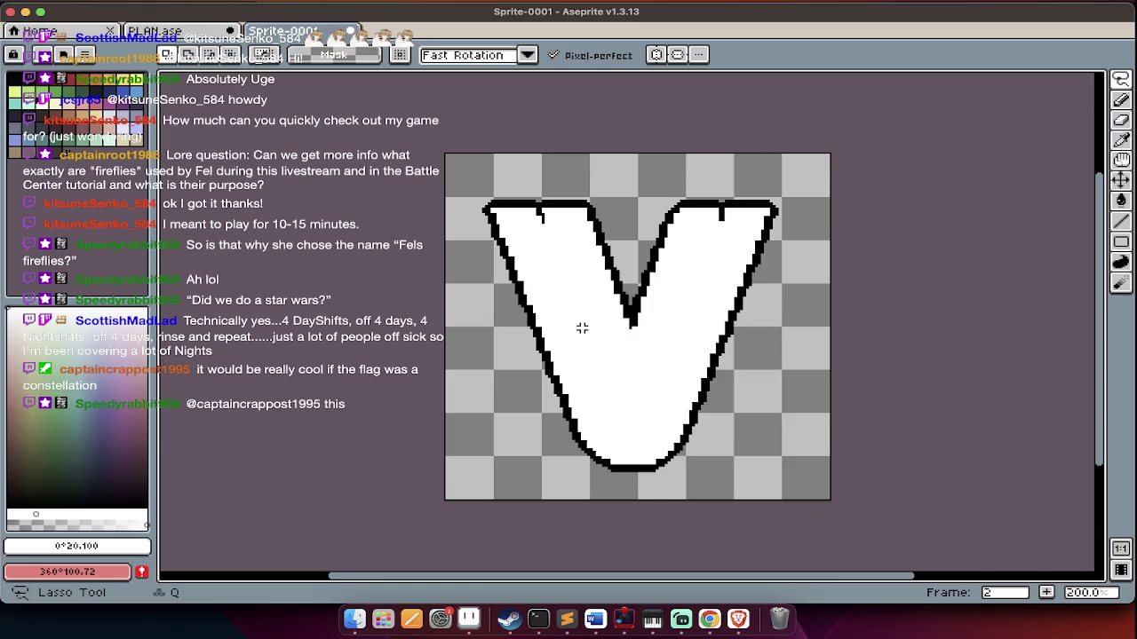
pyautogui.press('g')
pyautogui.press('w')
pyautogui.click(581, 328)
pyautogui.hotkey('ctrl', 'z')
pyautogui.hotkey('ctrl', 'z')
pyautogui.press('g')
pyautogui.click(546, 365)
# Make Layers 1 and 2 visible again and bring up Canvas Size at 128×128
pyautogui.press('Tab')
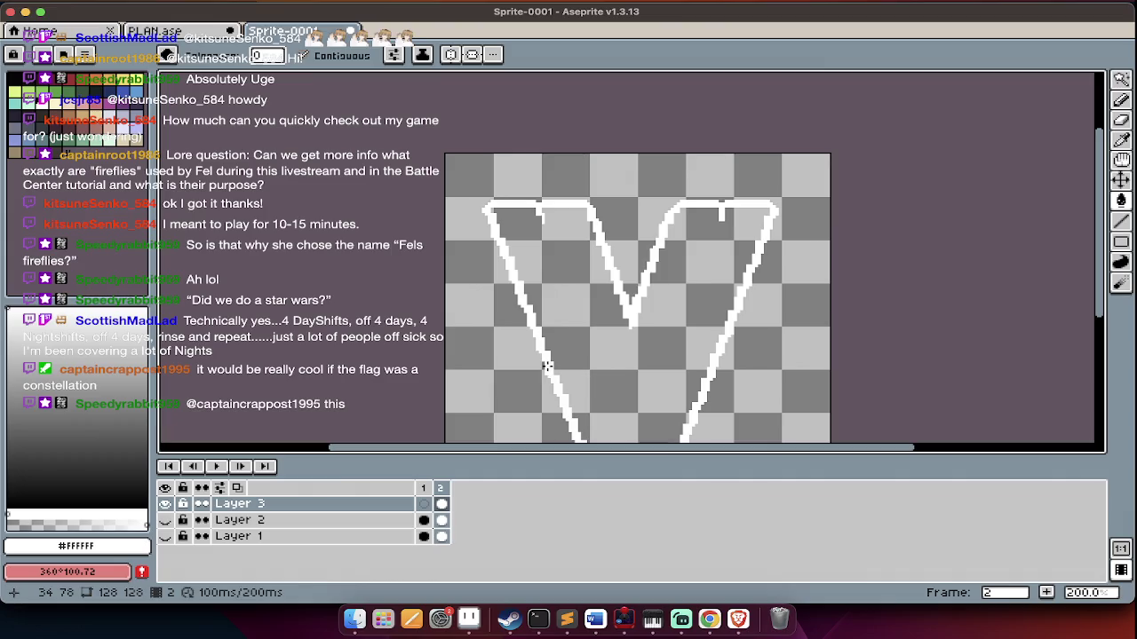
pyautogui.moveTo(165, 520); pyautogui.dragTo(165, 537)
pyautogui.press('Tab')
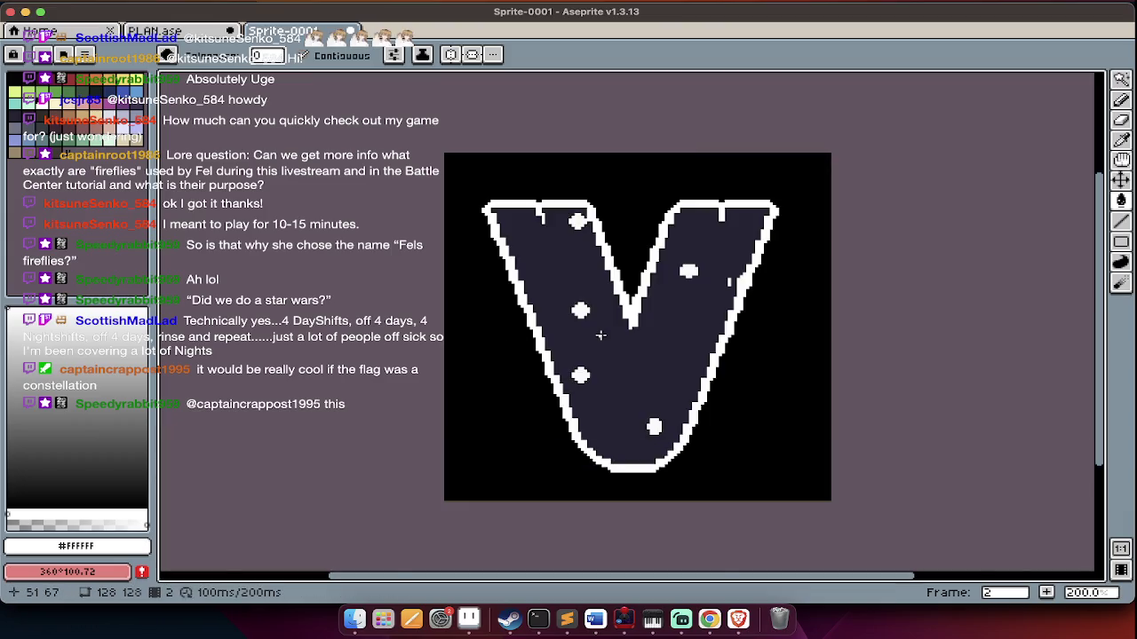
pyautogui.scroll(3, 612, 366)
pyautogui.scroll(2, 608, 369)
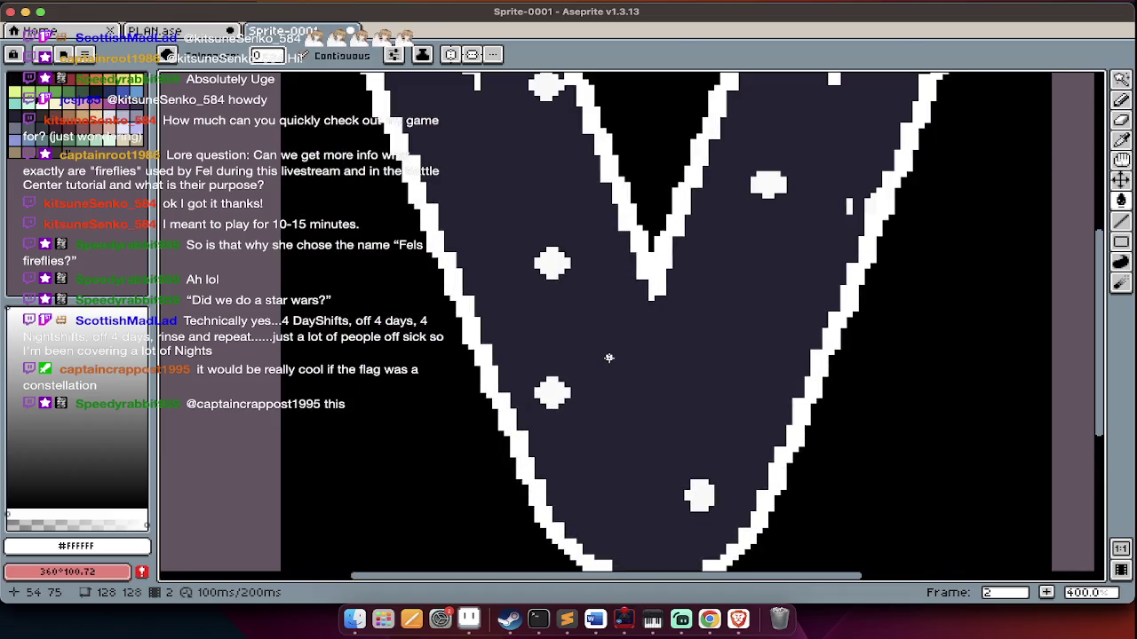
pyautogui.scroll(-6, 602, 376)
pyautogui.hotkey('ctrl', 'alt', 'c')
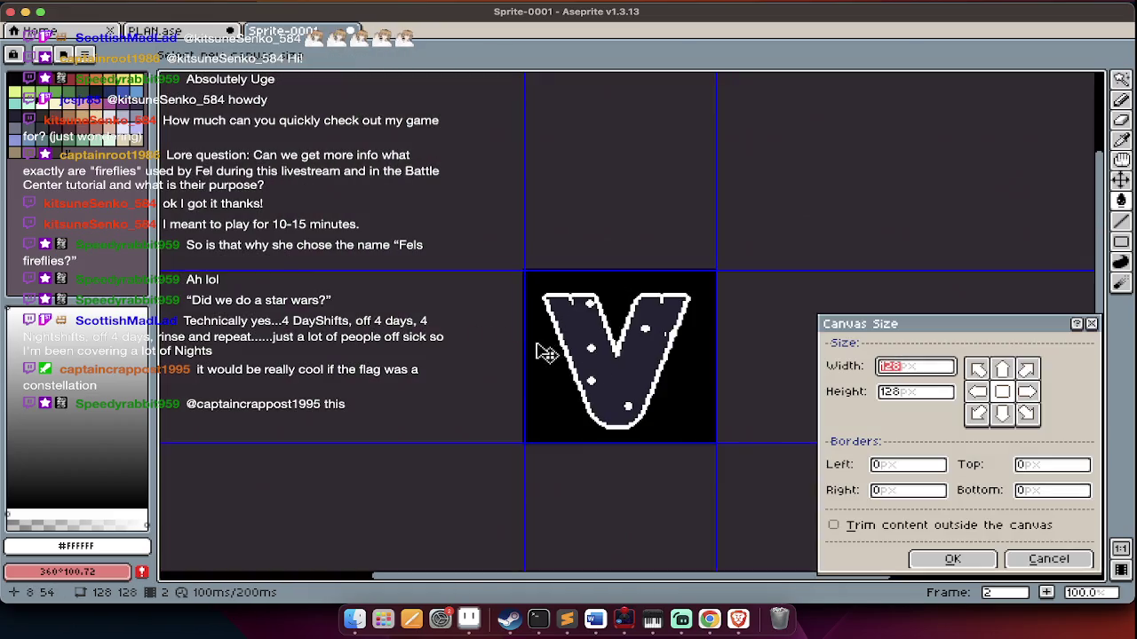
# Widen the canvas to 200 pixels, expanding equally on both sides
pyautogui.moveTo(522, 342); pyautogui.dragTo(453, 342)
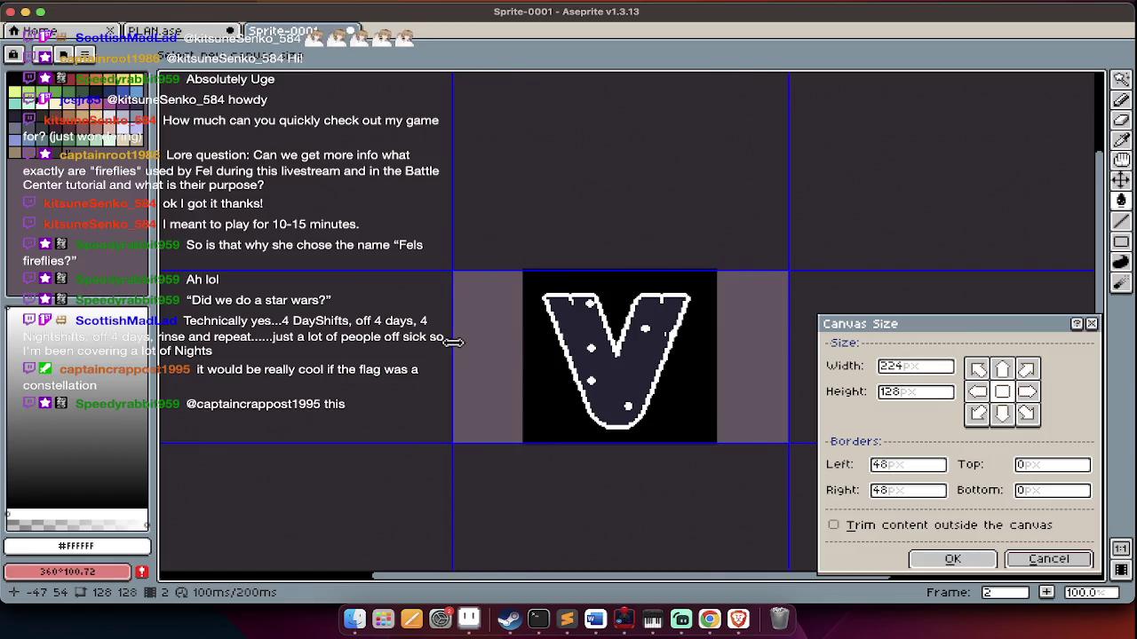
pyautogui.click(1048, 558)
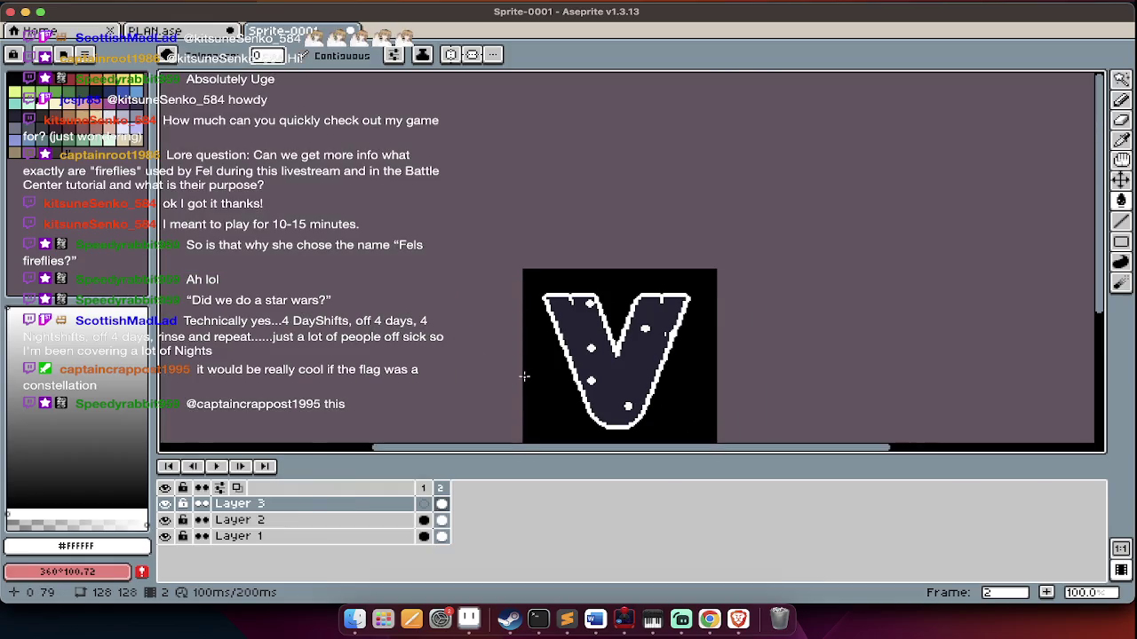
pyautogui.hotkey('ctrl', 'alt', 'c')
pyautogui.moveTo(520, 373); pyautogui.dragTo(468, 373)
pyautogui.press('Return')
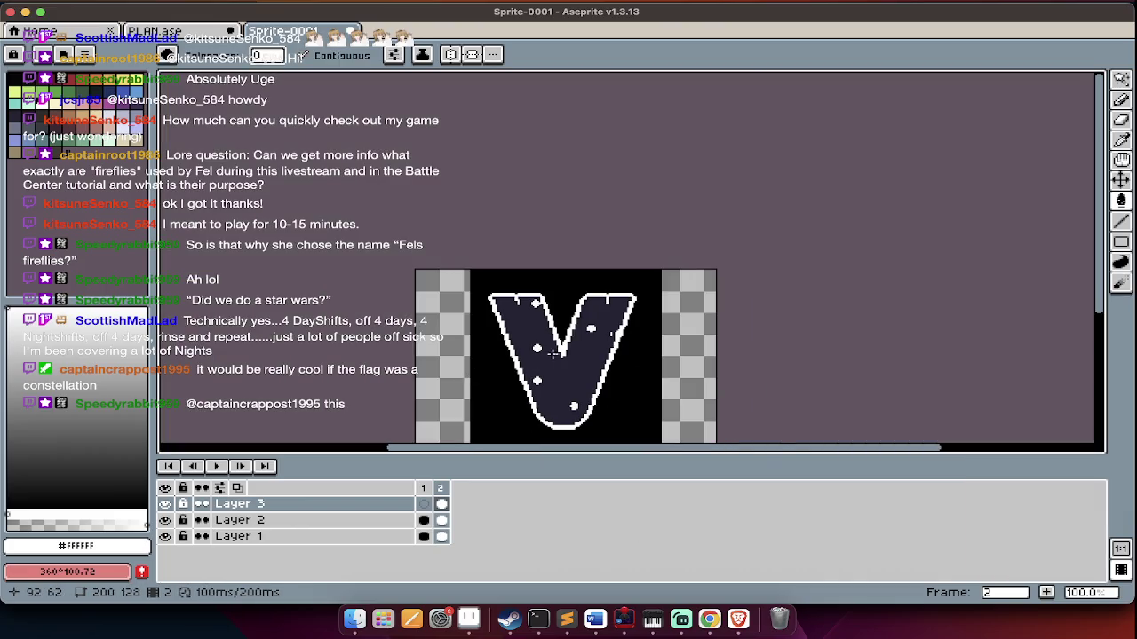
# Fill the new side areas black on Layer 1
pyautogui.hotkey('alt', 'Down')
pyautogui.hotkey('alt', 'Down')
pyautogui.press('g')
pyautogui.press('x')
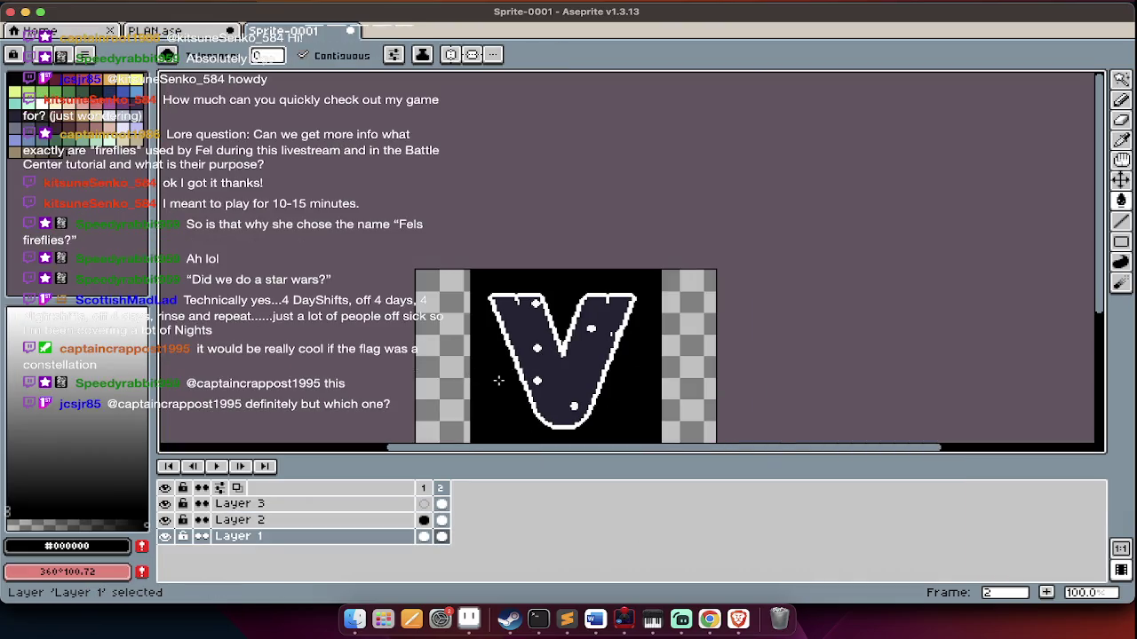
pyautogui.click(430, 384)
pyautogui.press('Tab')
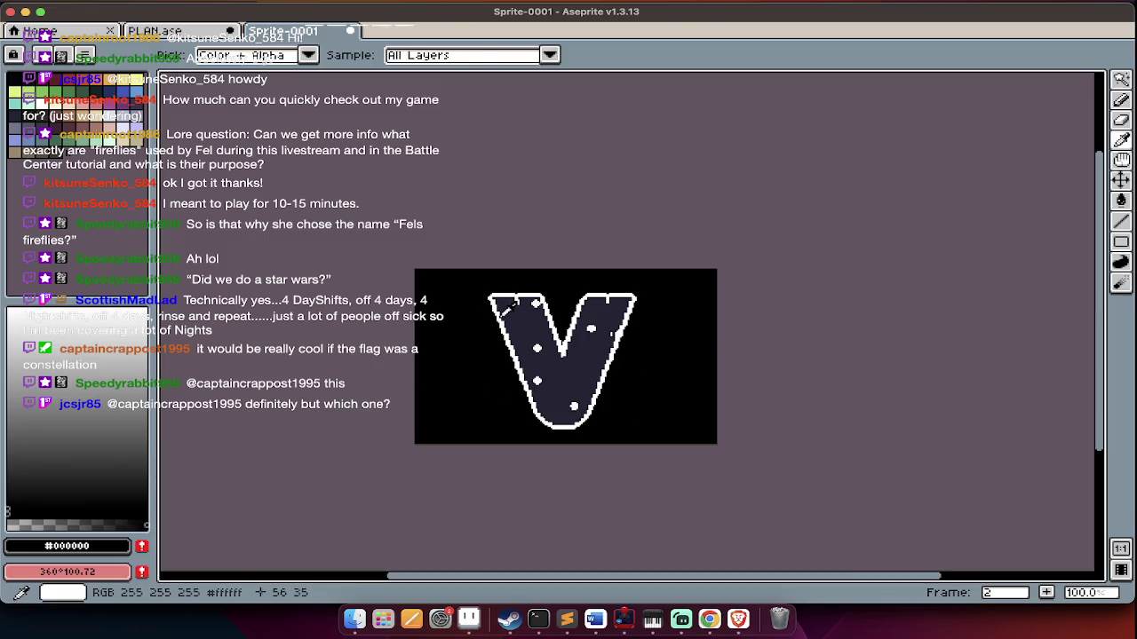
# Draw a white rectangle border around the whole banner on Layer 3
pyautogui.keyDown('alt'); pyautogui.click(496, 317); pyautogui.keyUp('alt')
pyautogui.press('Tab')
pyautogui.hotkey('alt', 'Up')
pyautogui.hotkey('alt', 'Up')
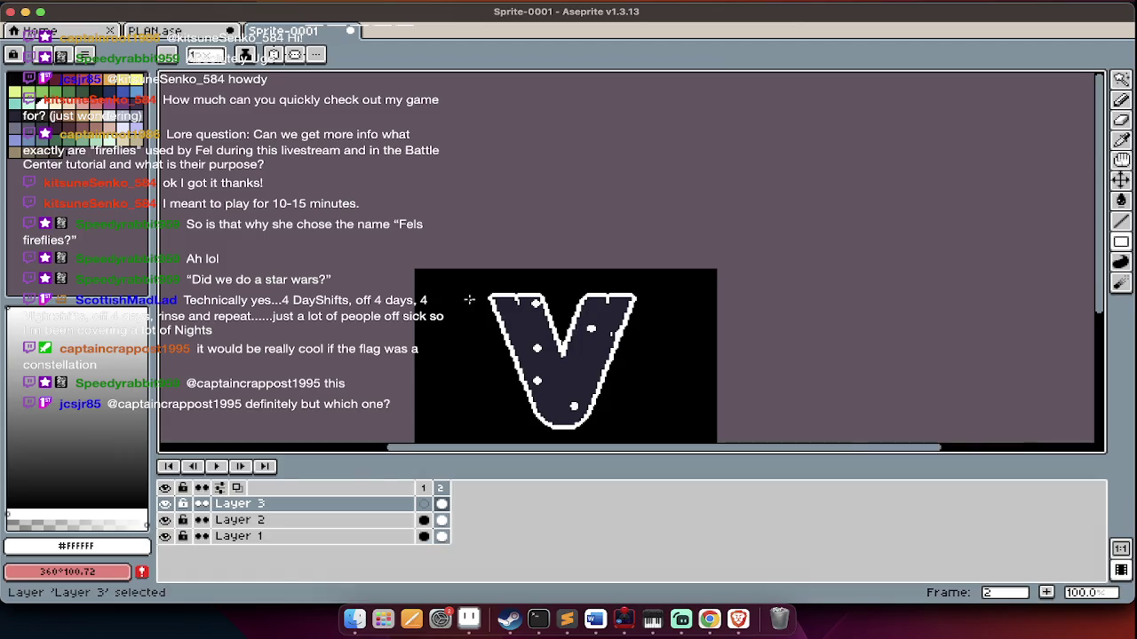
pyautogui.press('Tab')
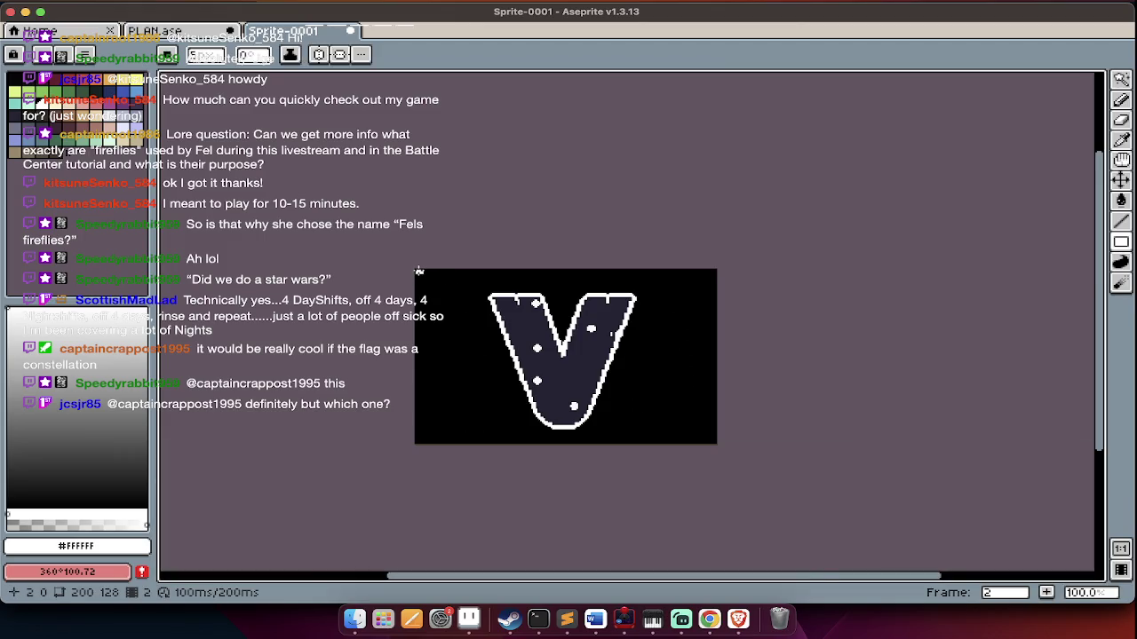
pyautogui.moveTo(419, 271); pyautogui.dragTo(716, 440)
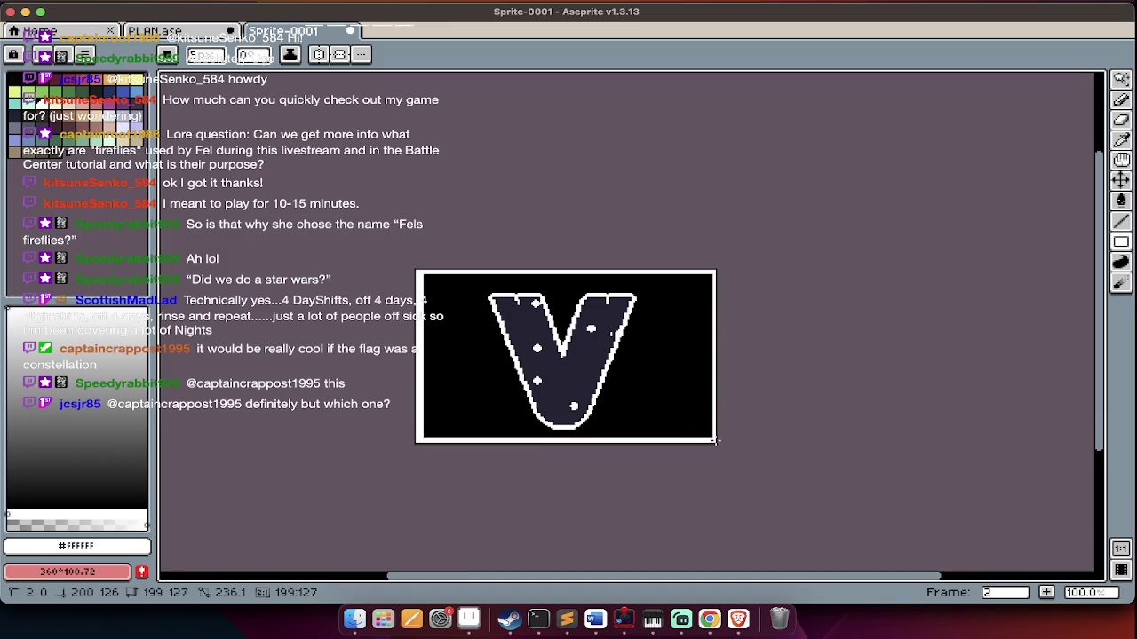
pyautogui.press('Tab')
# Select the V shape by colour on Layer 2 and set Hue/Saturation lightness to 53
pyautogui.hotkey('alt', 'Down')
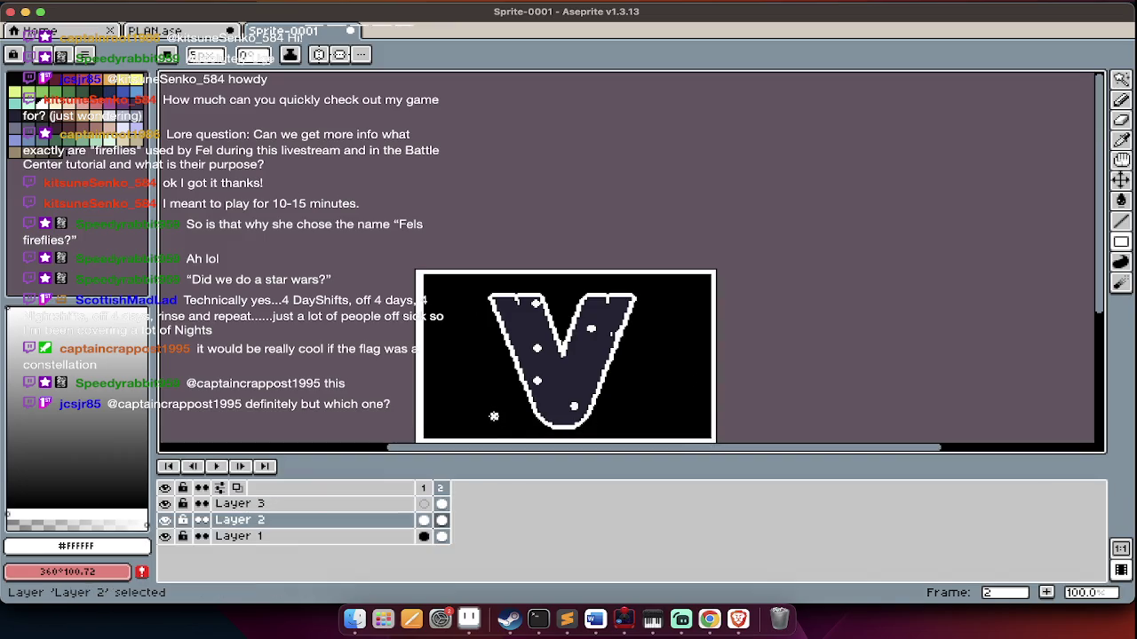
pyautogui.press('w')
pyautogui.click(488, 427)
pyautogui.hotkey('ctrl', 'shift', 'i')
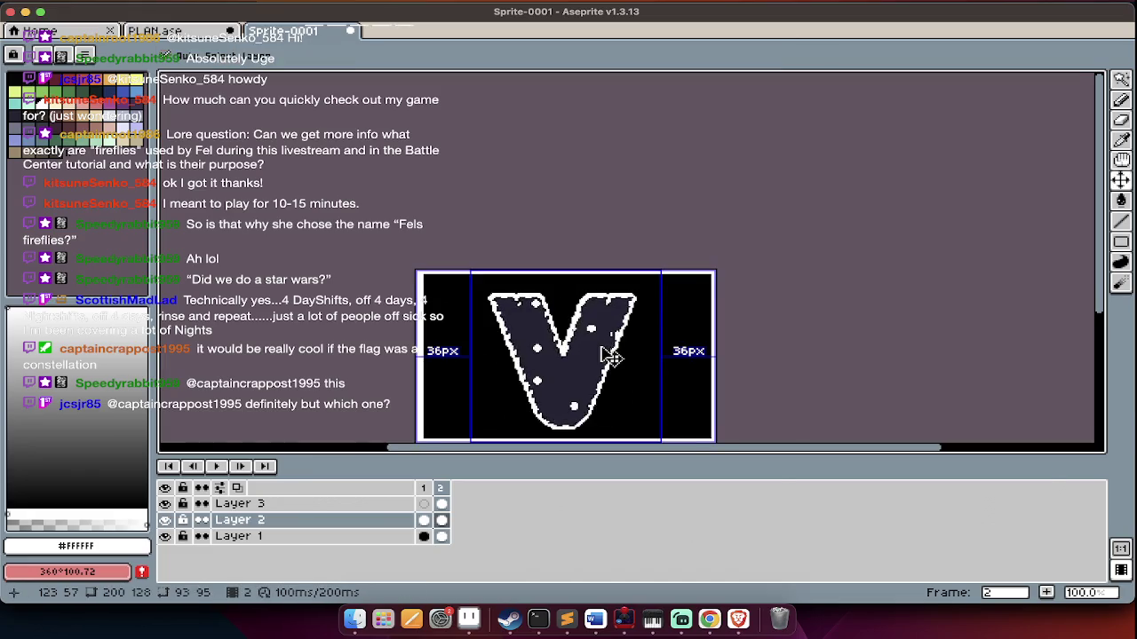
pyautogui.hotkey('ctrl', 'u')
pyautogui.moveTo(883, 520); pyautogui.dragTo(764, 534)
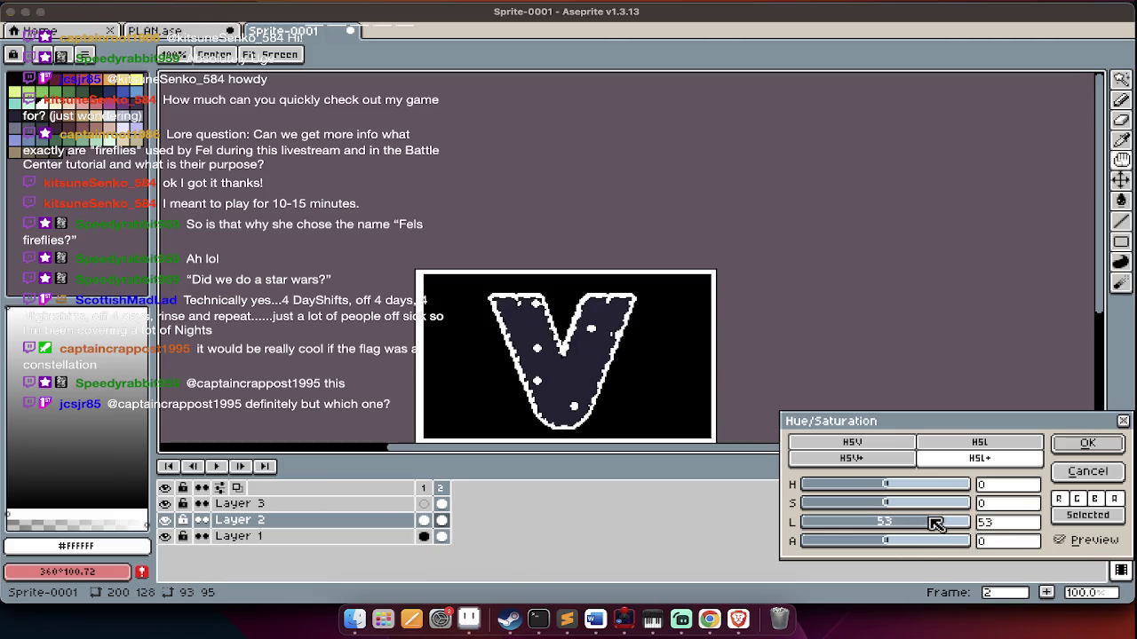
# Cancel the adjustment and select the entire canvas on Layer 1
pyautogui.press('Escape')
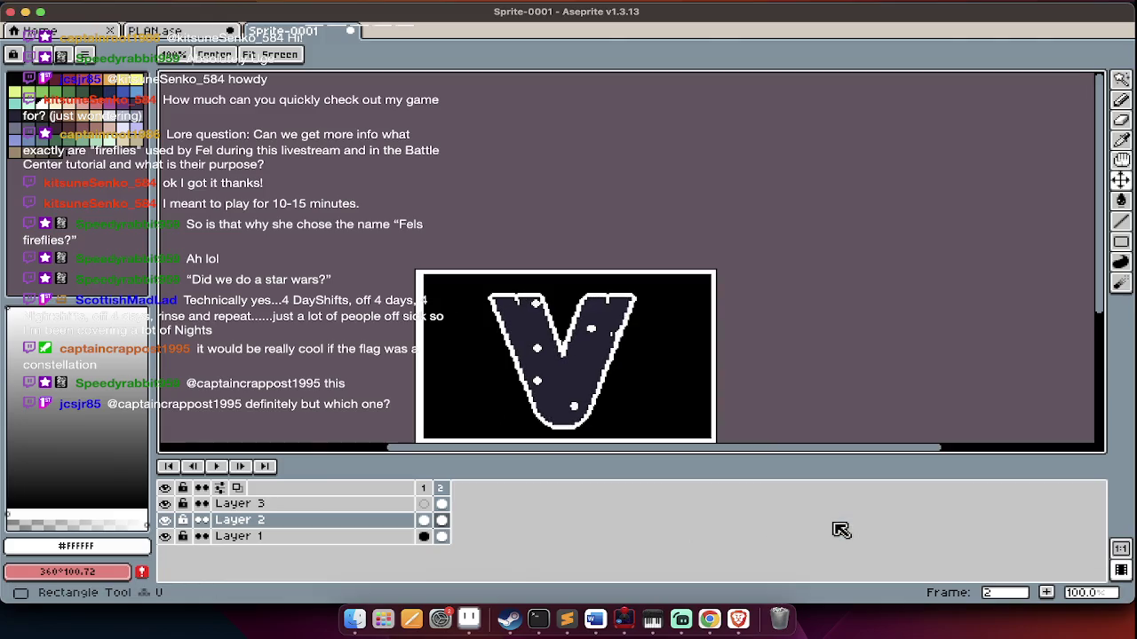
pyautogui.hotkey('ctrl', 'd')
pyautogui.hotkey('alt', 'Up')
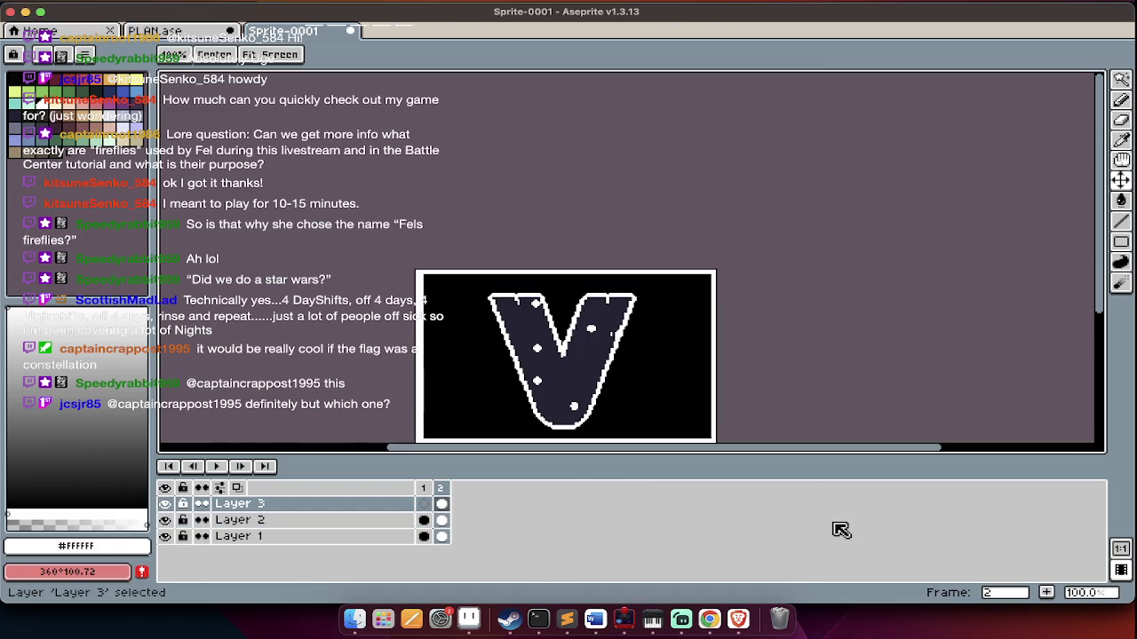
pyautogui.hotkey('alt', 'Down')
pyautogui.hotkey('alt', 'Down')
pyautogui.hotkey('alt', 'Up')
pyautogui.press('w')
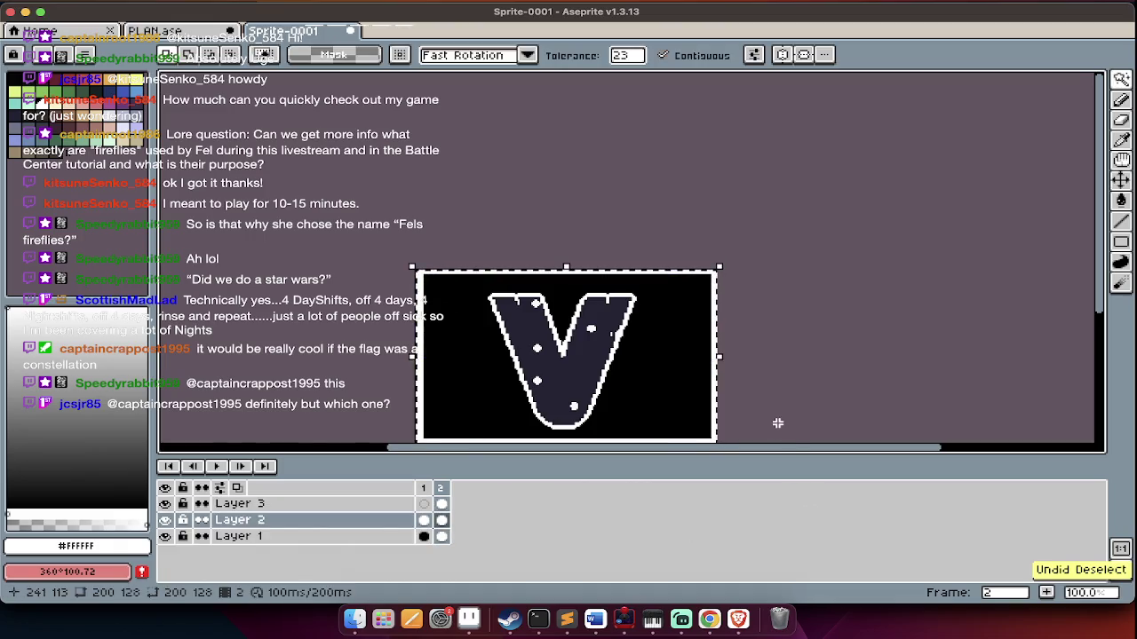
pyautogui.hotkey('alt', 'Down')
pyautogui.hotkey('ctrl', 'a')
pyautogui.hotkey('ctrl', 'x')
pyautogui.hotkey('ctrl', 'z')
# Apply Hue/Saturation with saturation 34 and lightness 13 to tint the V deep blue
pyautogui.hotkey('ctrl', 'u')
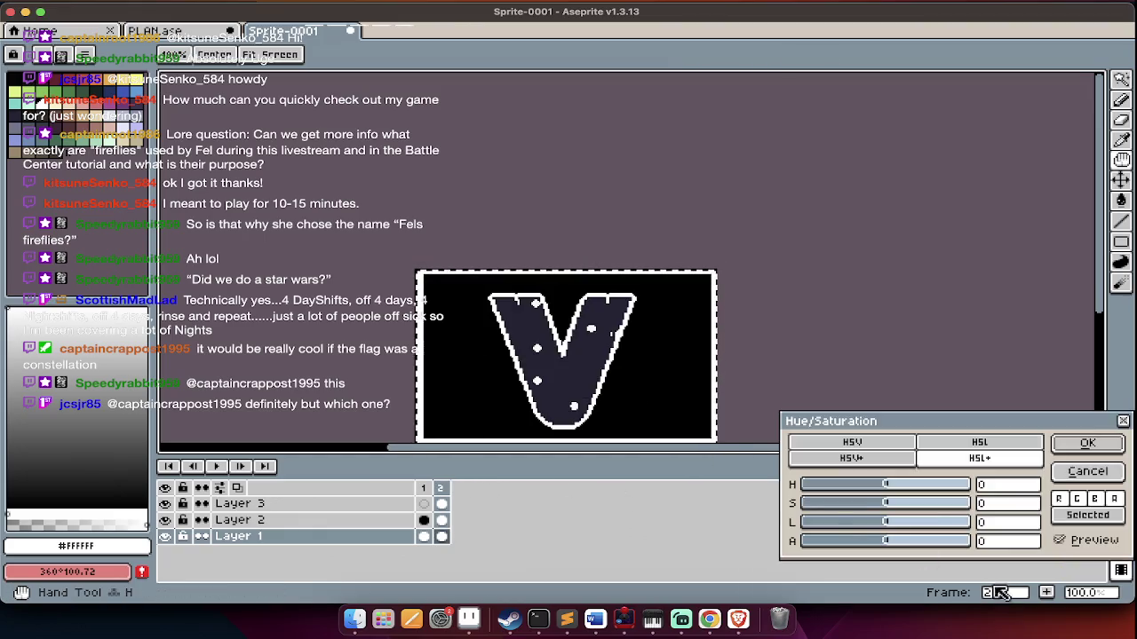
pyautogui.moveTo(919, 524); pyautogui.dragTo(899, 526)
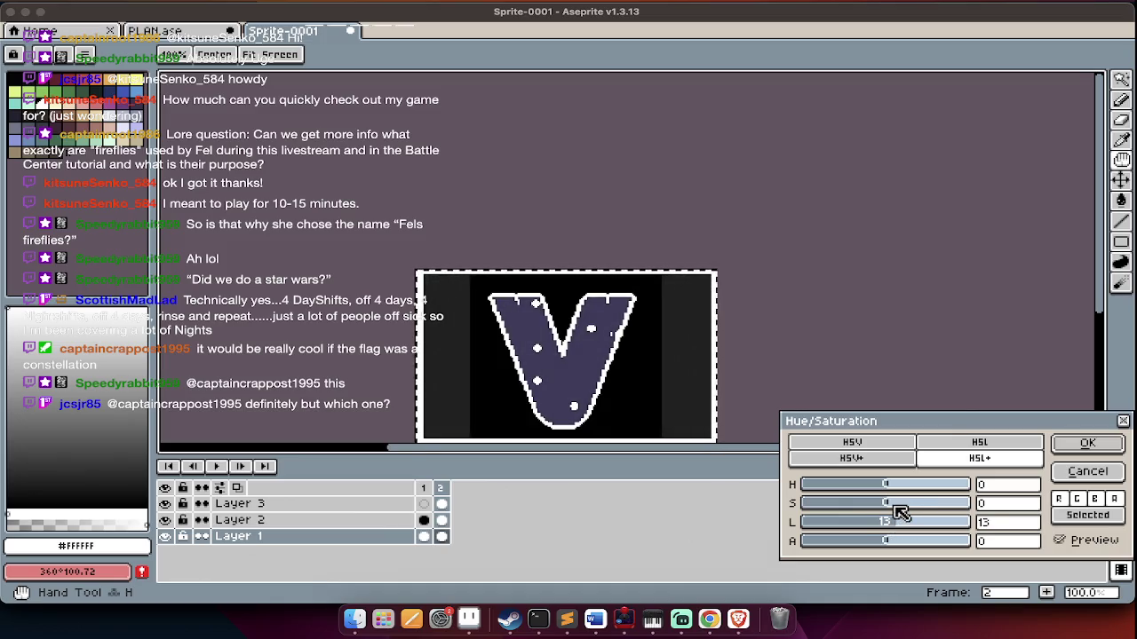
pyautogui.moveTo(898, 513); pyautogui.dragTo(943, 514)
pyautogui.moveTo(977, 513); pyautogui.dragTo(914, 517)
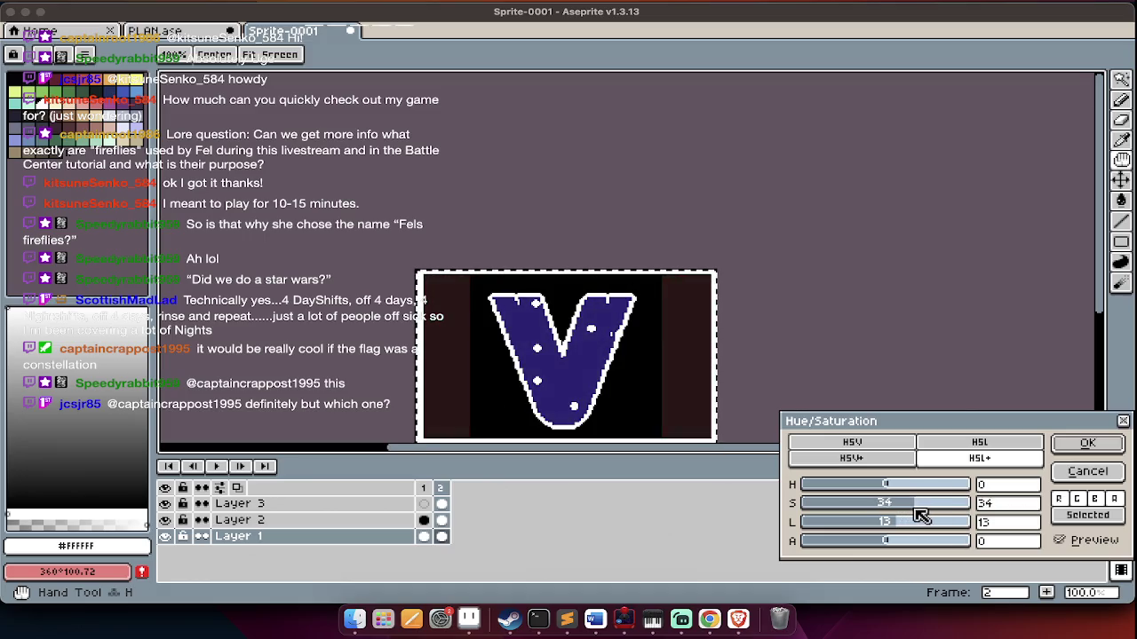
pyautogui.press('Return')
# Pick black from the background and fill the reddish side bars black
pyautogui.press('w')
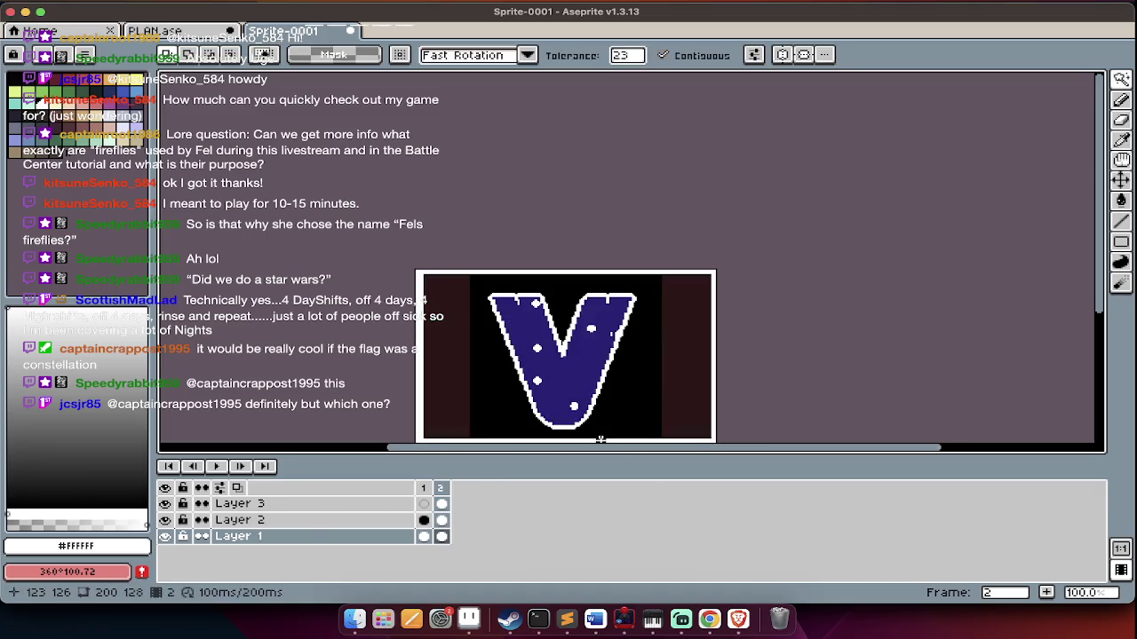
pyautogui.hotkey('ctrl', 'd')
pyautogui.keyDown('alt'); pyautogui.click(639, 403); pyautogui.keyUp('alt')
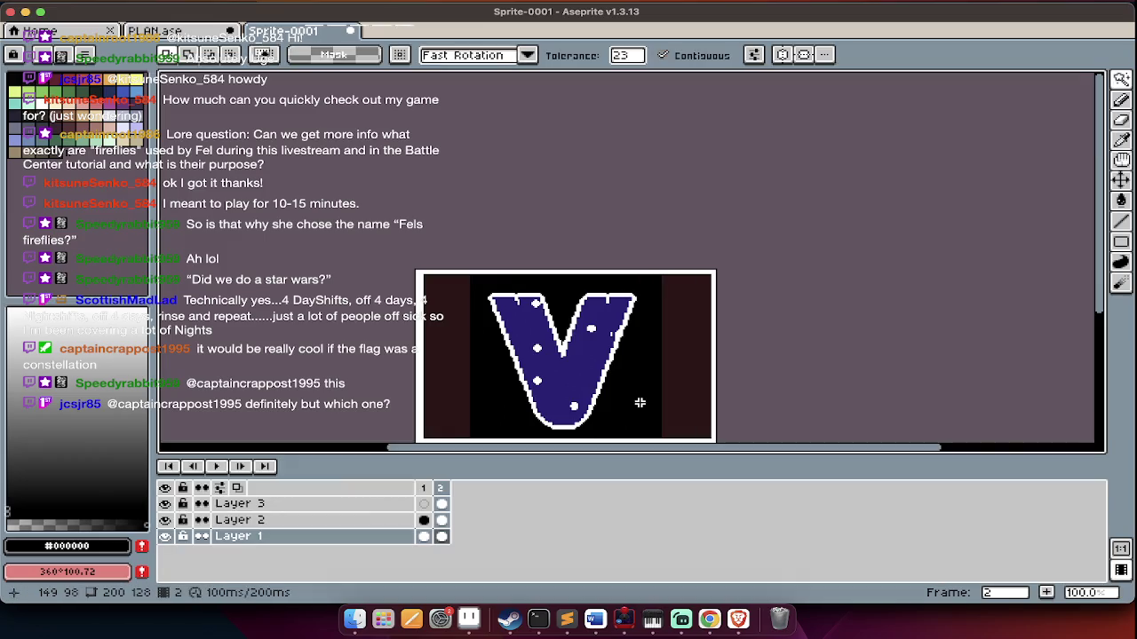
pyautogui.press('g')
pyautogui.click(685, 393)
pyautogui.press('Tab')
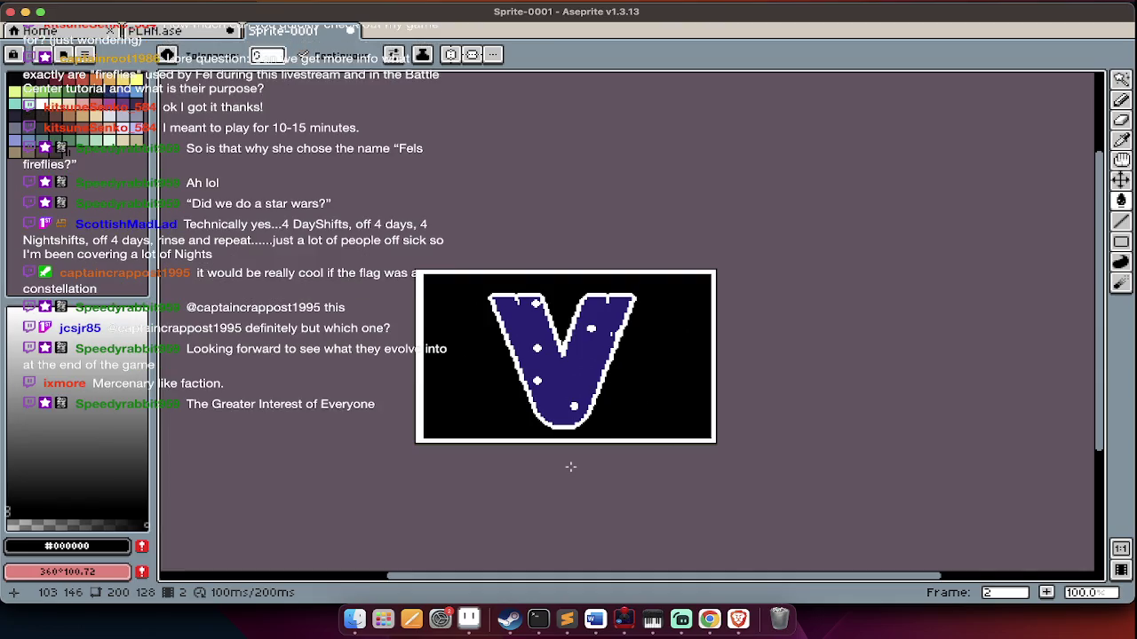
# Finish the V banner and start switching to another application
pyautogui.press('Tab')
pyautogui.press('Tab')
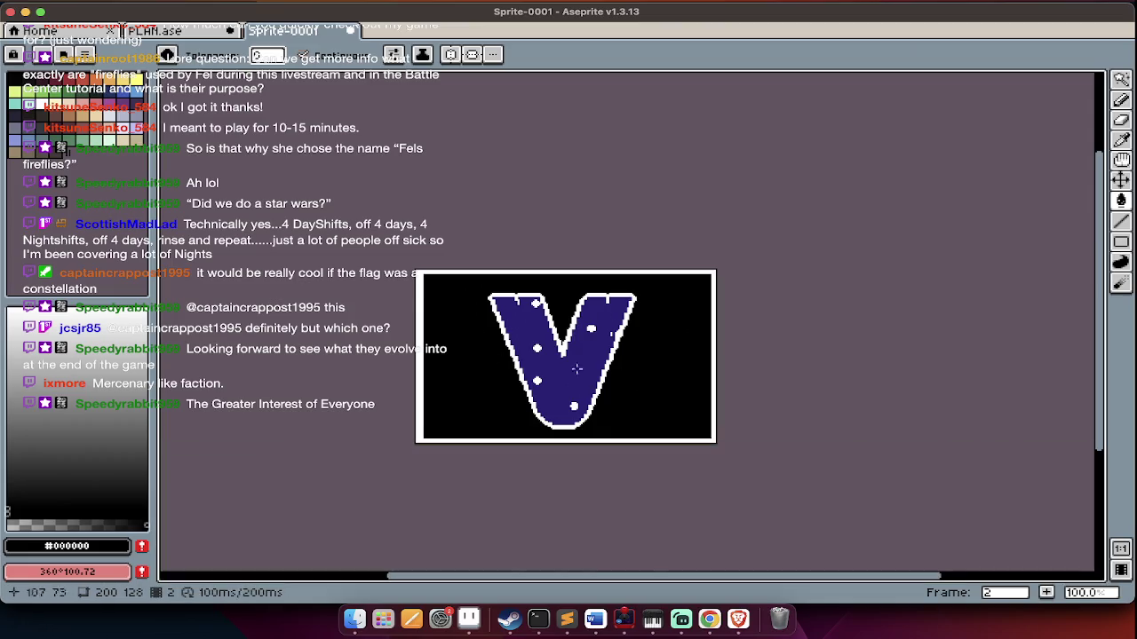
pyautogui.press('super+Tab')
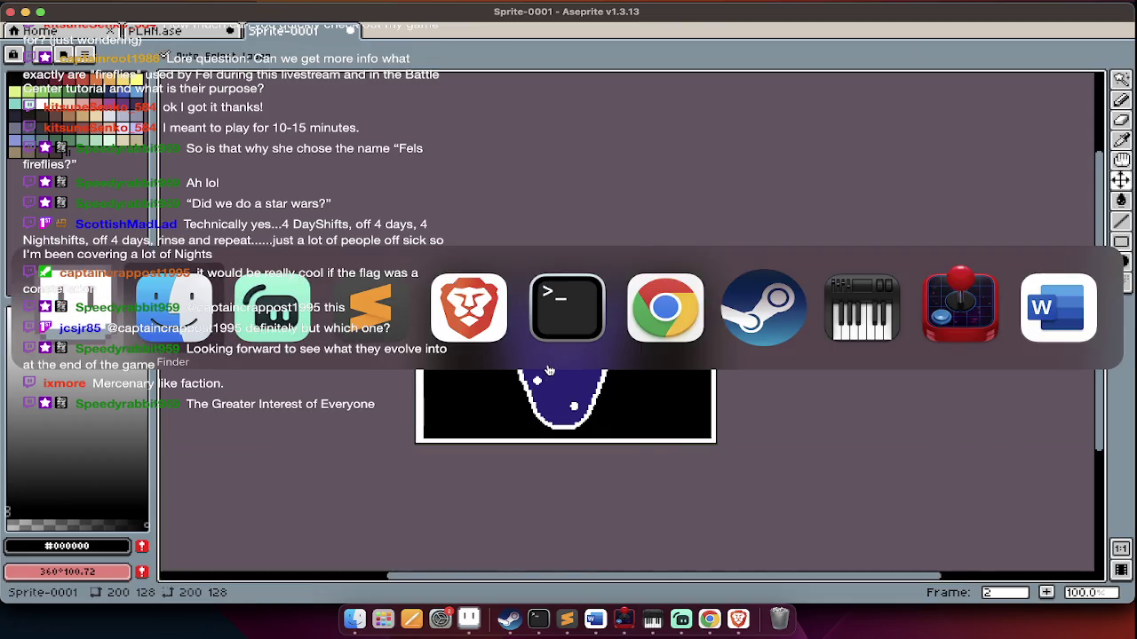
# Search Google Images for 'uk MILITARY FLAG BLACK' in Chrome
pyautogui.press('super+Tab')
pyautogui.press('super+Tab')
pyautogui.press('super+Tab')
pyautogui.press('super+Tab')
pyautogui.press('super+Tab')
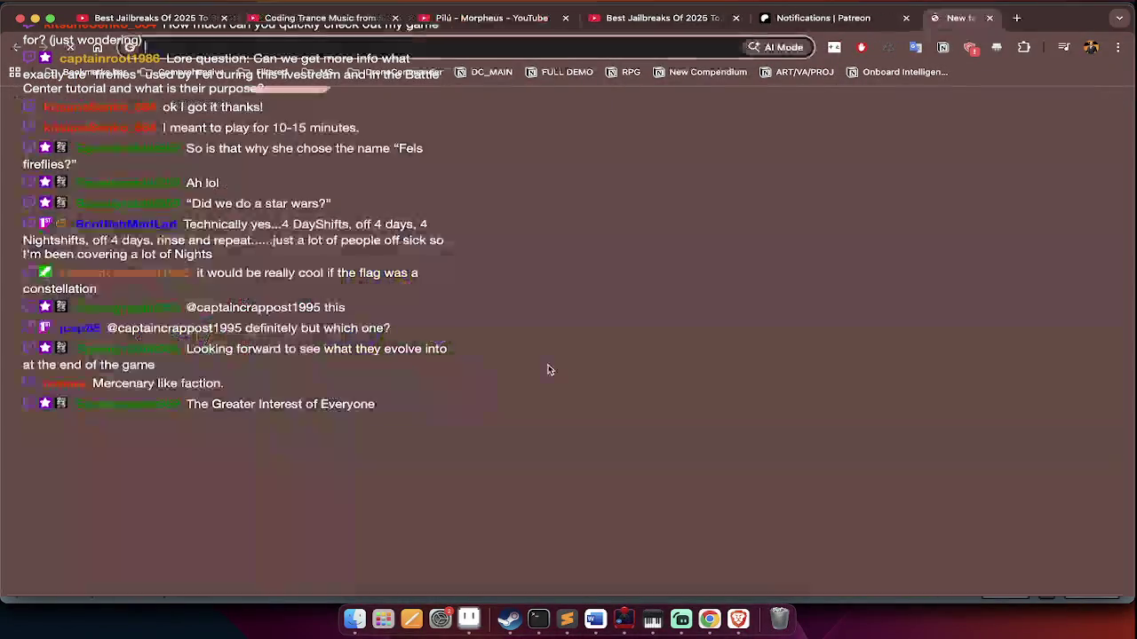
pyautogui.click(548, 369)
pyautogui.write('uk MILITARY FLAG BLAC')
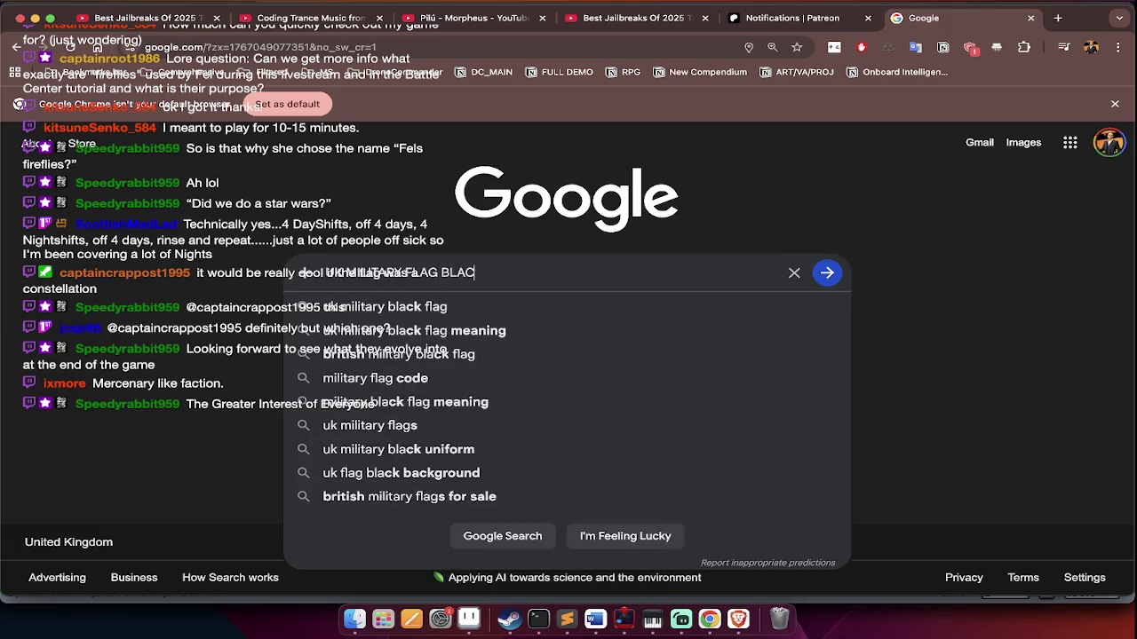
pyautogui.write('K')
pyautogui.press('Return')
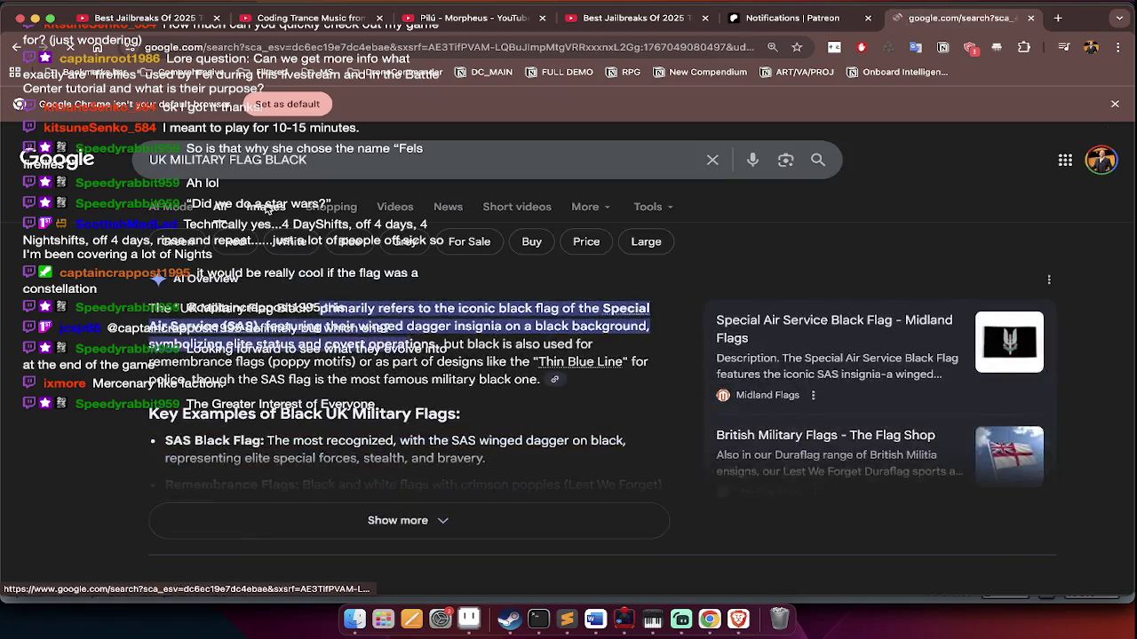
pyautogui.click(266, 207)
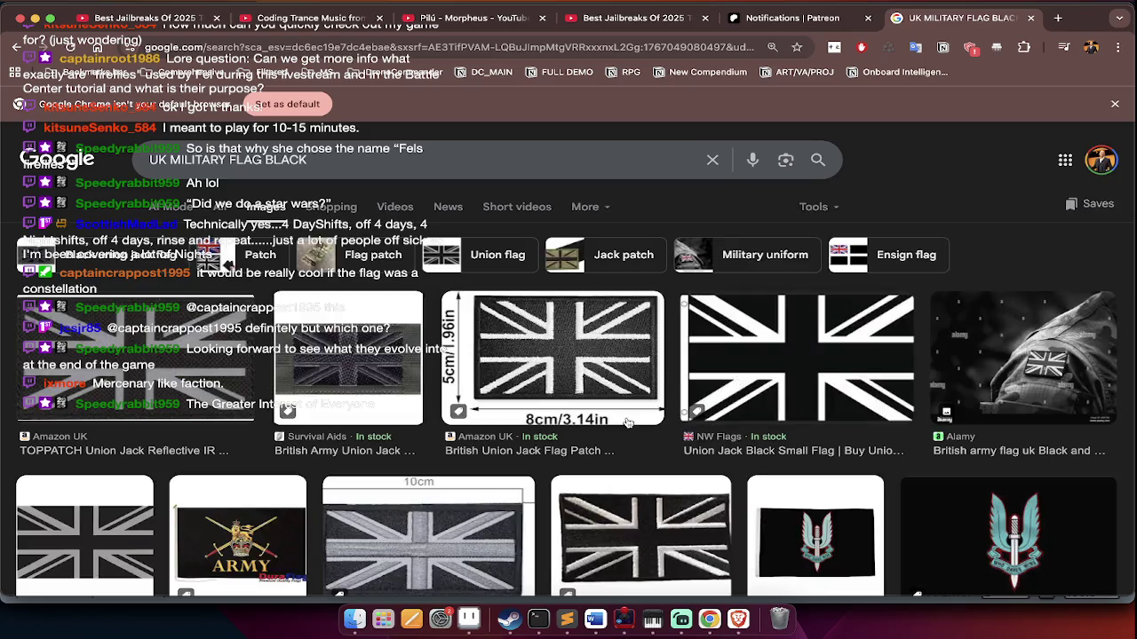
# Preview a flag patch, then change the query to USA military flags black
pyautogui.click(586, 371)
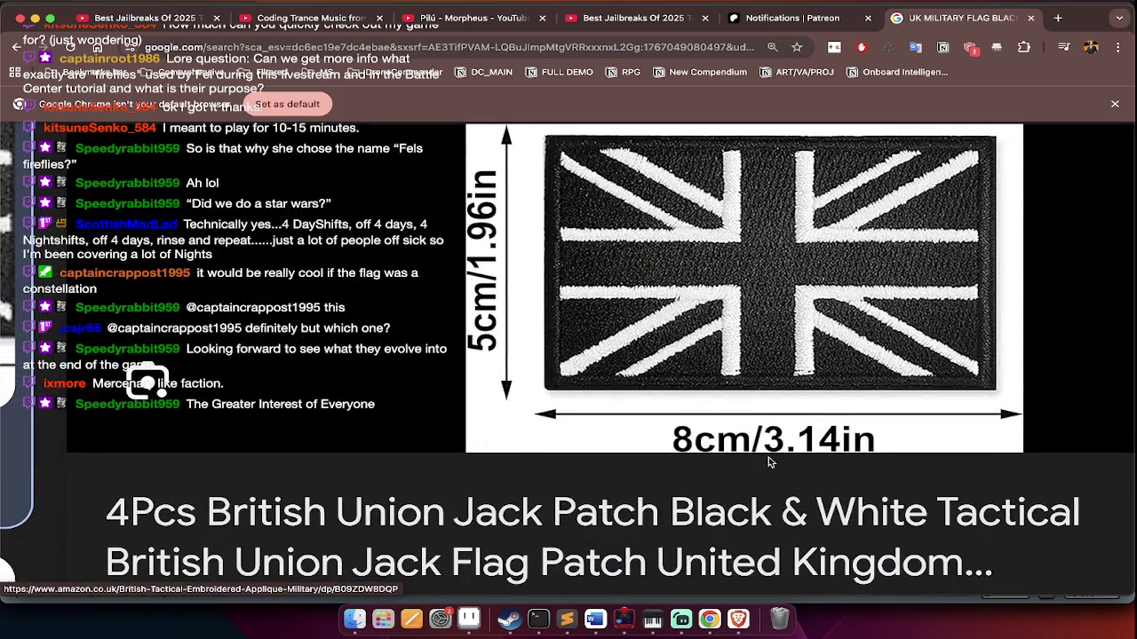
pyautogui.scroll(1, 875, 404)
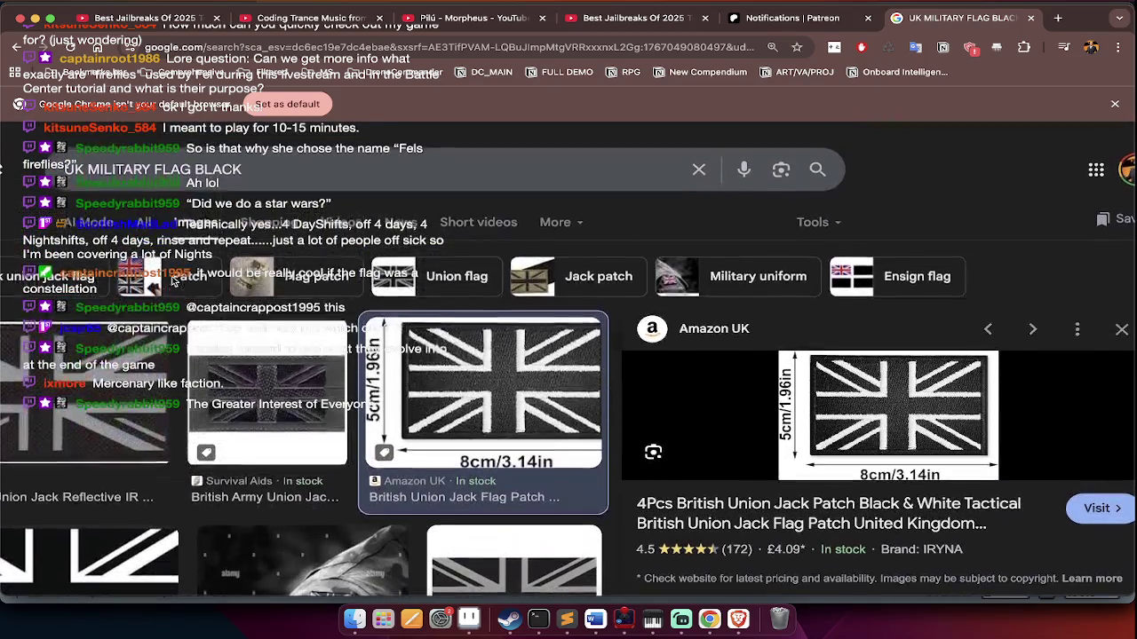
pyautogui.click(77, 160)
pyautogui.doubleClick(77, 164)
pyautogui.press('BackSpace')
pyautogui.write('USA')
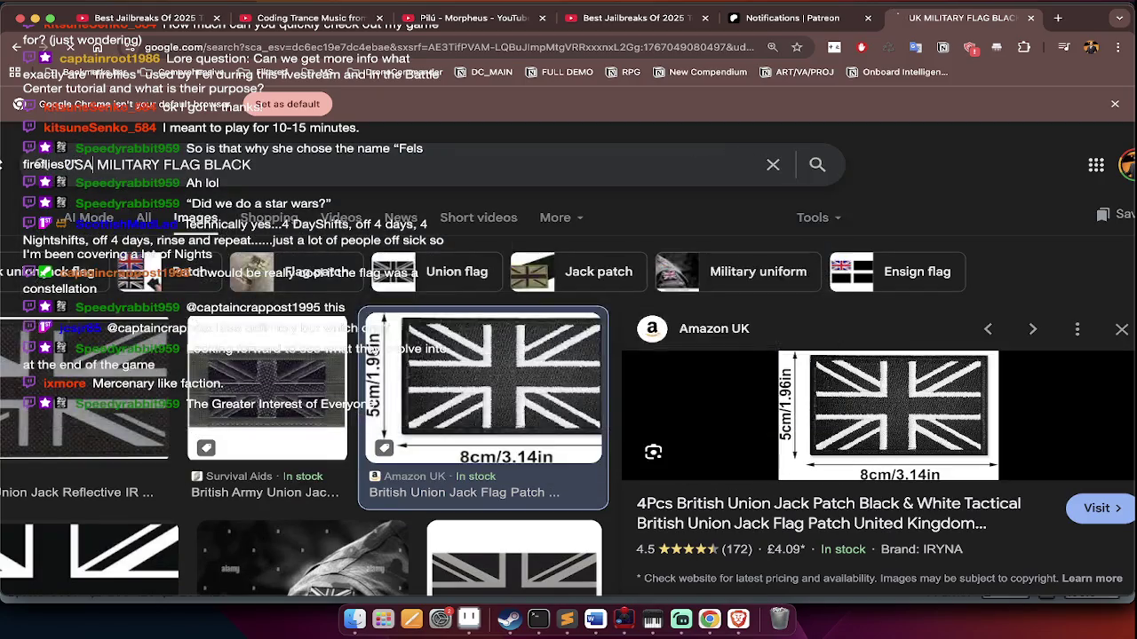
pyautogui.press('Return')
# Search for black POLAND military flags, then return to Aseprite
pyautogui.scroll(-3, 222, 296)
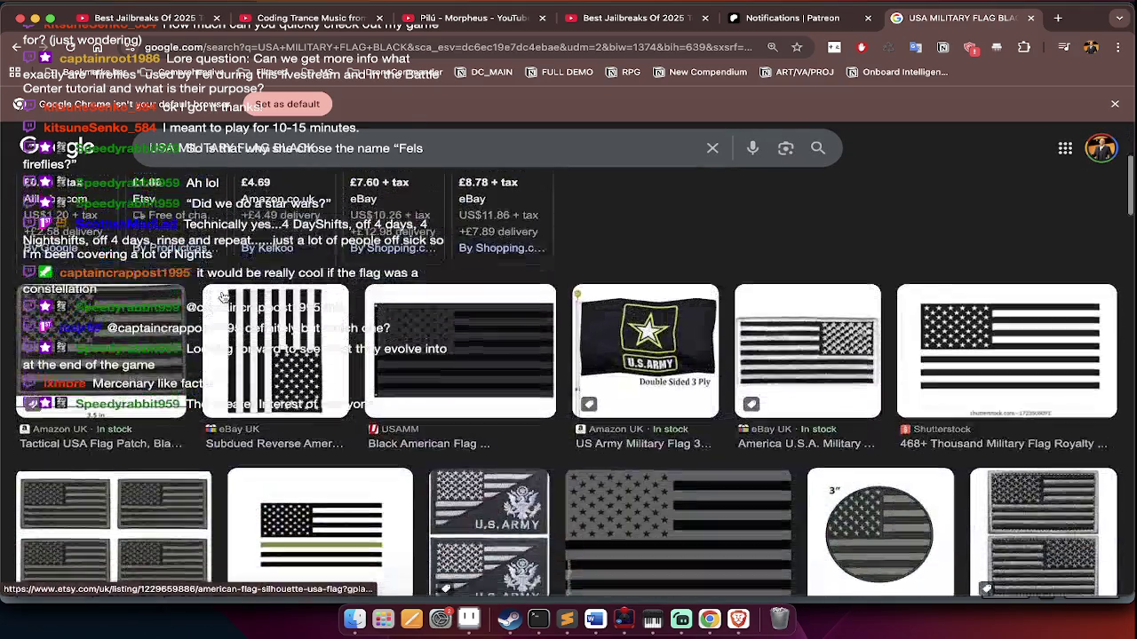
pyautogui.scroll(3, 222, 296)
pyautogui.write('POLAND')
pyautogui.press('Return')
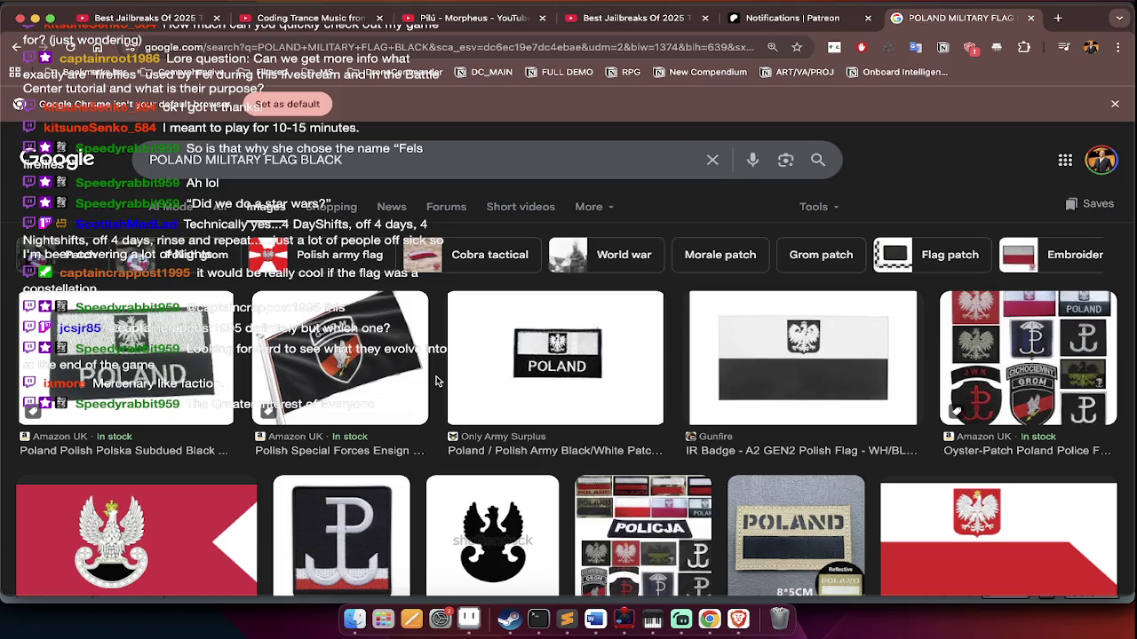
pyautogui.press('super+Tab')
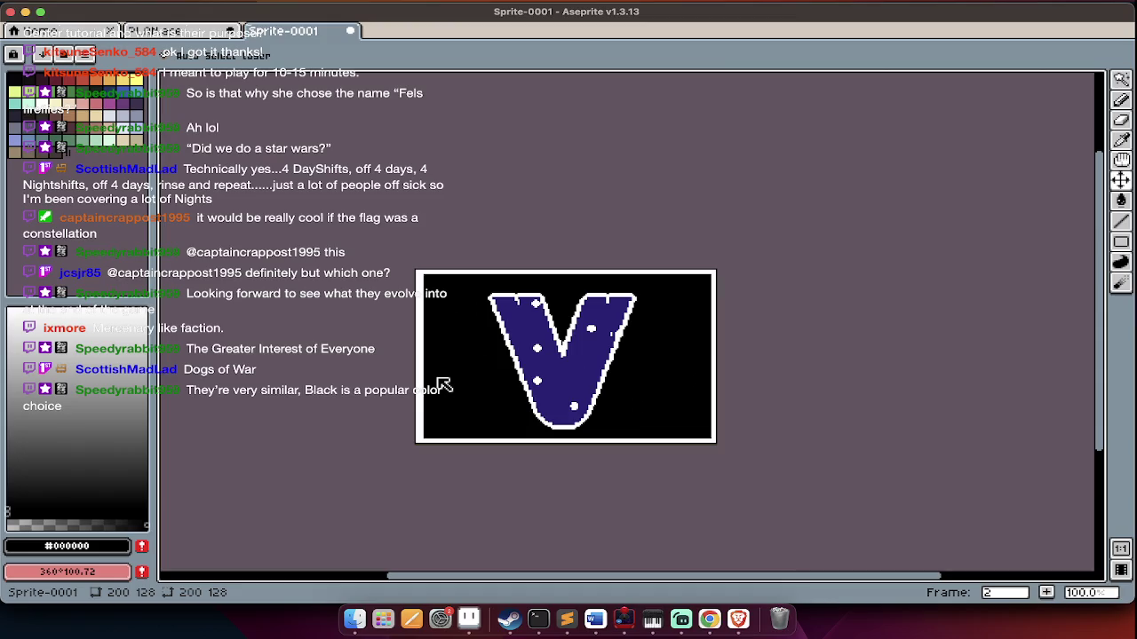
# Zoom out to 50%, add a third frame and clear Layer 2's content in it
pyautogui.press('Tab')
pyautogui.press('w')
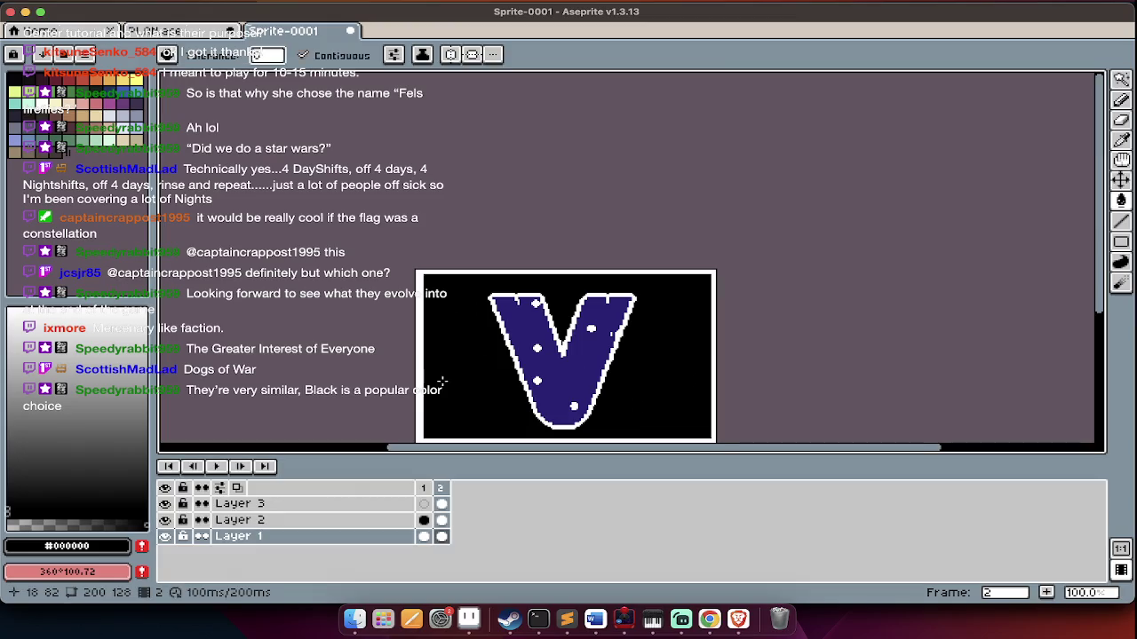
pyautogui.press('-')
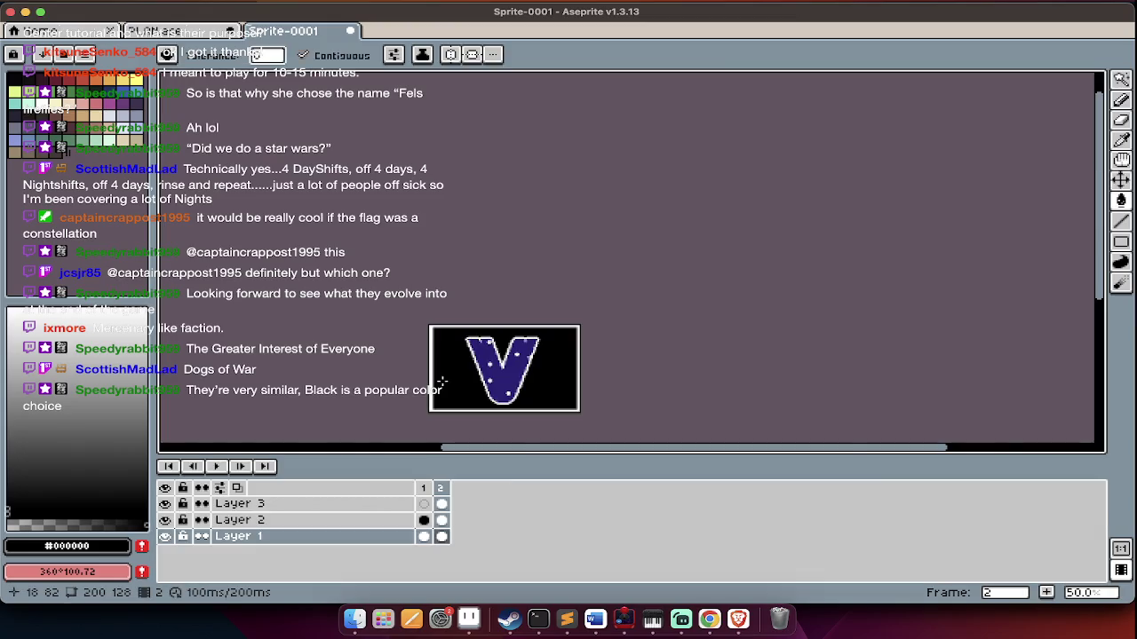
pyautogui.press('Up')
pyautogui.press('Up')
pyautogui.hotkey('alt', 'n')
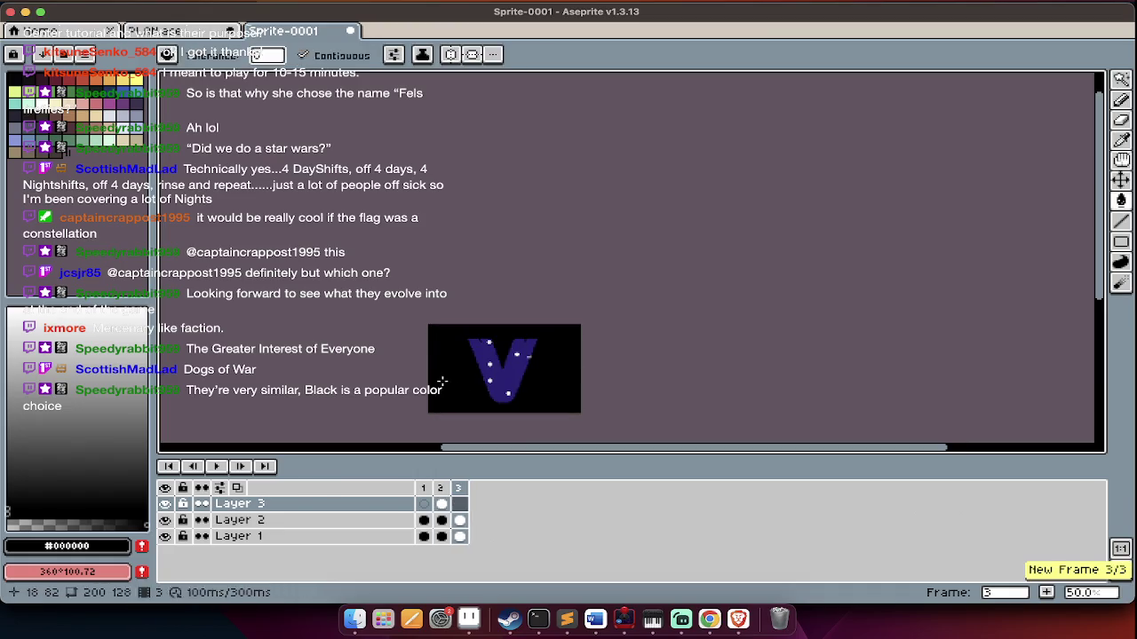
pyautogui.press('Down')
pyautogui.hotkey('ctrl', 'a')
pyautogui.press('Delete')
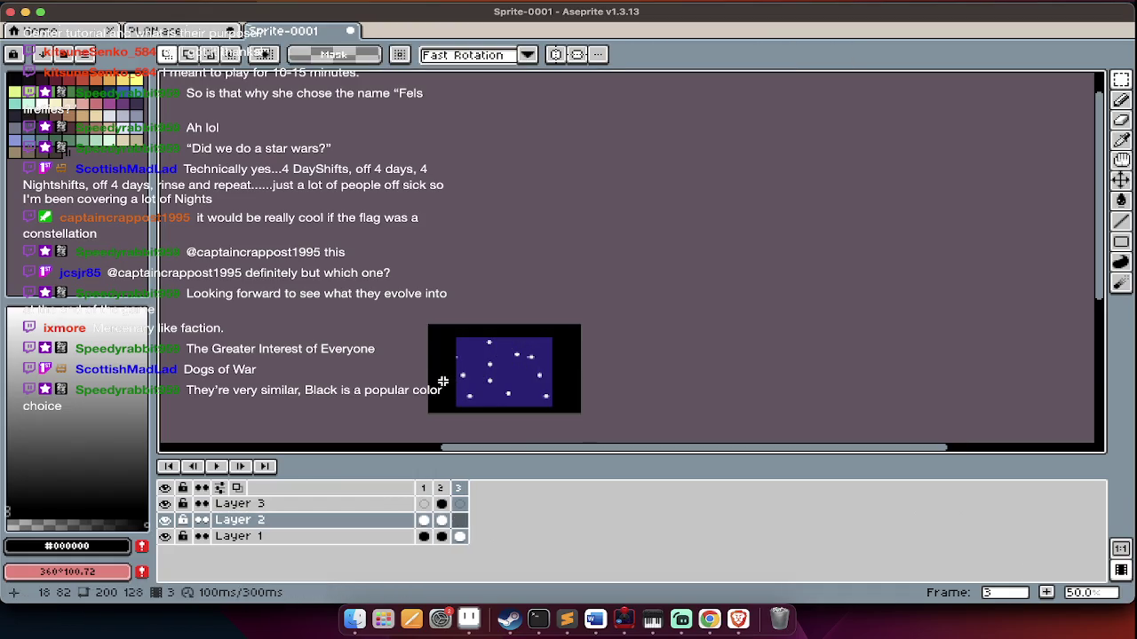
pyautogui.press('Down')
pyautogui.hotkey('ctrl', 'd')
# Enlarge the canvas to 722×324 and fill the new surrounding area black
pyautogui.hotkey('ctrl', 'alt', 'c')
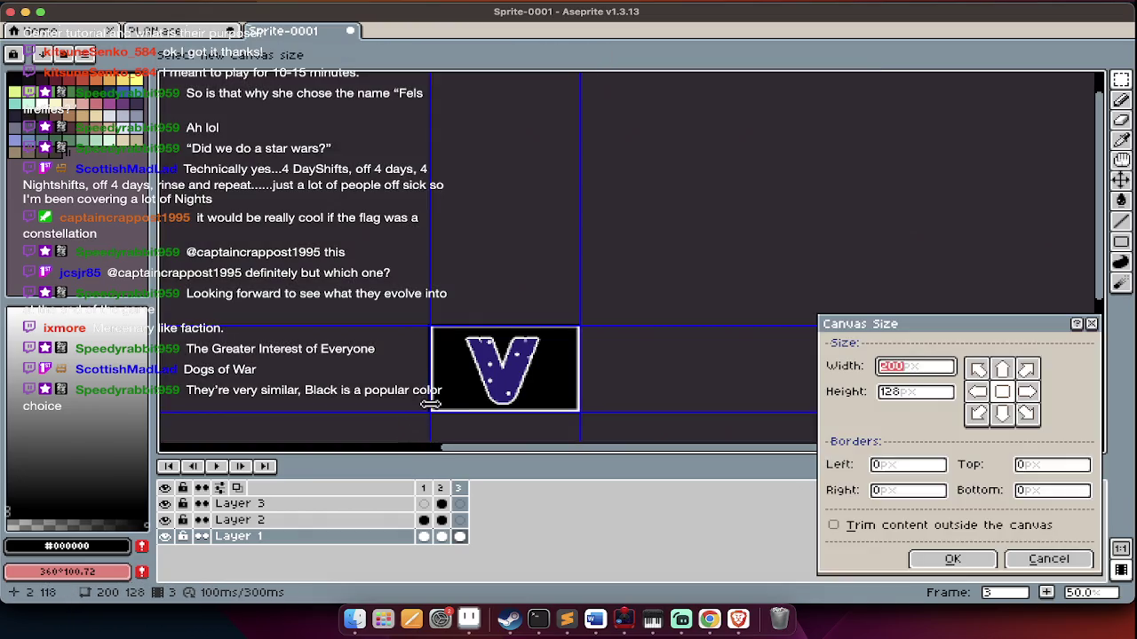
pyautogui.moveTo(430, 404); pyautogui.dragTo(234, 464)
pyautogui.press('Return')
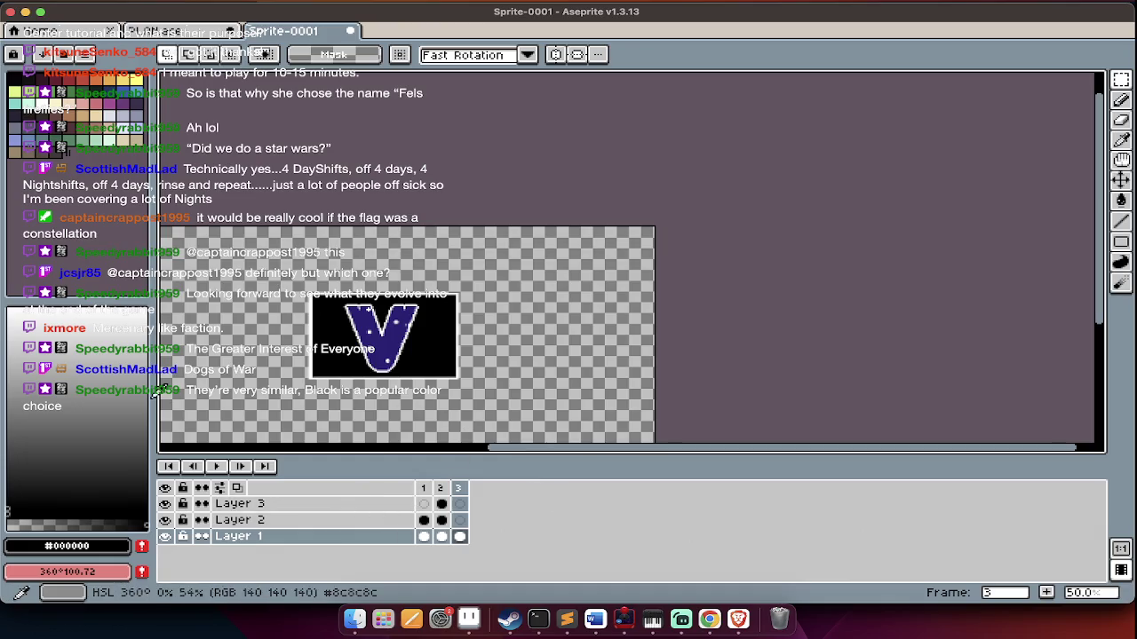
pyautogui.click(135, 97)
pyautogui.press('g')
pyautogui.click(284, 305)
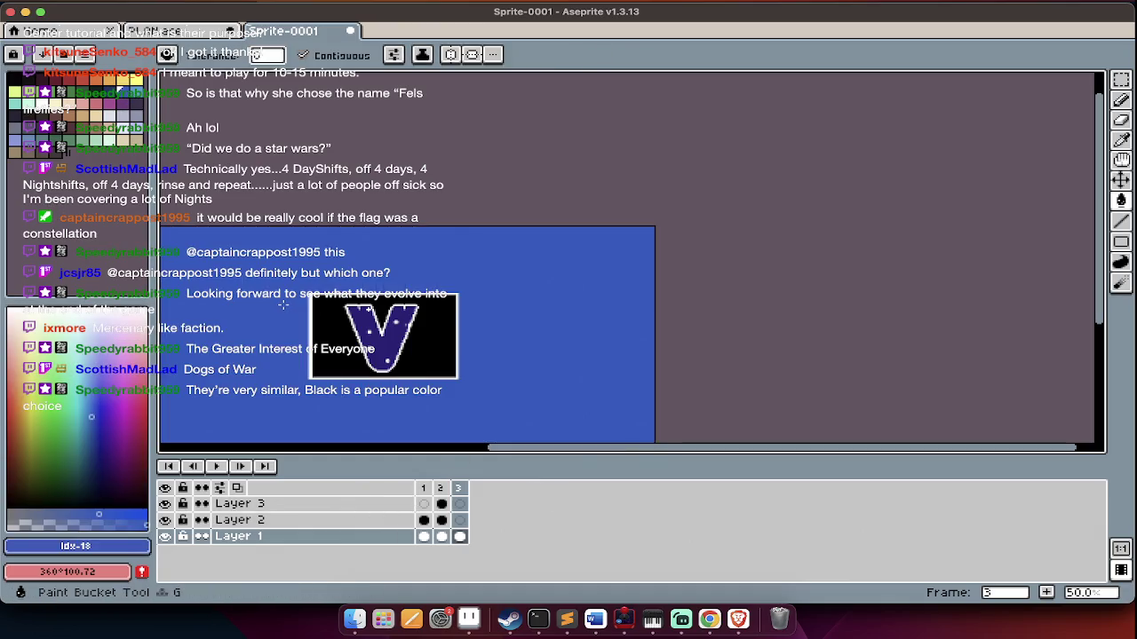
pyautogui.click(284, 443)
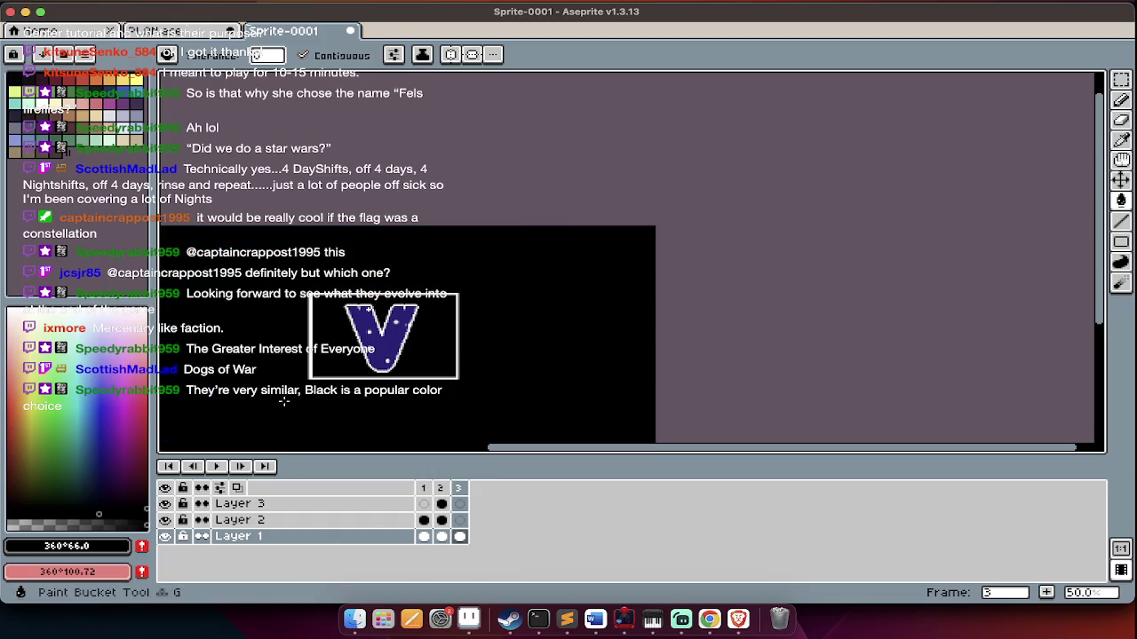
pyautogui.press('Tab')
# Choose mint green as the drawing colour for the text
pyautogui.click(32, 122)
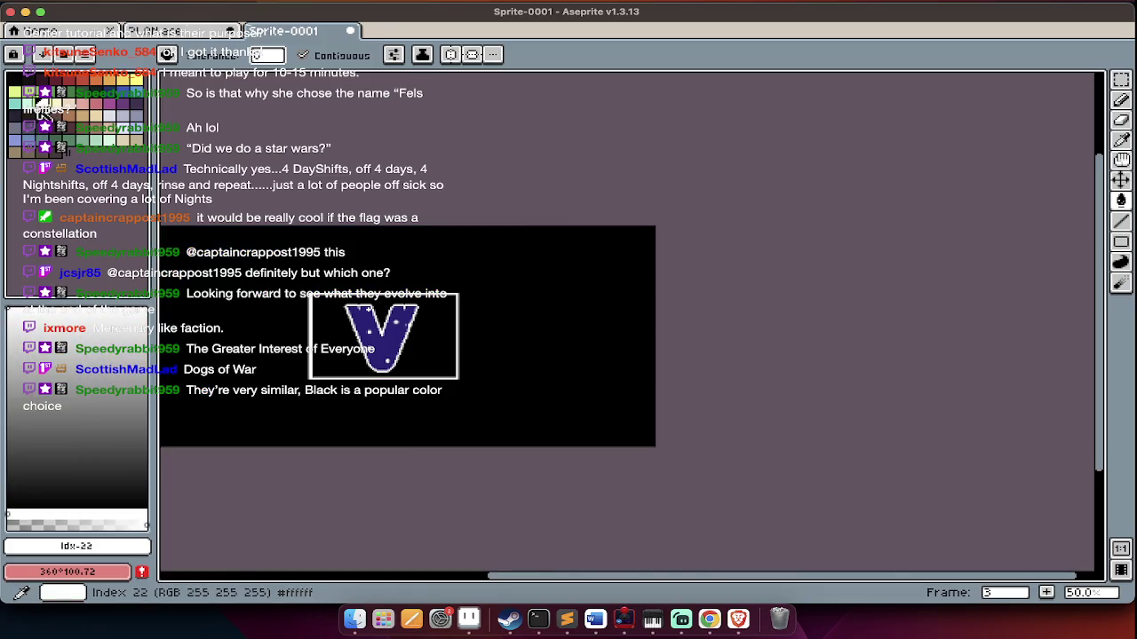
pyautogui.click(29, 109)
pyautogui.press('Tab')
# Insert EARTH in the nokiafc22.ttf font and move it up-left of the banner
pyautogui.press('1')
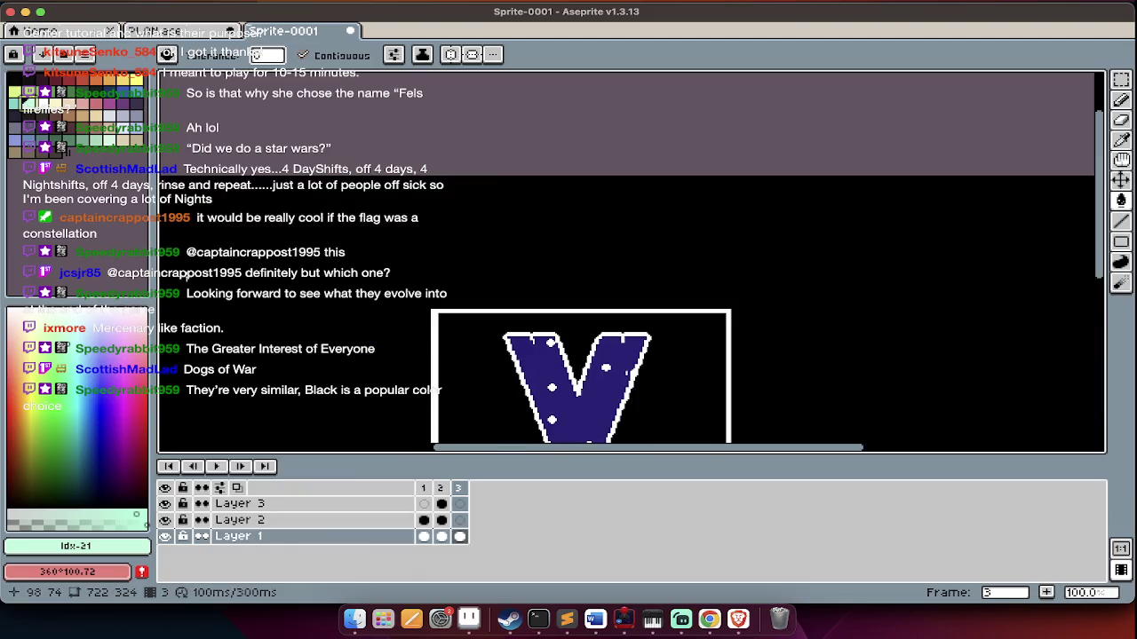
pyautogui.hotkey('ctrl', 't')
pyautogui.write('TH')
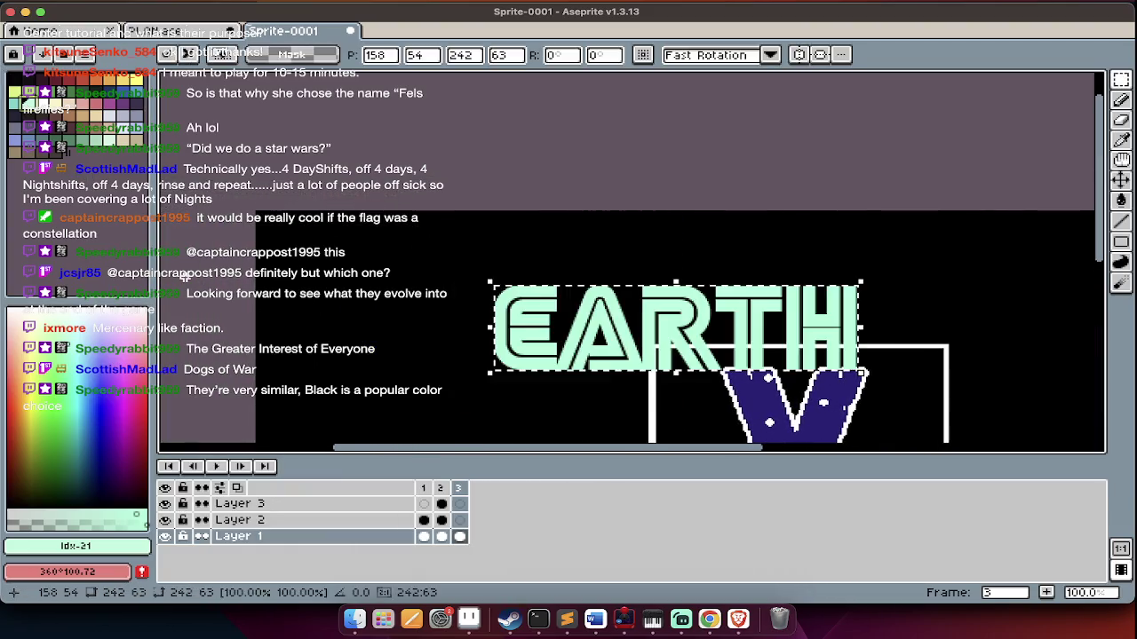
pyautogui.press('Tab')
pyautogui.write('2')
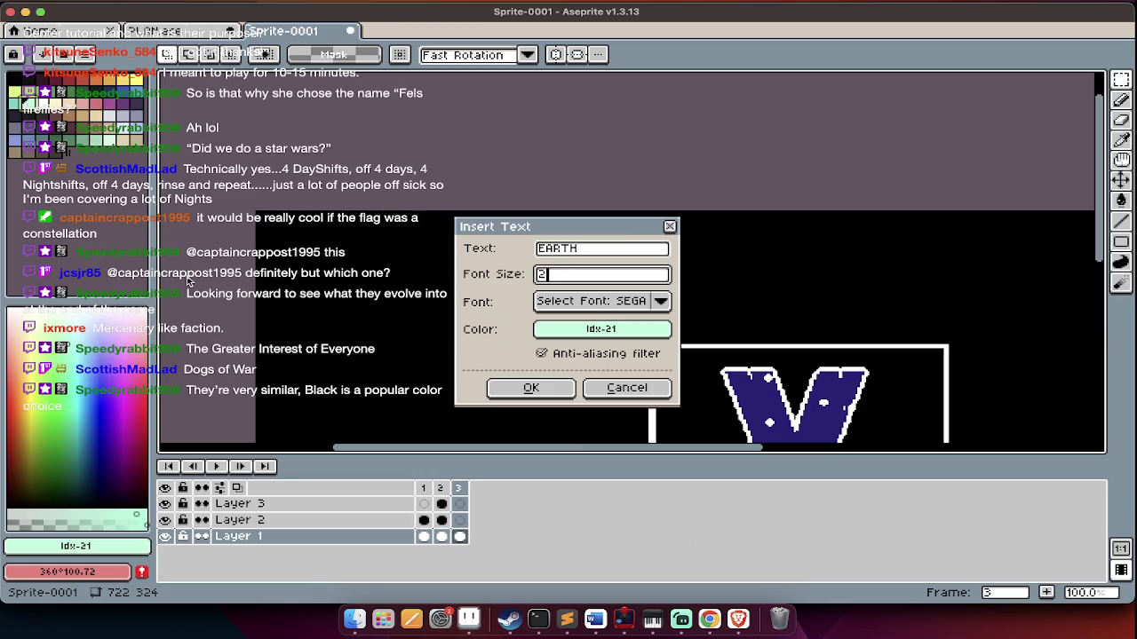
pyautogui.click(591, 303)
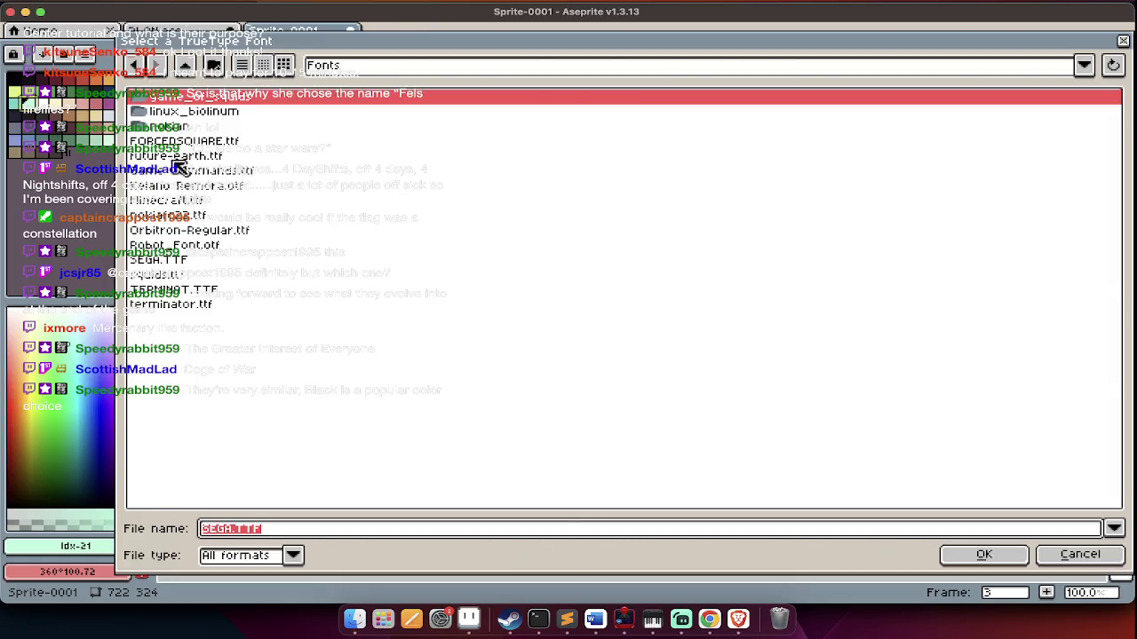
pyautogui.click(222, 218)
pyautogui.doubleClick(222, 218)
pyautogui.click(536, 385)
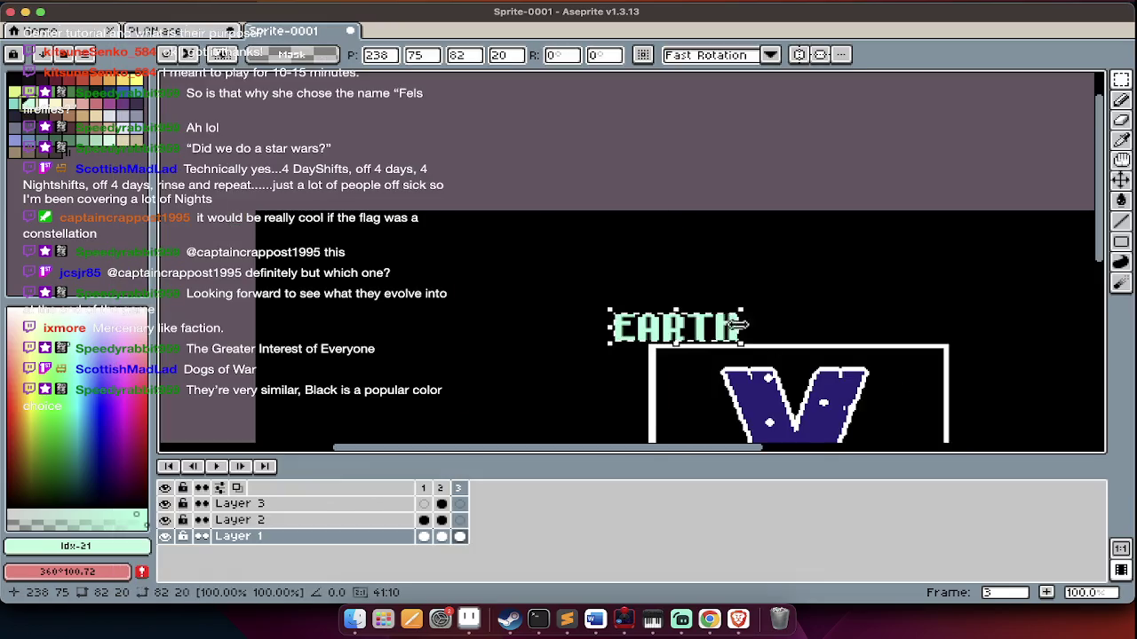
pyautogui.moveTo(736, 327); pyautogui.dragTo(437, 250)
# Add FNA just beneath EARTH and SEKARRI down-left of the banner
pyautogui.write('FNA')
pyautogui.press('Return')
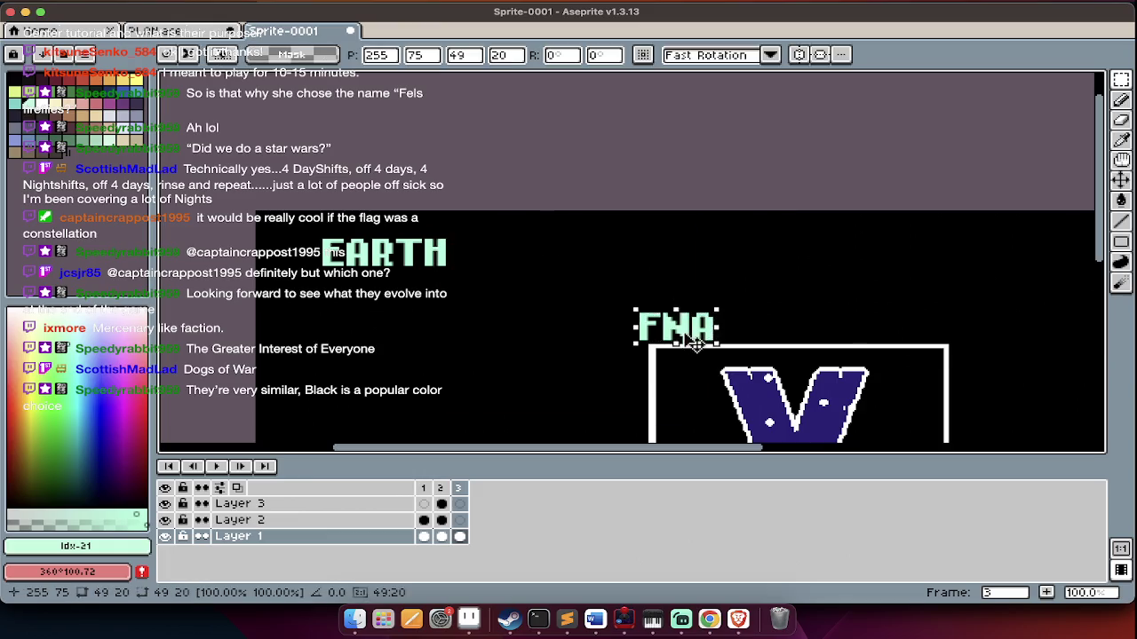
pyautogui.moveTo(689, 342); pyautogui.dragTo(398, 313)
pyautogui.scroll(-4, 391, 311)
pyautogui.hotkey('ctrl', 't')
pyautogui.write('SEKARRI')
pyautogui.press('Return')
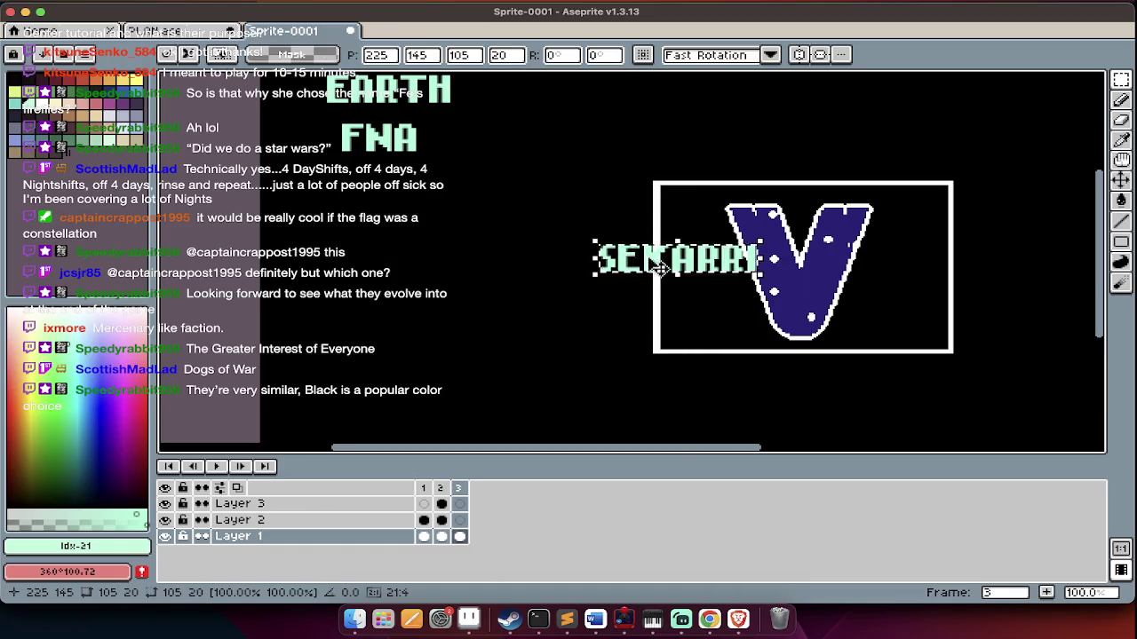
pyautogui.moveTo(660, 264); pyautogui.dragTo(395, 383)
# Add VIONITES beside the banner's top right
pyautogui.scroll(-4, 391, 381)
pyautogui.scroll(2, 391, 373)
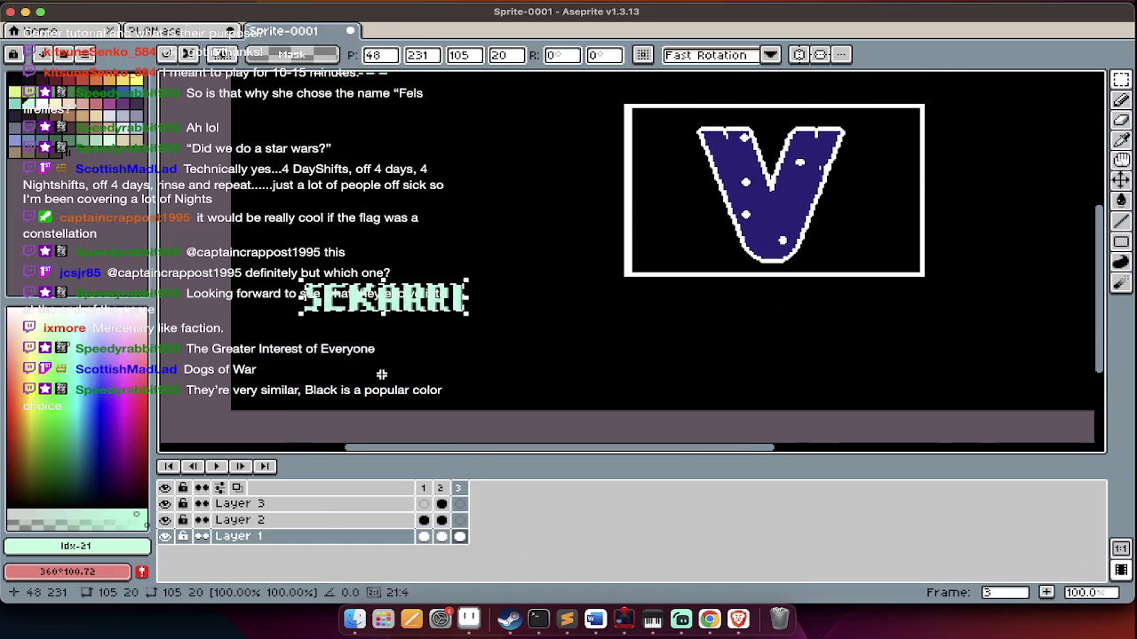
pyautogui.scroll(2, 390, 368)
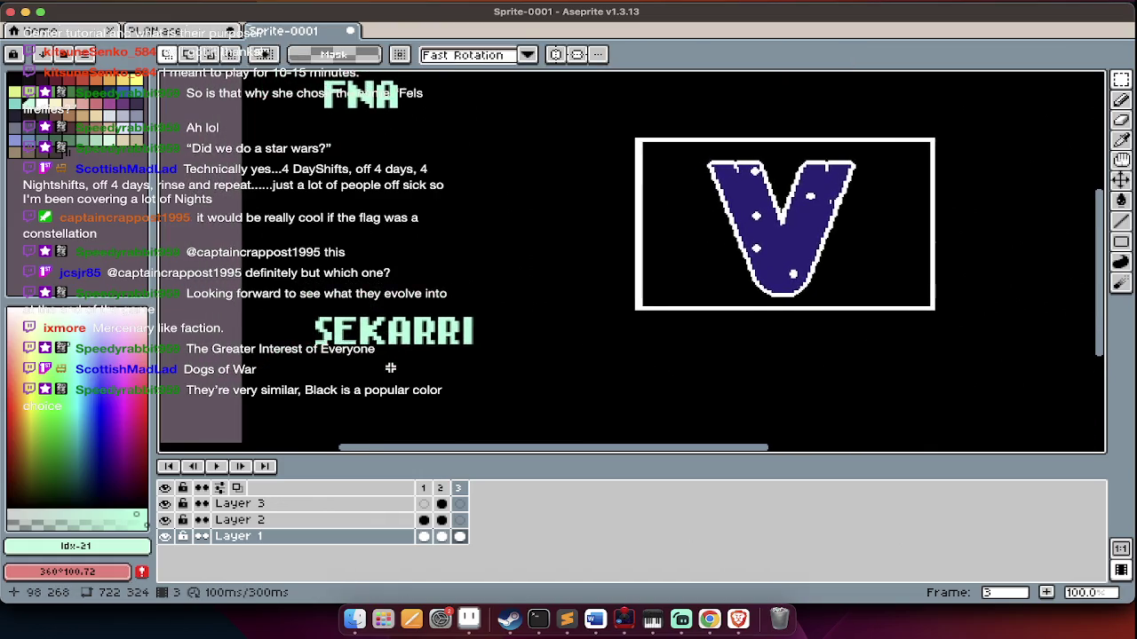
pyautogui.scroll(4, 391, 368)
pyautogui.hscroll(4, 391, 368)
pyautogui.hscroll(2, 390, 368)
pyautogui.hscroll(2, 391, 368)
pyautogui.hscroll(2, 390, 367)
pyautogui.hotkey('ctrl', 't')
pyautogui.write('VIONITES')
pyautogui.click(545, 389)
pyautogui.moveTo(625, 307); pyautogui.dragTo(829, 193)
pyautogui.press('Return')
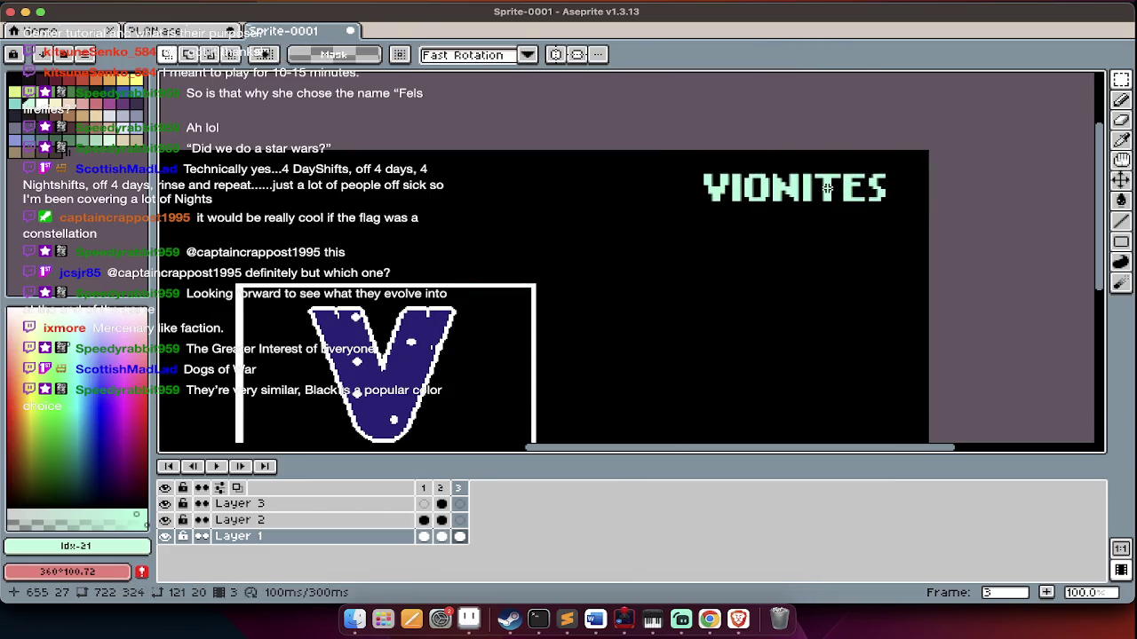
# Insert a CORE WORLDS label and move it just under VIONITES
pyautogui.hotkey('ctrl', 't')
pyautogui.write('CORE W')
pyautogui.press('Return')
pyautogui.moveTo(736, 285); pyautogui.dragTo(852, 252)
pyautogui.scroll(-3, 849, 249)
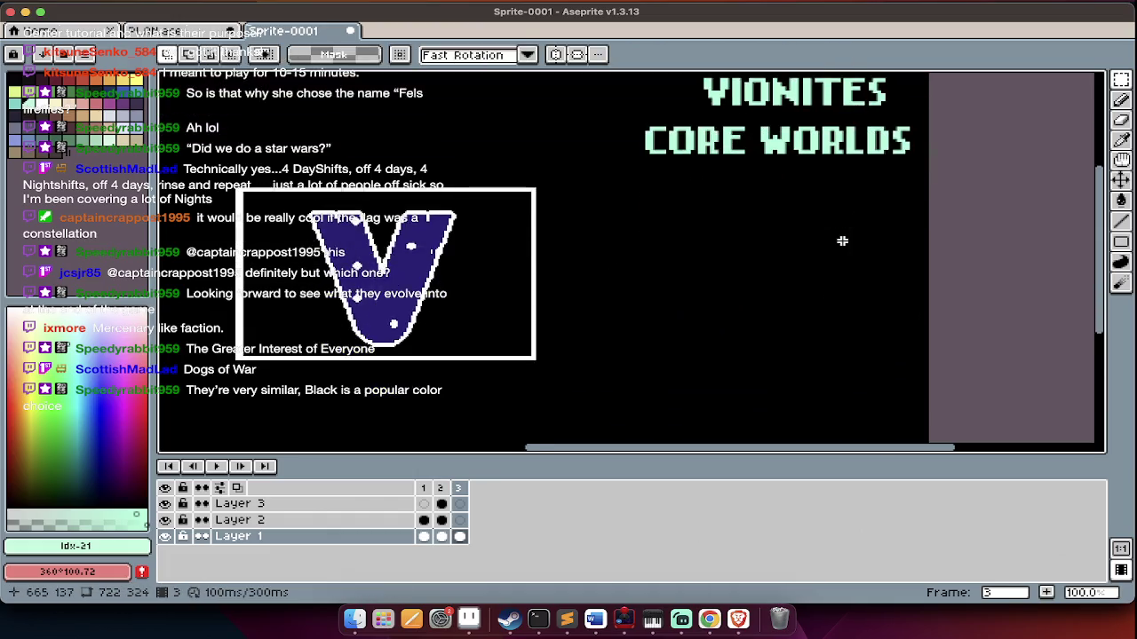
pyautogui.scroll(-3, 844, 246)
# Add KETHRI and UMBRA labels on the right, with UMBRA just below KETHRI
pyautogui.hotkey('ctrl', 't')
pyautogui.write('JE')
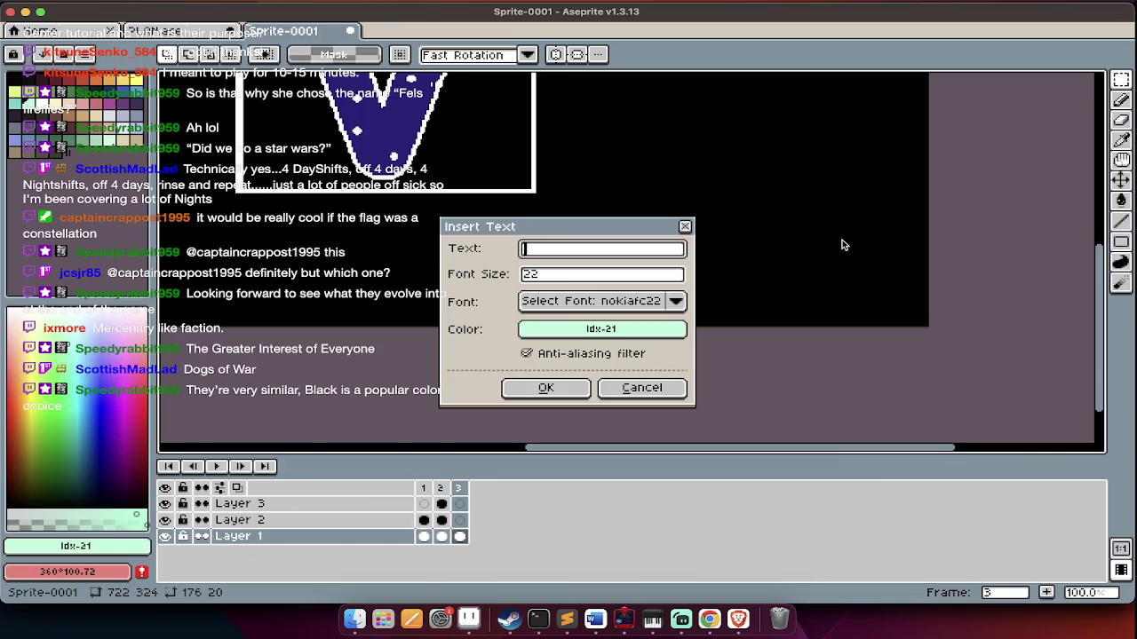
pyautogui.write('KETHRI')
pyautogui.press('Return')
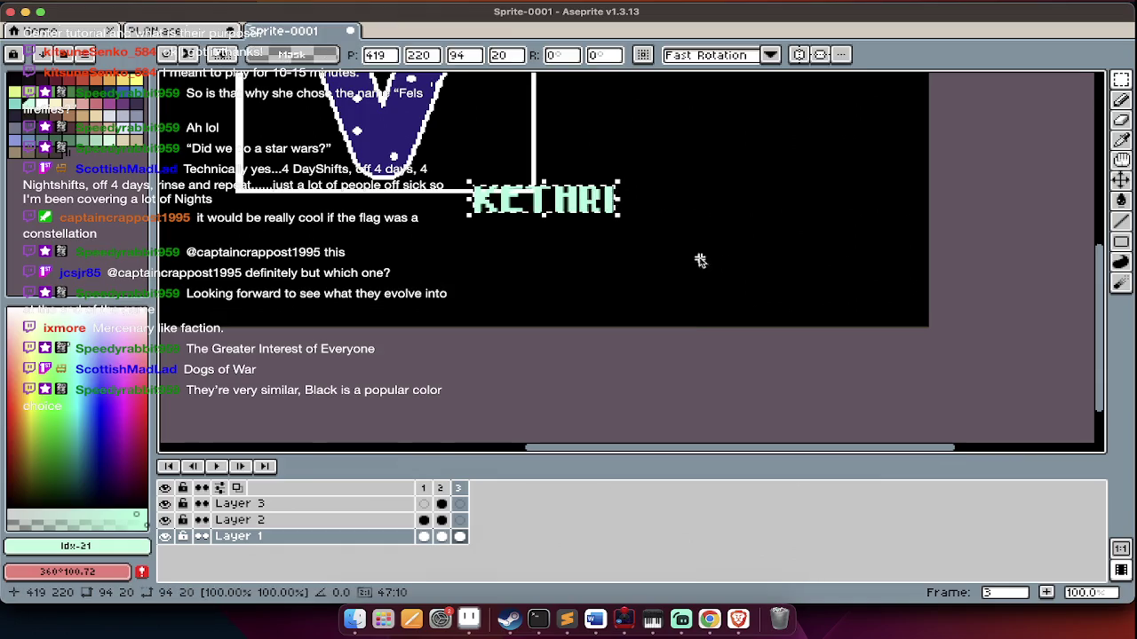
pyautogui.moveTo(602, 208)
pyautogui.mouseDown()
pyautogui.moveTo(857, 195)
pyautogui.moveTo(870, 169)
pyautogui.mouseUp()
pyautogui.press('Return')
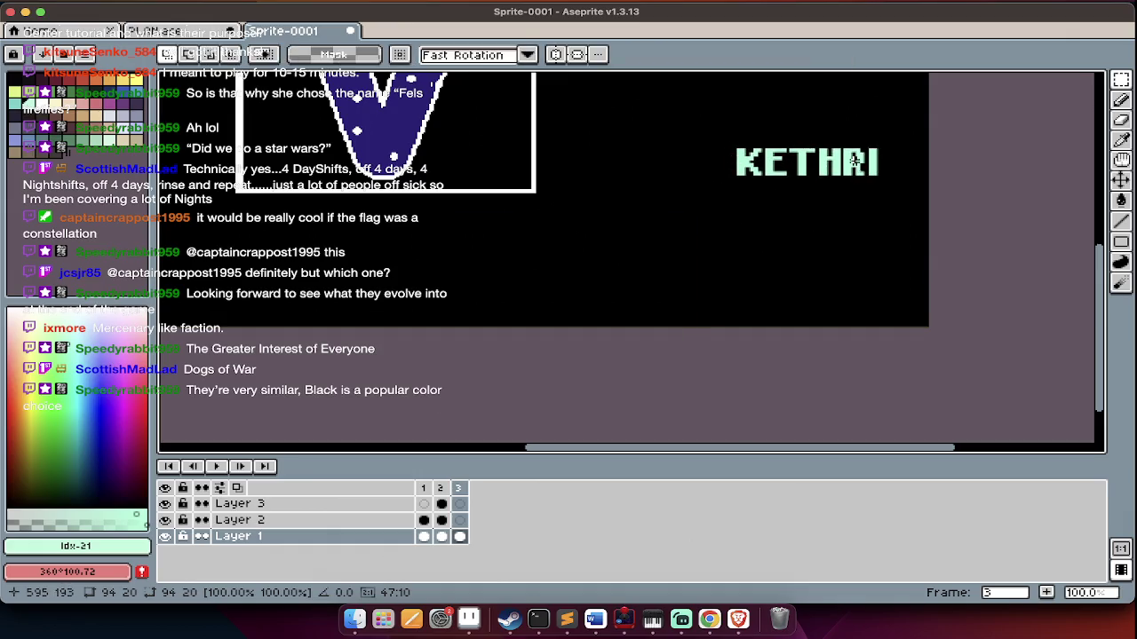
pyautogui.hotkey('ctrl', 't')
pyautogui.write('U')
pyautogui.press('Return')
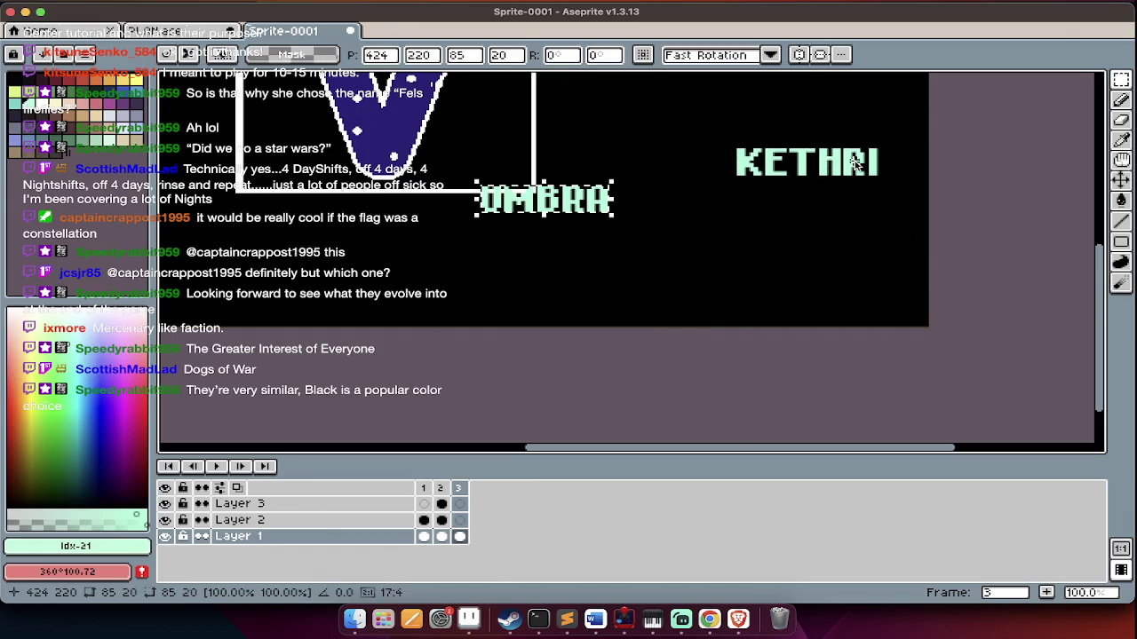
pyautogui.moveTo(595, 210); pyautogui.dragTo(846, 213)
pyautogui.press('Return')
# Add a DERITONIANS label below CORE WORLDS and deselect it
pyautogui.scroll(5, 846, 213)
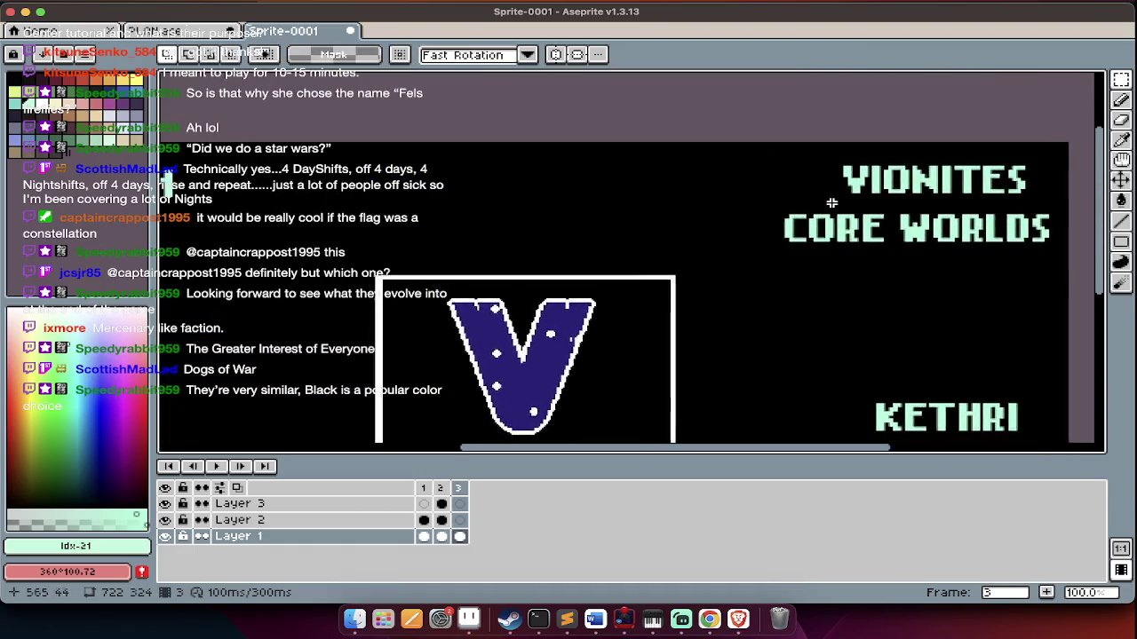
pyautogui.hscroll(-5, 835, 204)
pyautogui.scroll(-3, 831, 203)
pyautogui.scroll(2, 831, 204)
pyautogui.hscroll(1, 831, 204)
pyautogui.scroll(3, 831, 207)
pyautogui.hscroll(1, 831, 207)
pyautogui.scroll(-4, 832, 207)
pyautogui.hscroll(3, 832, 207)
pyautogui.write('tD')
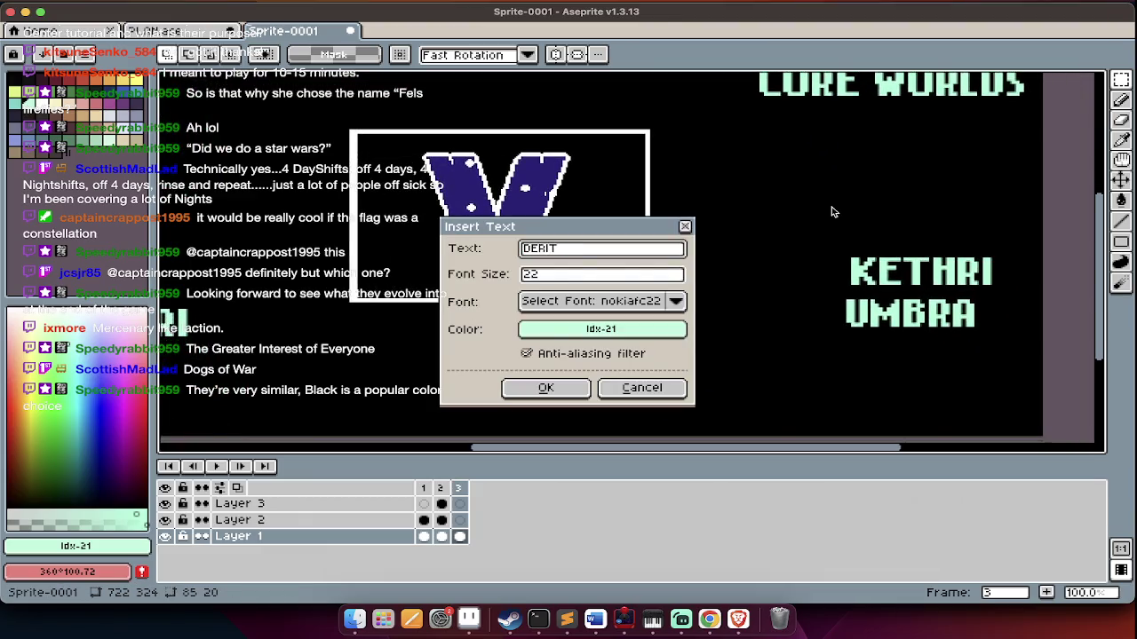
pyautogui.write('ANS')
pyautogui.press('Return')
pyautogui.moveTo(706, 257); pyautogui.dragTo(995, 173)
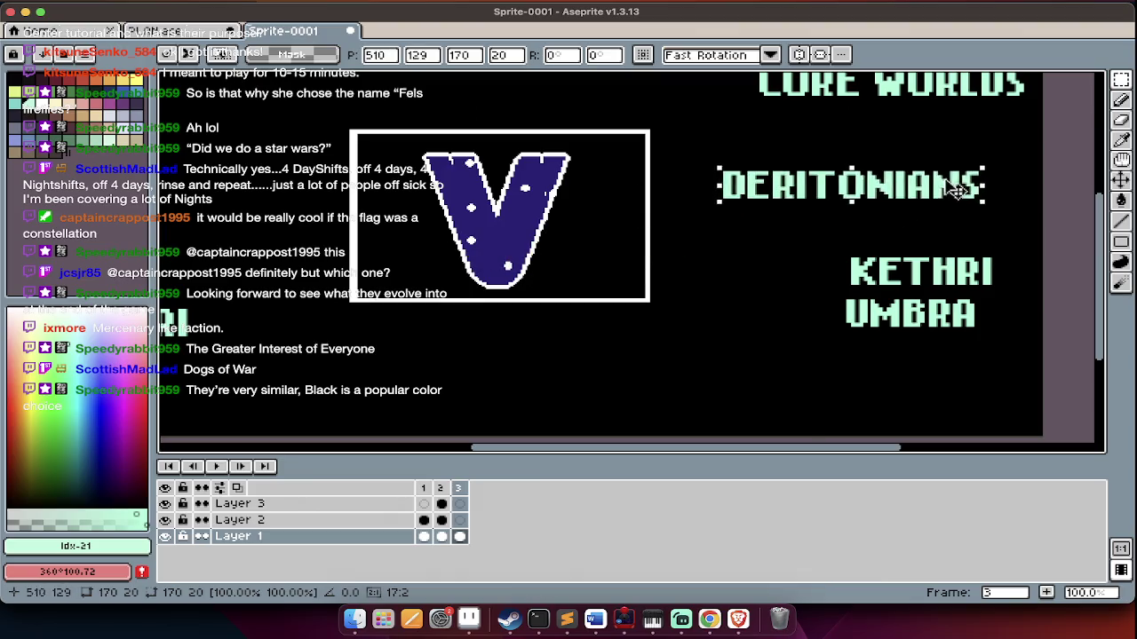
pyautogui.hotkey('ctrl', 'd')
pyautogui.hscroll(-5, 835, 177)
pyautogui.scroll(-1, 835, 177)
pyautogui.hscroll(3, 533, 169)
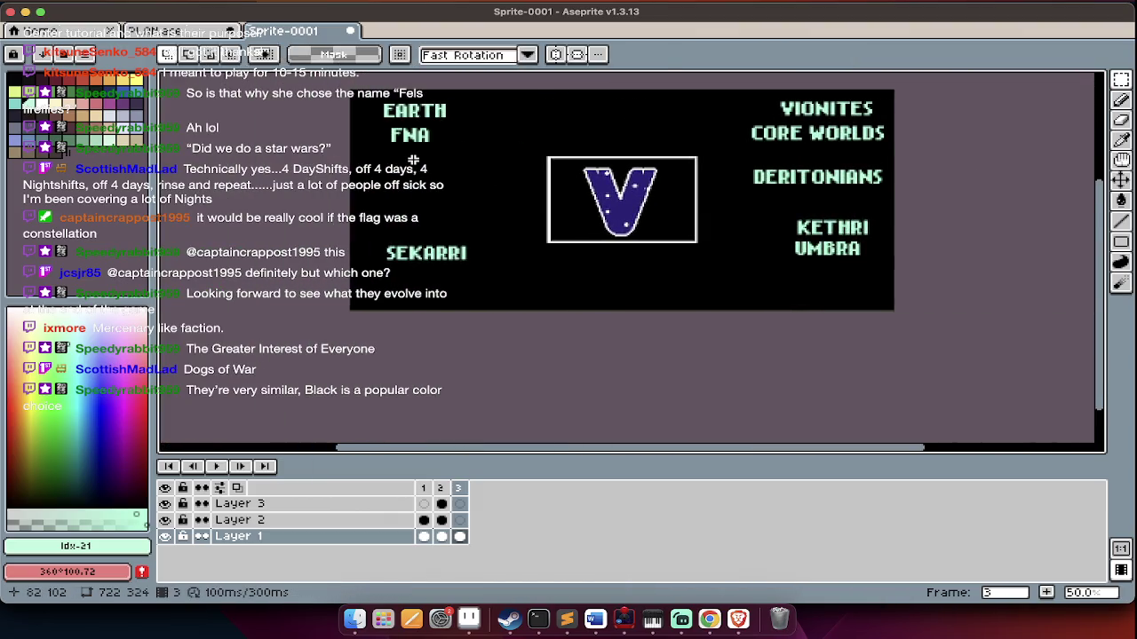
# Draw light-green ellipses around EARTH FNA, SEKARRI, VIONITES/CORE WORLDS, DERITONIANS and KETHRI/UMBRA
pyautogui.press('b')
pyautogui.moveTo(356, 111); pyautogui.dragTo(351, 159)
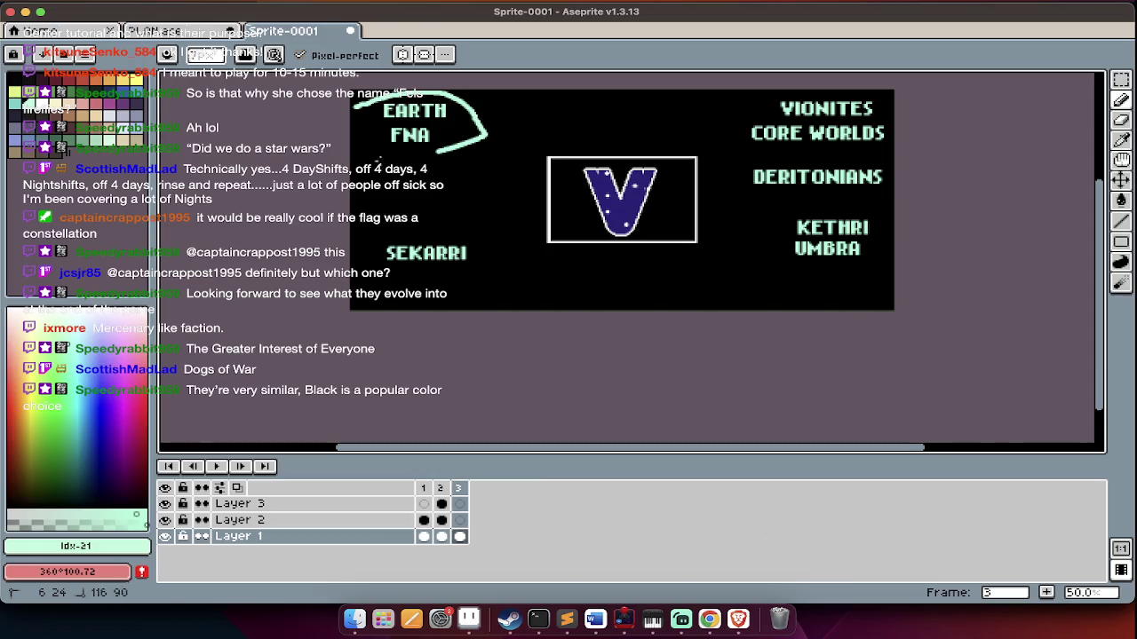
pyautogui.hotkey('ctrl', 'z')
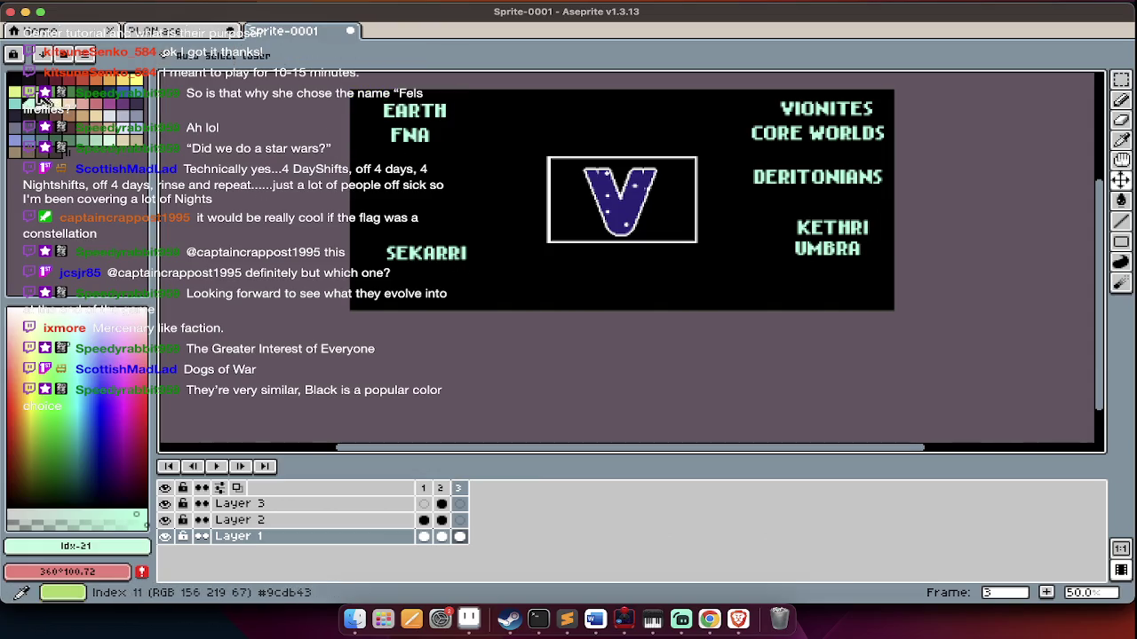
pyautogui.click(38, 94)
pyautogui.press('Tab')
pyautogui.press('u')
pyautogui.moveTo(368, 92); pyautogui.dragTo(462, 151)
pyautogui.moveTo(376, 232); pyautogui.dragTo(484, 280)
pyautogui.moveTo(720, 89); pyautogui.dragTo(930, 169)
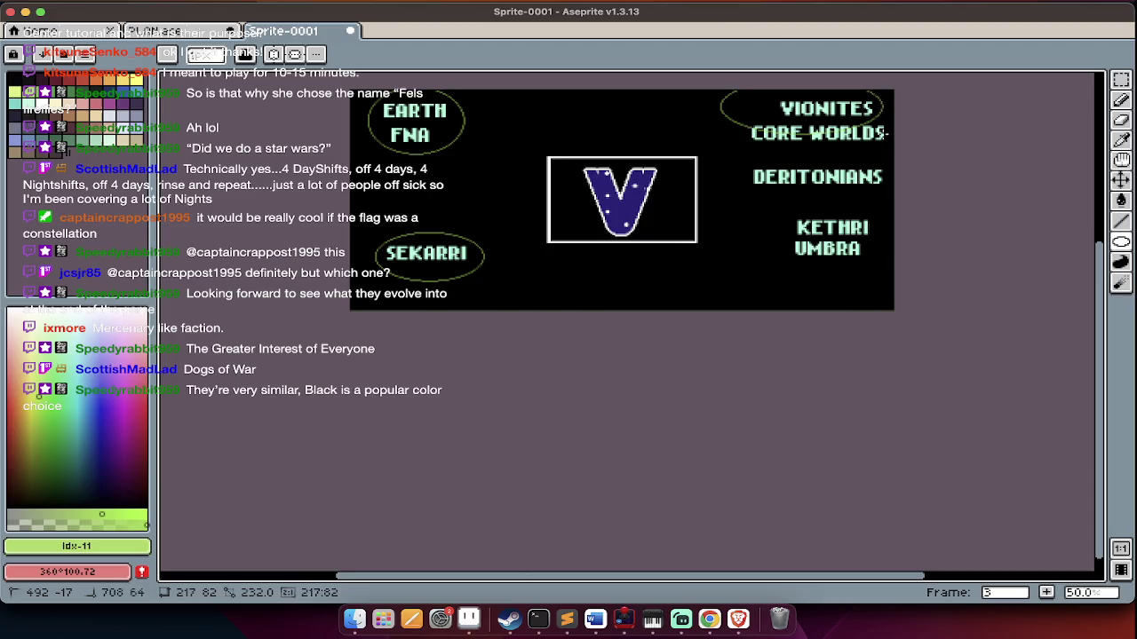
pyautogui.moveTo(758, 165); pyautogui.dragTo(910, 200)
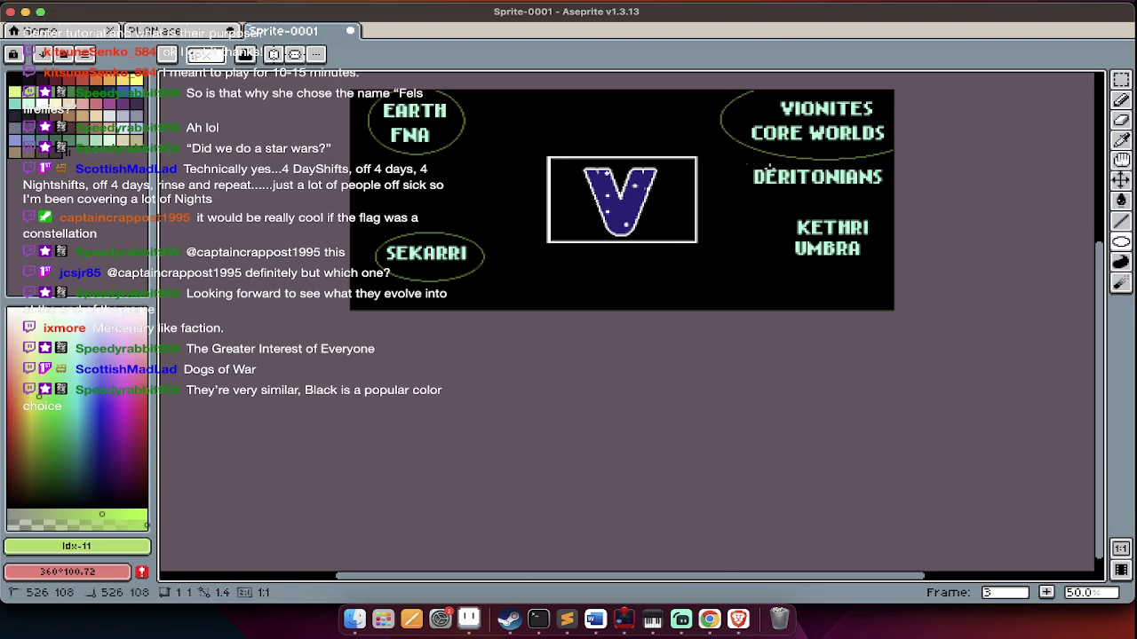
pyautogui.moveTo(780, 219); pyautogui.dragTo(904, 276)
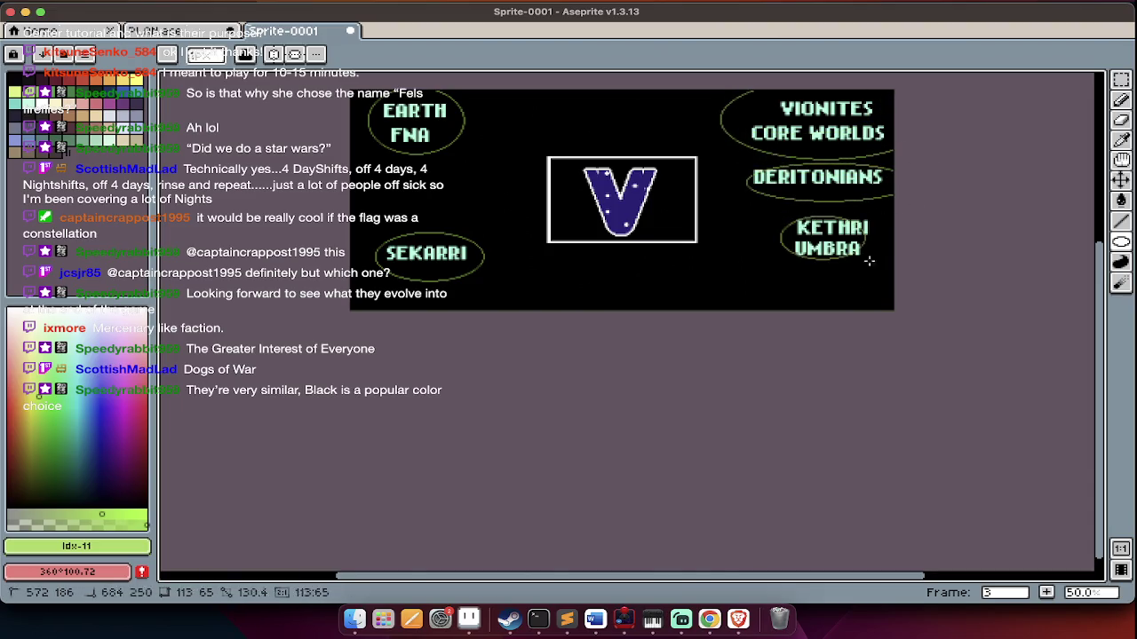
pyautogui.scroll(2, 714, 260)
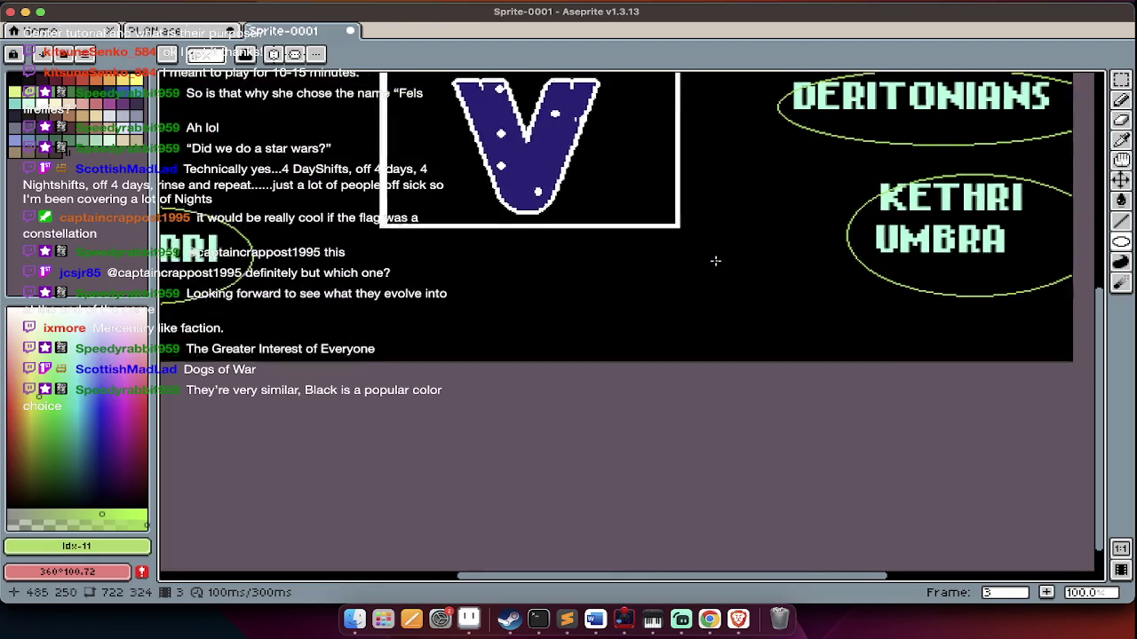
# Draw pencil lines from SEKARRI, EARTH FNA, VIONITES, DERITONIANS and KETHRI to the V box
pyautogui.press('b')
pyautogui.moveTo(489, 390); pyautogui.dragTo(633, 358)
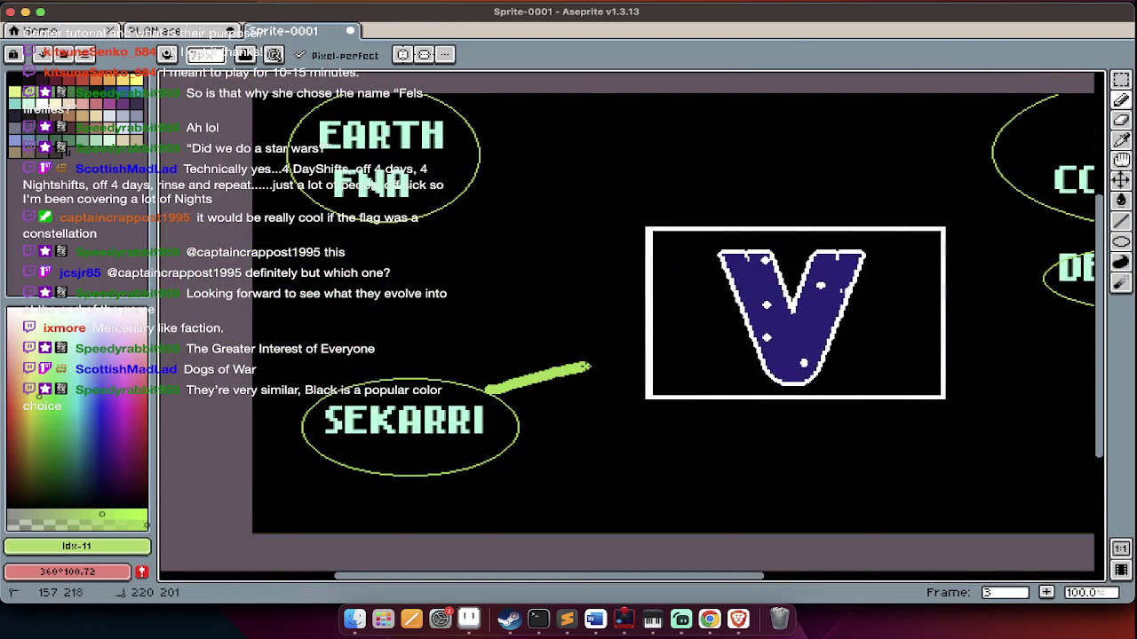
pyautogui.moveTo(447, 190); pyautogui.dragTo(579, 250)
pyautogui.hscroll(2, 579, 250)
pyautogui.hscroll(3, 579, 251)
pyautogui.moveTo(730, 194); pyautogui.dragTo(681, 208)
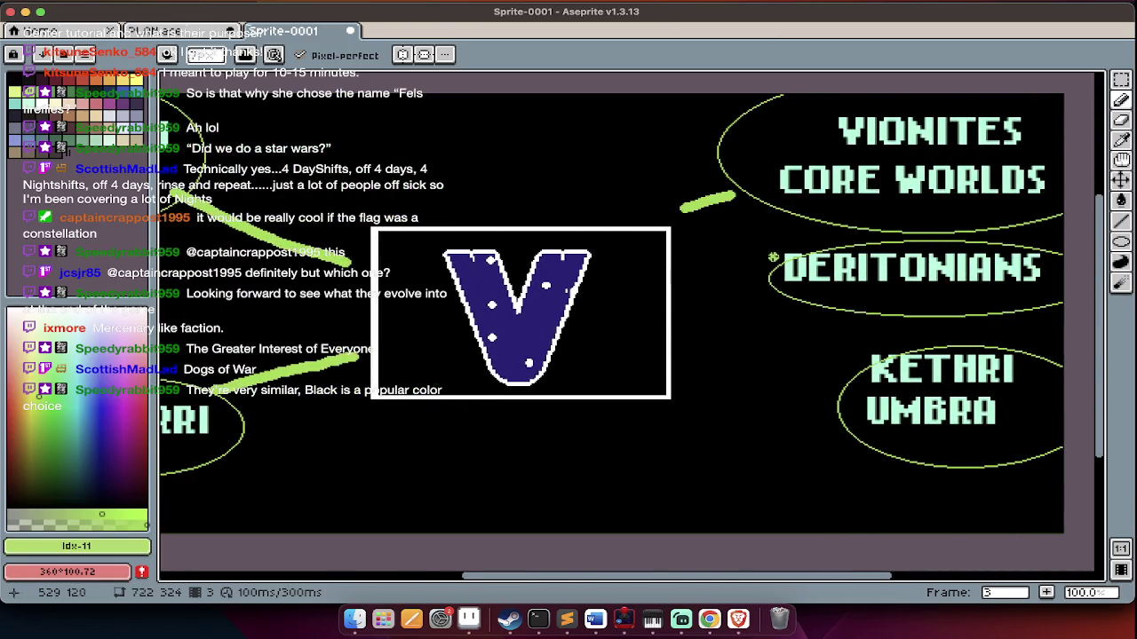
pyautogui.moveTo(776, 265); pyautogui.dragTo(673, 266)
pyautogui.moveTo(835, 393); pyautogui.dragTo(686, 357)
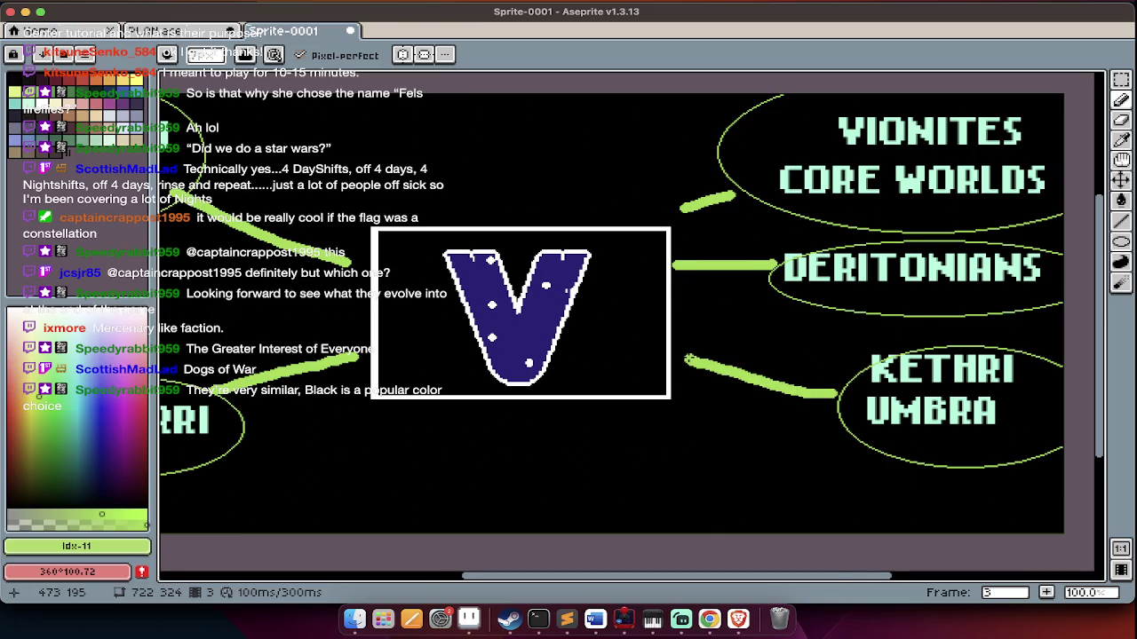
# Insert 'SPECIAL MISSION GROUP' text in blue and drag it below the V box
pyautogui.hscroll(-2, 686, 357)
pyautogui.scroll(1, 686, 357)
pyautogui.press('t')
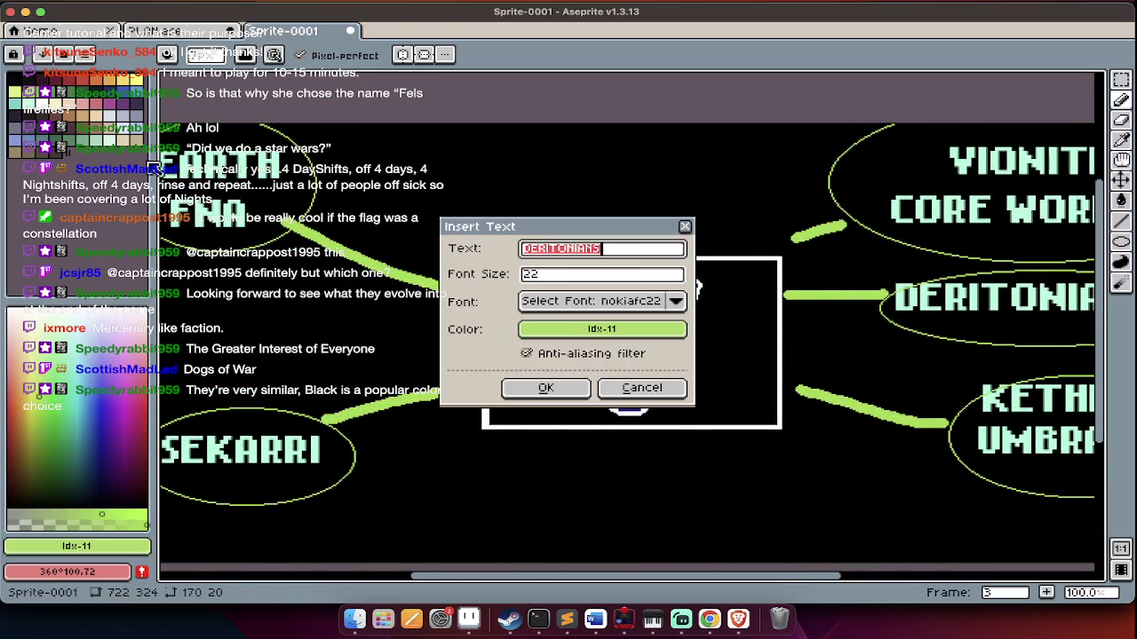
pyautogui.press('Escape')
pyautogui.click(133, 93)
pyautogui.scroll(-2, 283, 325)
pyautogui.write('tSP')
pyautogui.write('SION G')
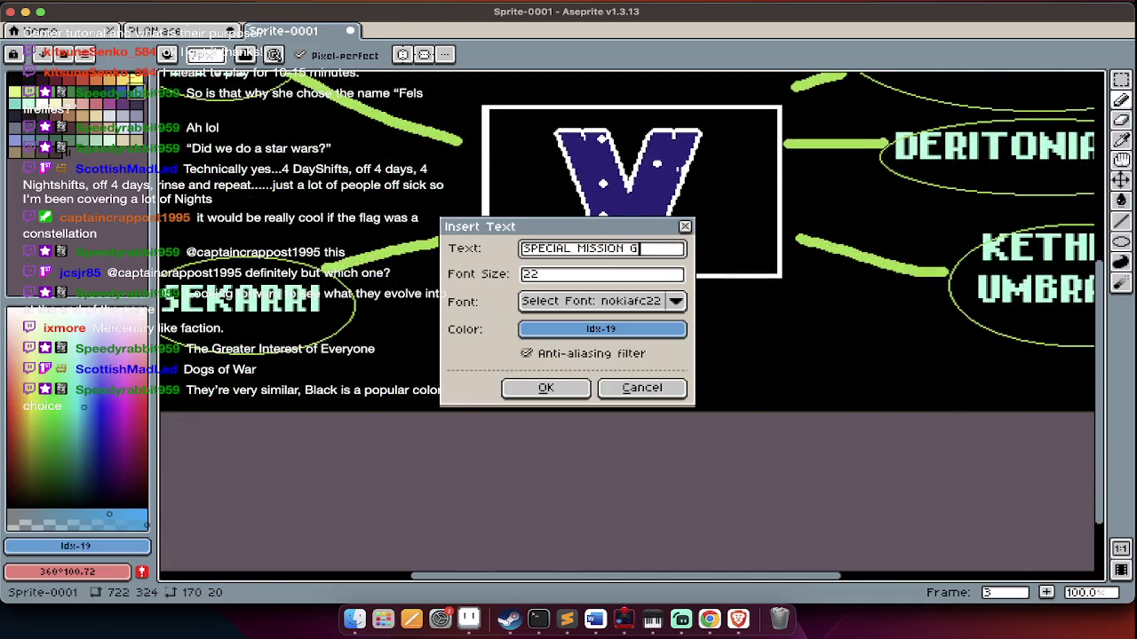
pyautogui.press('Return')
pyautogui.moveTo(503, 243); pyautogui.dragTo(504, 345)
pyautogui.press('Return')
pyautogui.scroll(-1, 502, 351)
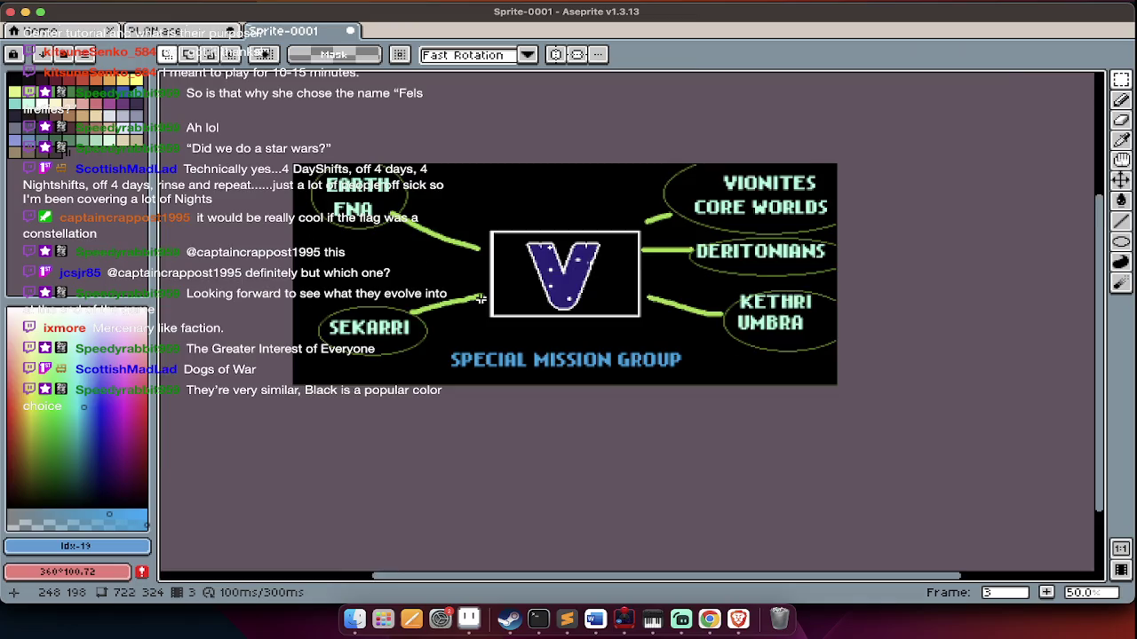
# Select and delete the V banner, then undo and deselect to restore it
pyautogui.scroll(2, 476, 342)
pyautogui.scroll(2, 476, 342)
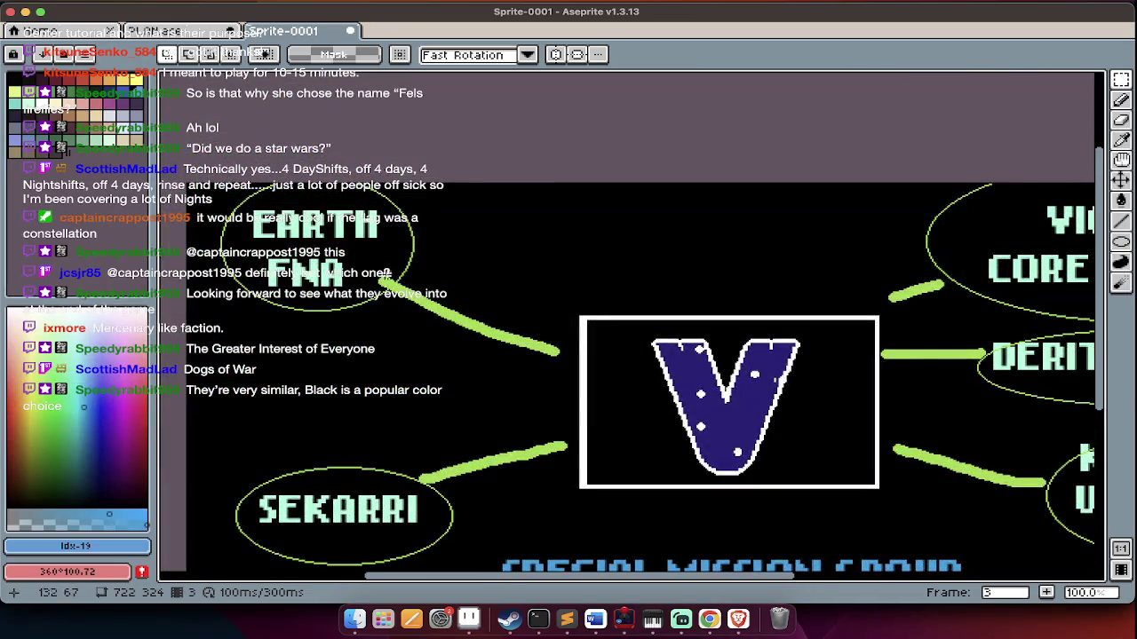
pyautogui.hscroll(5, 682, 313)
pyautogui.hscroll(-3, 681, 314)
pyautogui.hscroll(-7, 682, 313)
pyautogui.hscroll(5, 654, 446)
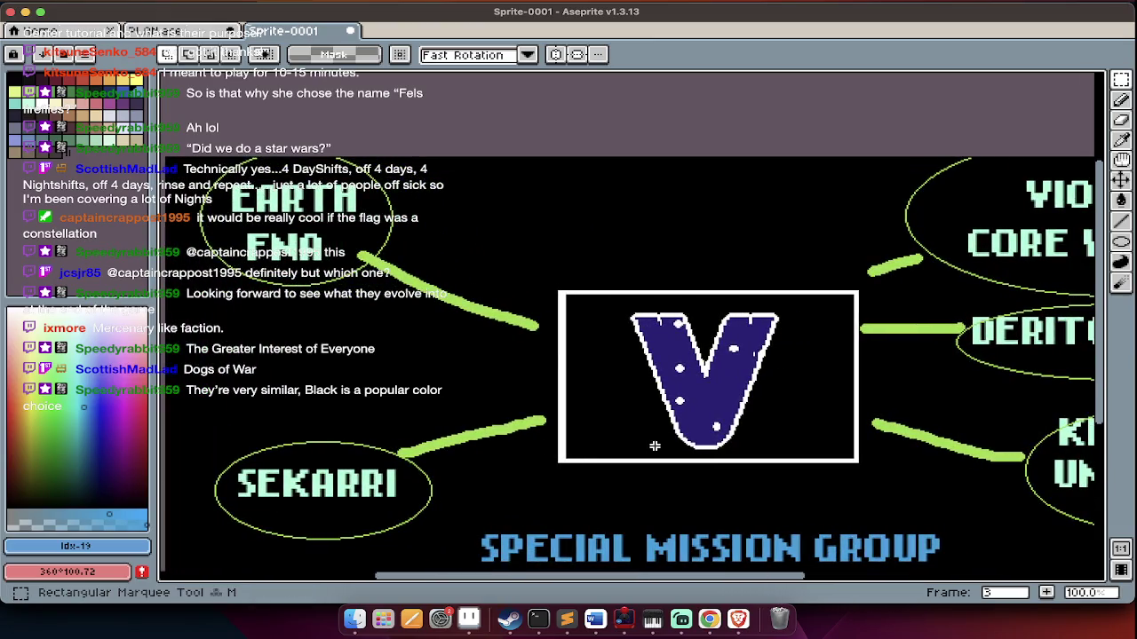
pyautogui.scroll(-1, 644, 439)
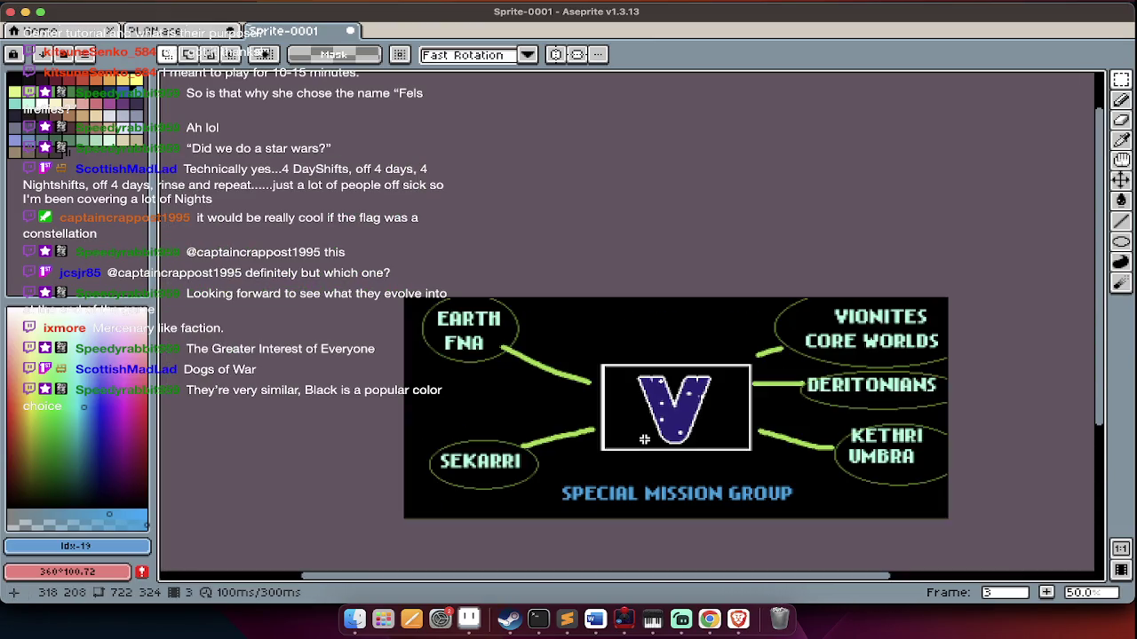
pyautogui.moveTo(578, 349); pyautogui.dragTo(773, 469)
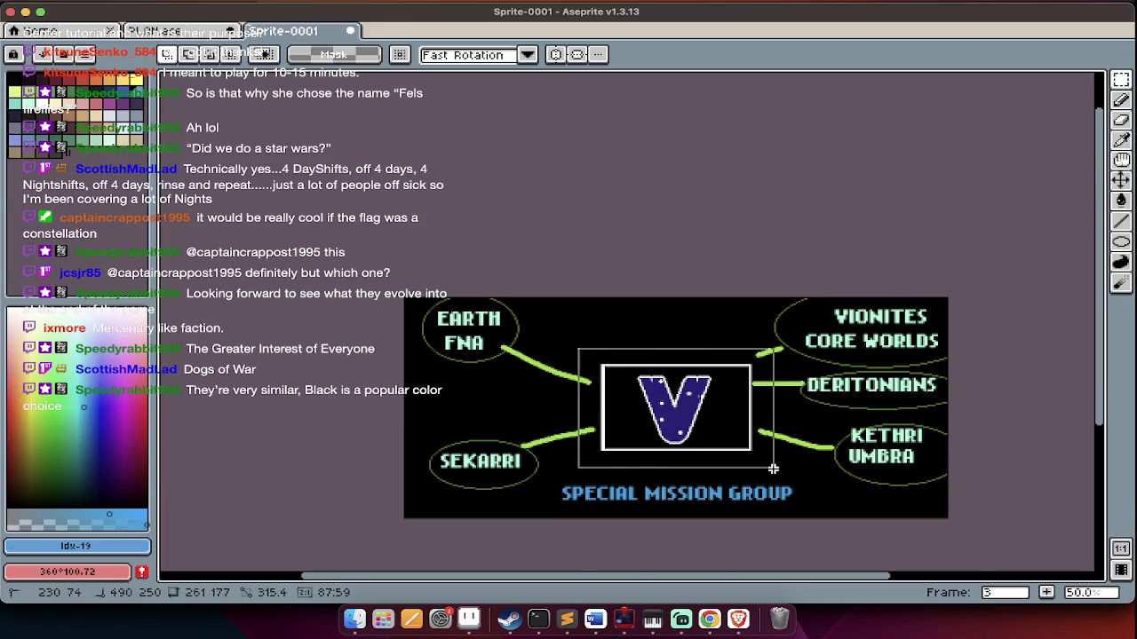
pyautogui.press('Delete')
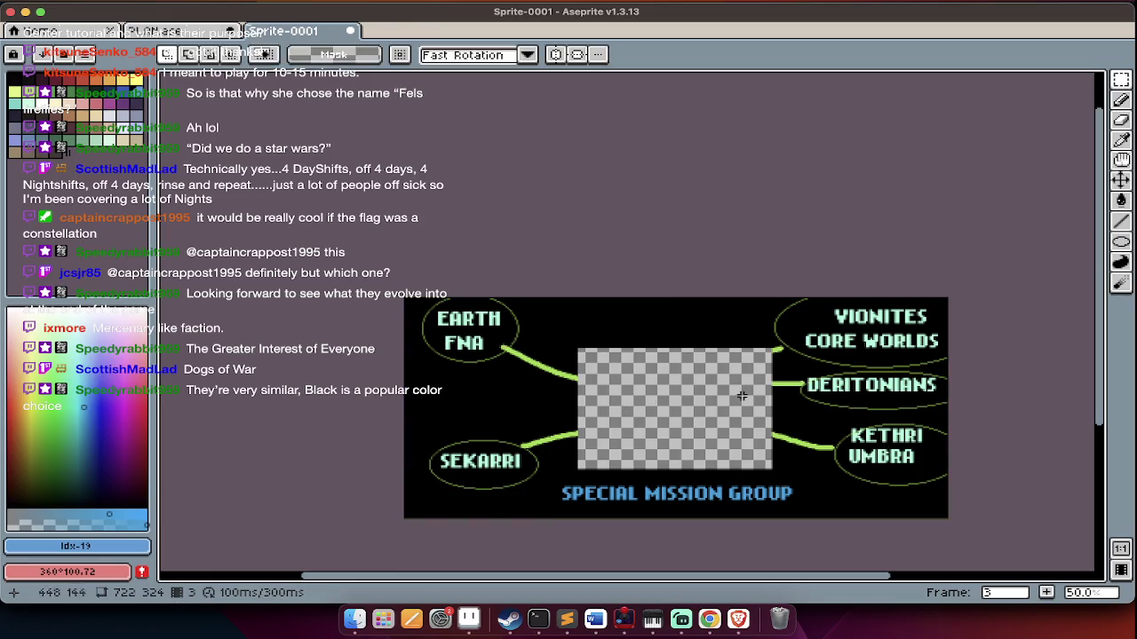
pyautogui.hotkey('ctrl', 'z')
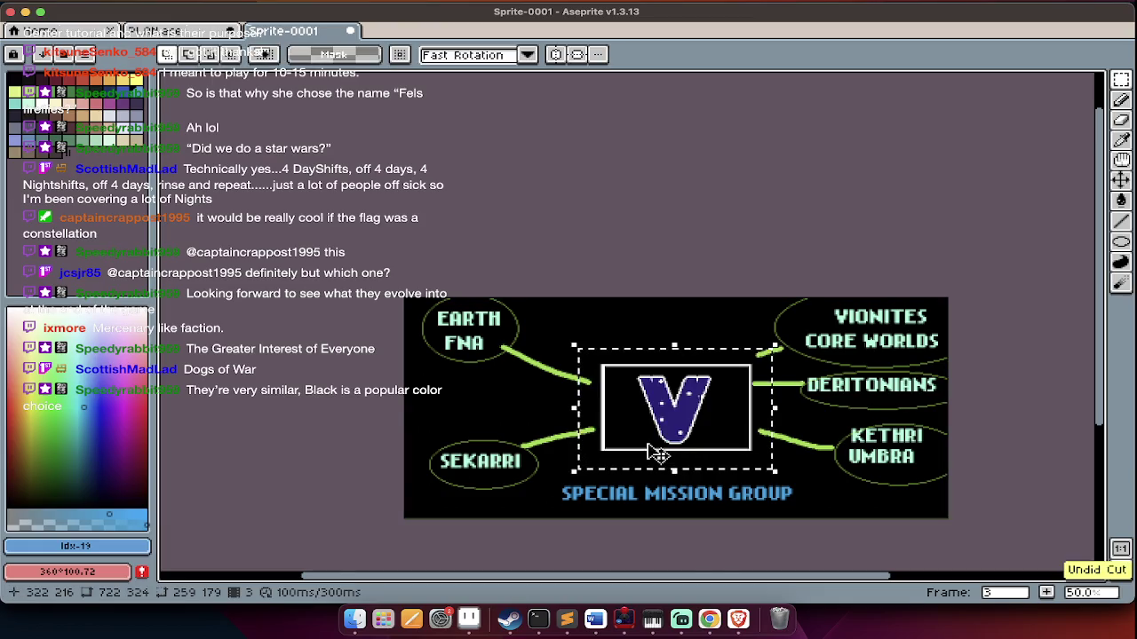
pyautogui.hotkey('ctrl', 'd')
# Go to the first frame and hide the timeline to view the full map
pyautogui.press('Tab')
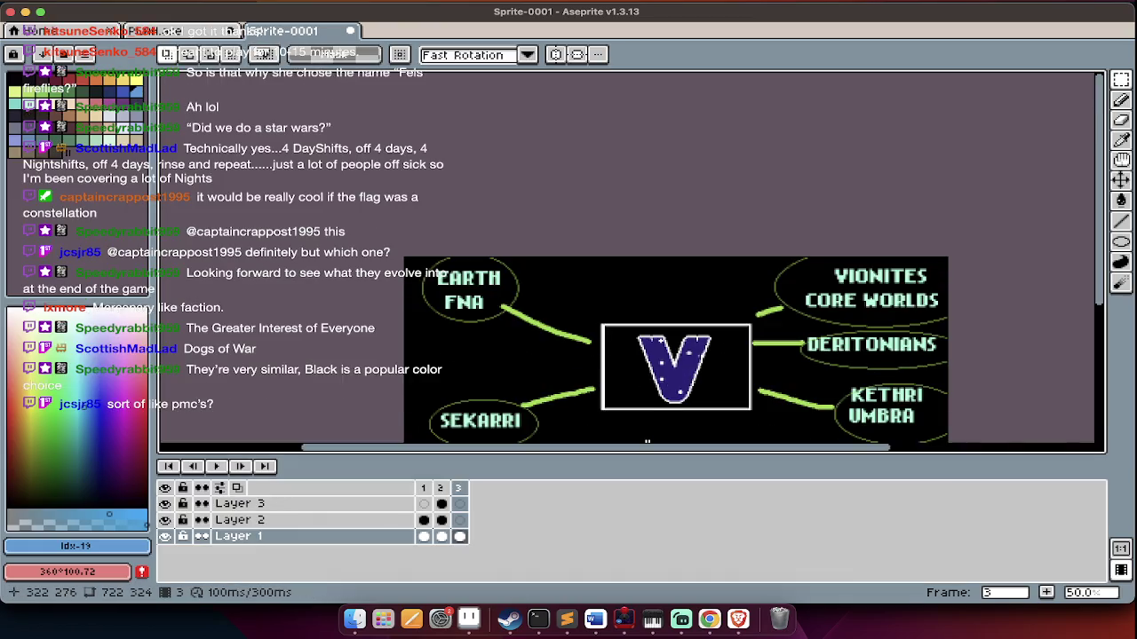
pyautogui.press('Return')
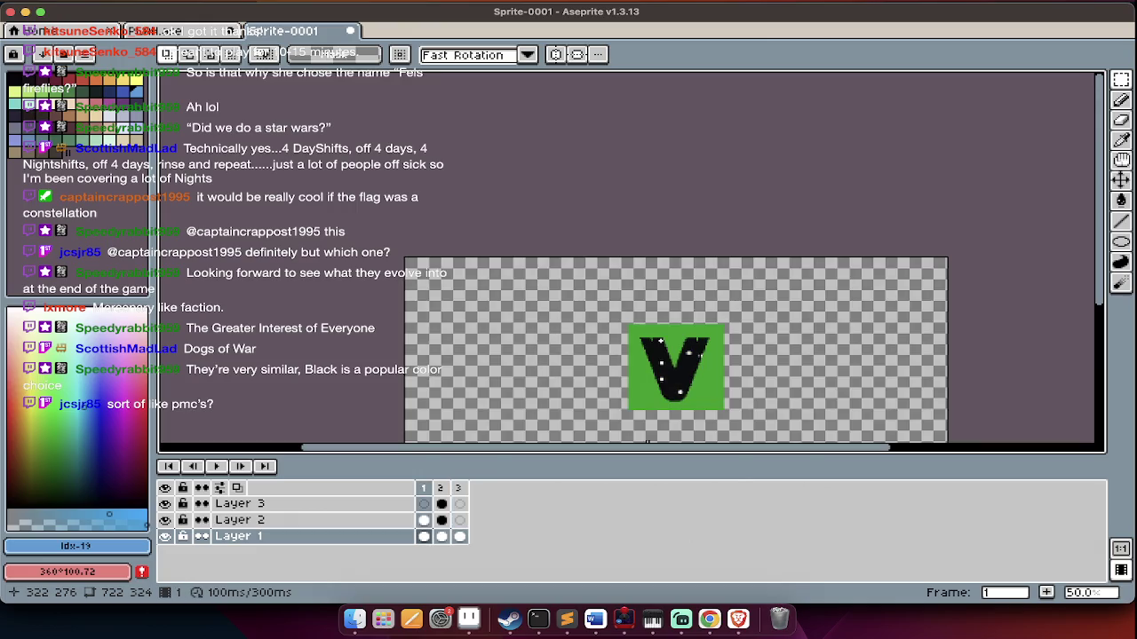
pyautogui.press('Tab')
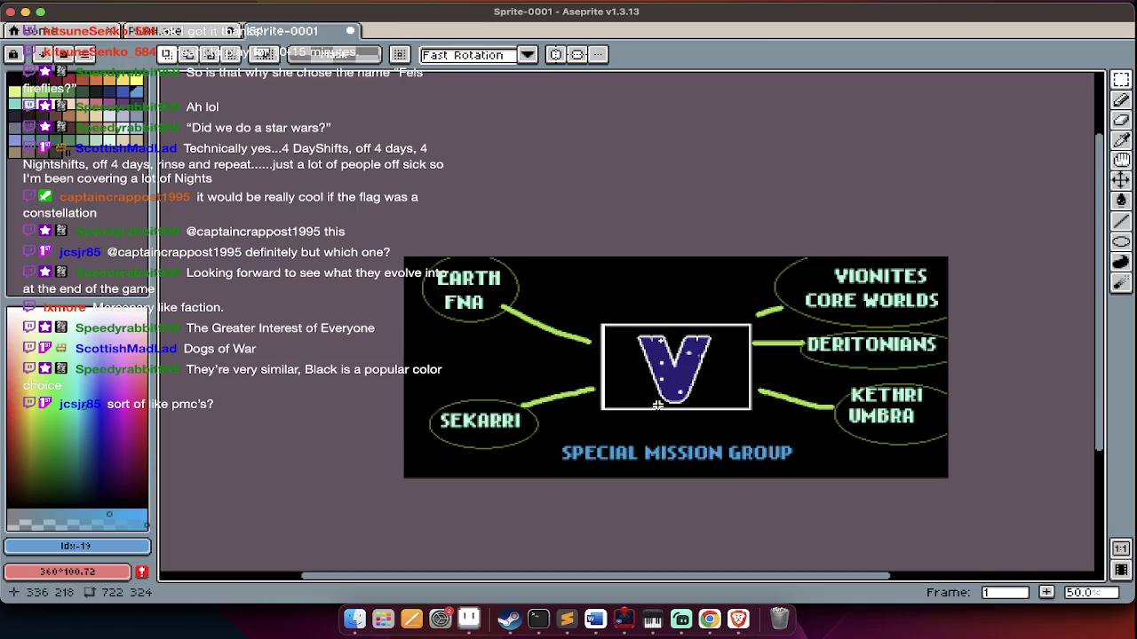
pyautogui.hscroll(1, 657, 404)
pyautogui.hscroll(6, 657, 404)
pyautogui.hscroll(2, 657, 404)
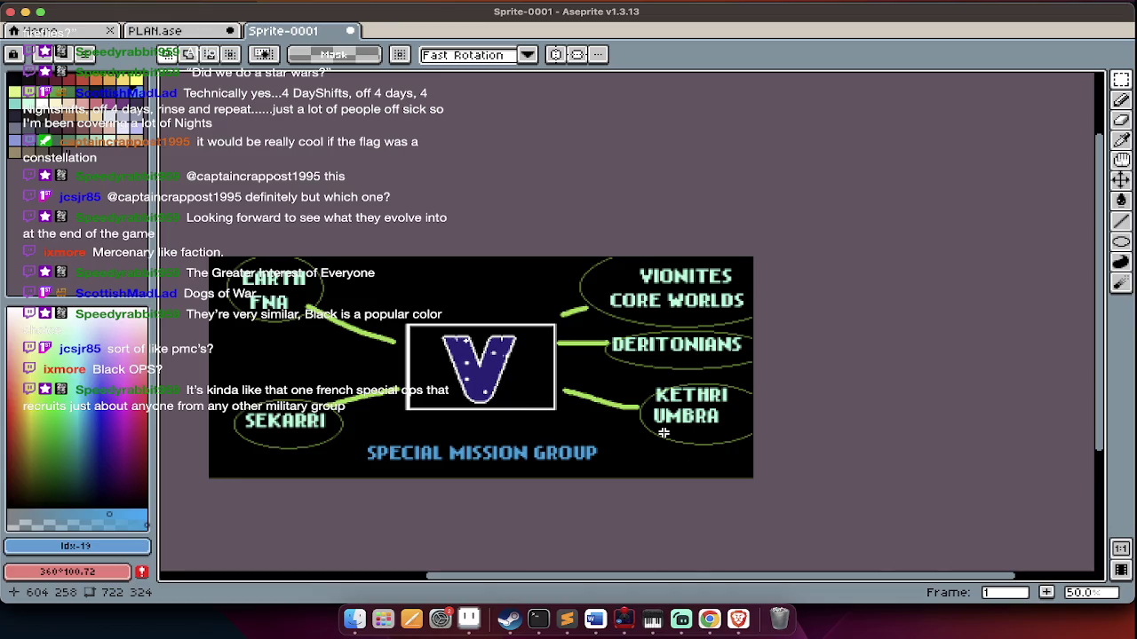
# Start Save As in the Pictures folder, then switch to Streamlabs Desktop
pyautogui.press('Tab')
pyautogui.press('super+shift+s')
pyautogui.press('super+Up')
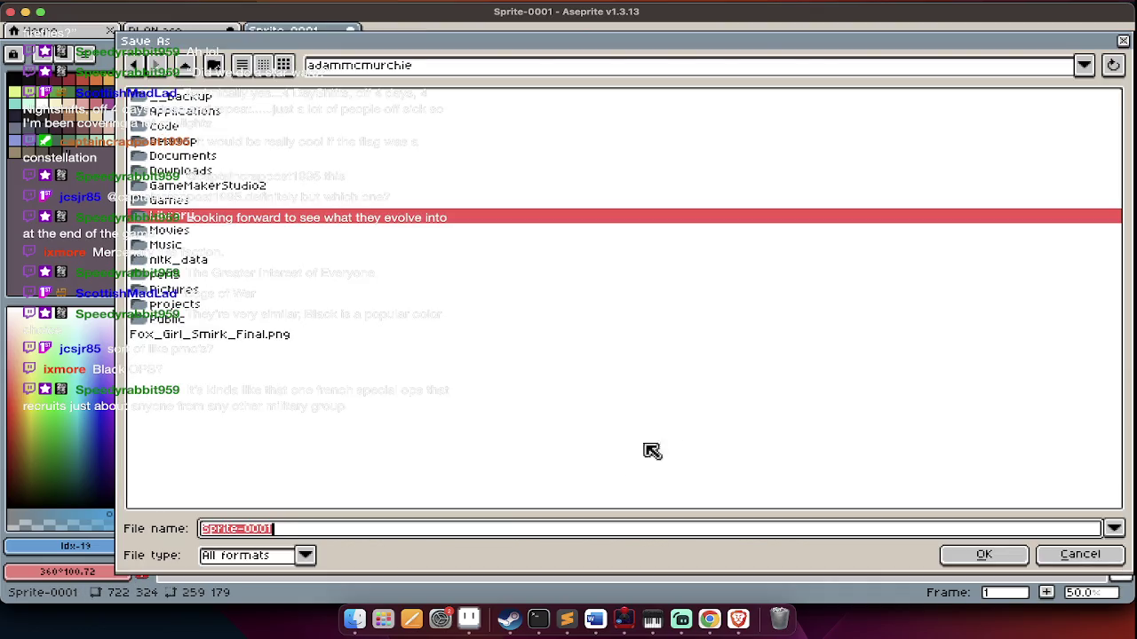
pyautogui.doubleClick(198, 294)
pyautogui.press('super+Tab')
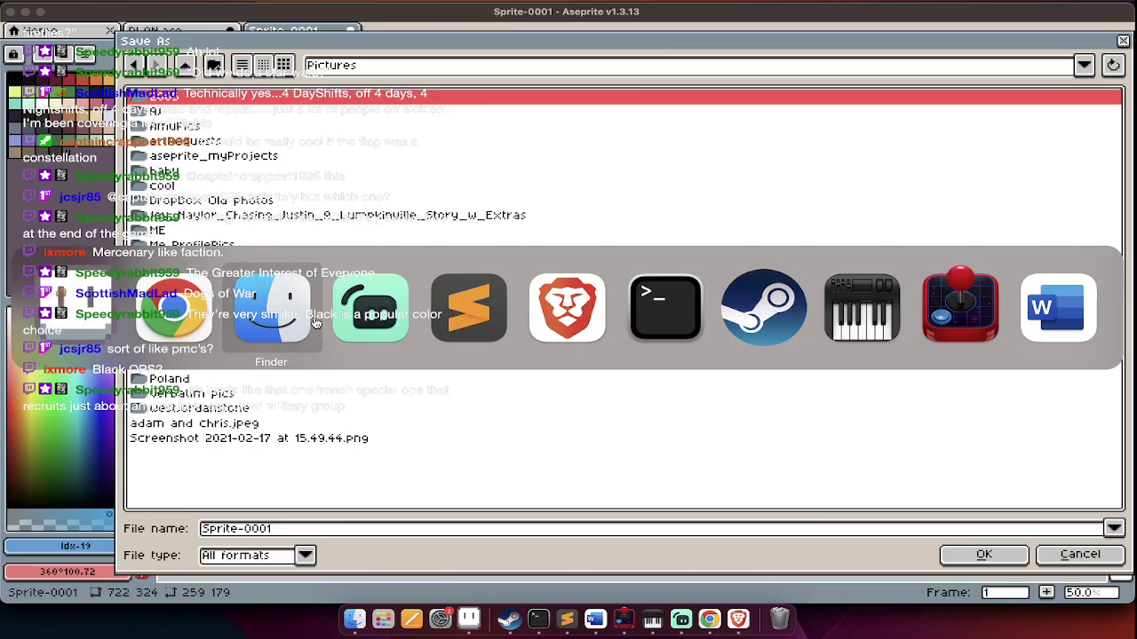
pyautogui.press('super+Tab')
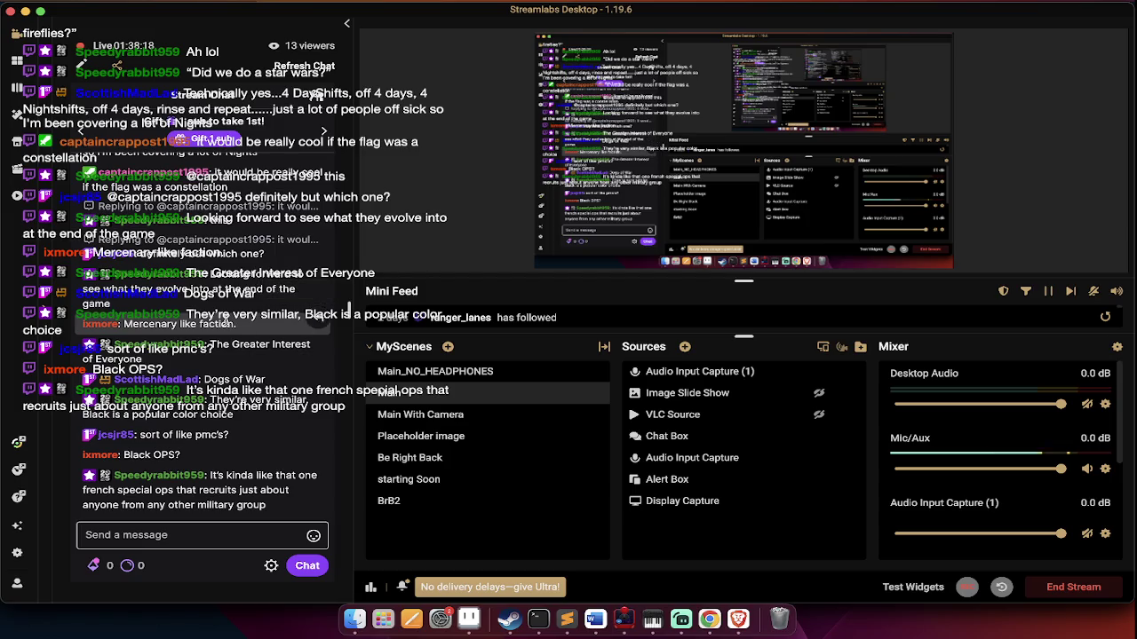
# Scroll through the Streamlabs chat, then return to Aseprite's Save As dialog
pyautogui.scroll(3, 231, 322)
pyautogui.scroll(3, 293, 373)
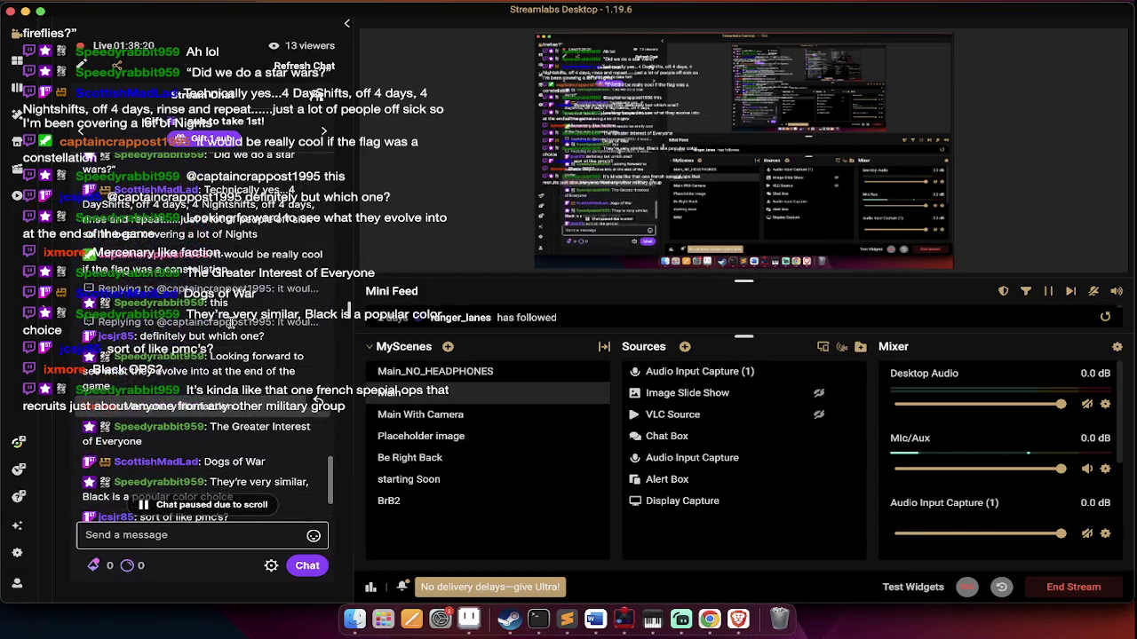
pyautogui.scroll(2, 229, 324)
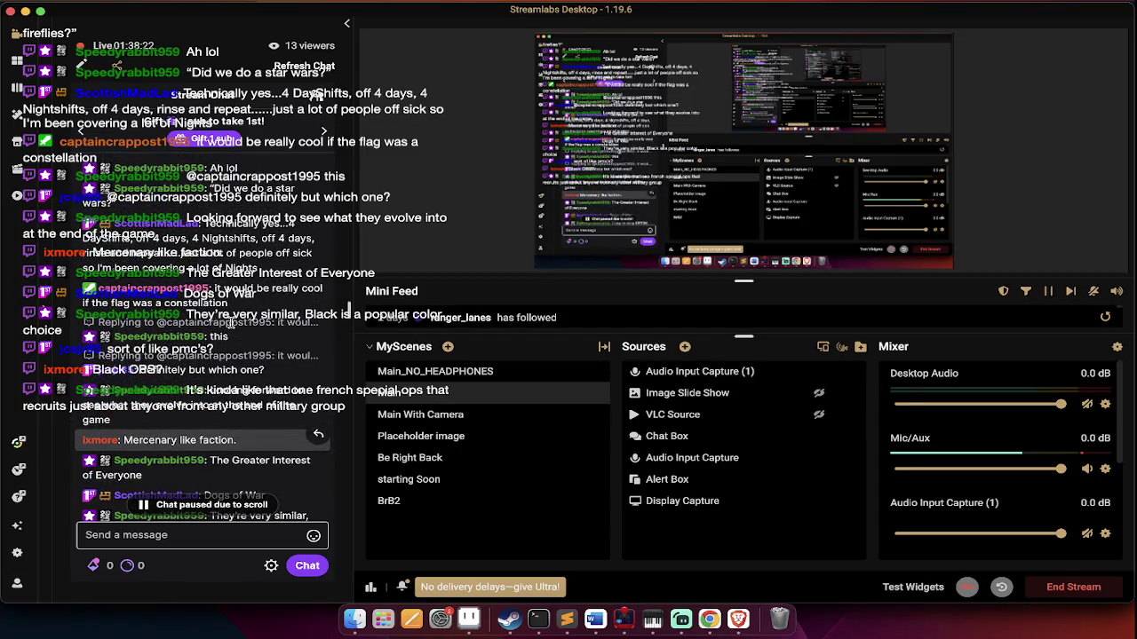
pyautogui.scroll(2, 230, 324)
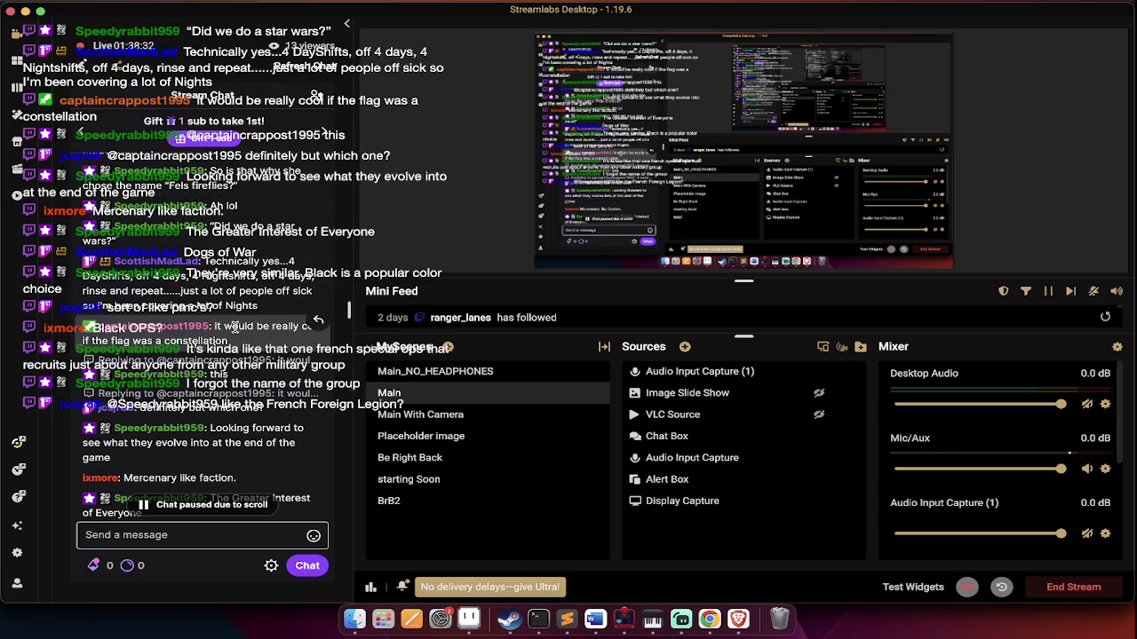
pyautogui.scroll(-2, 232, 327)
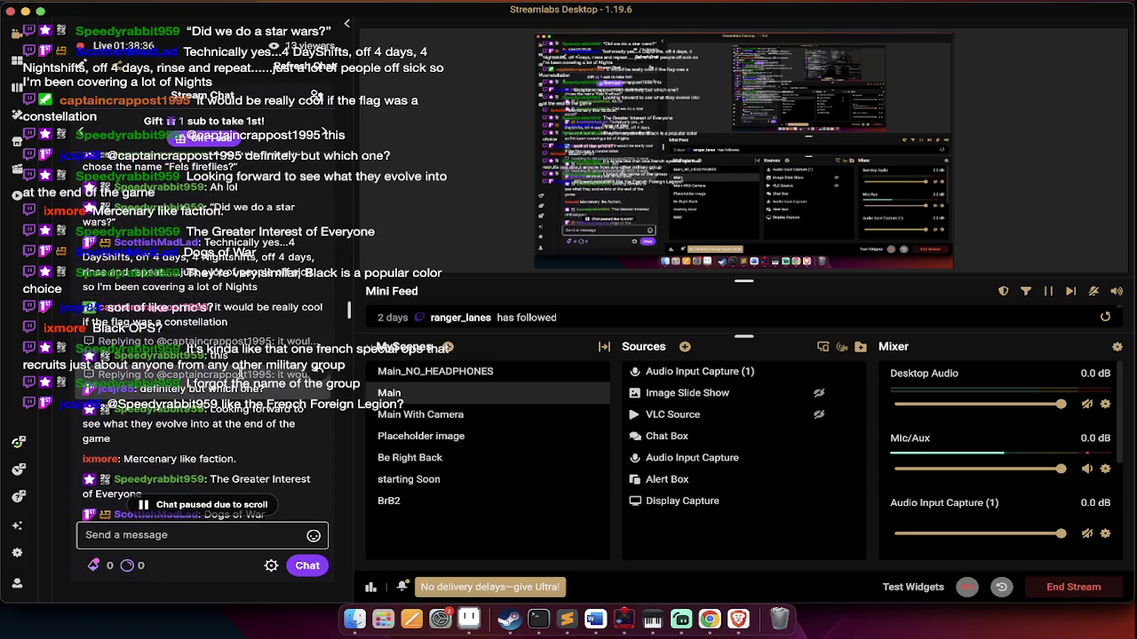
pyautogui.scroll(-2, 261, 480)
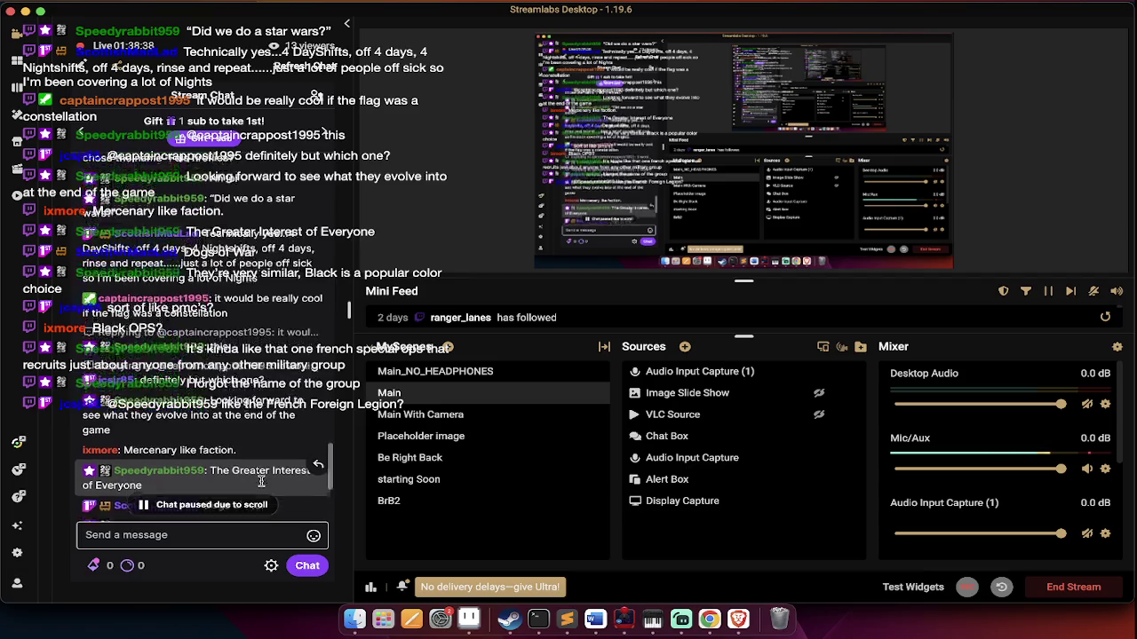
pyautogui.scroll(-2, 261, 481)
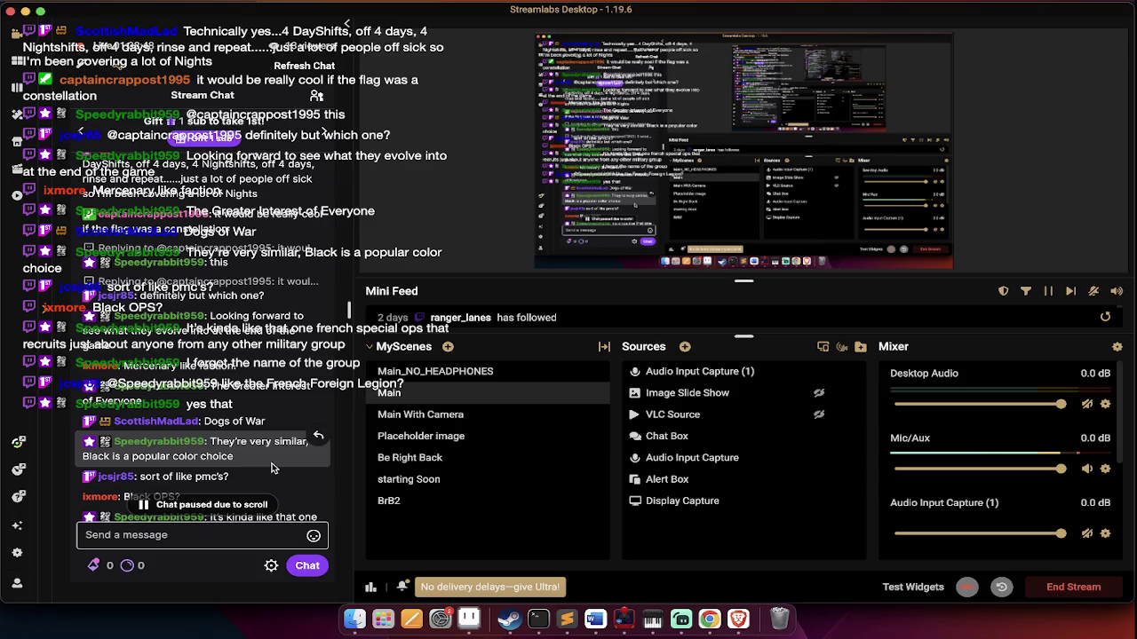
pyautogui.scroll(-3, 274, 468)
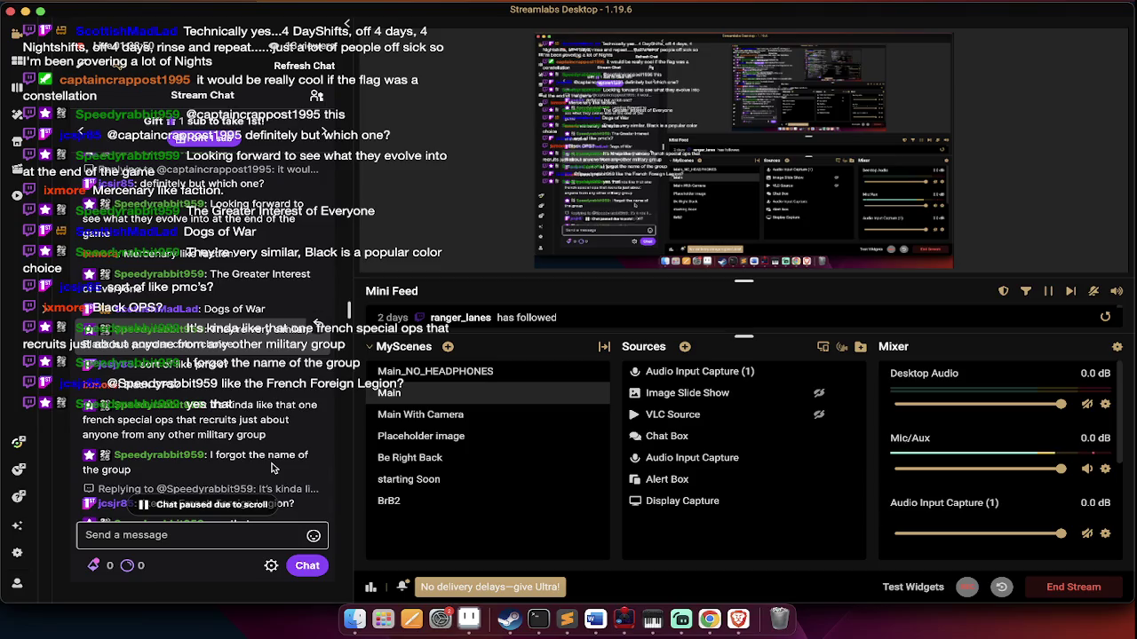
pyautogui.scroll(-1, 274, 468)
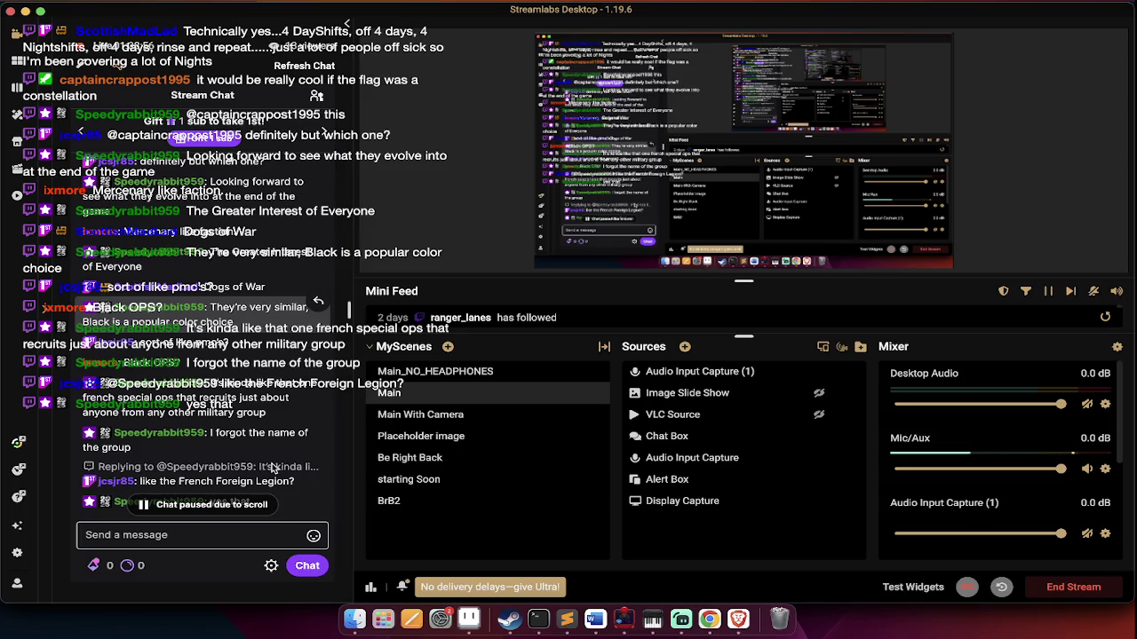
pyautogui.scroll(-1, 273, 468)
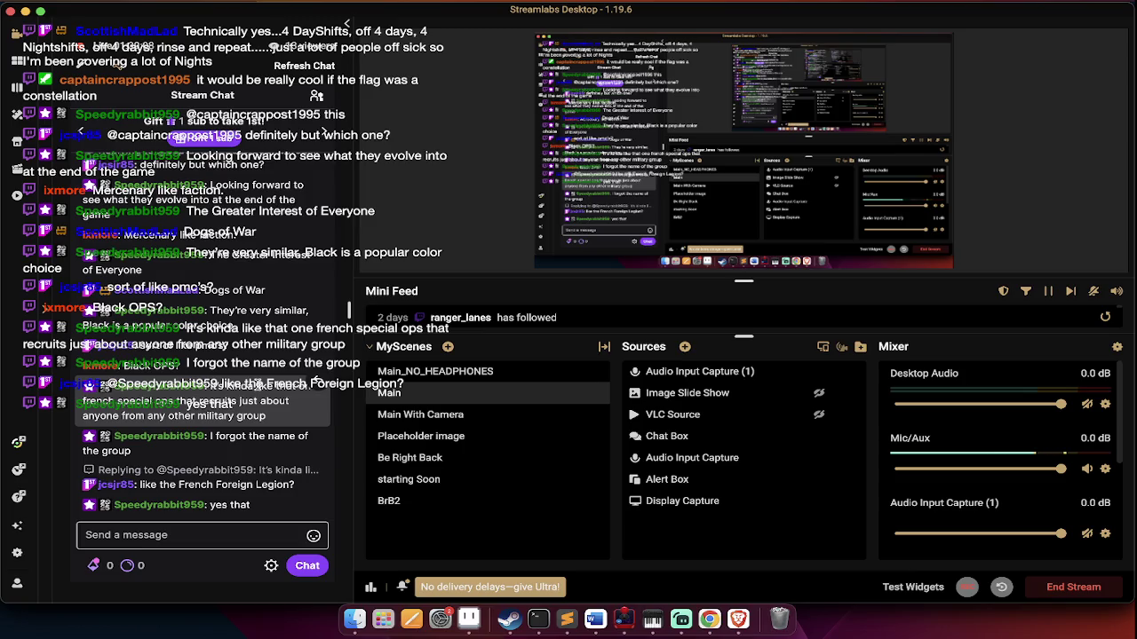
pyautogui.press('super+Tab')
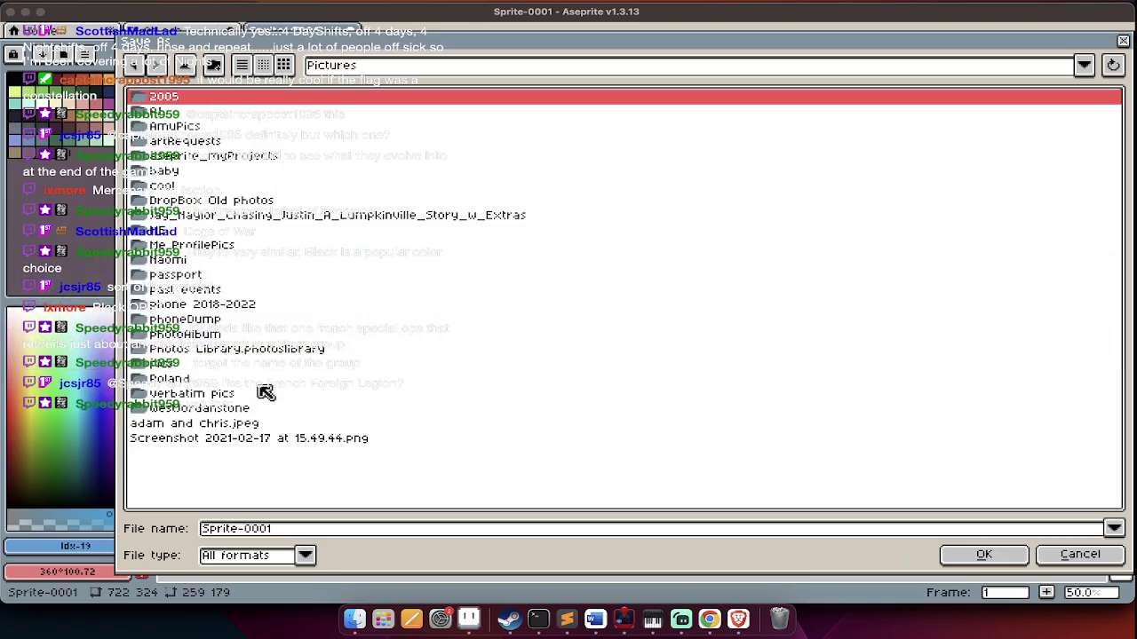
# Save the map as VANGUARD.png in Pictures/aseprite_myProjects/drone_commander
pyautogui.doubleClick(219, 364)
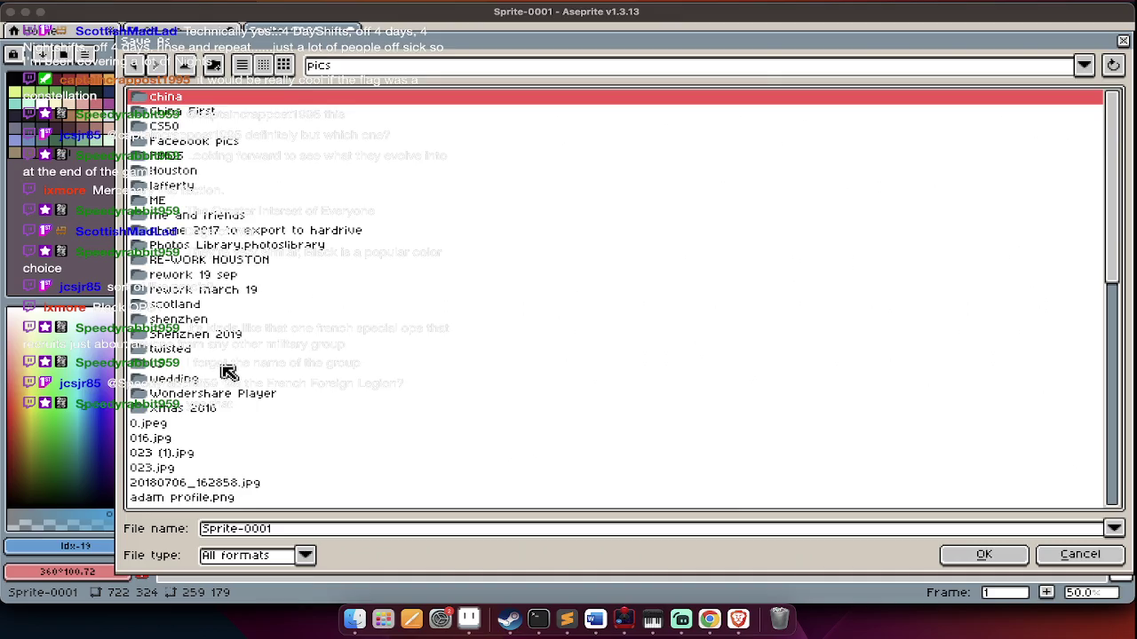
pyautogui.press('BackSpace')
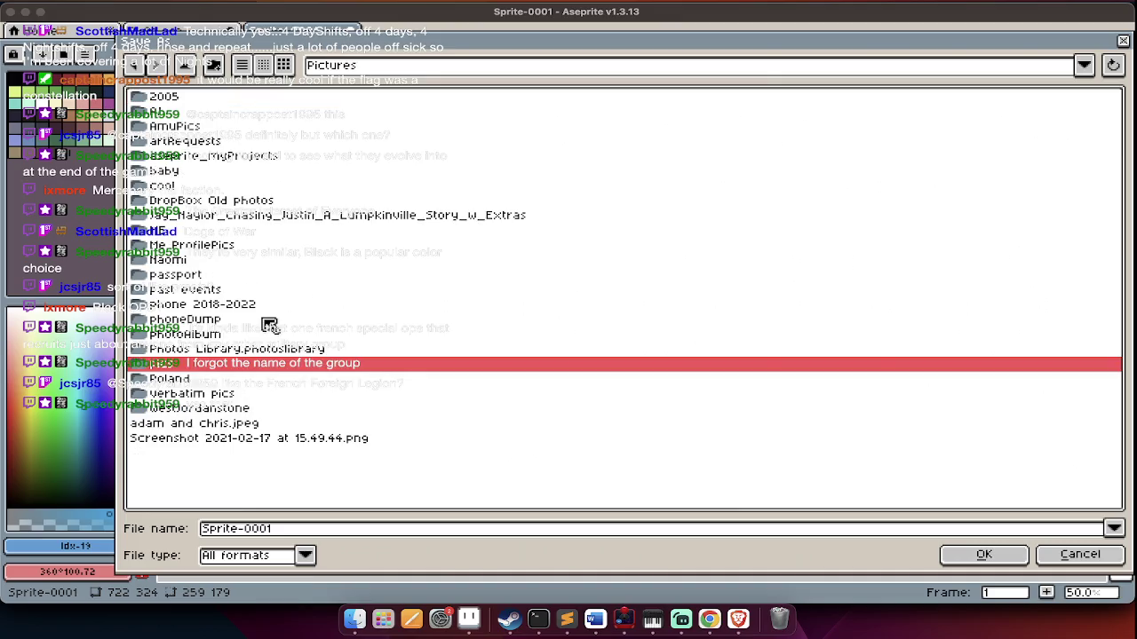
pyautogui.doubleClick(267, 158)
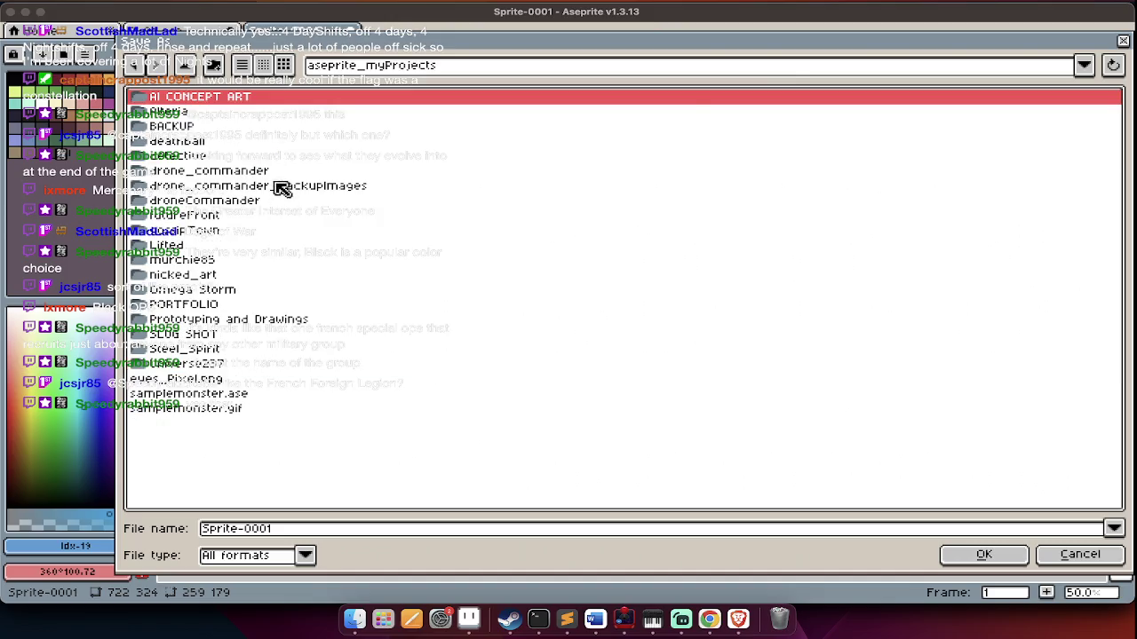
pyautogui.doubleClick(282, 172)
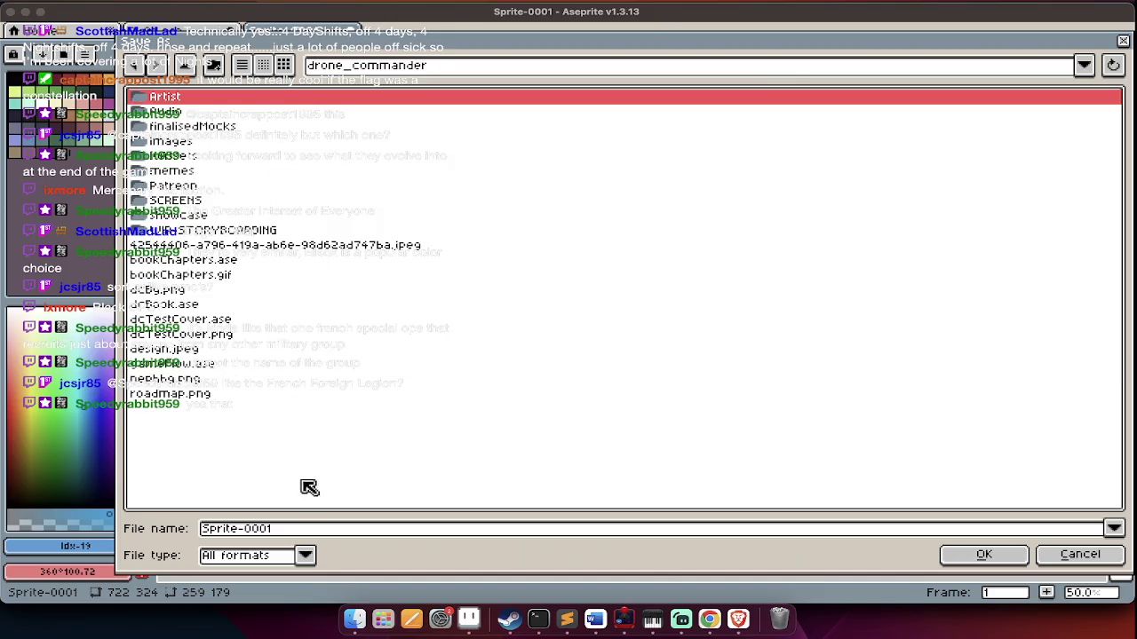
pyautogui.click(310, 528)
pyautogui.write('VANGUARD.pn')
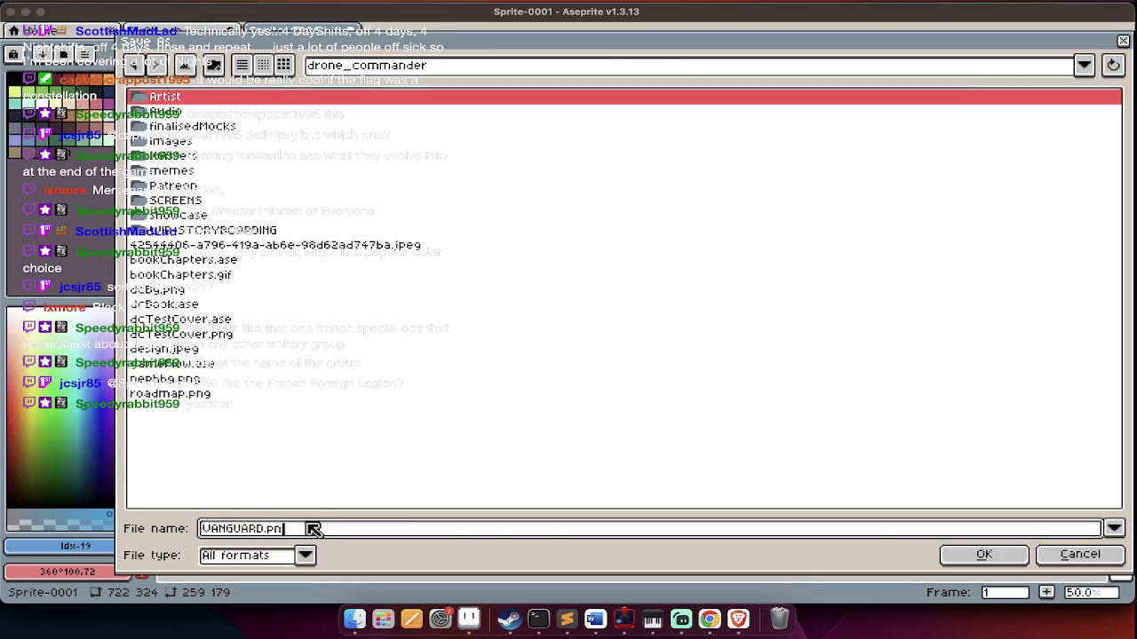
pyautogui.write('g')
pyautogui.press('Return')
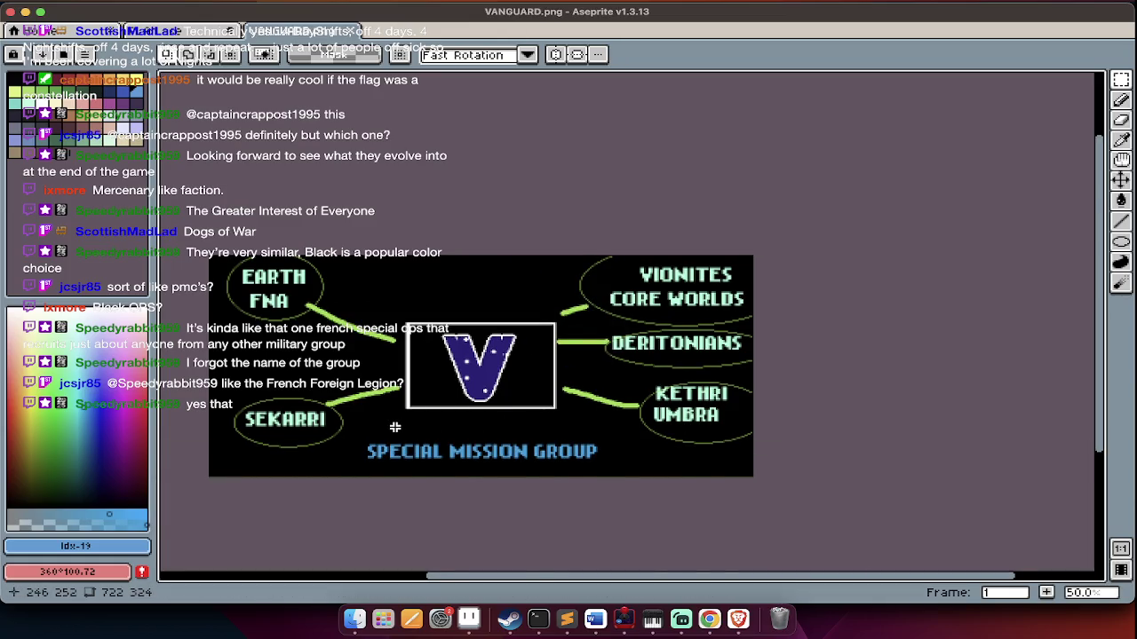
pyautogui.scroll(1, 409, 360)
pyautogui.scroll(-1, 418, 347)
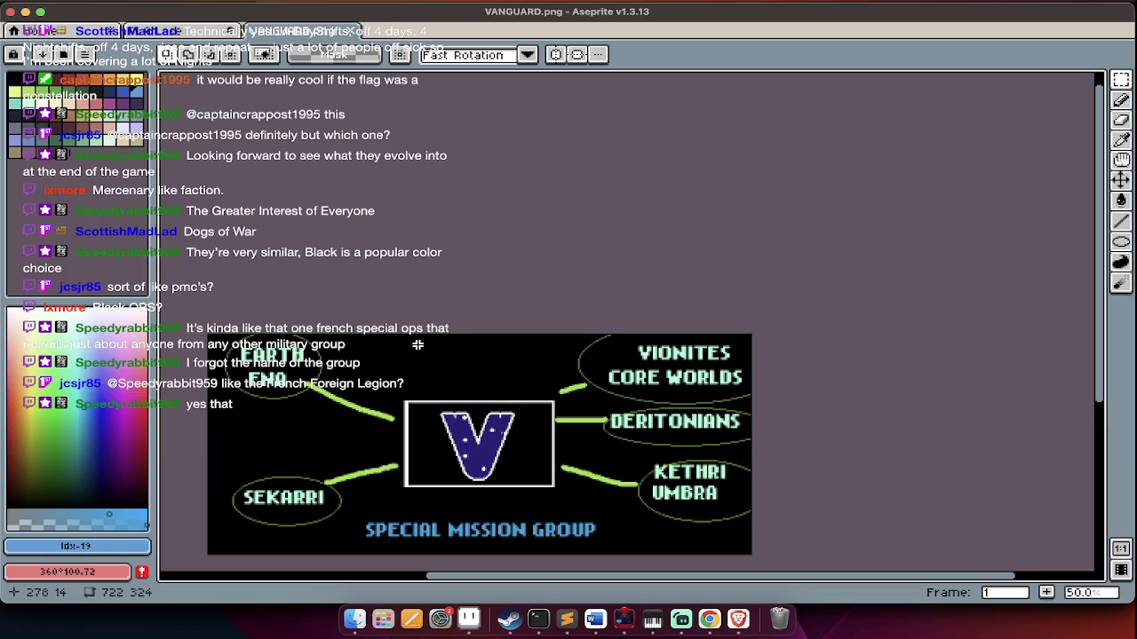
pyautogui.press('super+Tab')
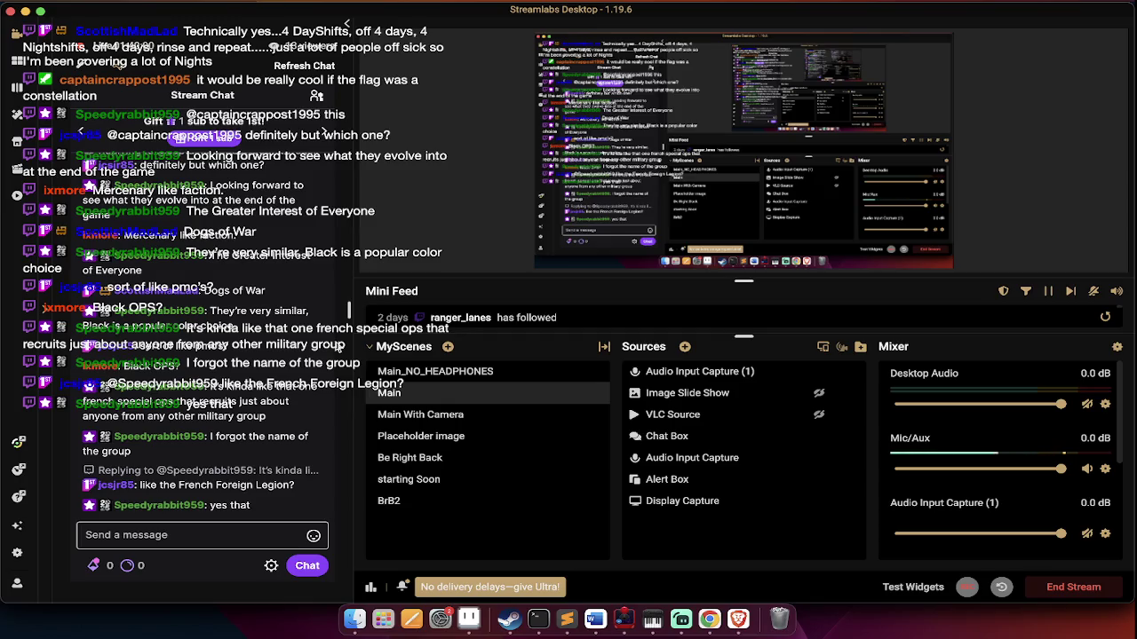
pyautogui.press('super+Tab')
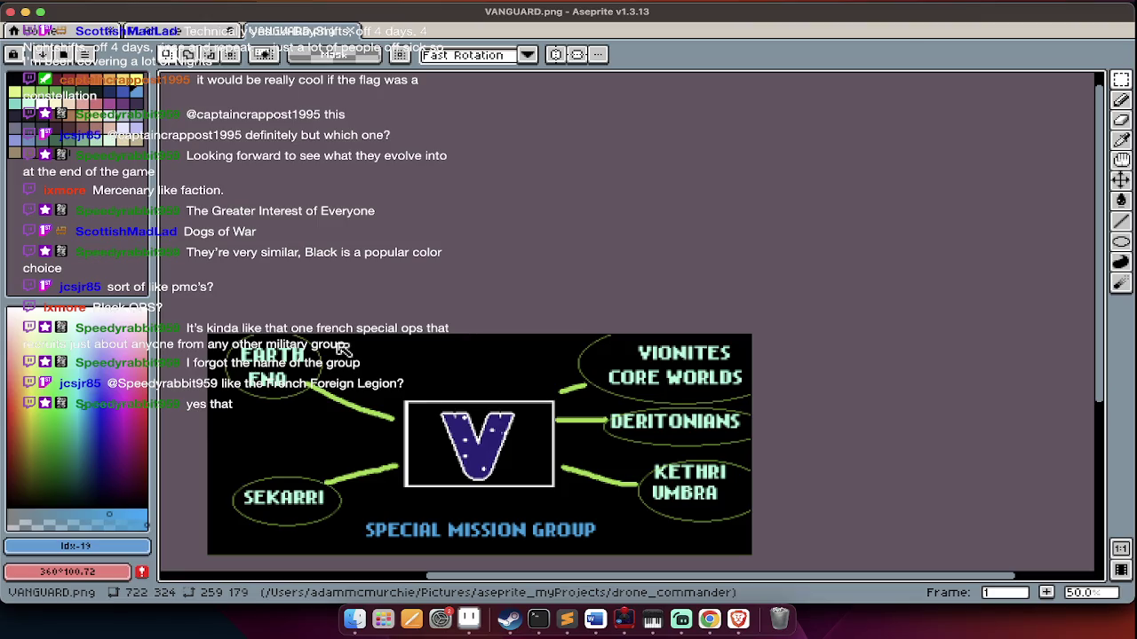
pyautogui.scroll(2, 692, 404)
pyautogui.hscroll(-3, 693, 404)
pyautogui.press('Tab')
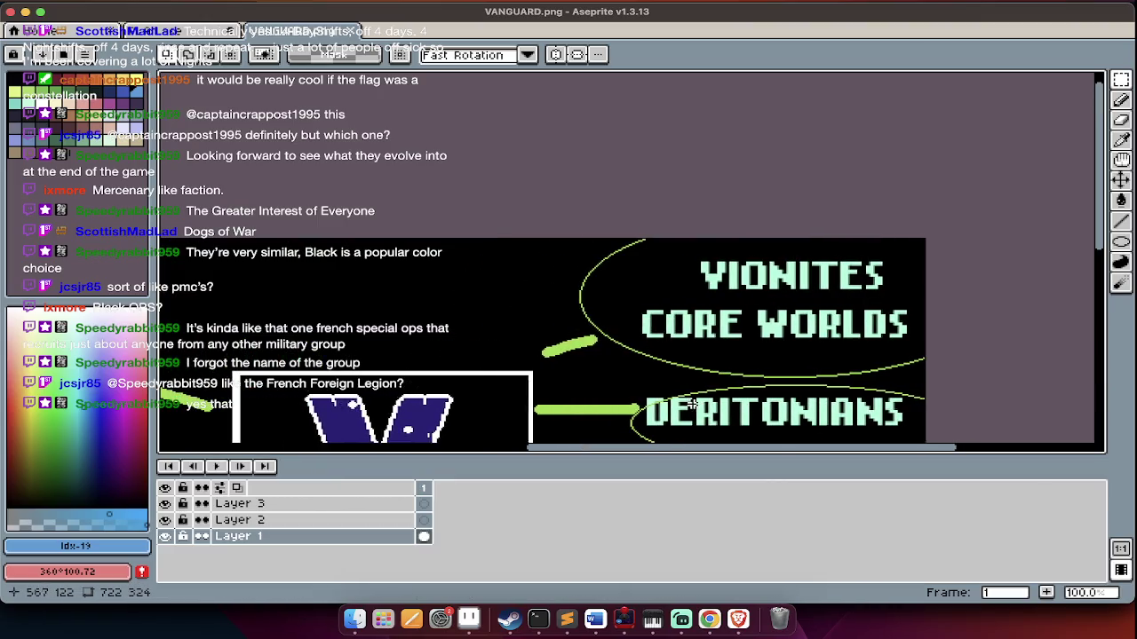
pyautogui.press('Tab')
pyautogui.scroll(-1, 771, 314)
pyautogui.hscroll(-5, 523, 401)
pyautogui.scroll(1, 424, 292)
pyautogui.hscroll(2, 424, 292)
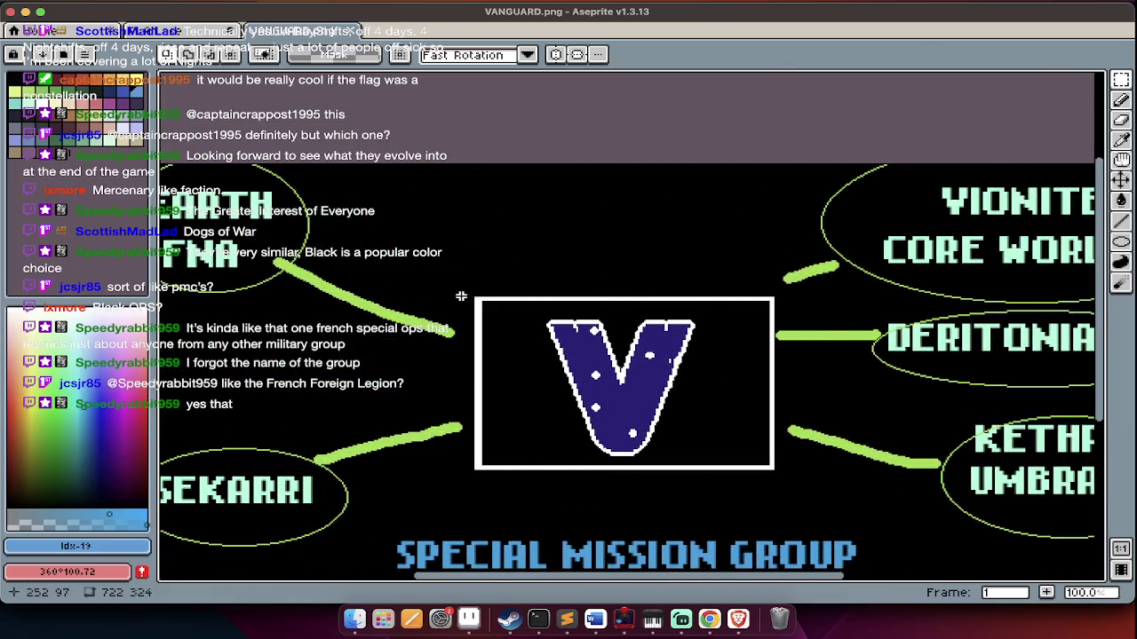
pyautogui.hscroll(-5, 275, 535)
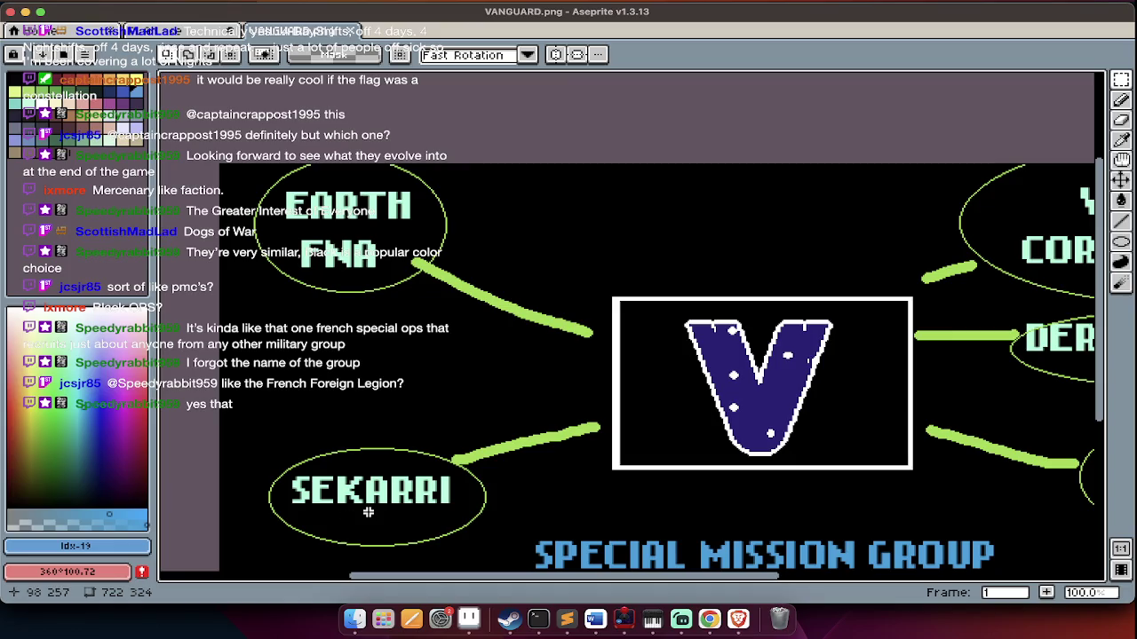
pyautogui.scroll(-1, 368, 552)
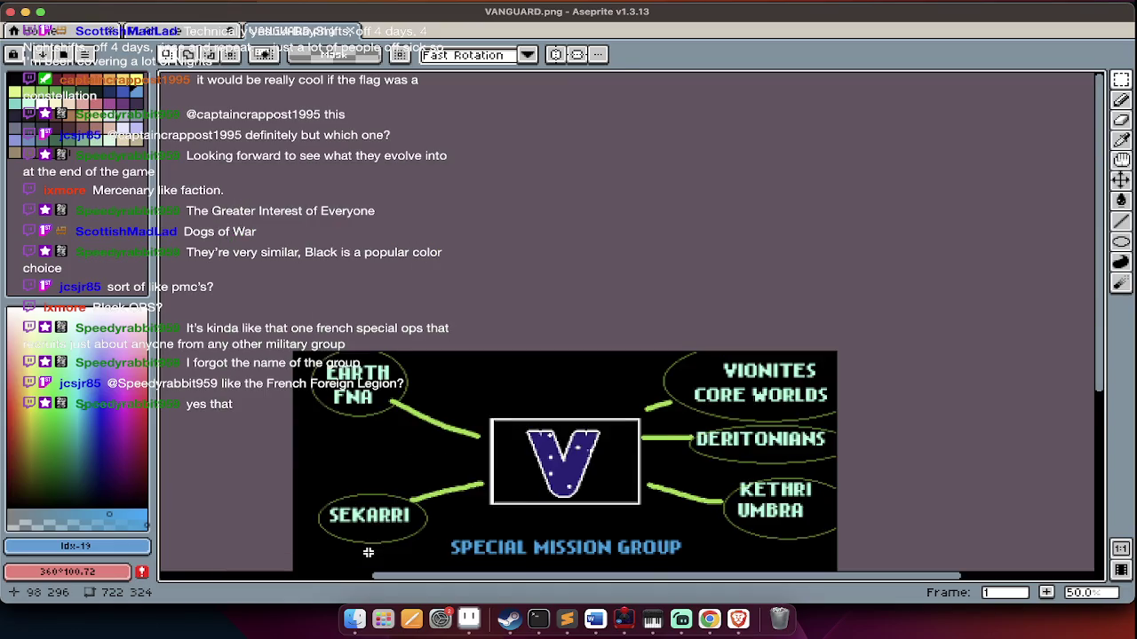
pyautogui.scroll(-1, 367, 552)
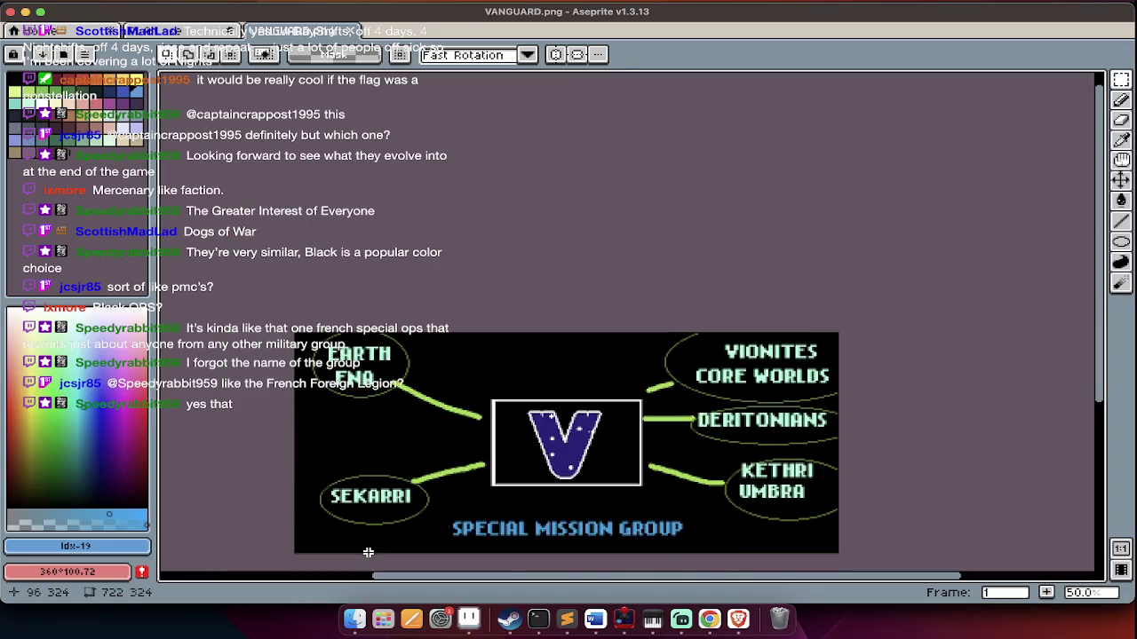